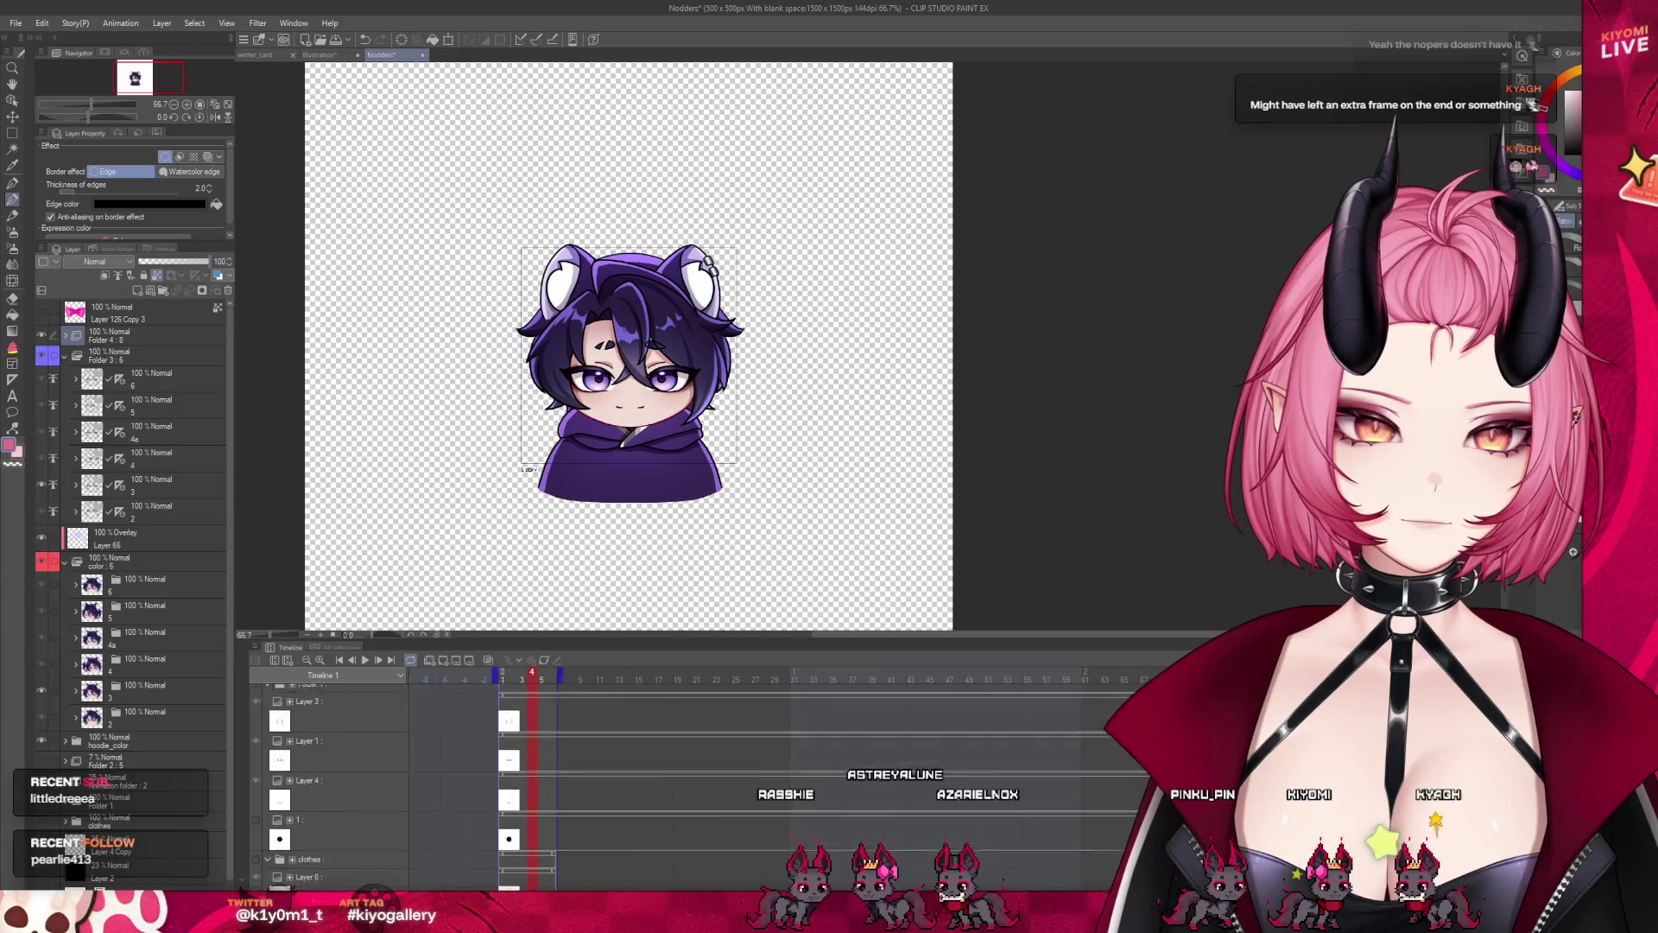
Scroll through the timeline tracks and check the nod poses at frames 4 and 2
scroll(346, 777, down, 2)
scroll(345, 777, down, 2)
scroll(346, 777, down, 2)
scroll(345, 777, up, 2)
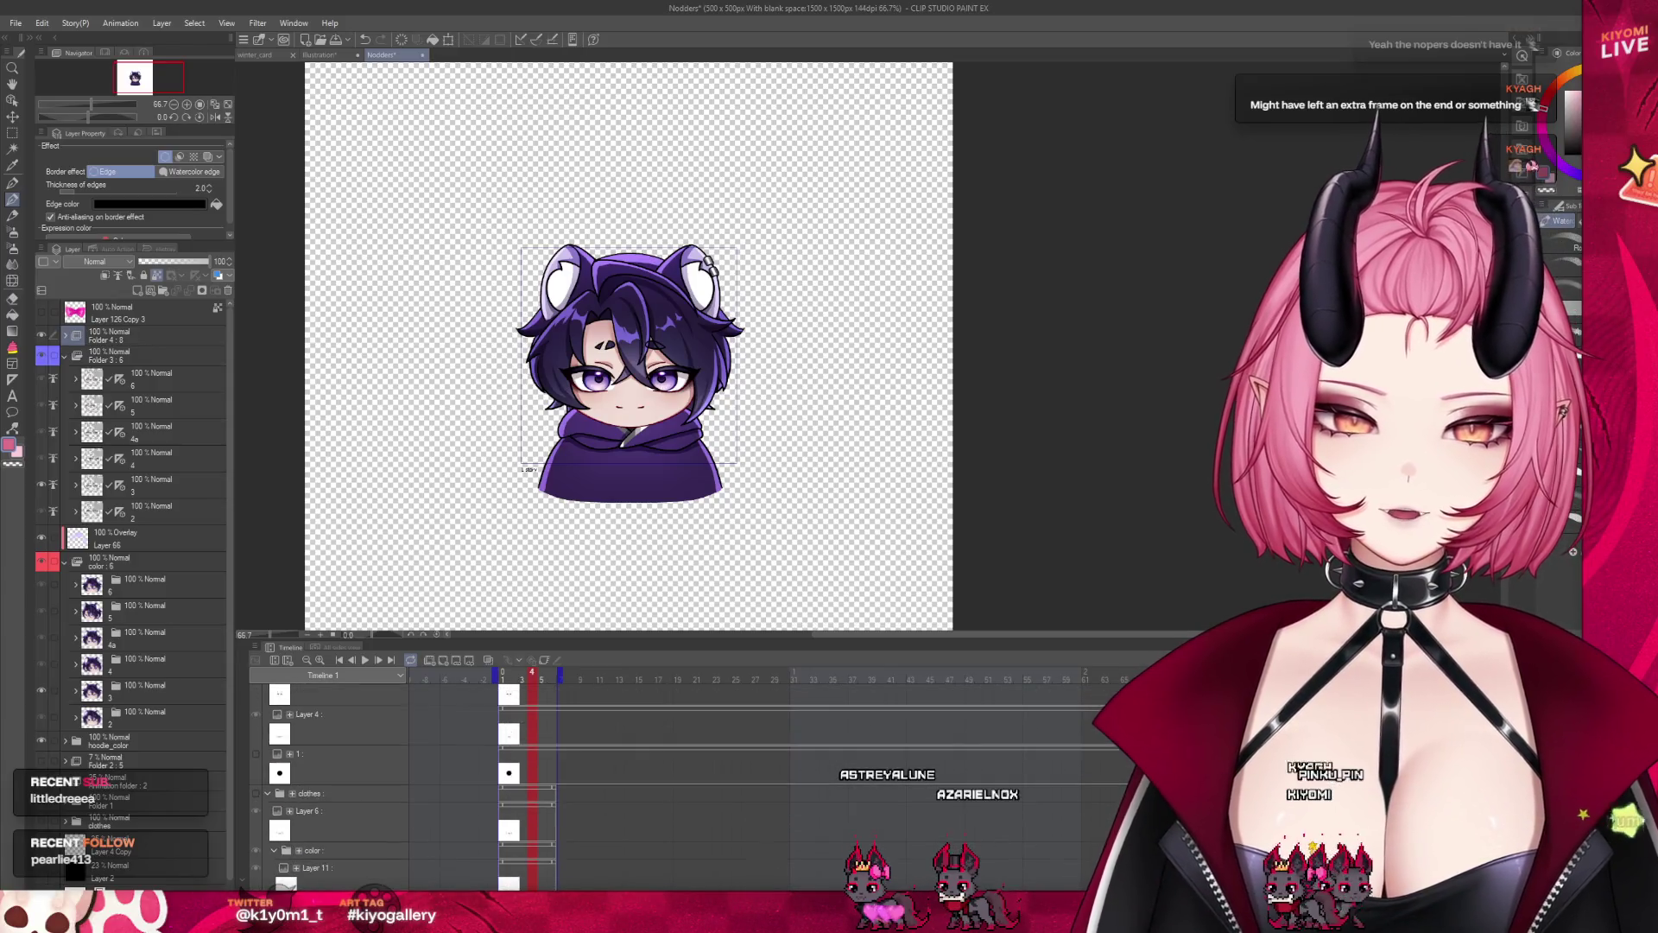
scroll(346, 778, up, 2)
scroll(345, 777, up, 2)
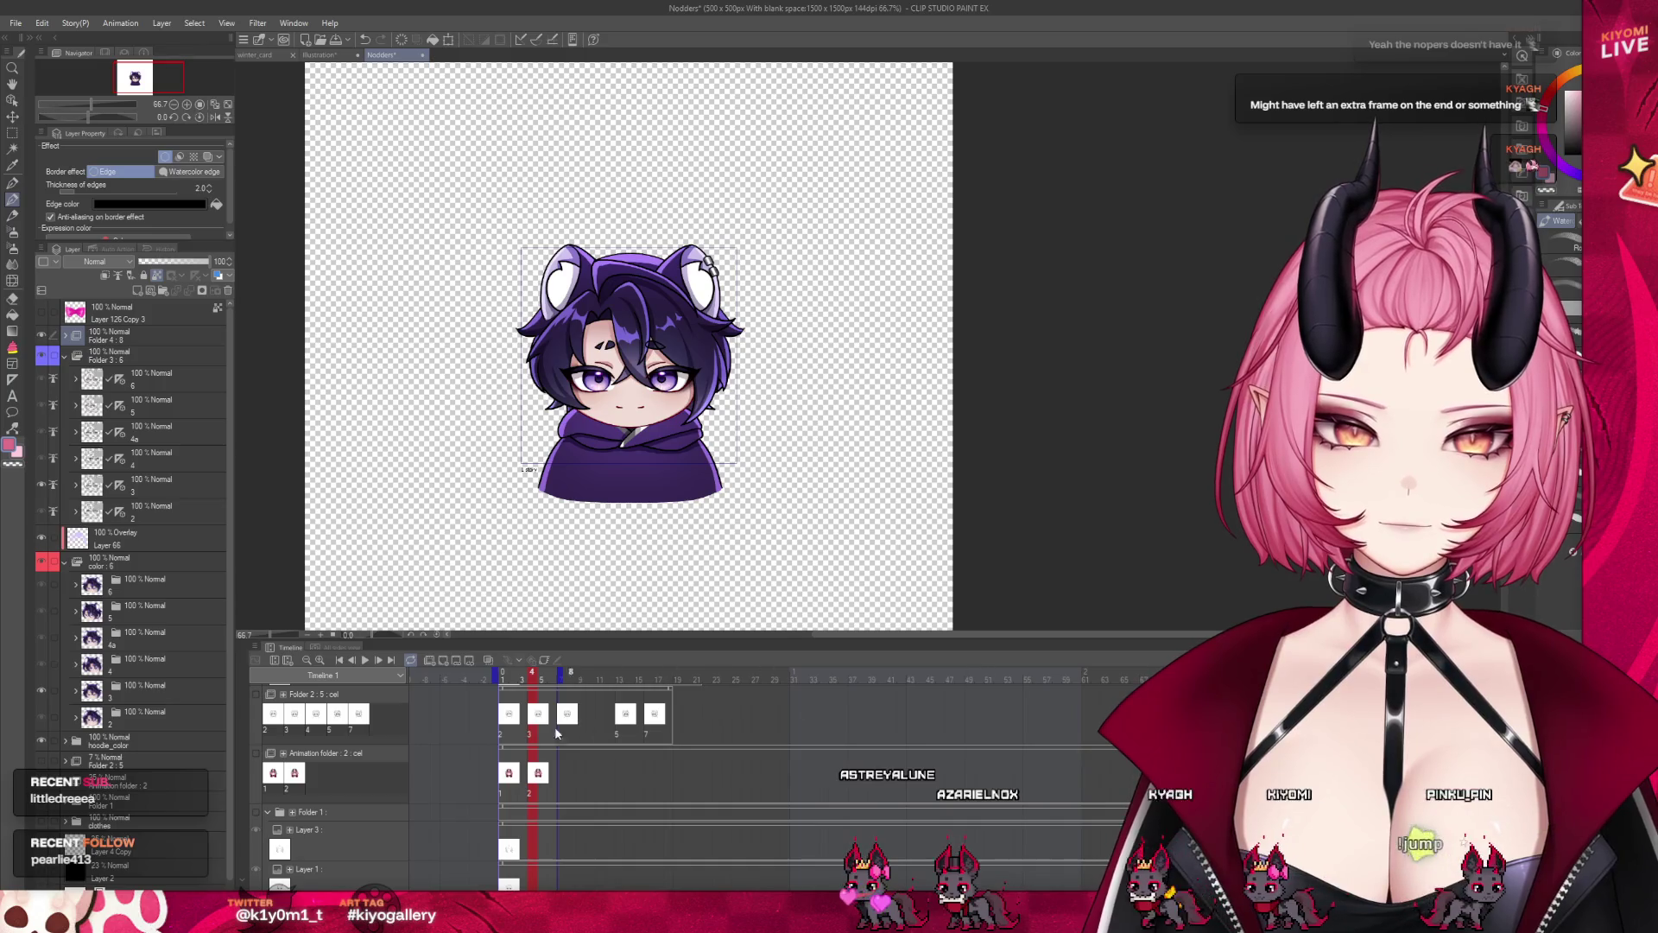
click(533, 781)
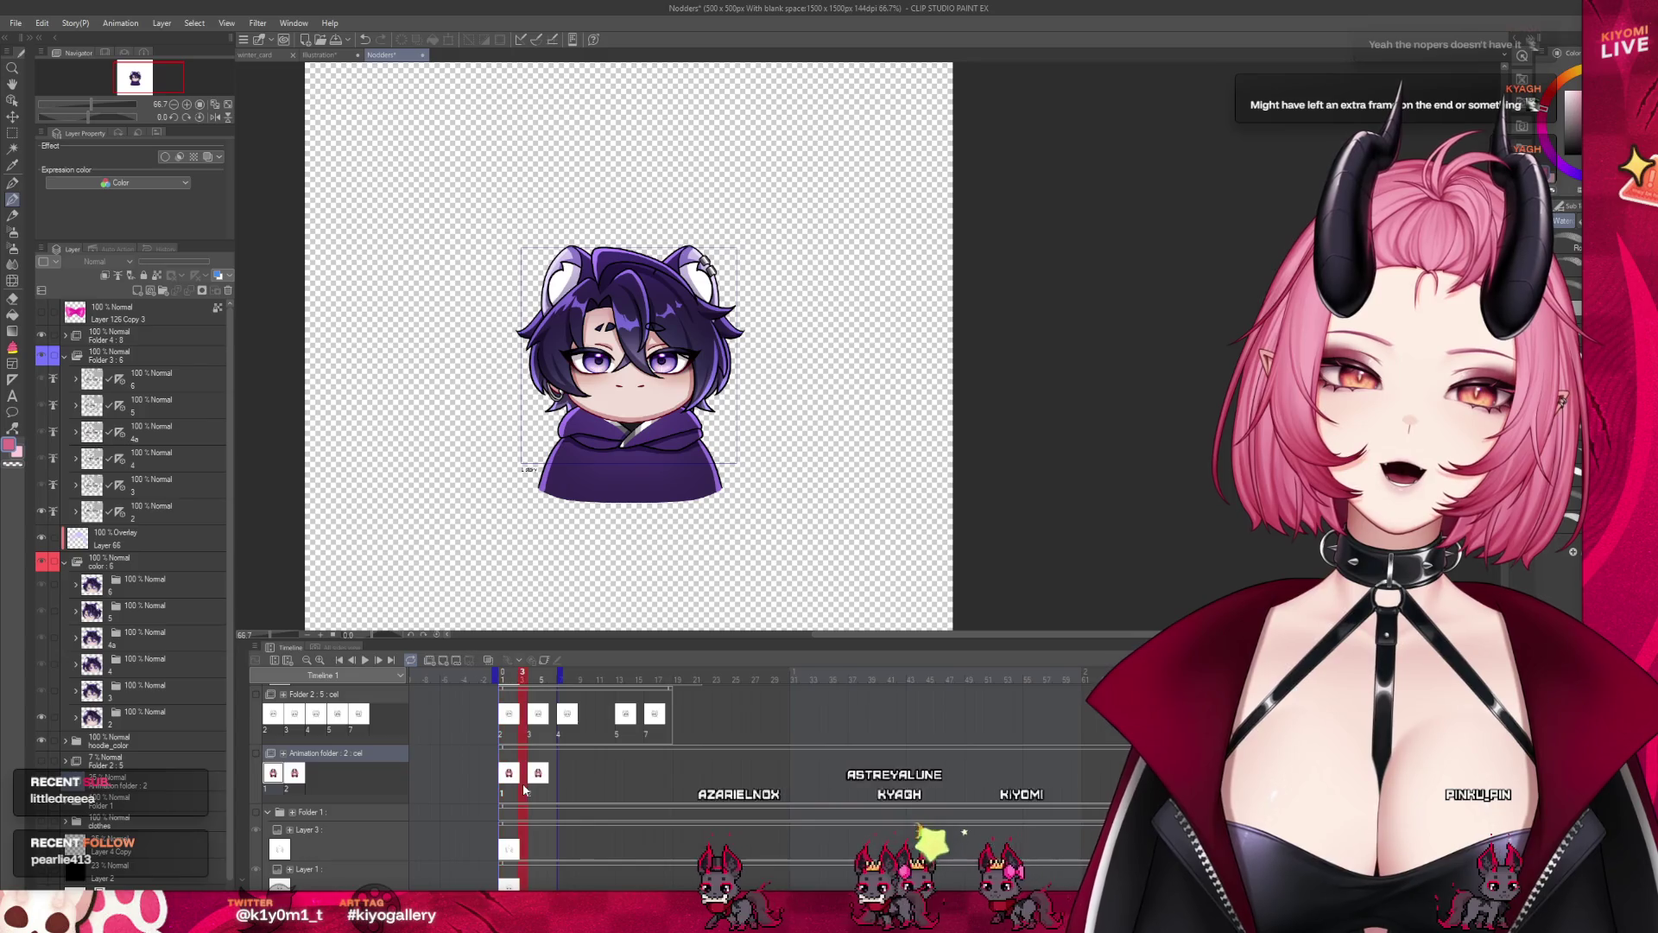
click(530, 784)
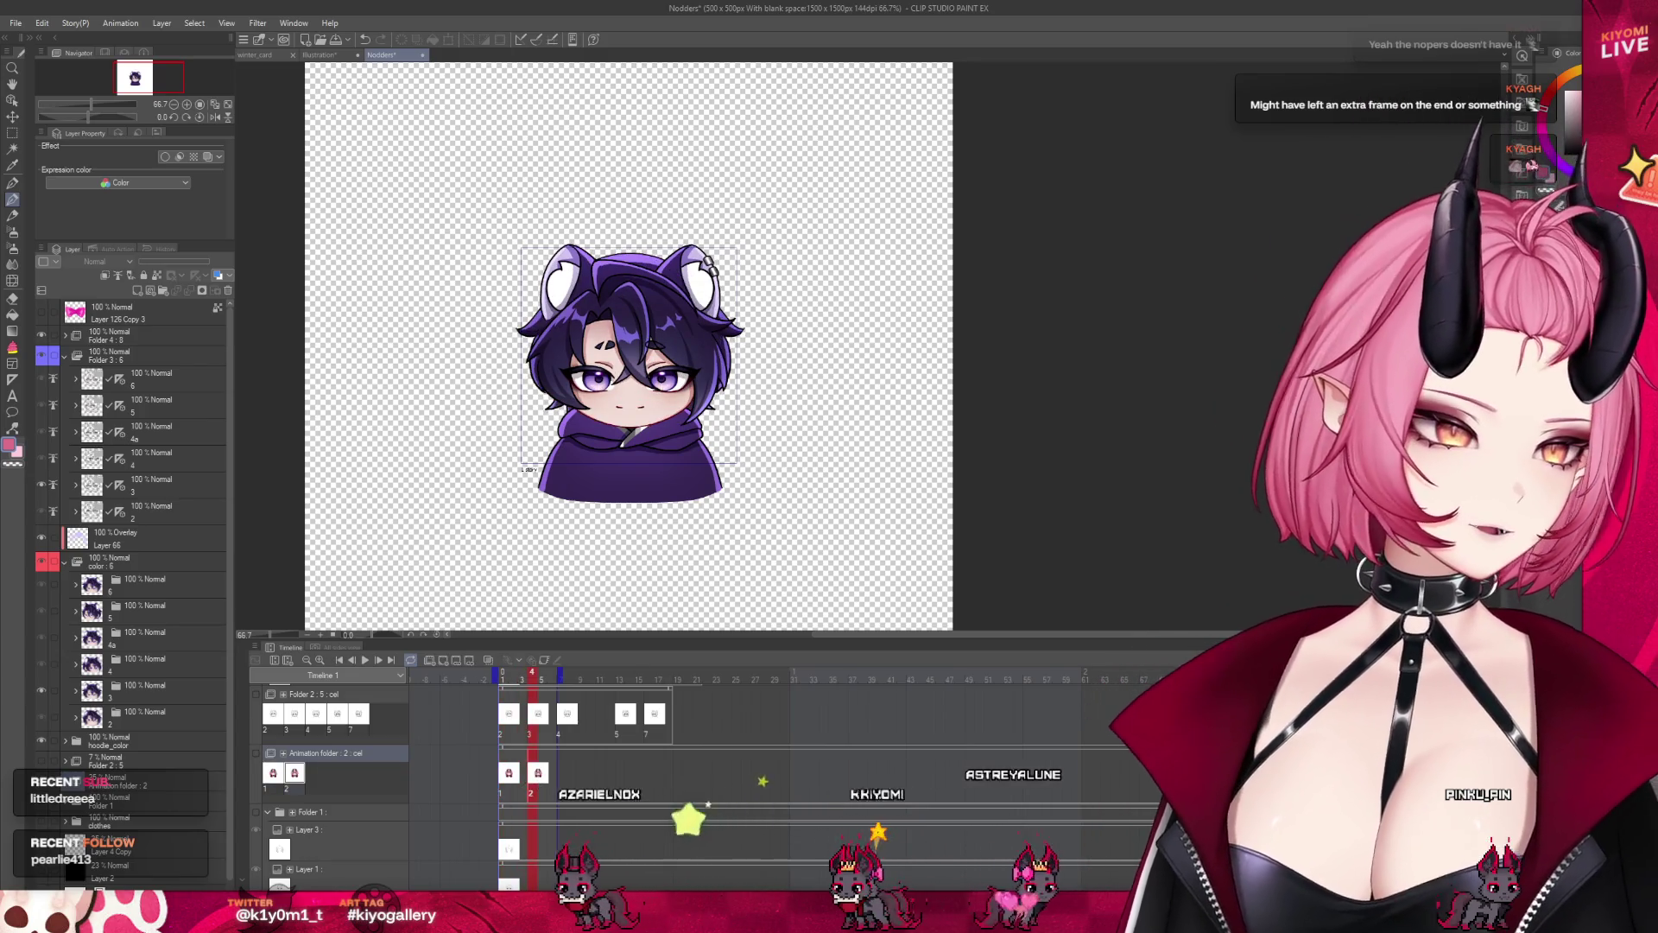
scroll(530, 777, up, 3)
scroll(530, 777, up, 2)
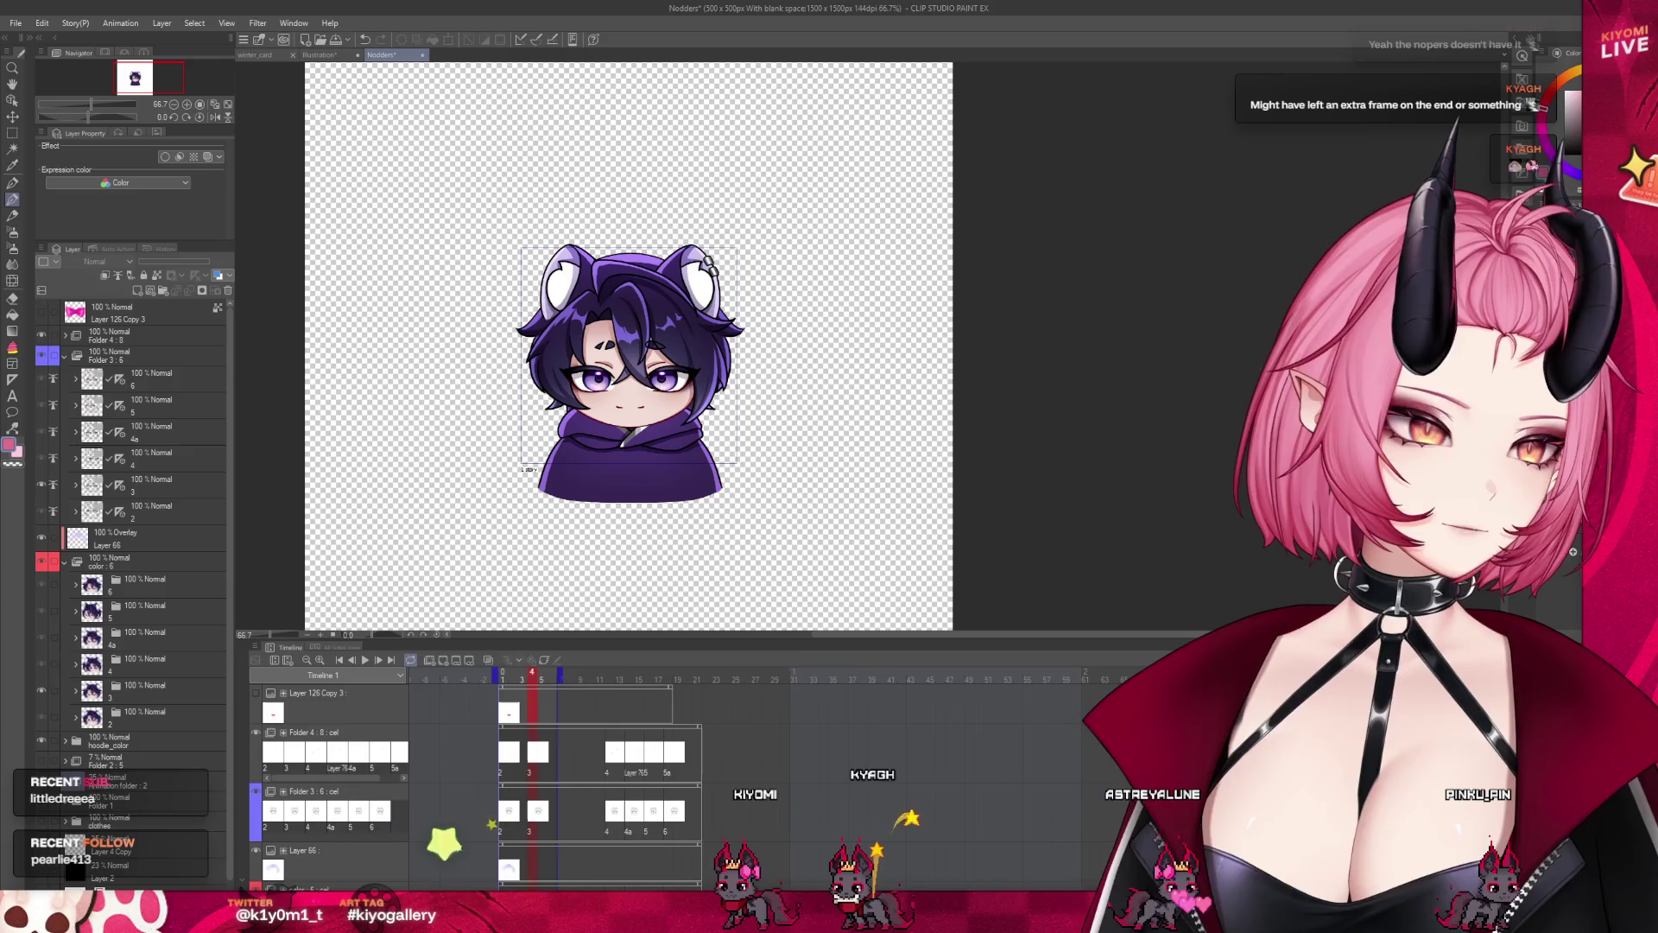
click(506, 679)
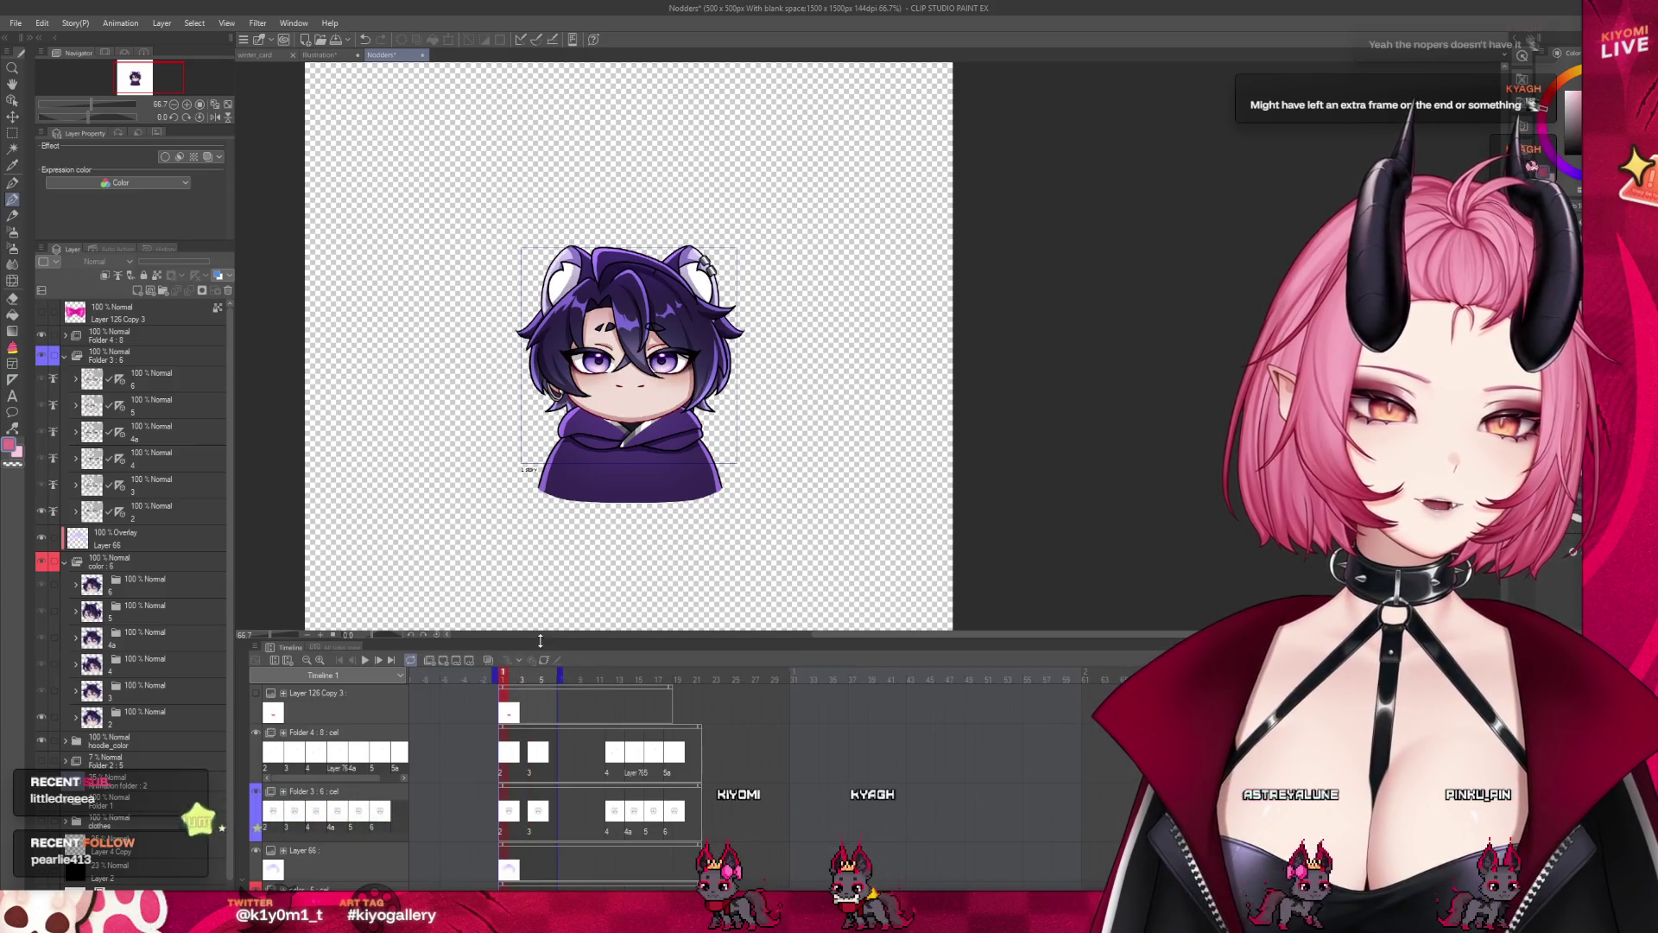
Enlarge the canvas above the timeline and play the nodding animation
drag(539, 640, 518, 724)
click(368, 743)
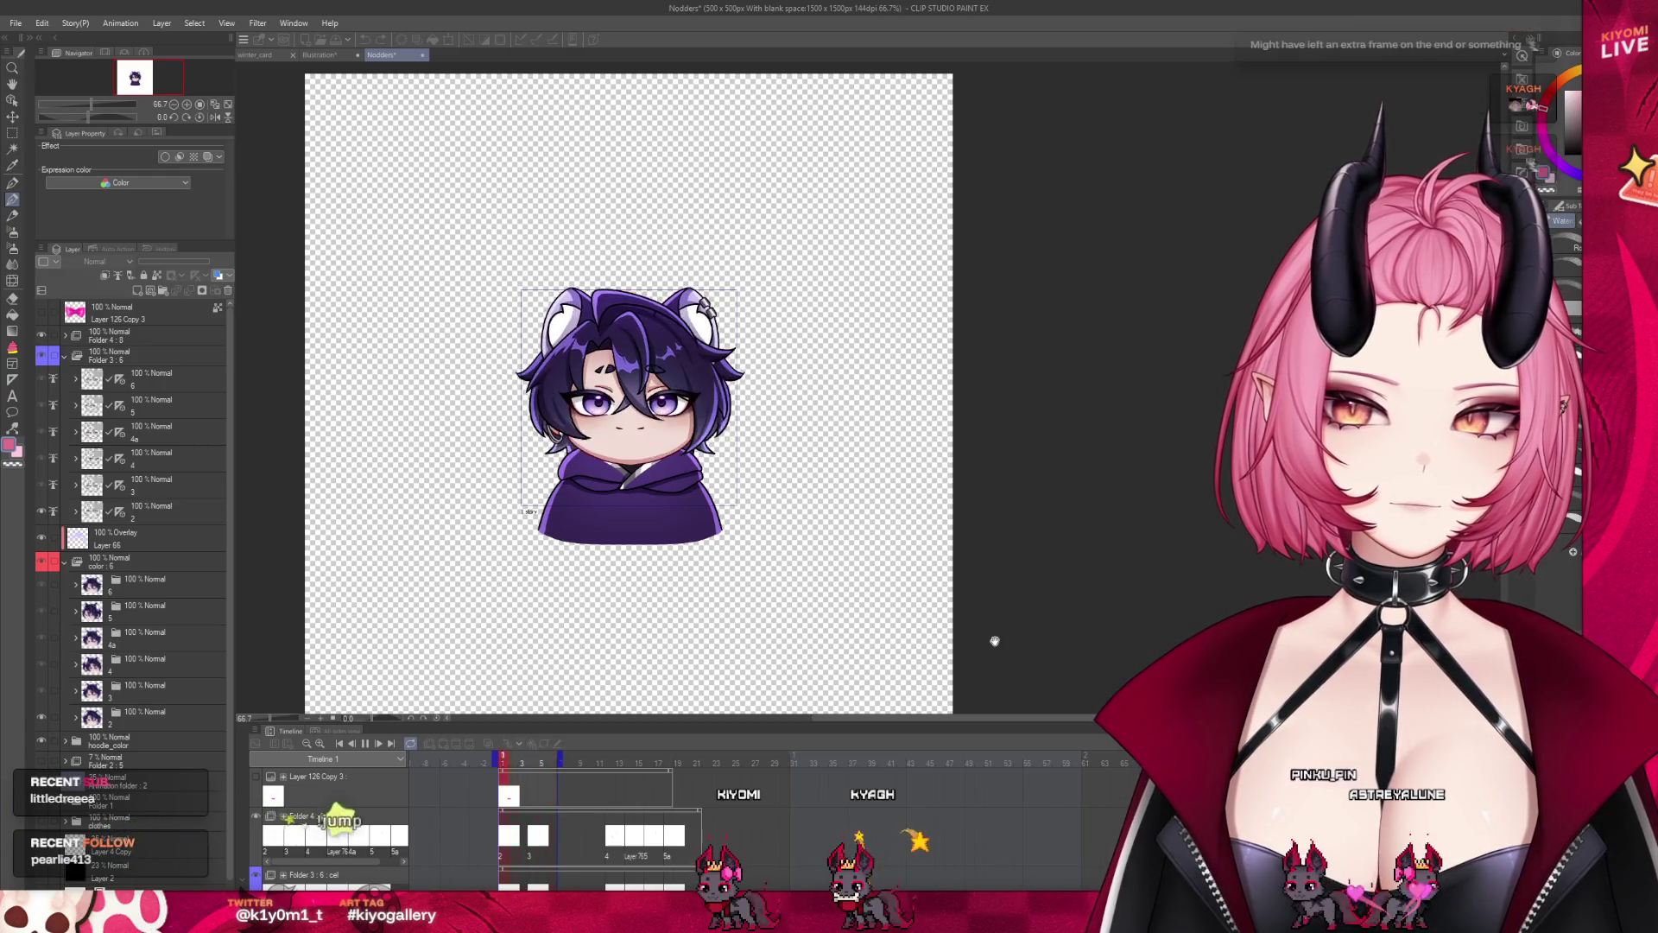
scroll(988, 323, up, 2)
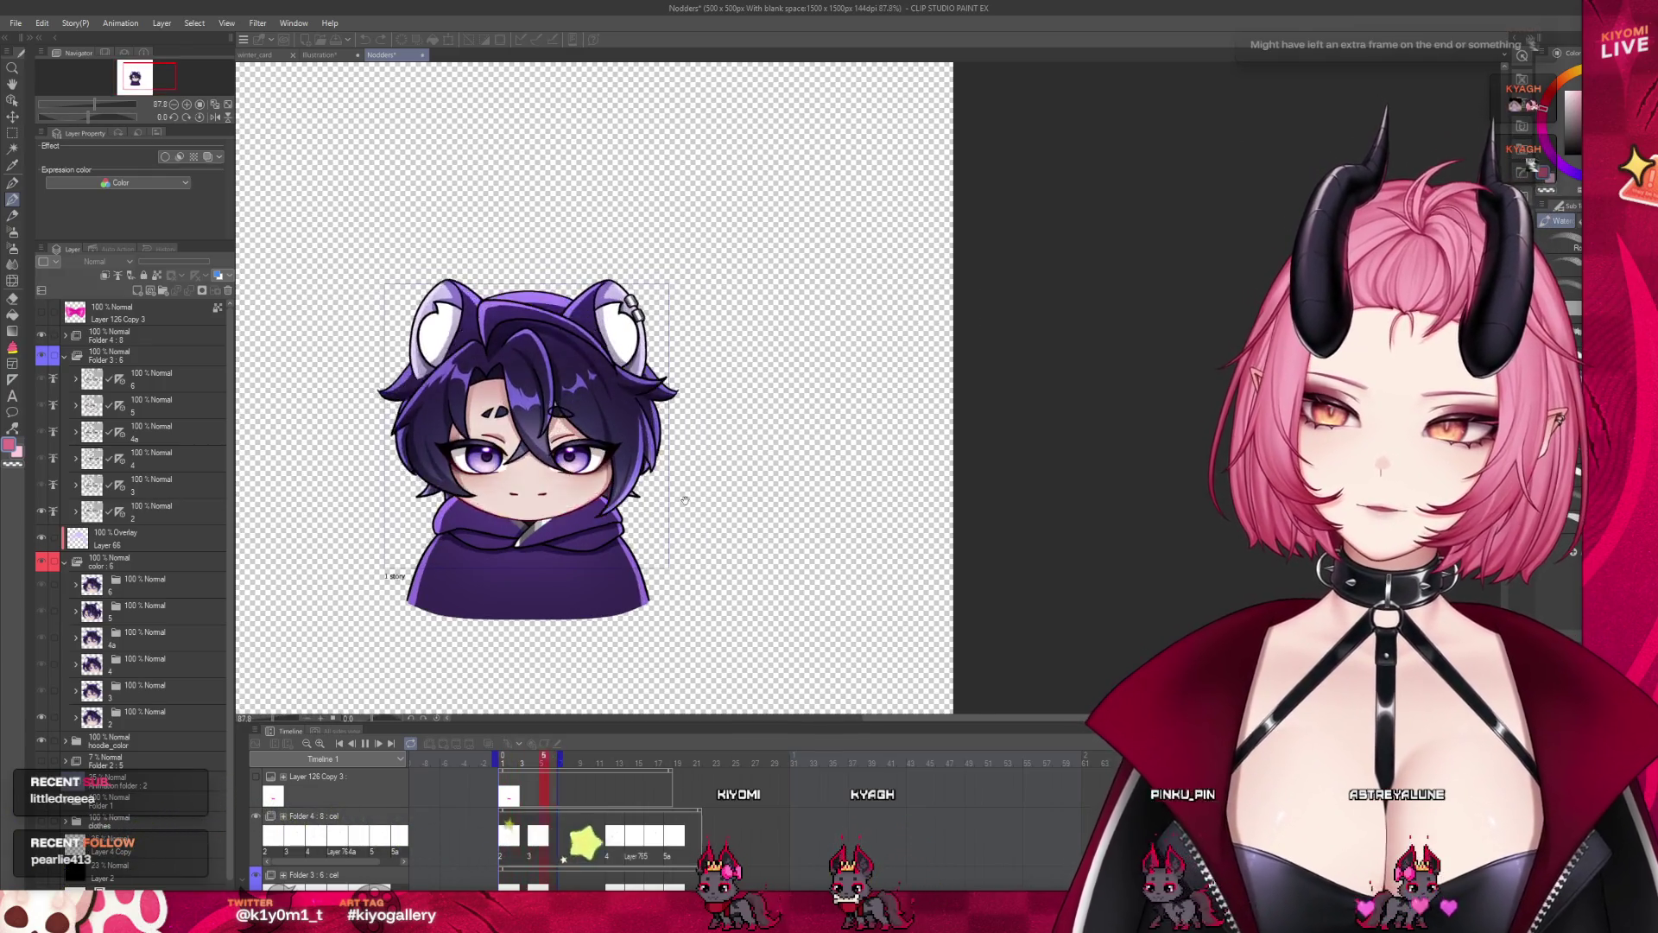
scroll(683, 500, up, 1)
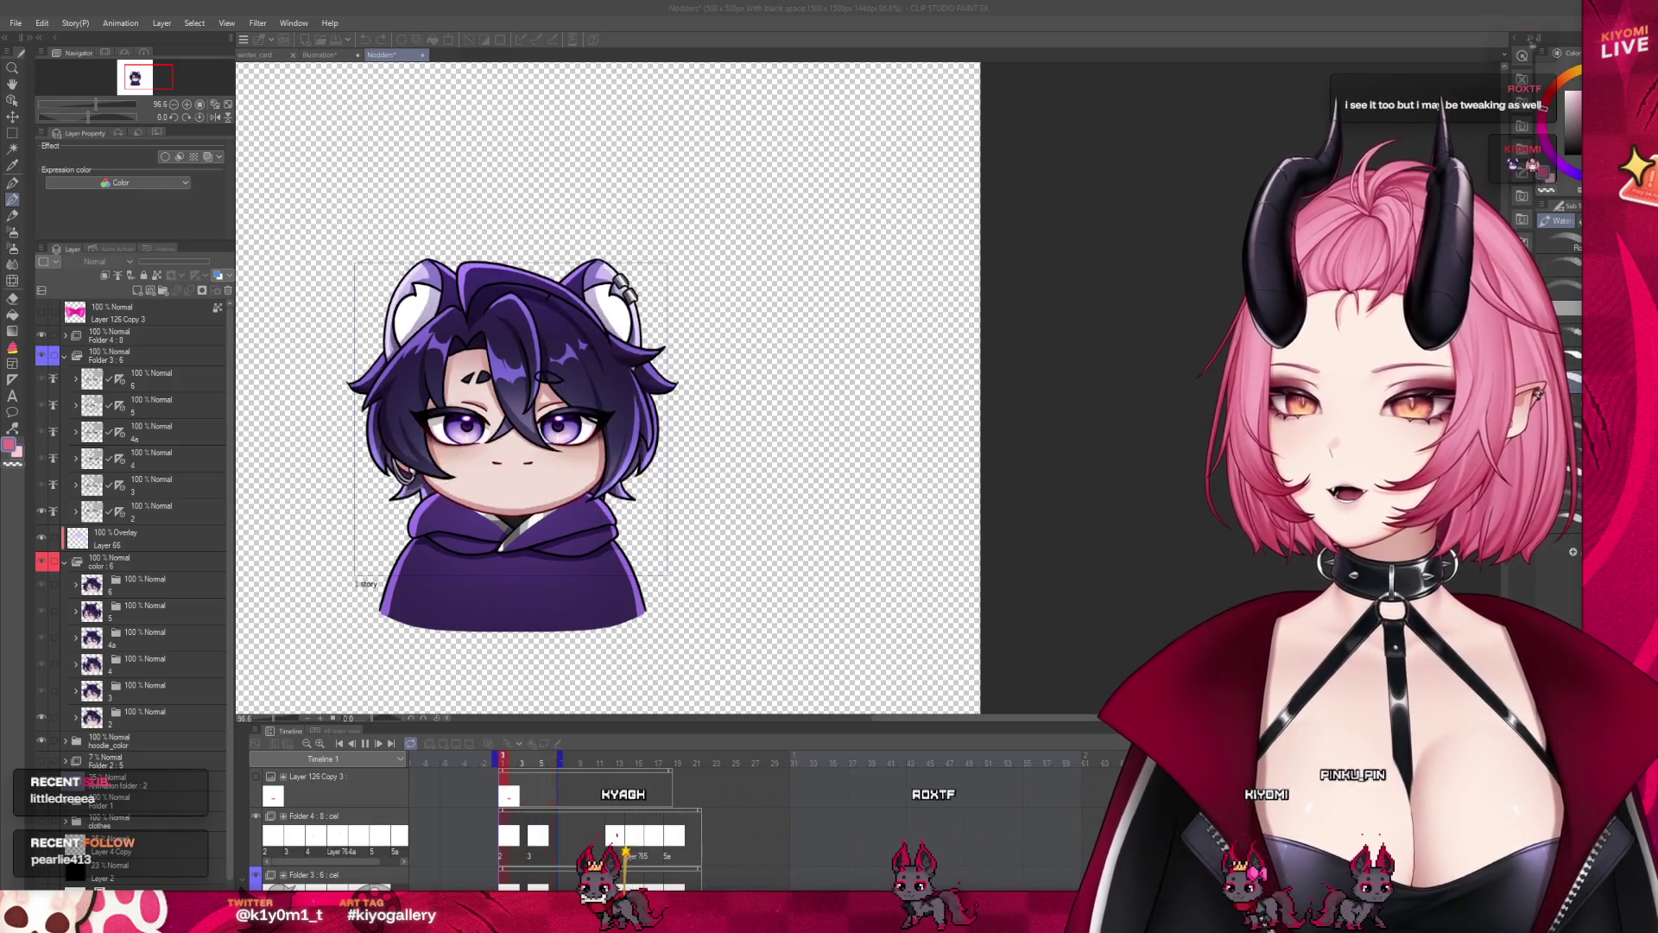
click(365, 742)
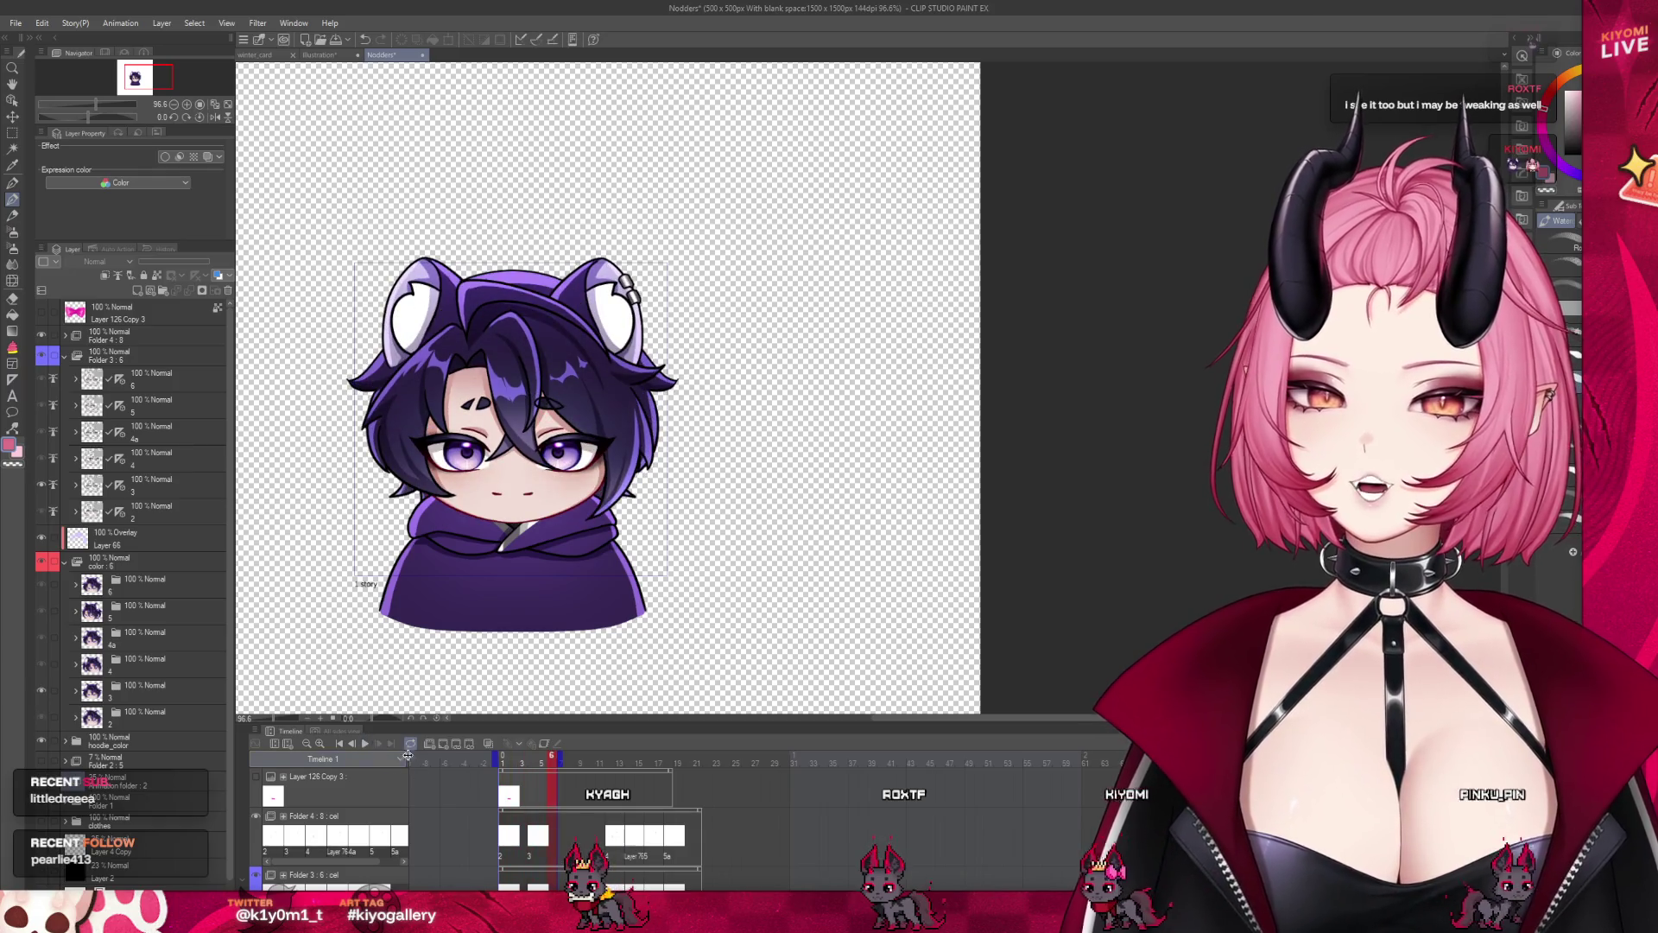
click(530, 855)
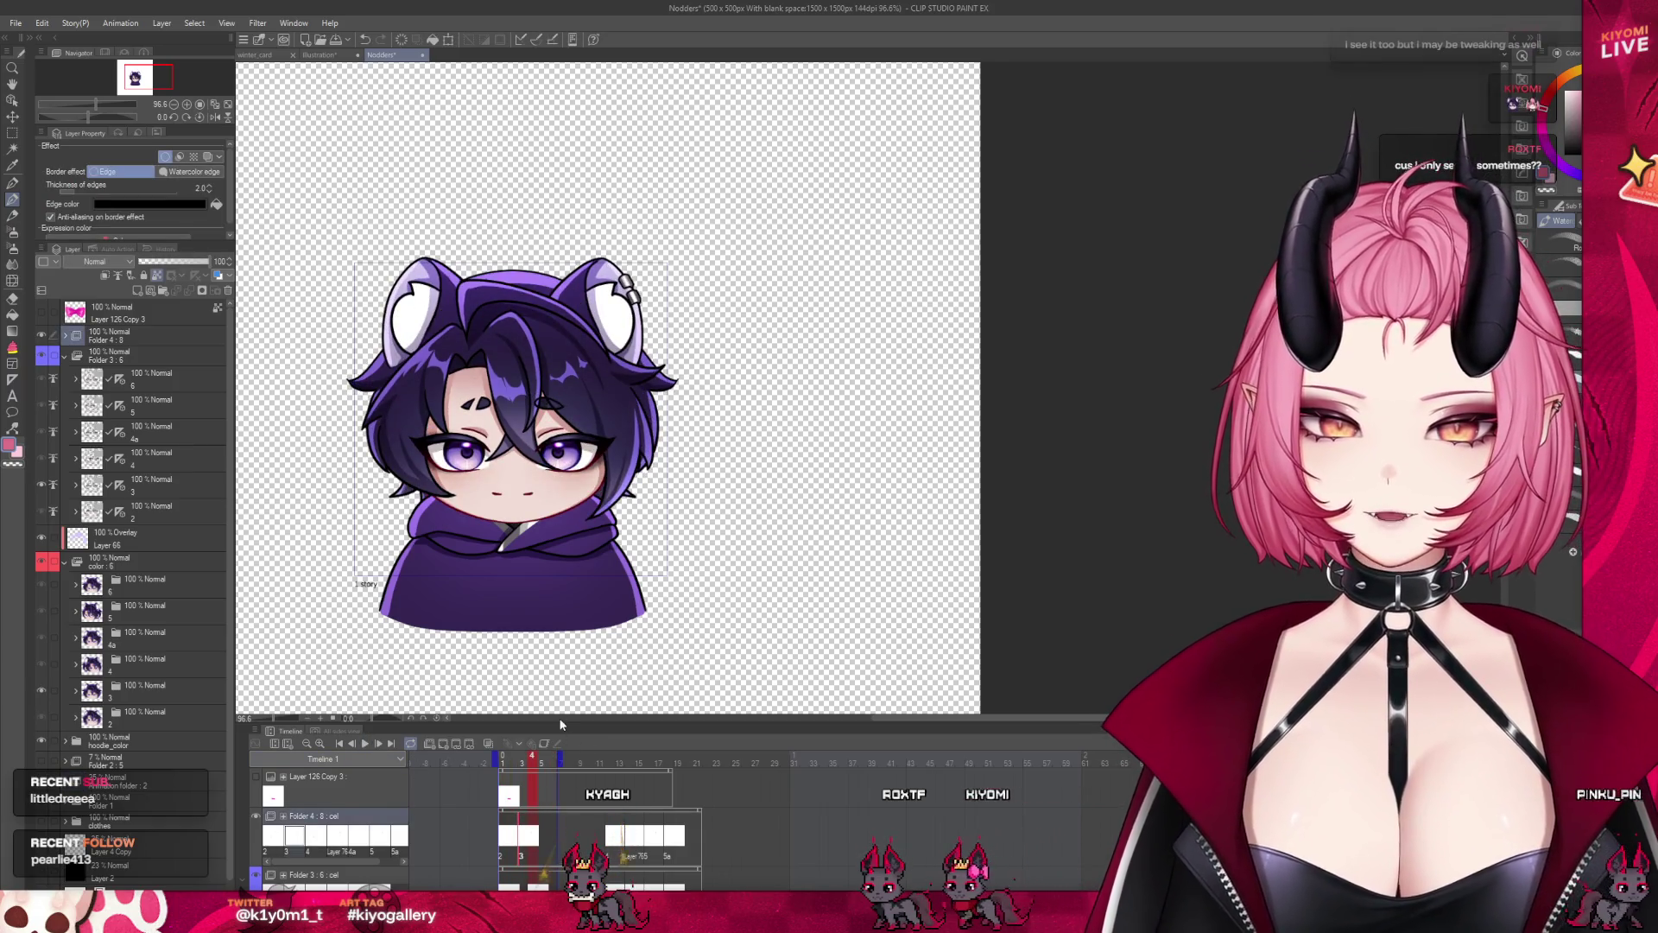
drag(559, 721, 544, 426)
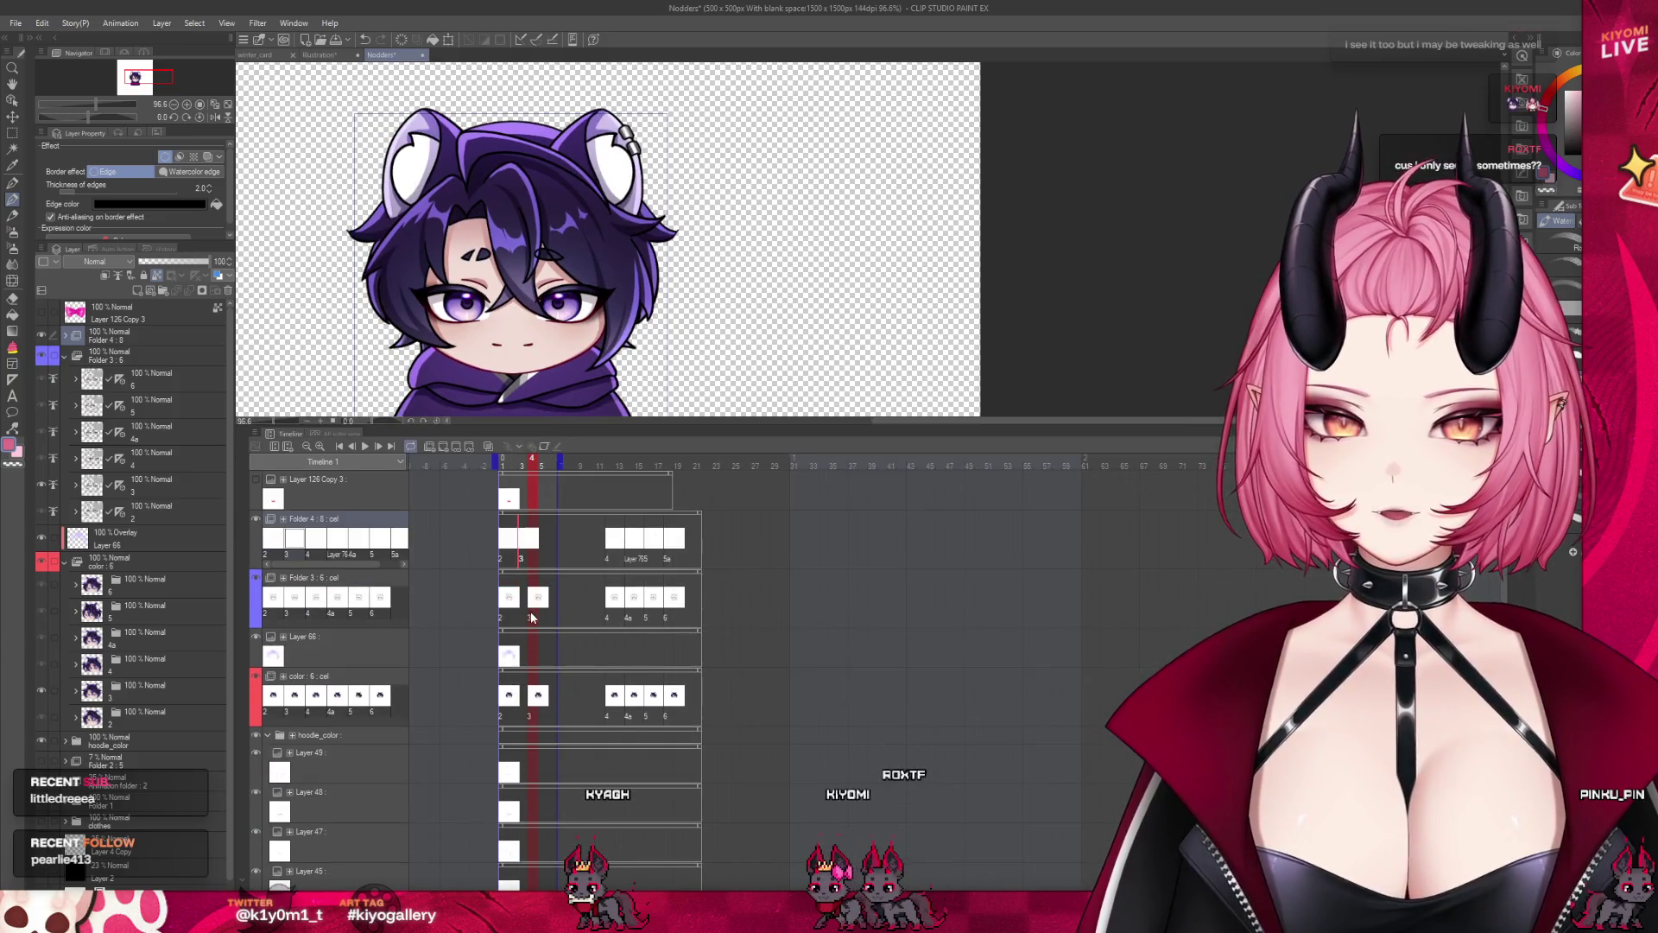
click(531, 617)
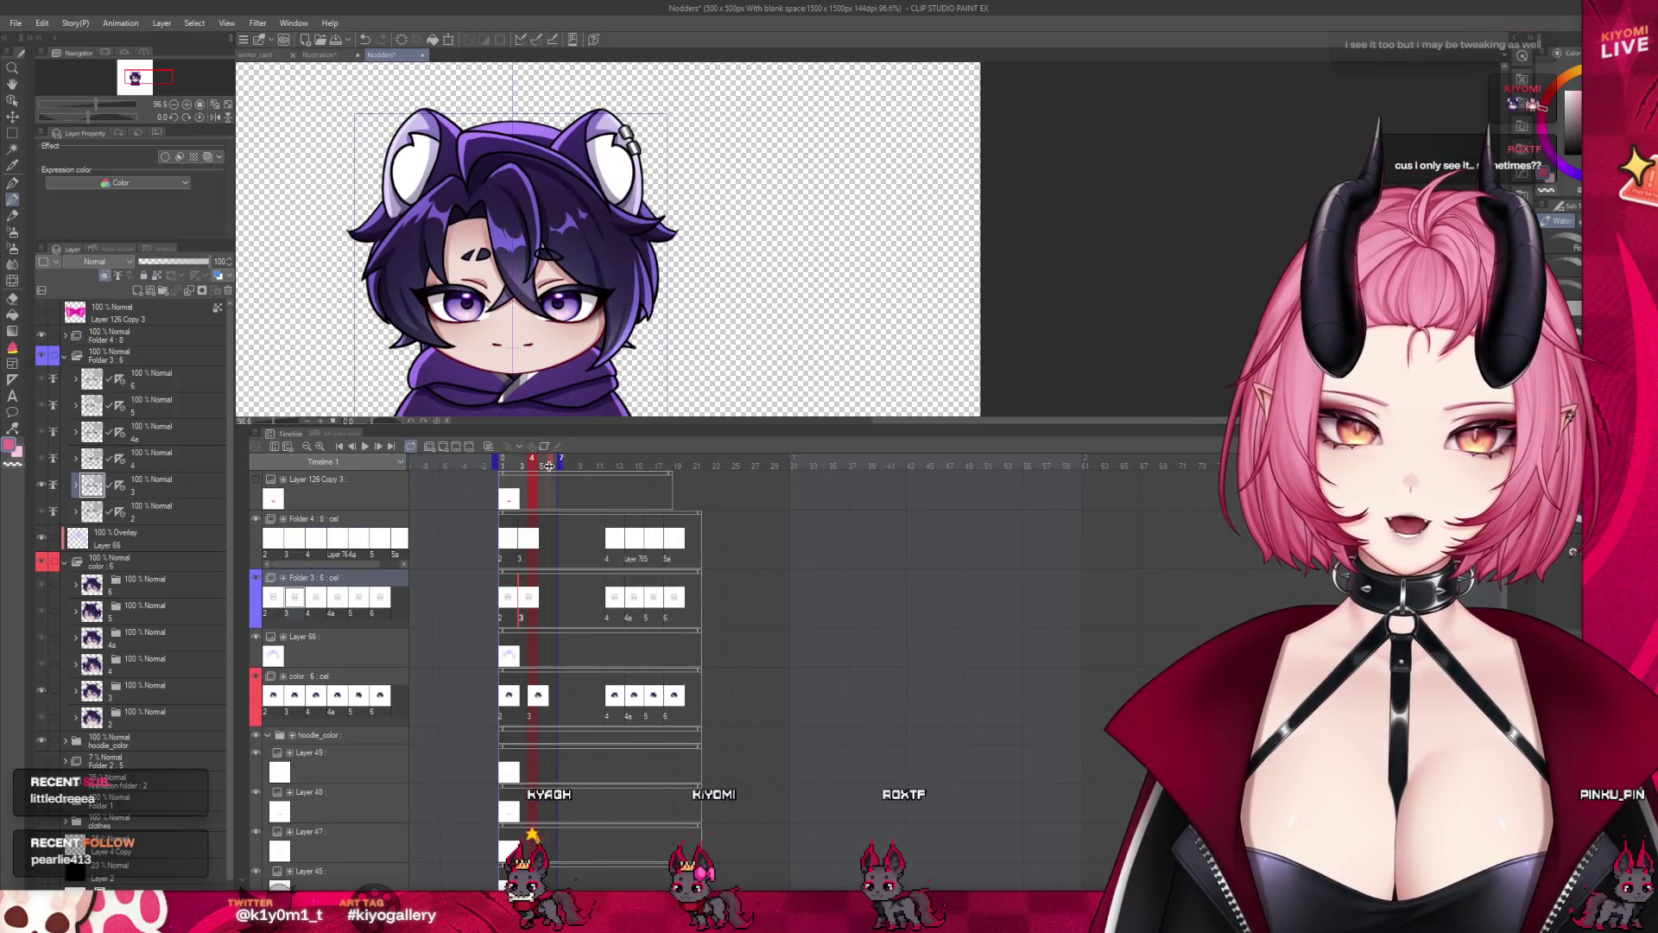
click(507, 467)
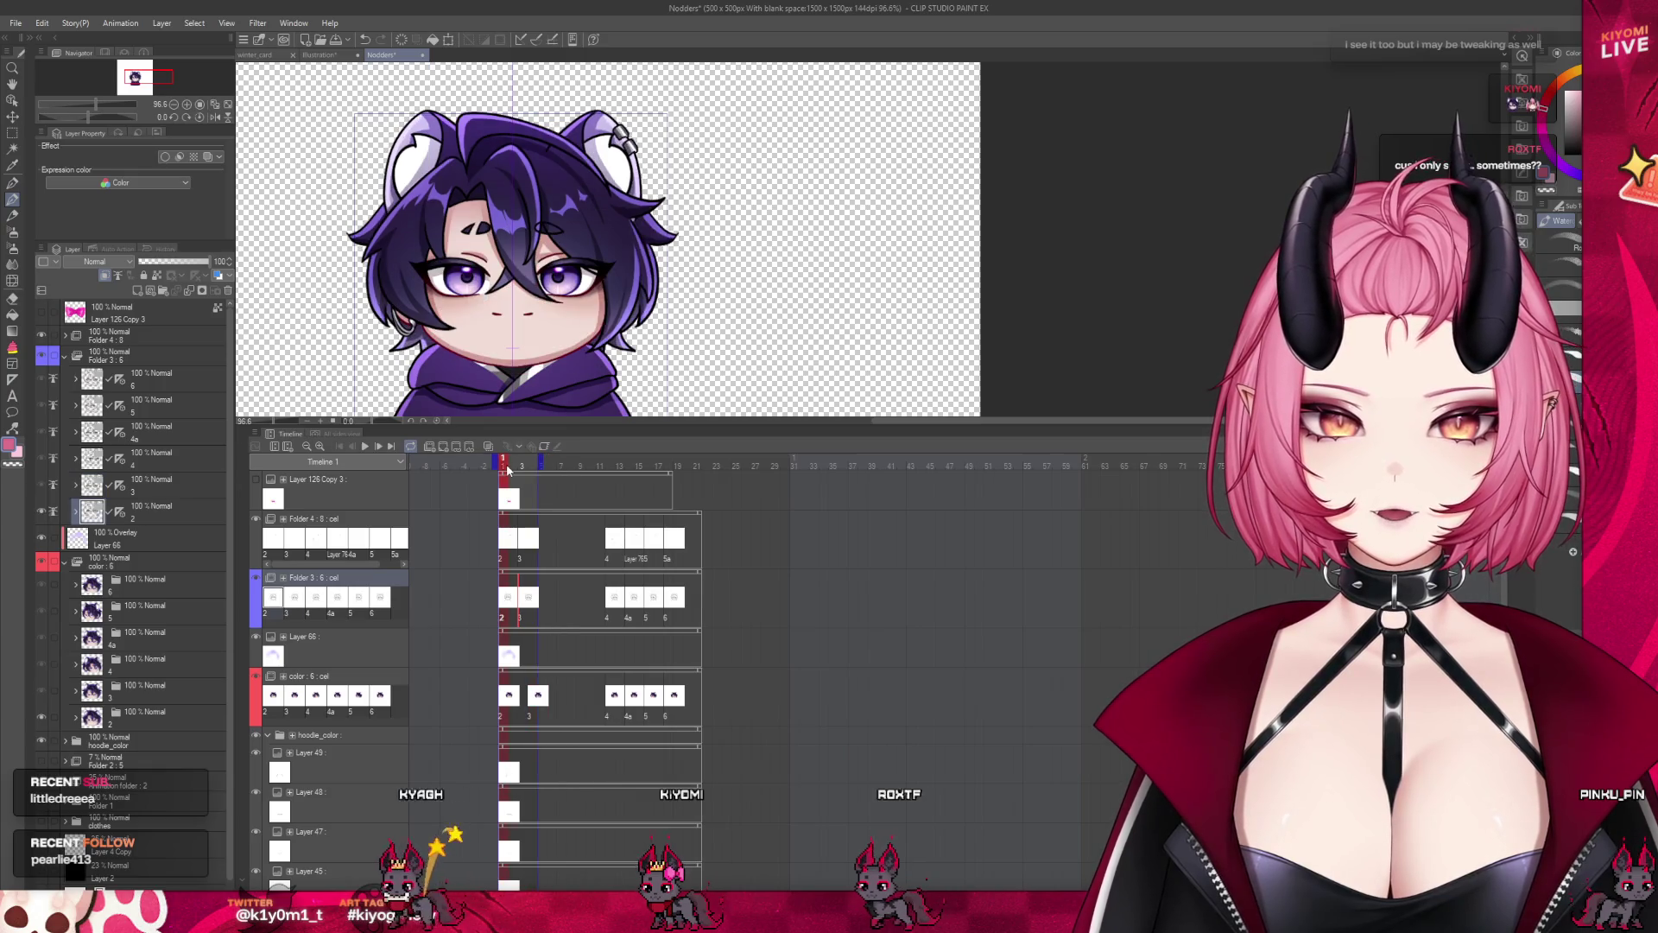
drag(521, 426, 518, 680)
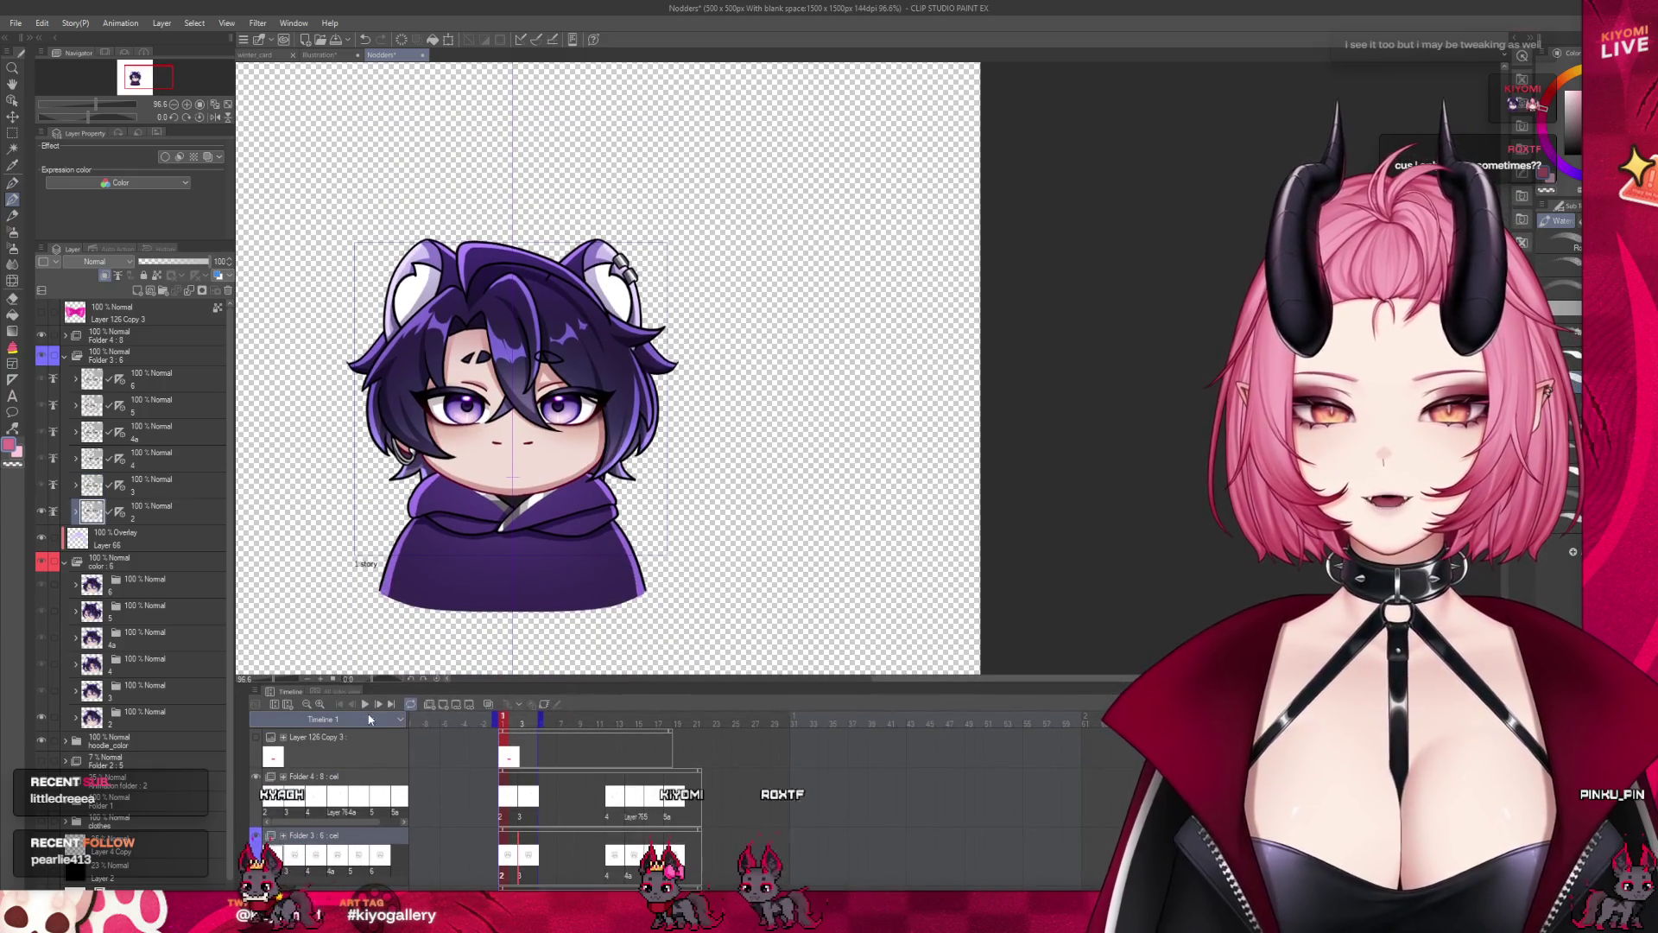
click(366, 705)
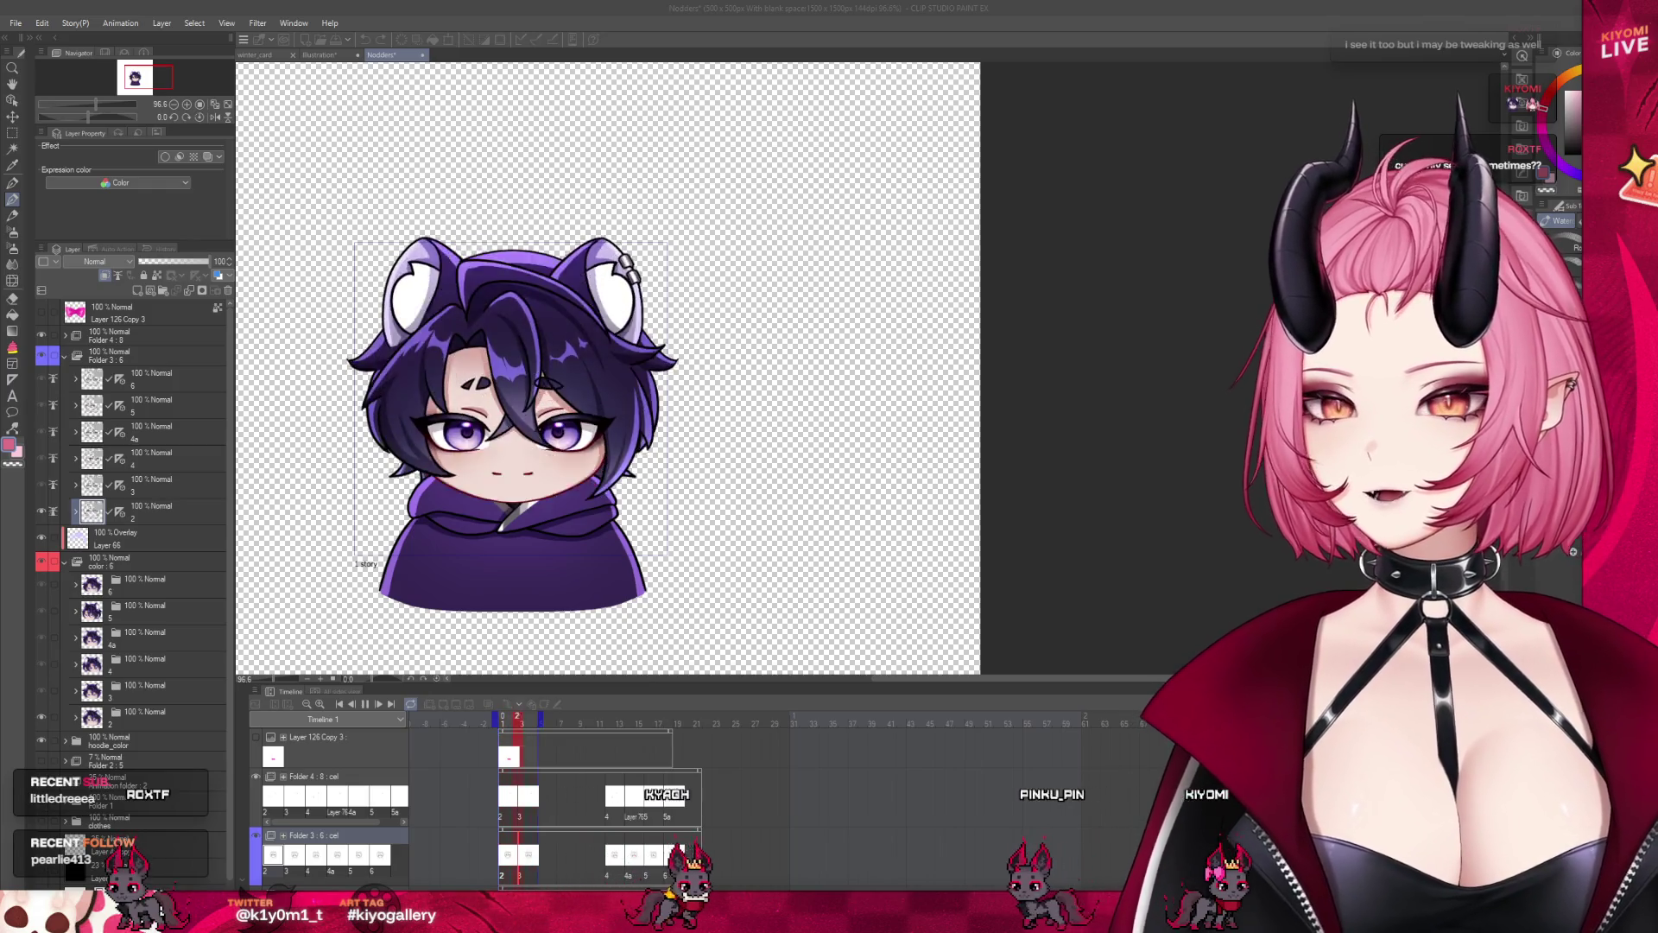
scroll(495, 399, up, 1)
scroll(495, 398, up, 1)
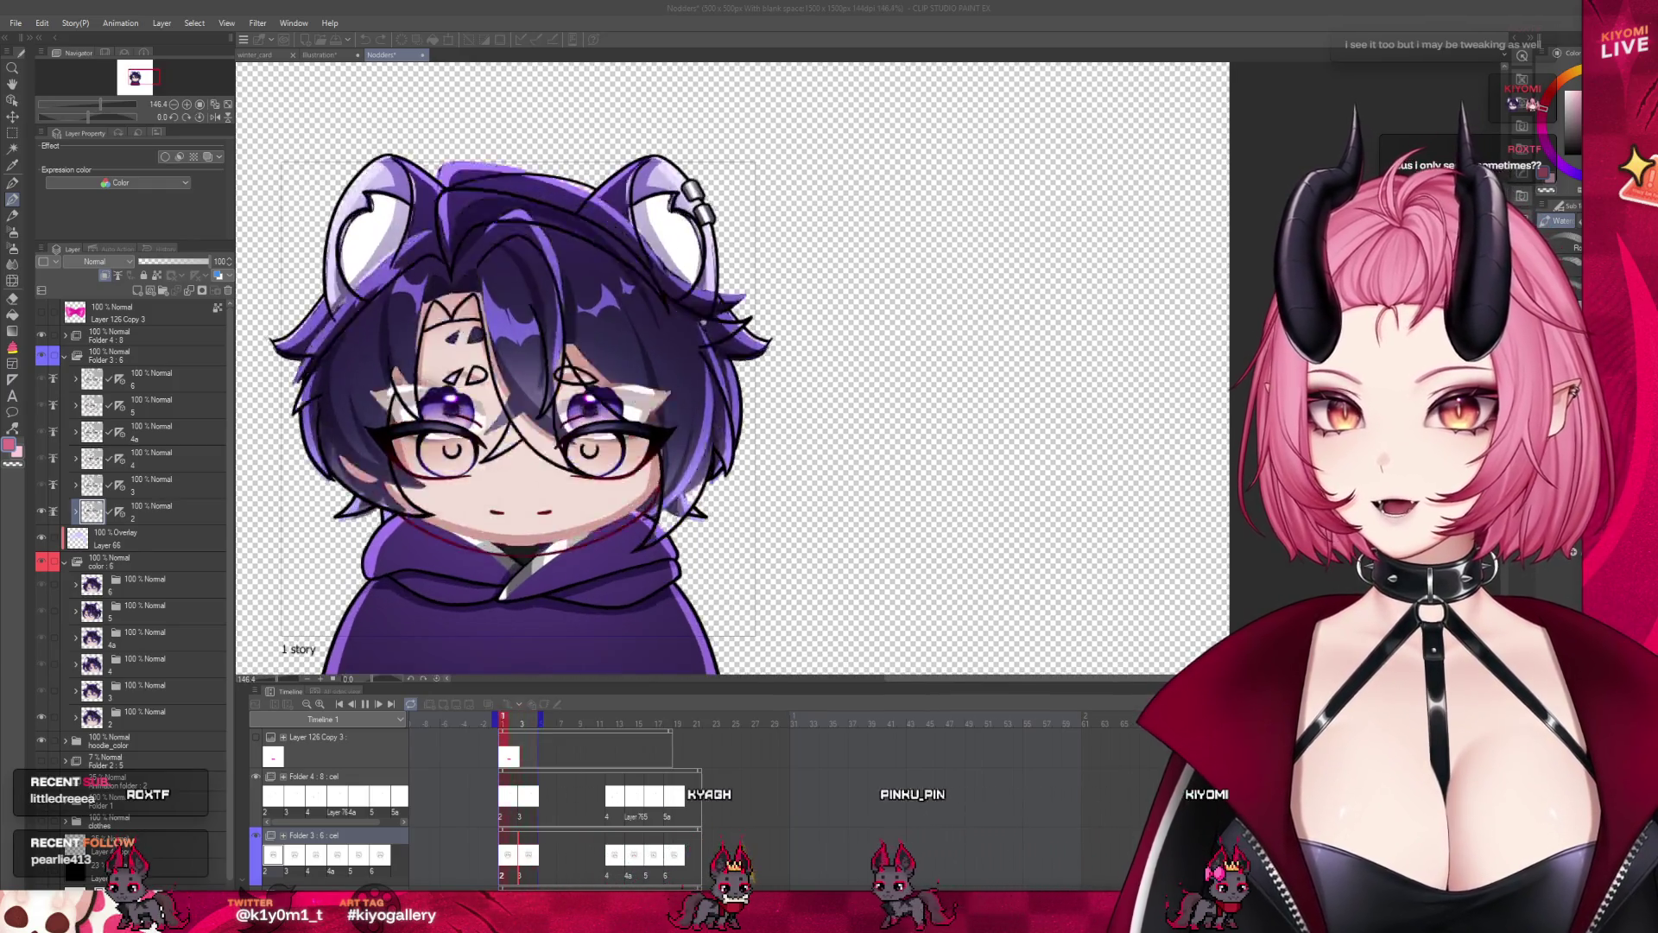
click(531, 784)
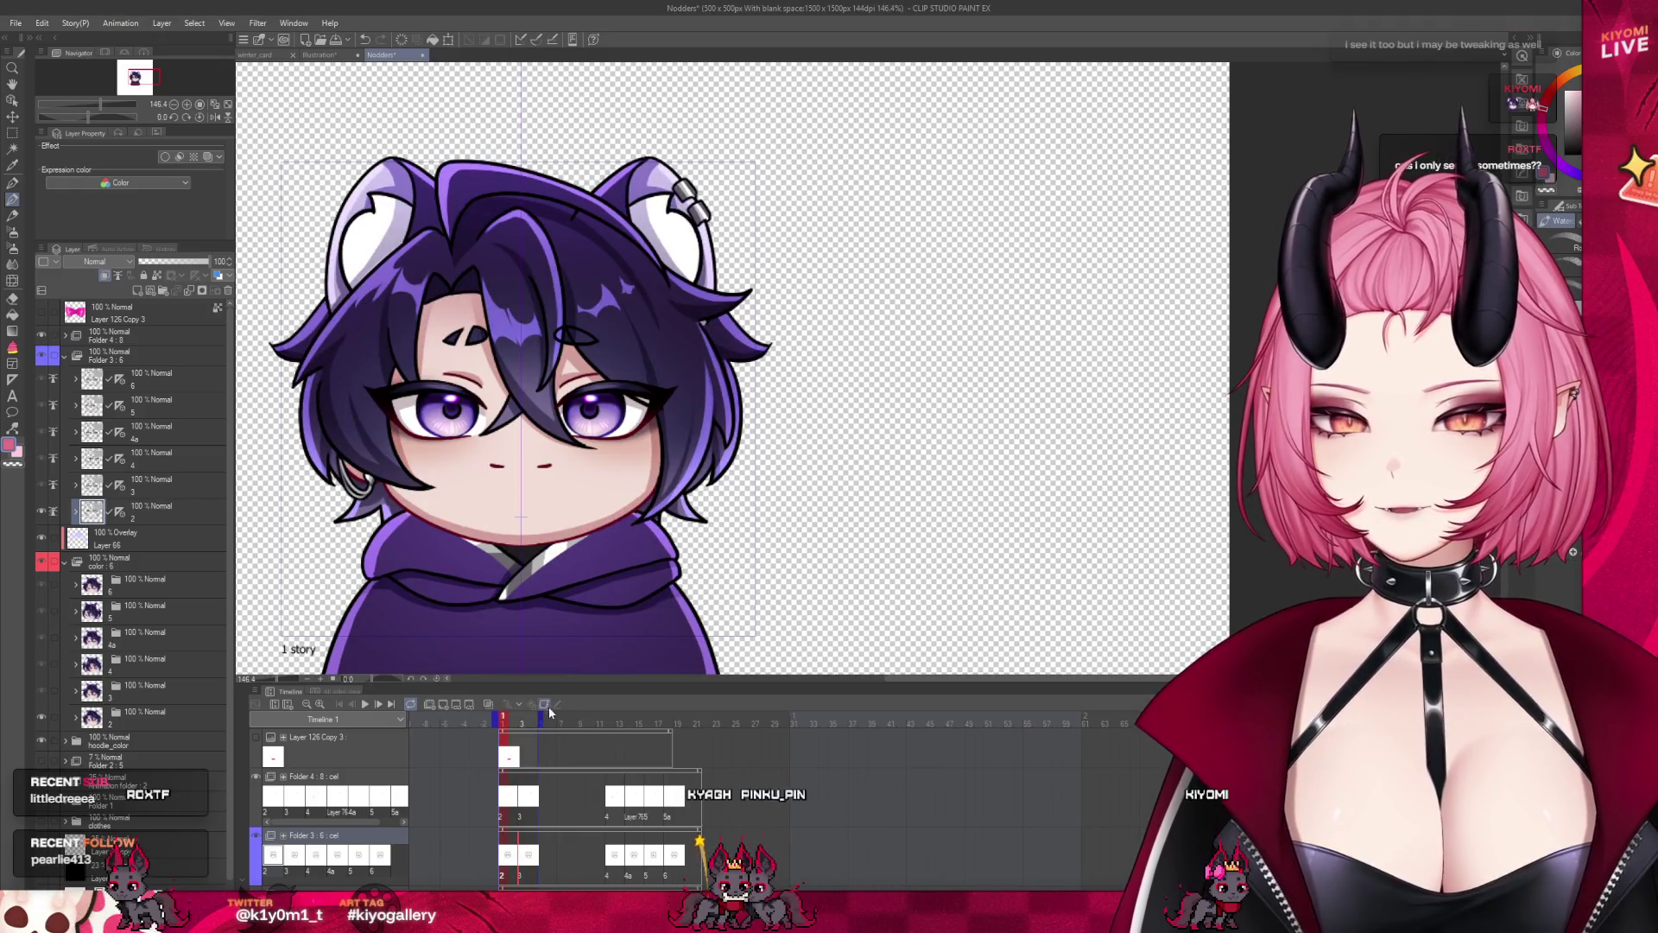
drag(506, 730, 527, 730)
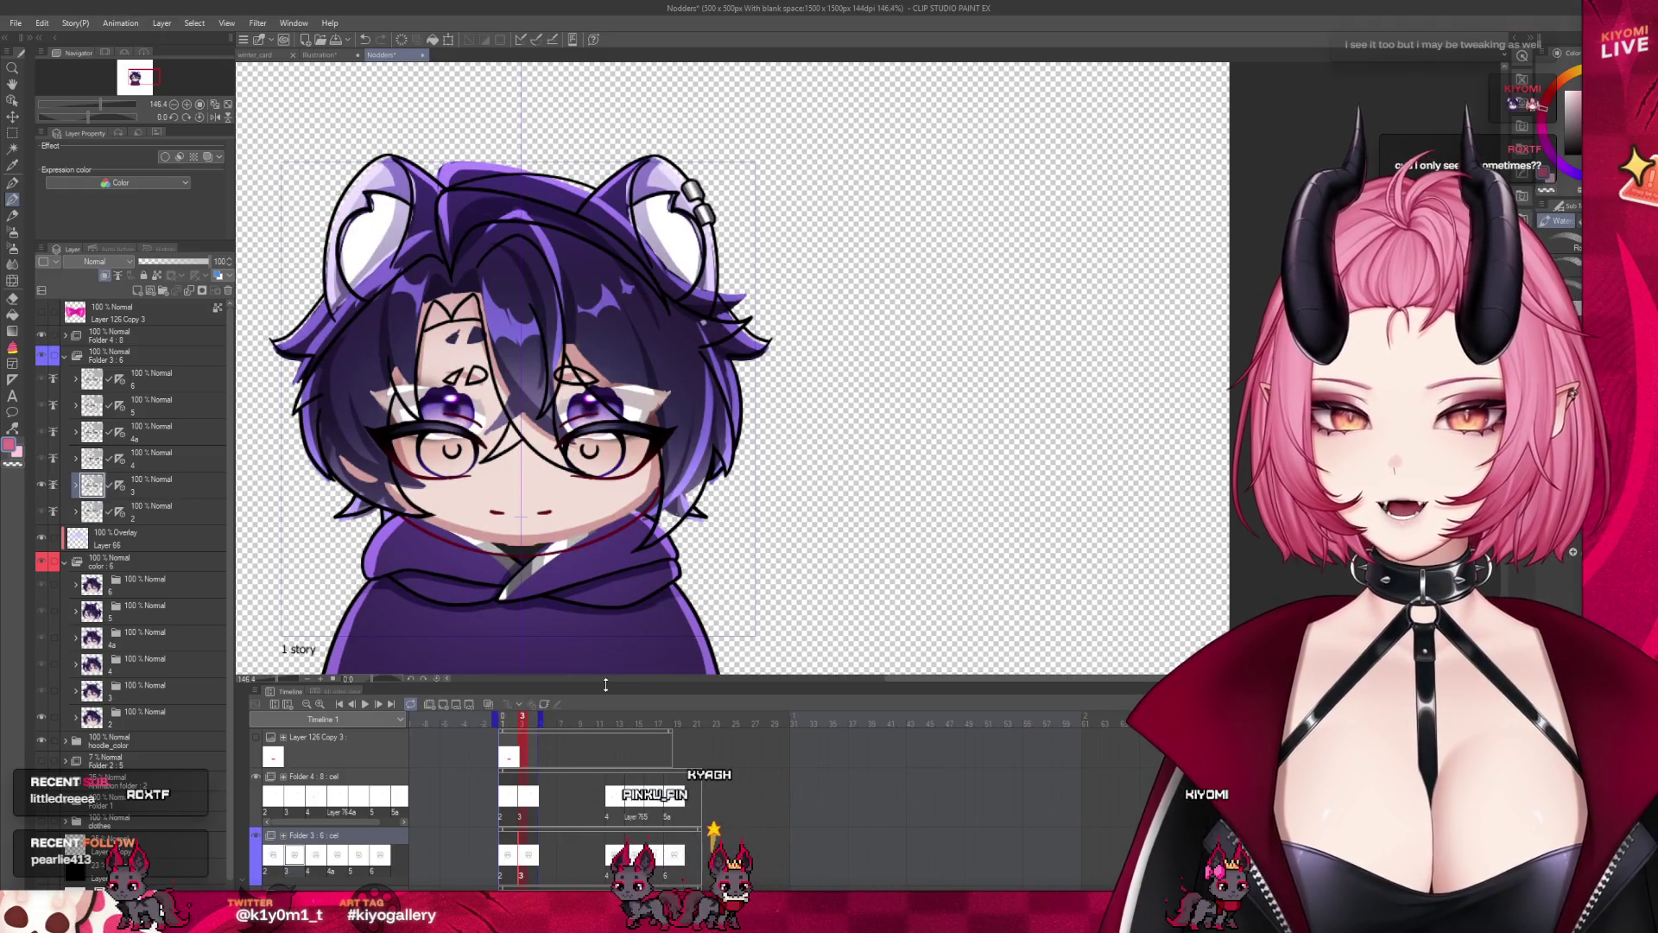
drag(605, 684, 605, 435)
click(173, 585)
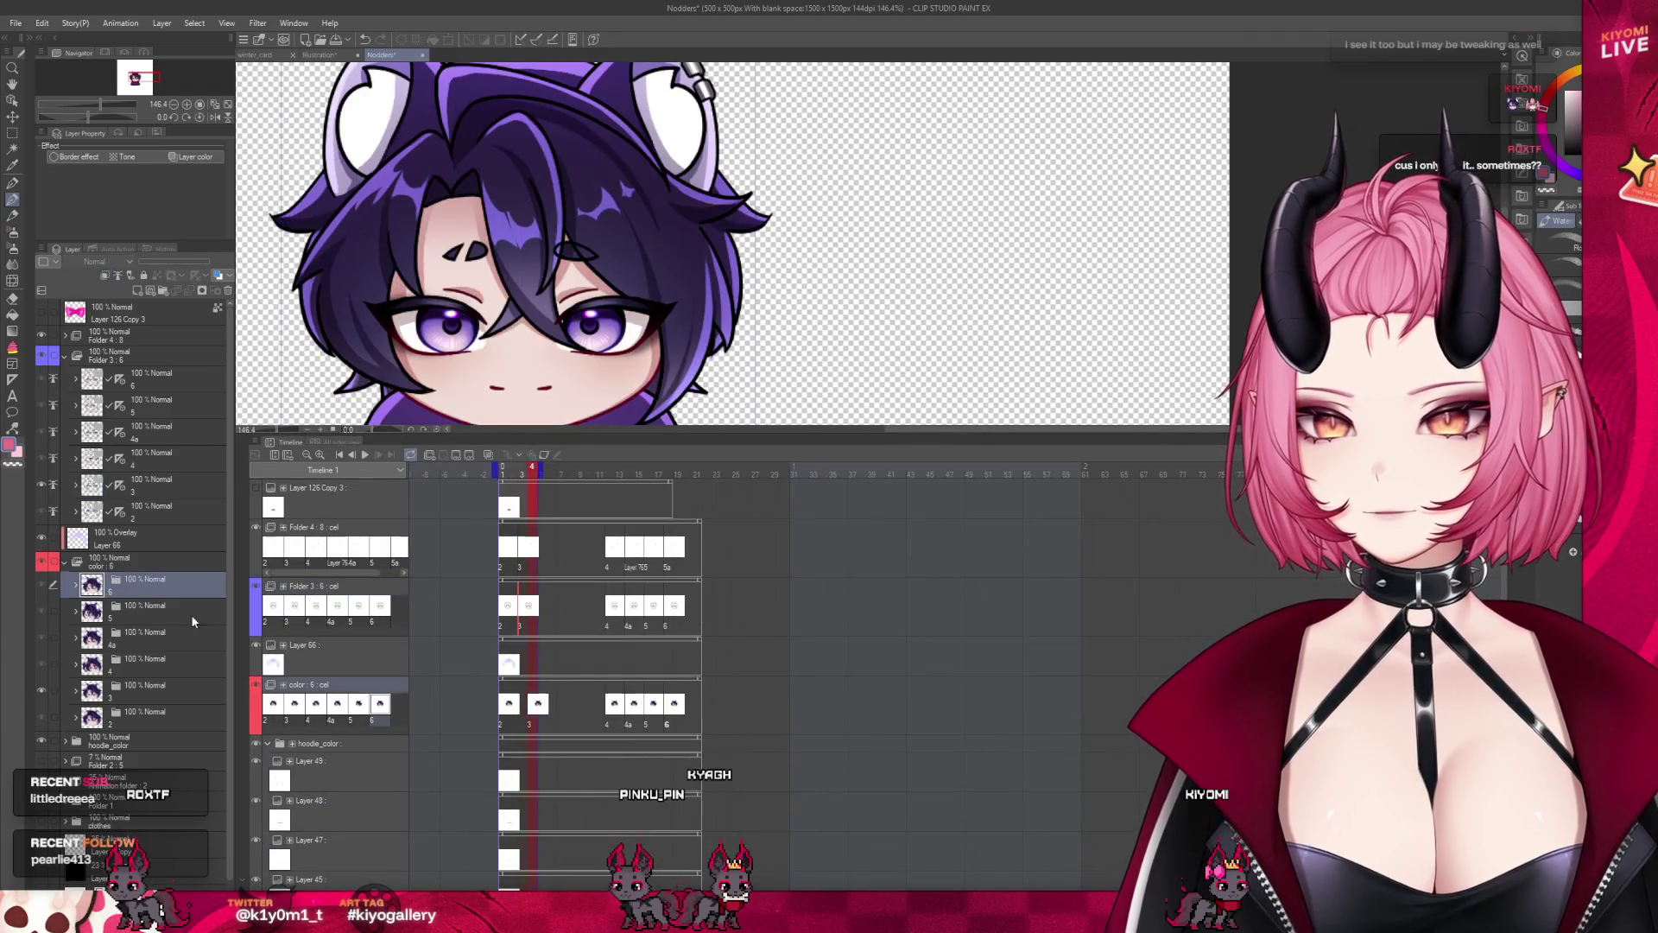
click(527, 708)
key(space)
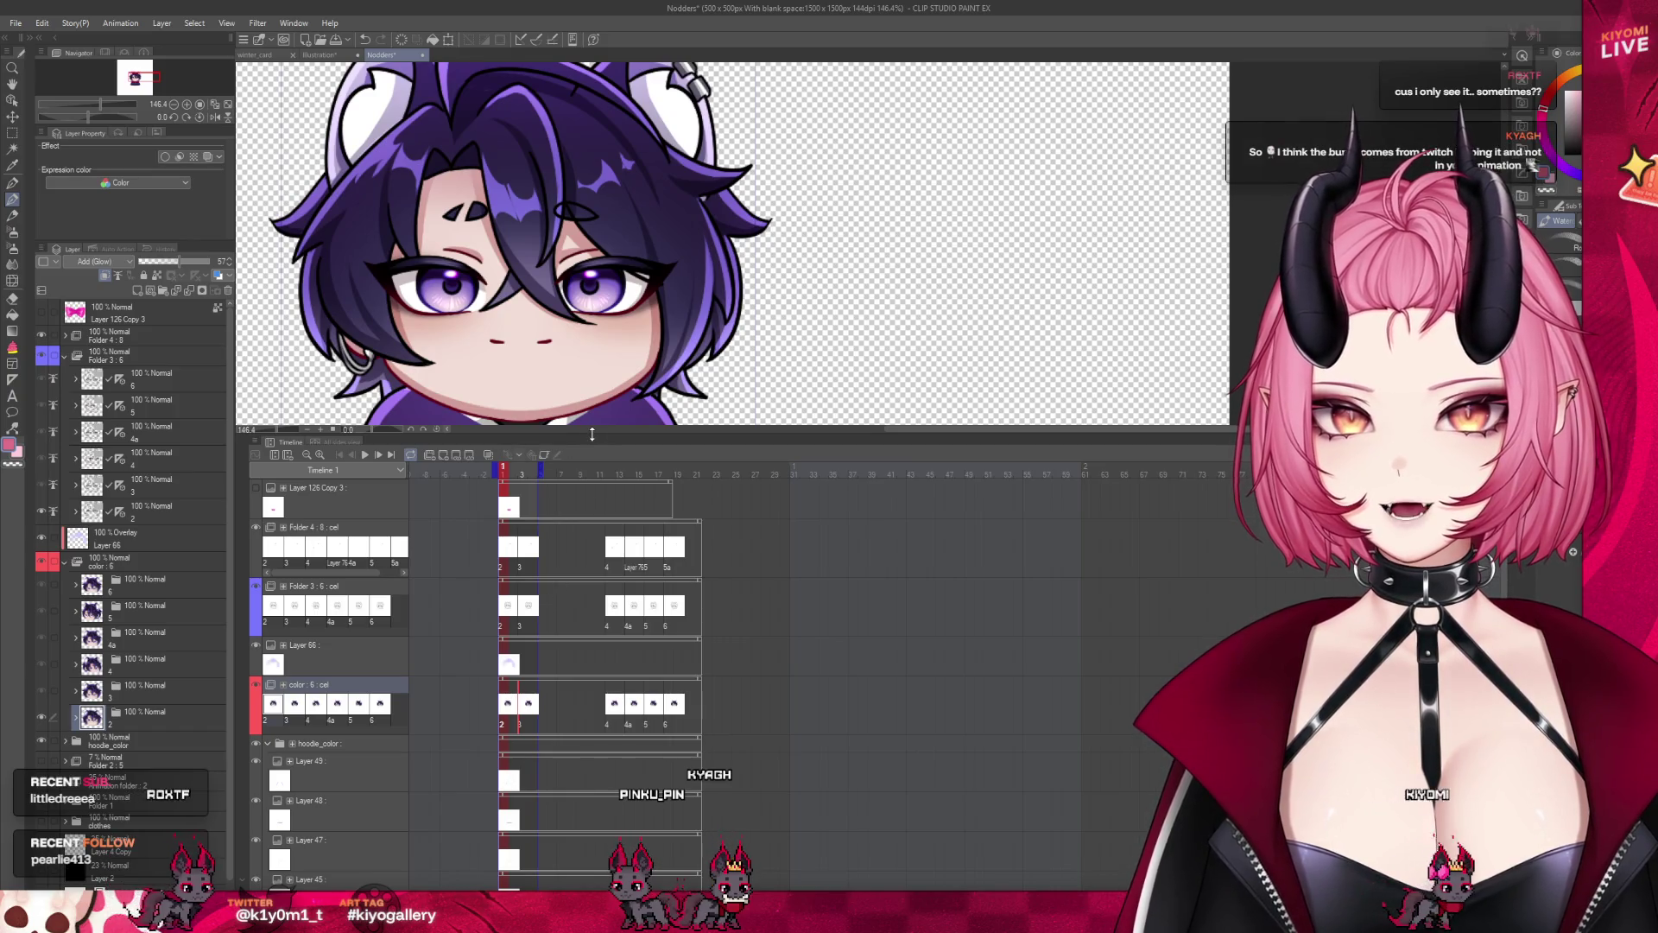
drag(591, 433, 592, 733)
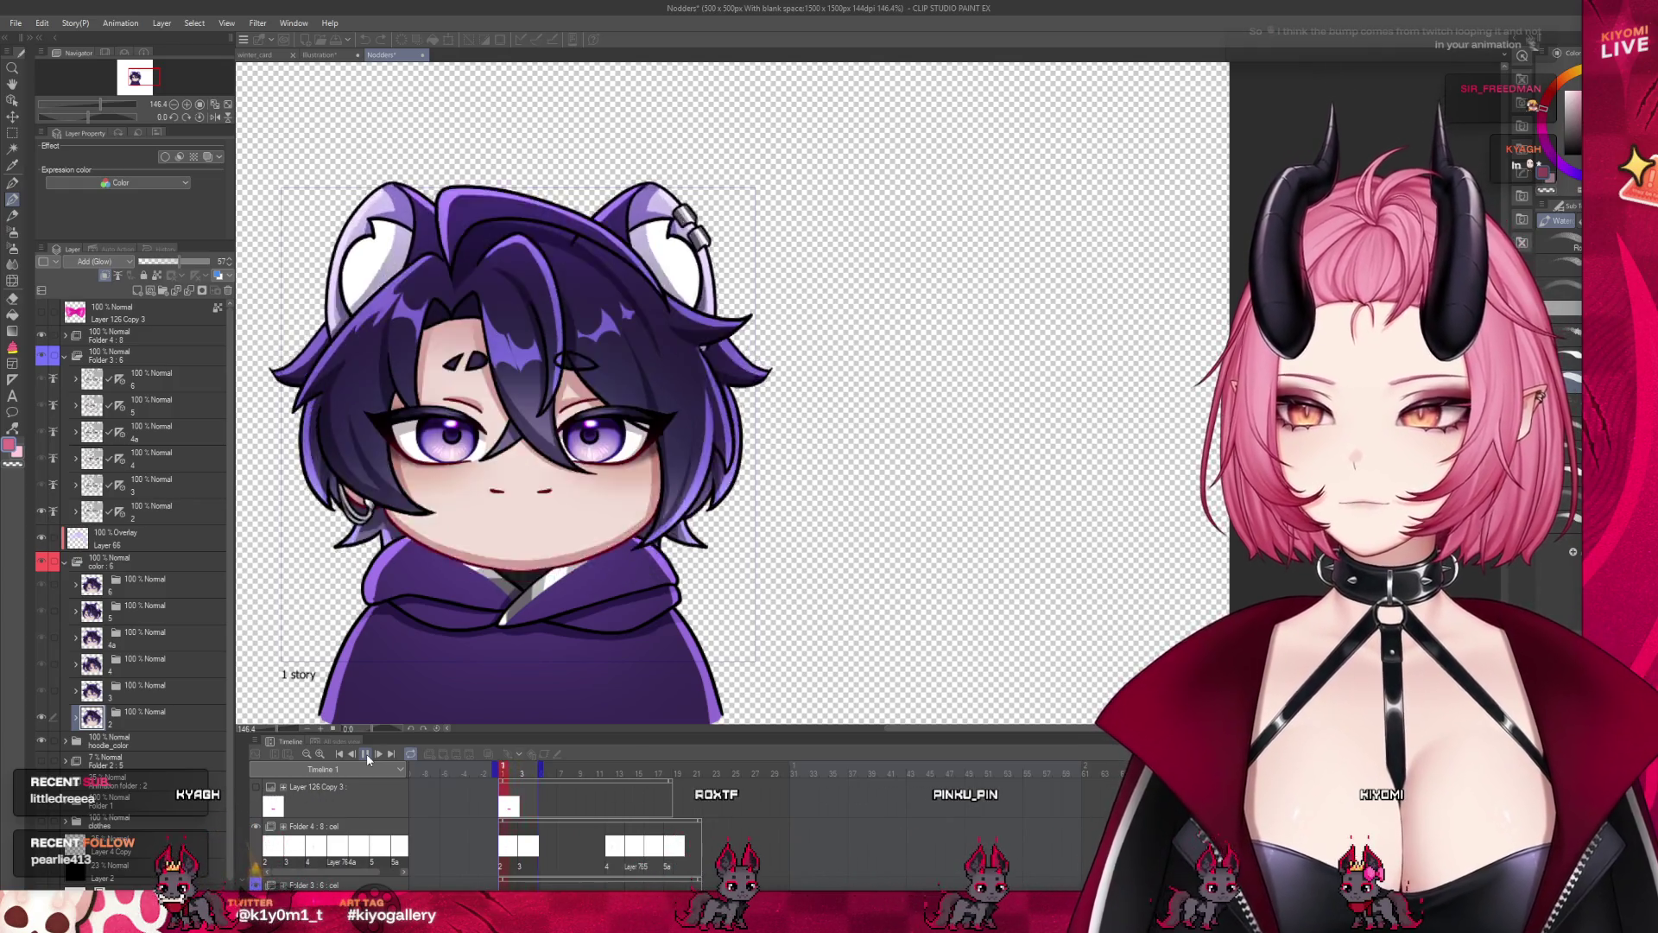
Enlarge the timeline, set the playback range end, and inspect the frame 2 and 3 cels
scroll(768, 411, down, 3)
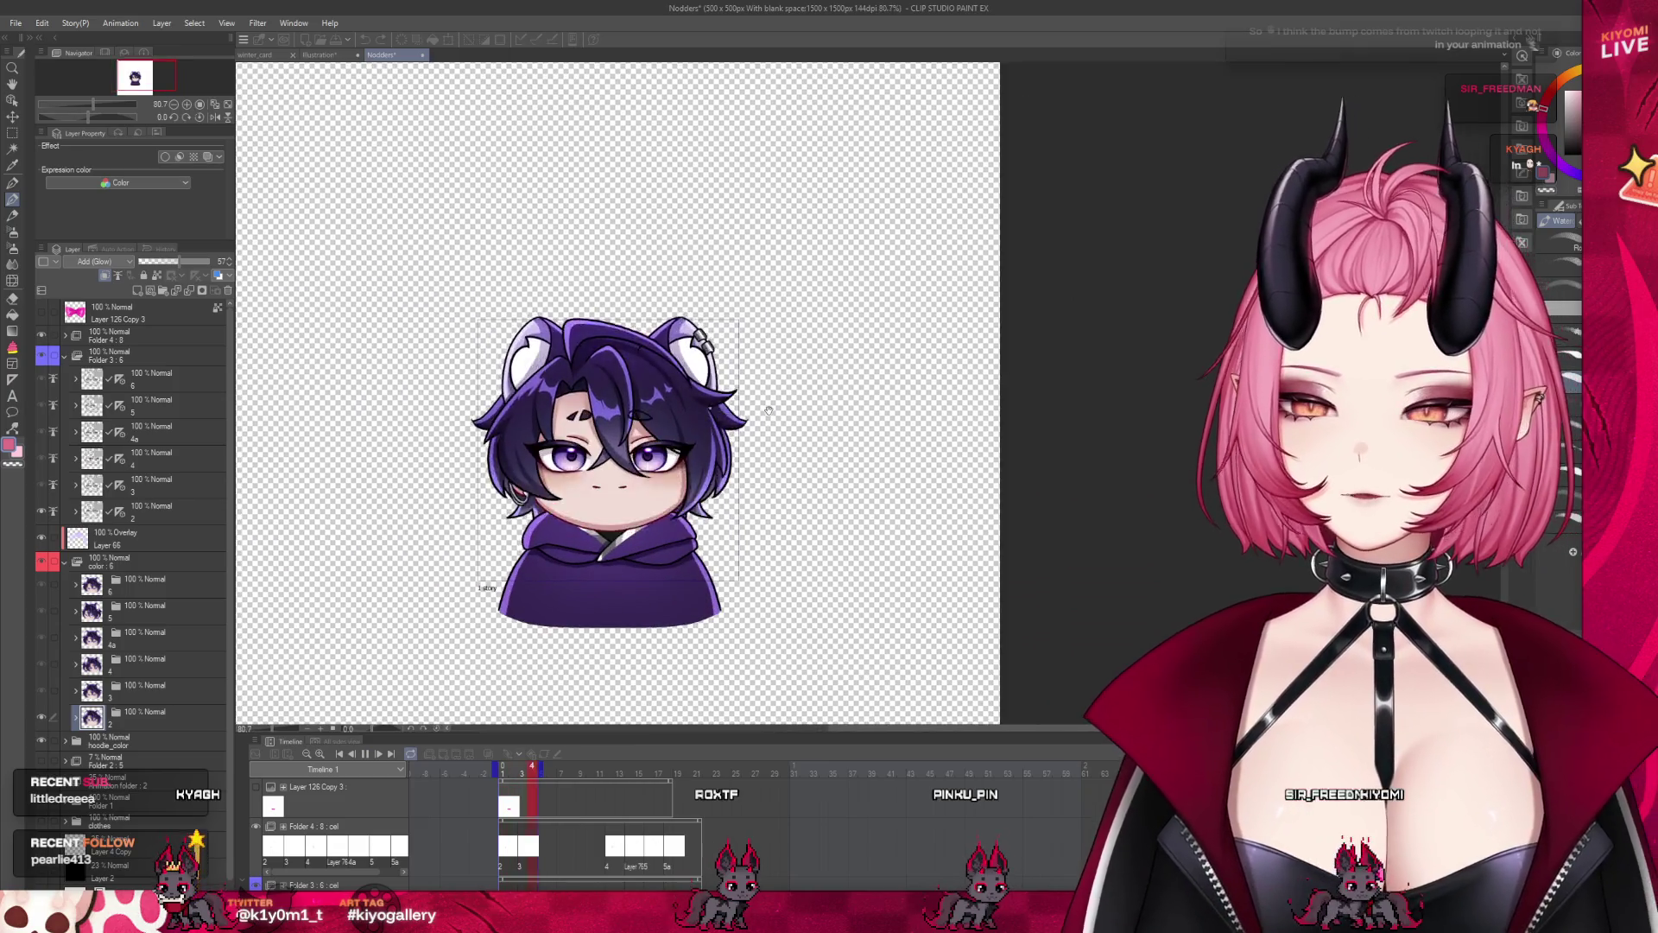
scroll(769, 411, up, 2)
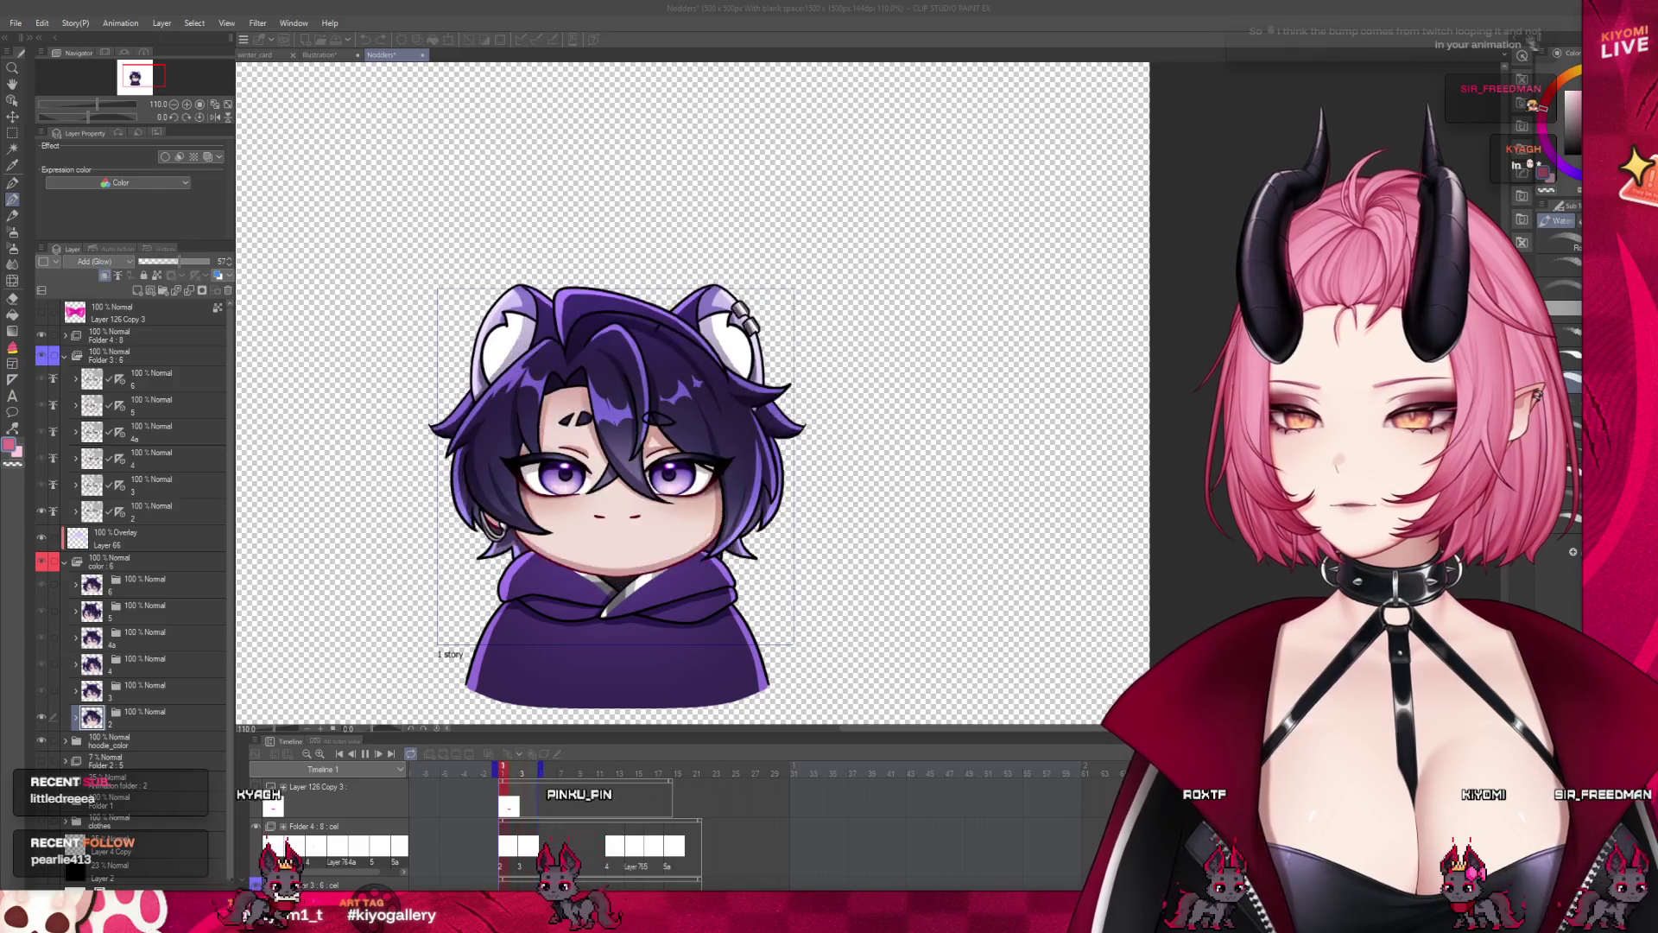
scroll(439, 687, down, 1)
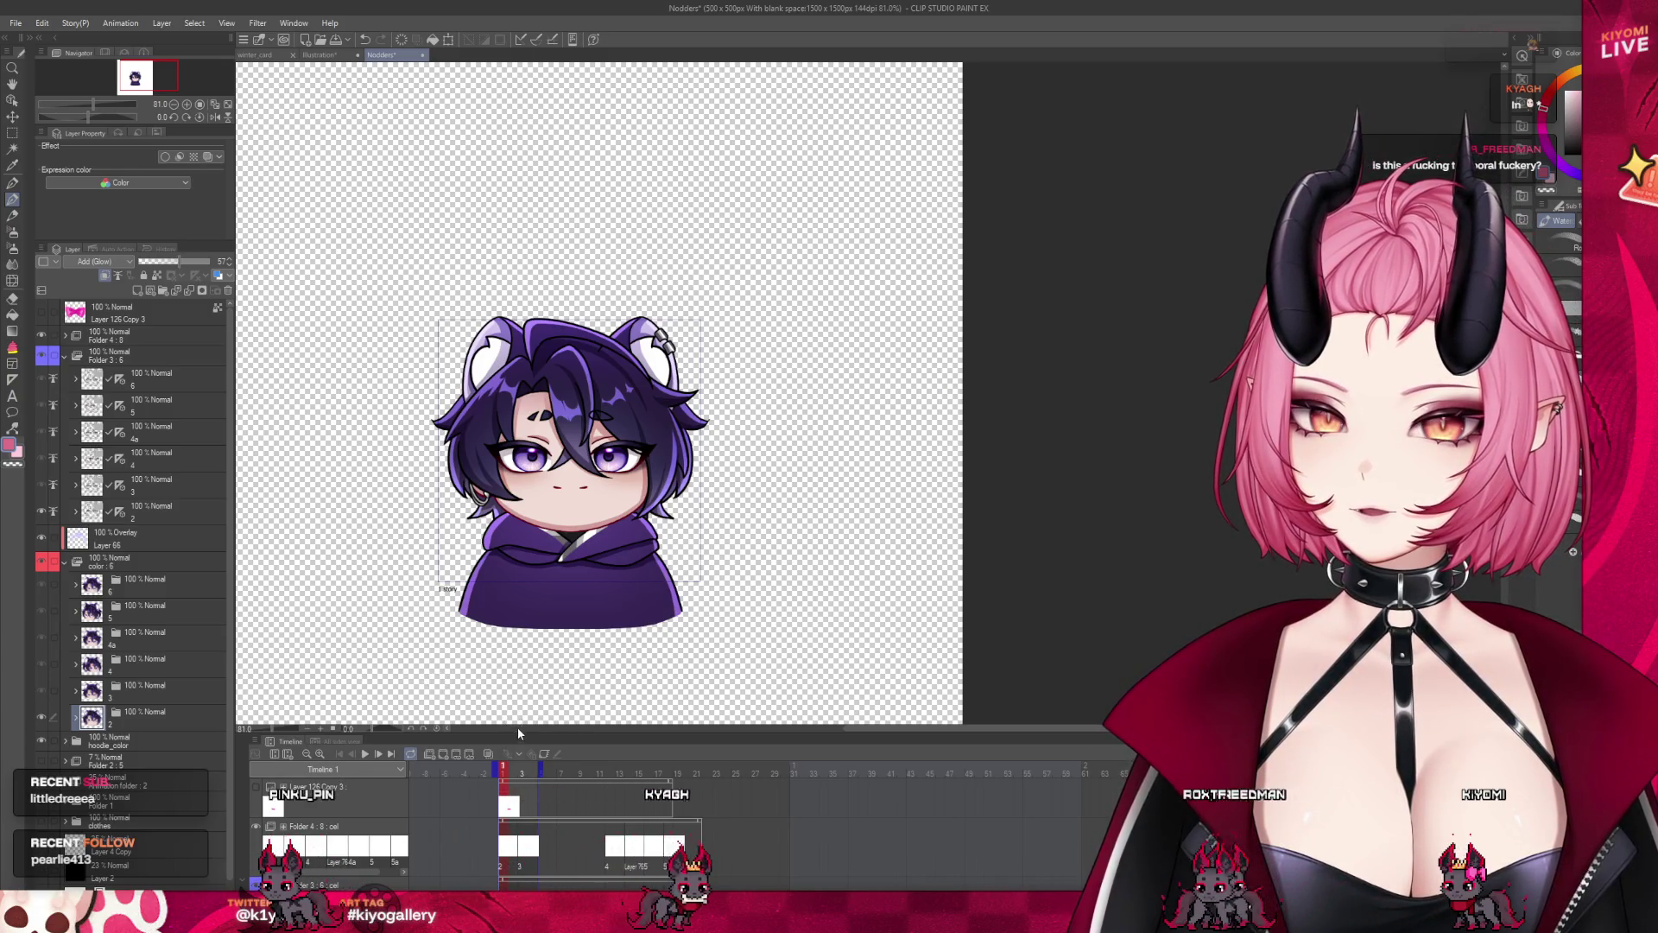
drag(517, 734, 522, 617)
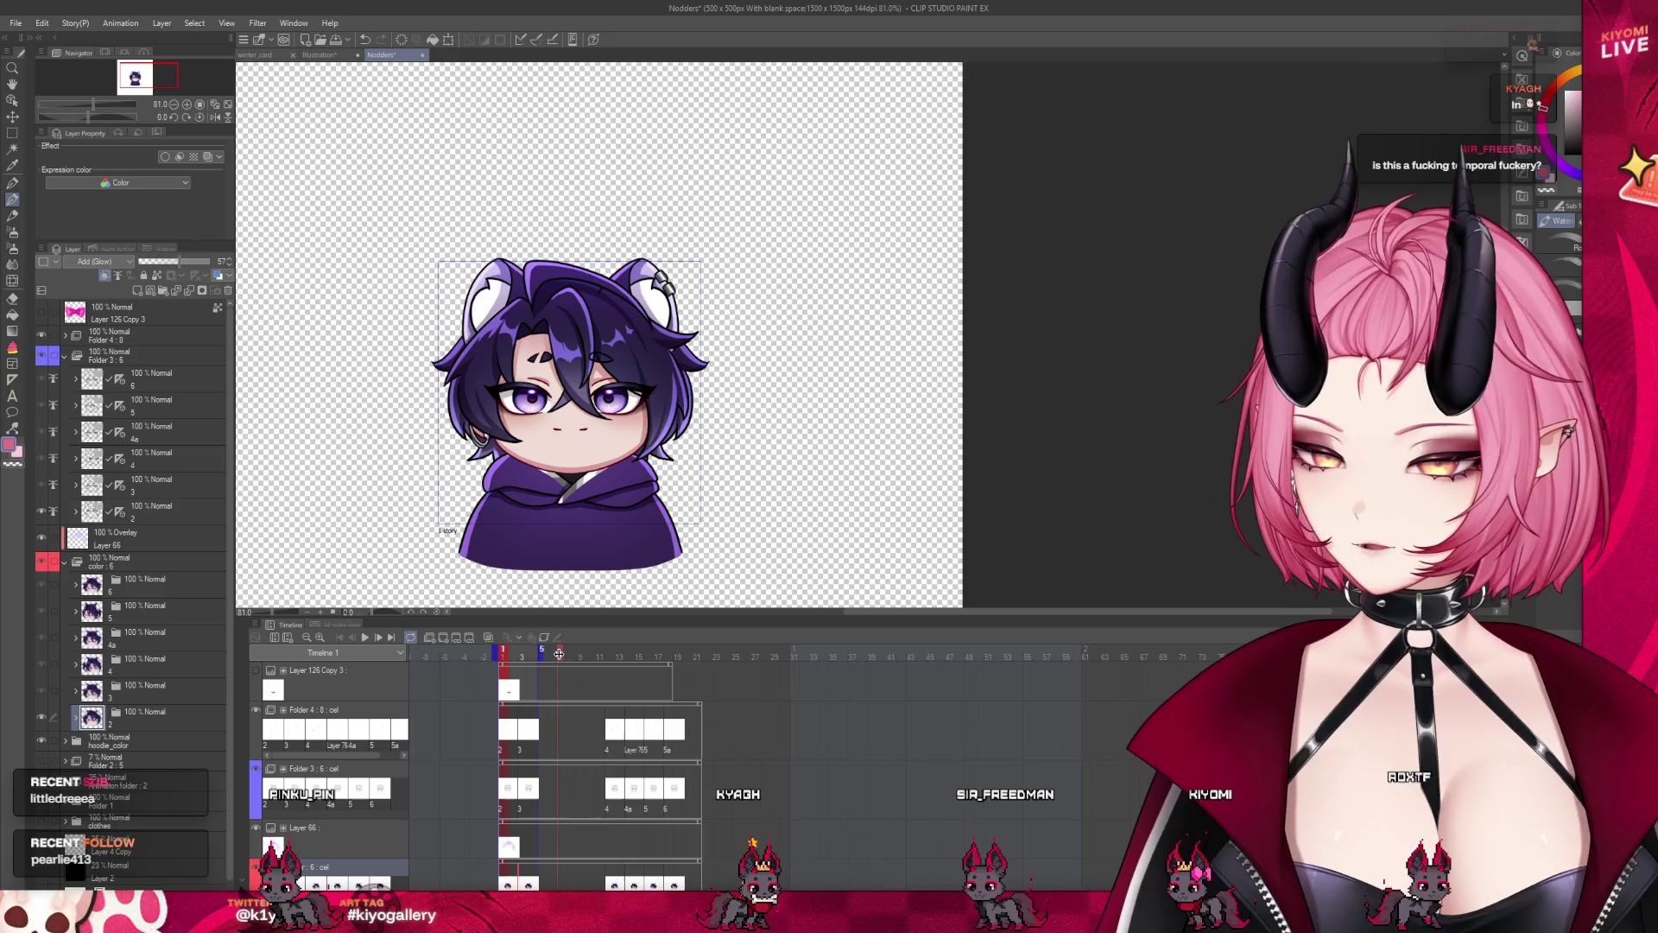
drag(561, 653, 558, 653)
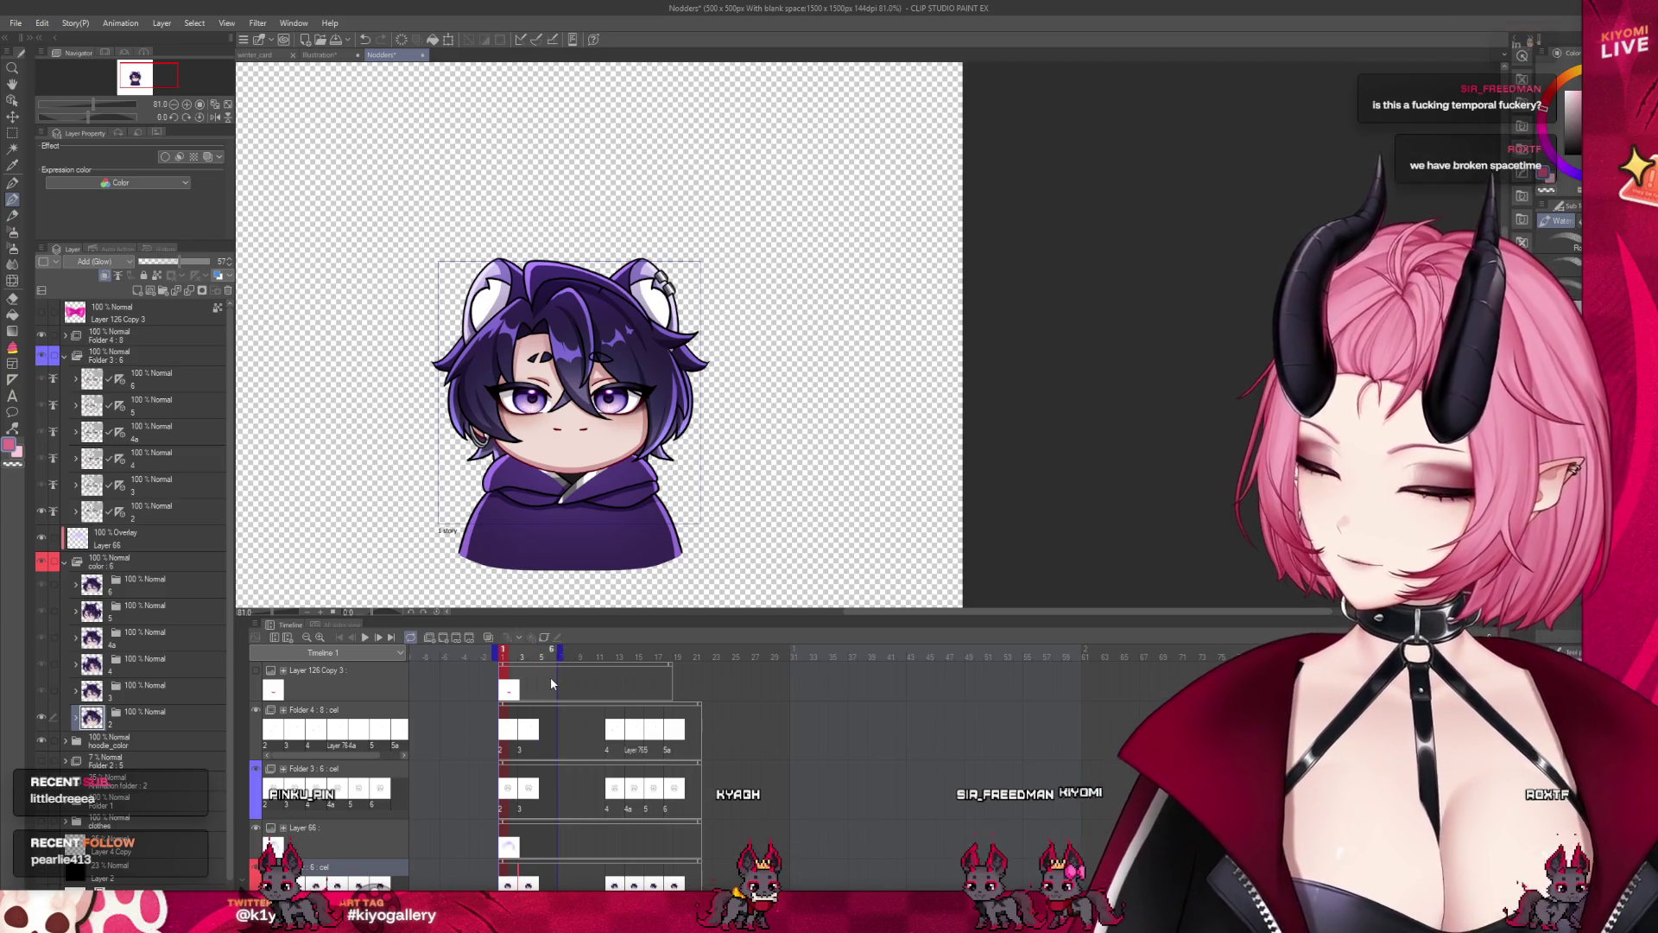
click(524, 805)
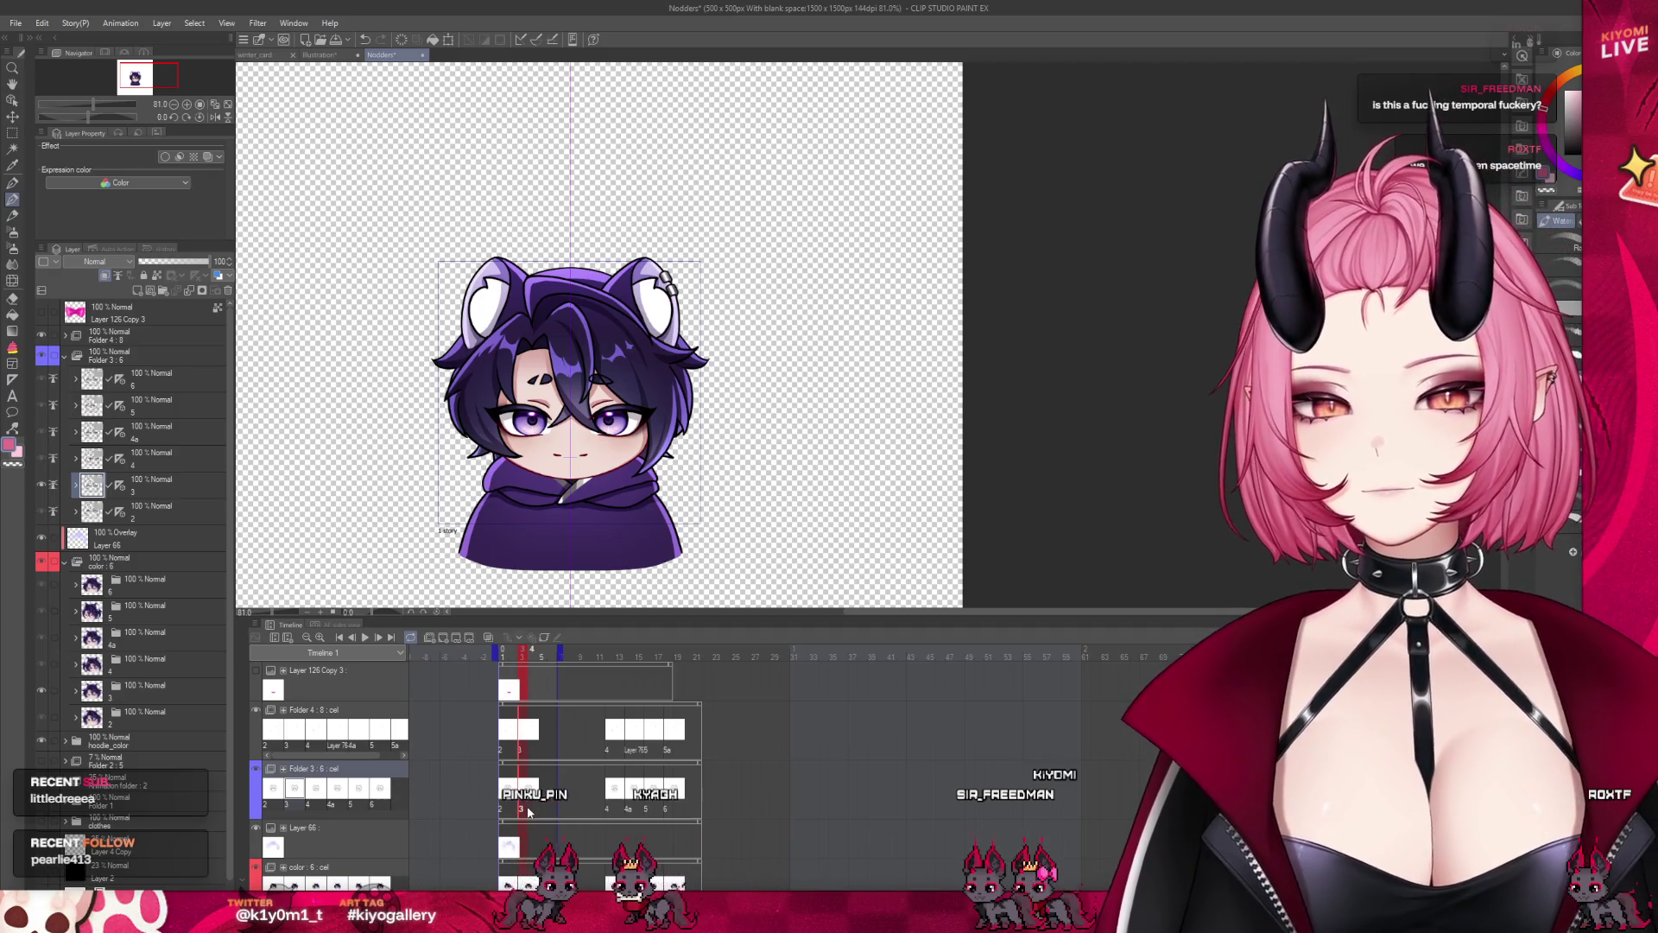
click(529, 810)
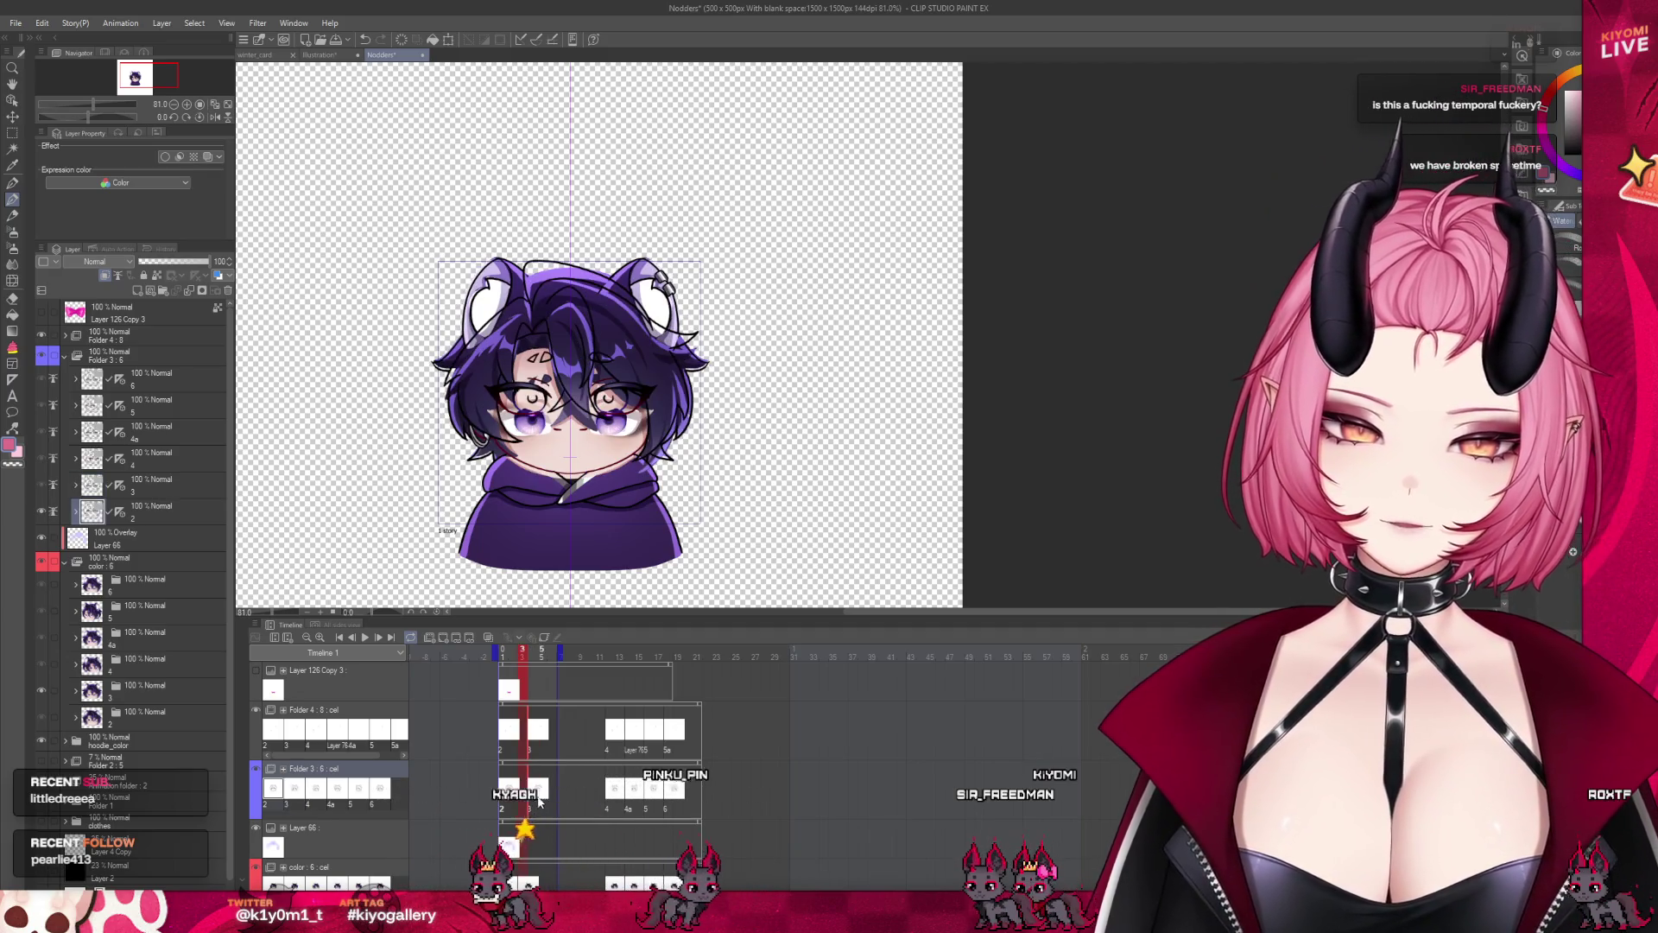
scroll(535, 846, down, 1)
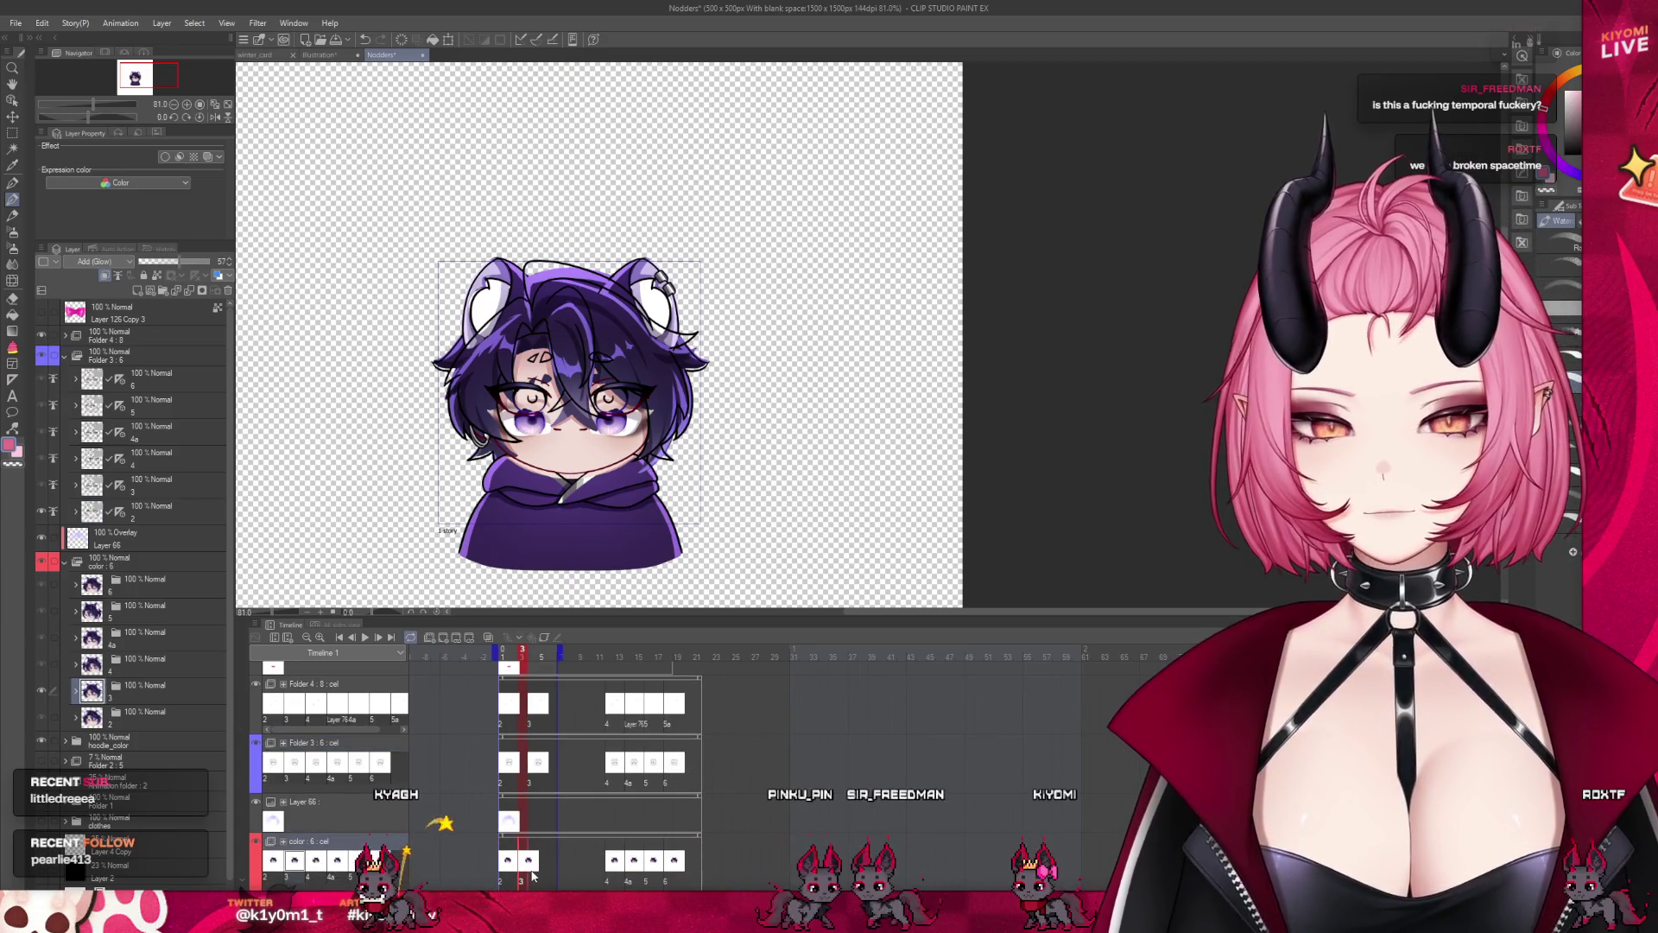
click(510, 859)
Select the top border-effect layer and shrink the timeline to a thin strip below a taller canvas
click(529, 740)
click(502, 653)
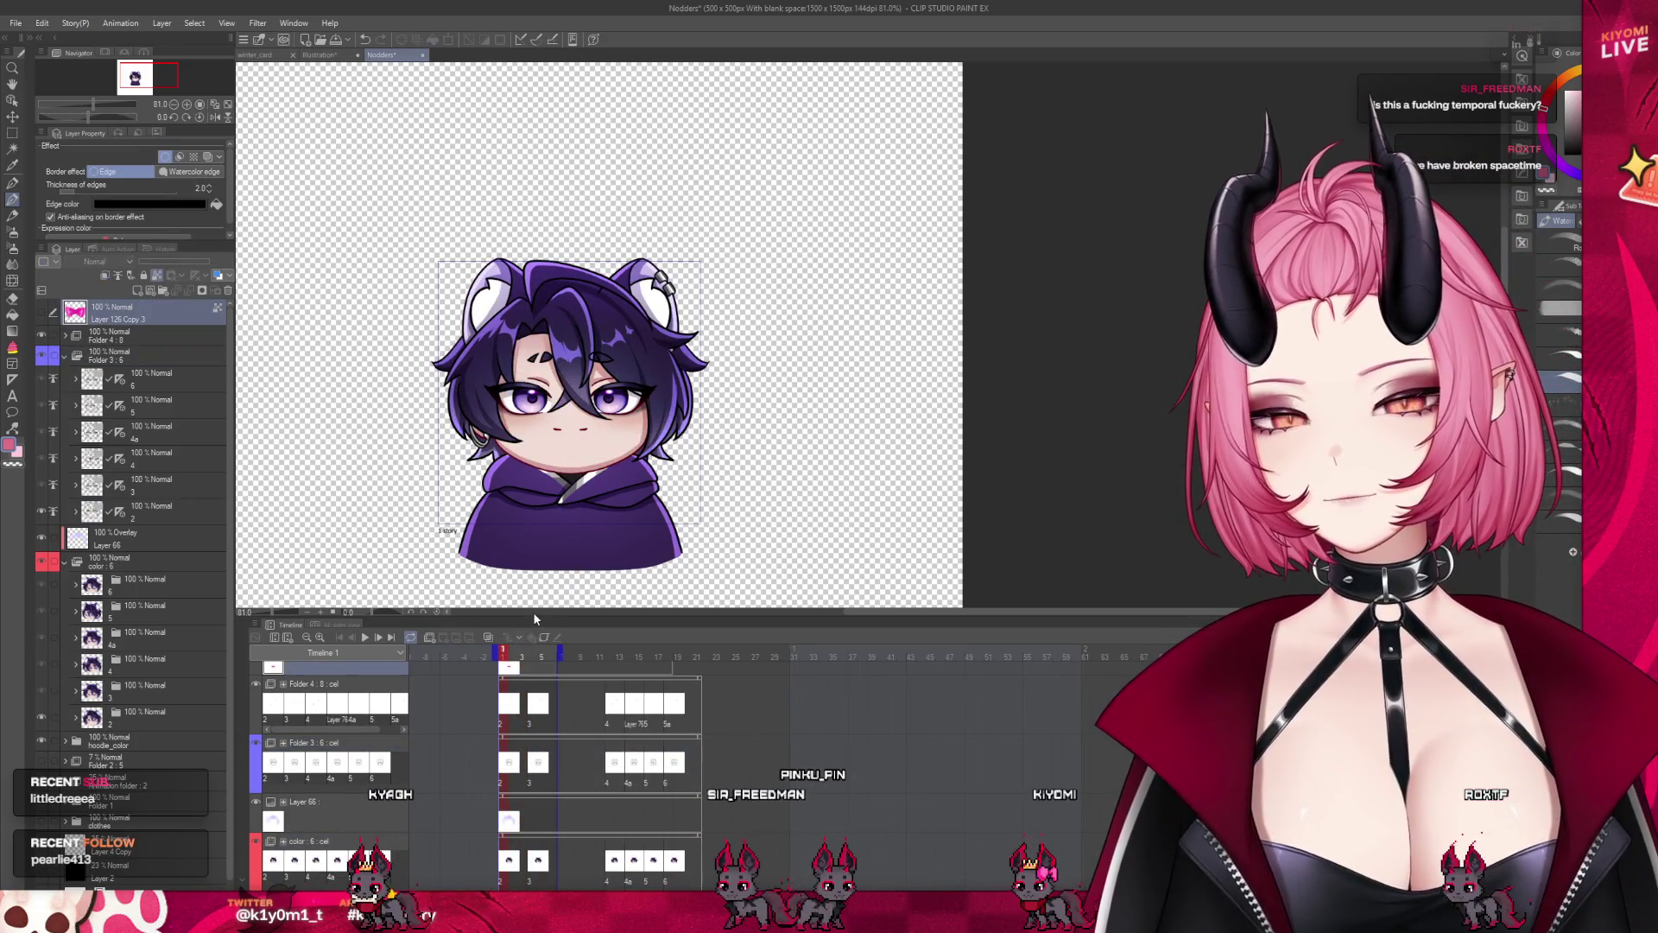
drag(532, 613, 989, 625)
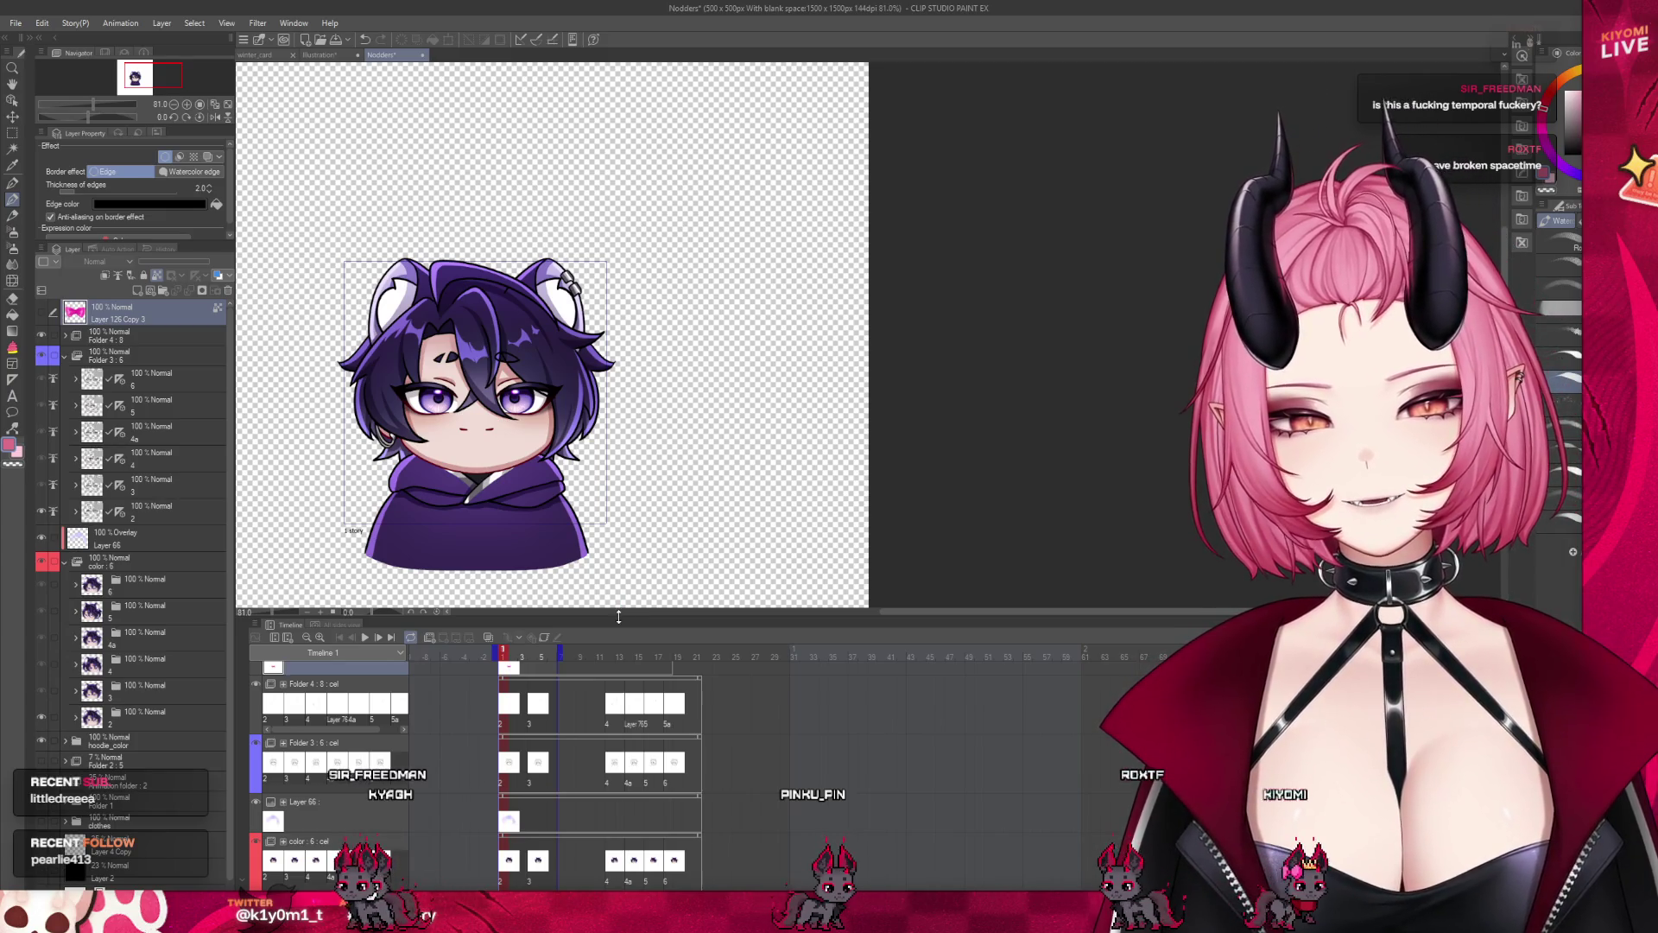
drag(619, 615, 618, 816)
scroll(332, 599, up, 2)
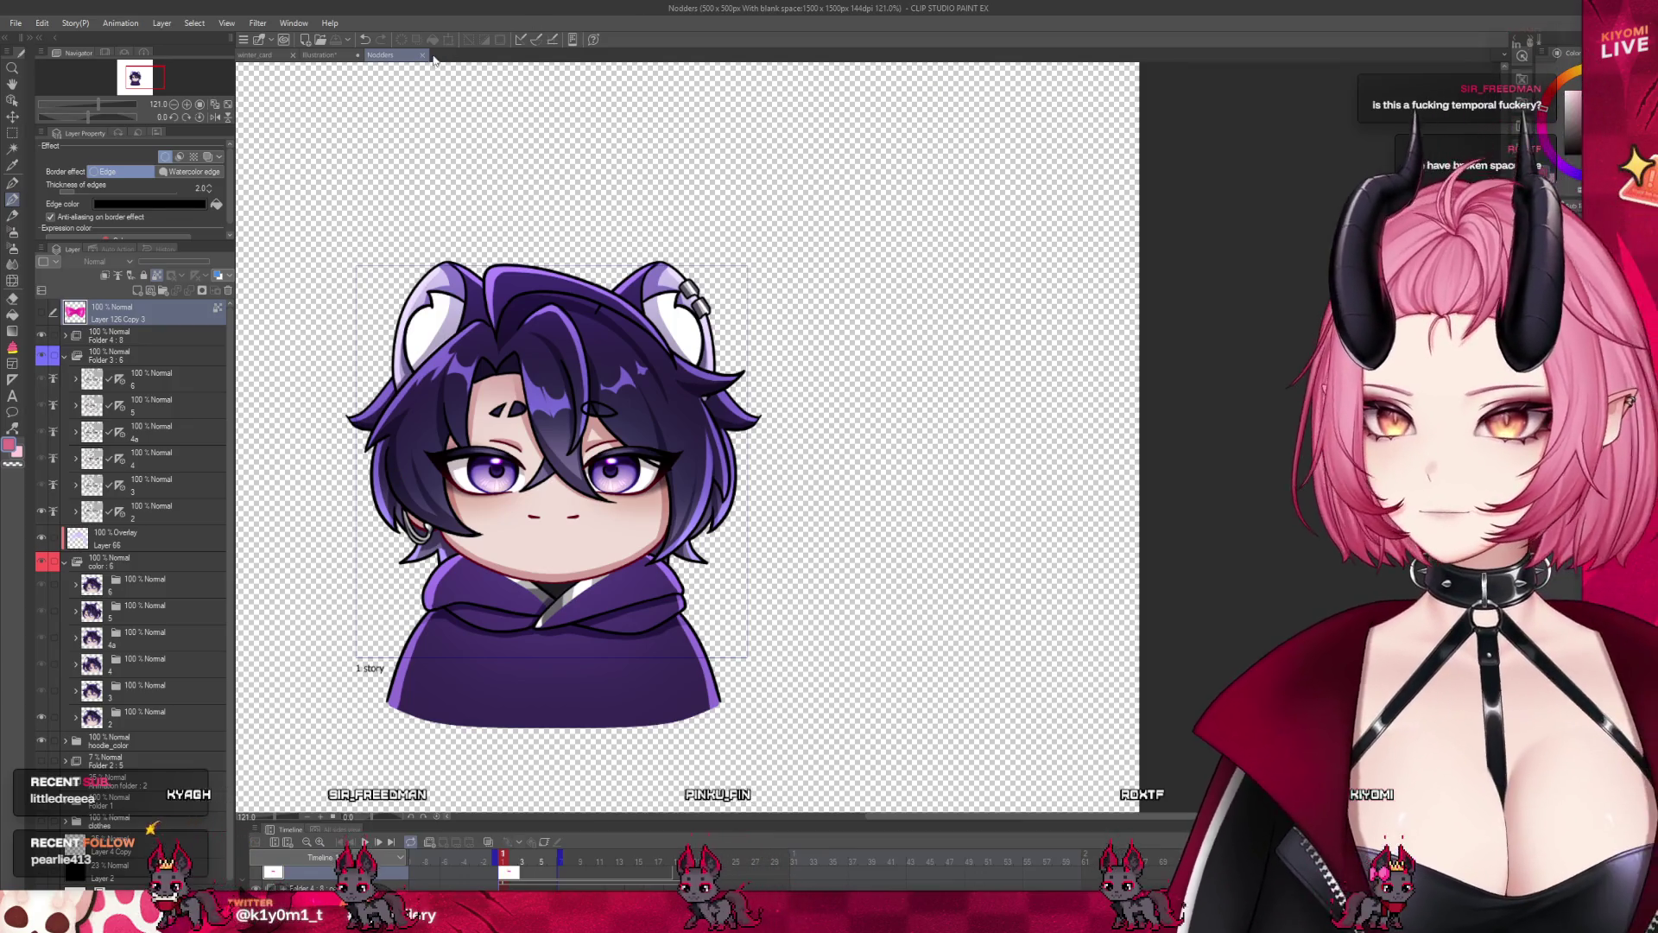
Close the Nodders animation and switch to the winter_card illustration
click(422, 54)
click(250, 54)
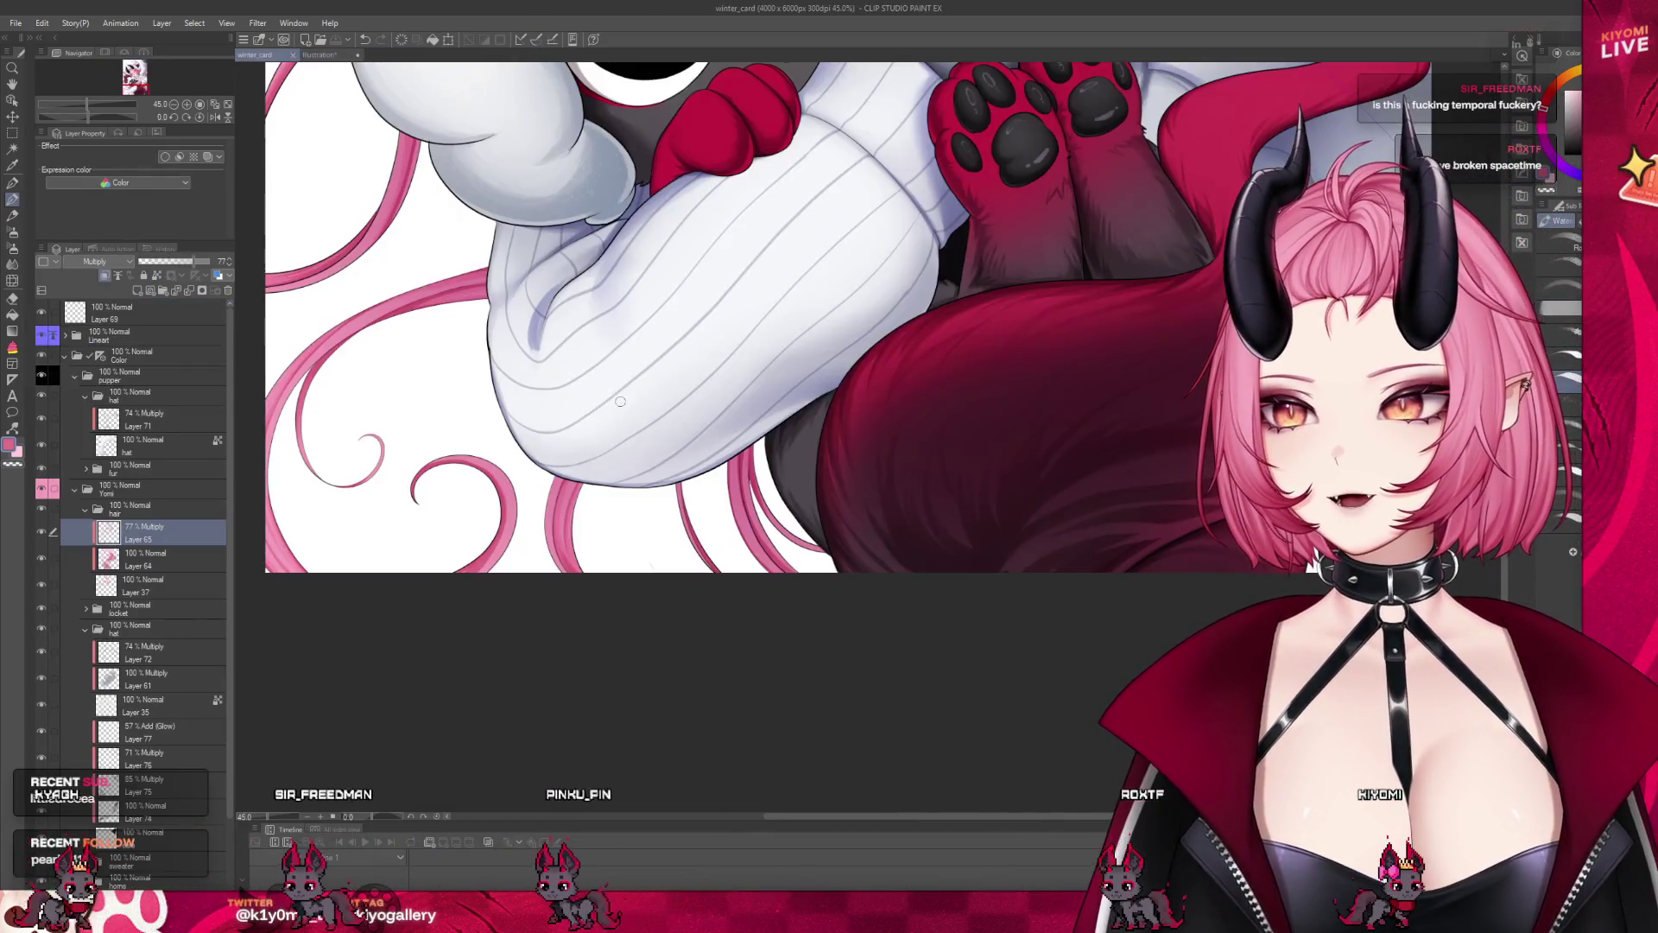
scroll(375, 533, up, 3)
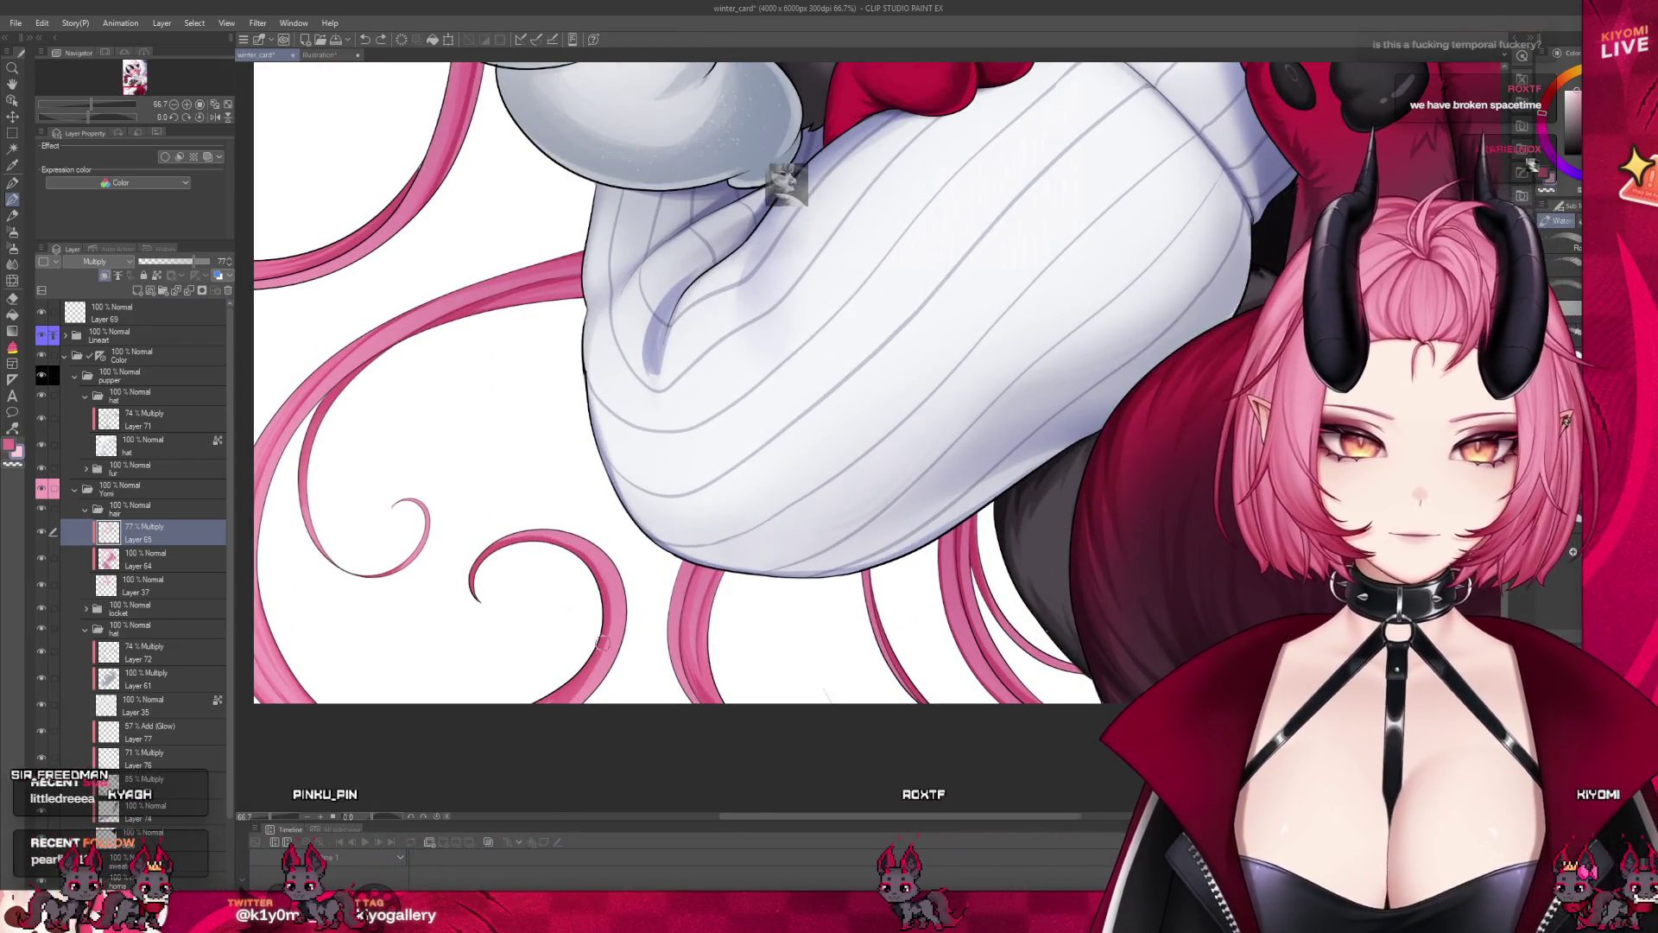
Paint pen strokes on the shading layer around the sweater and hair
click(591, 671)
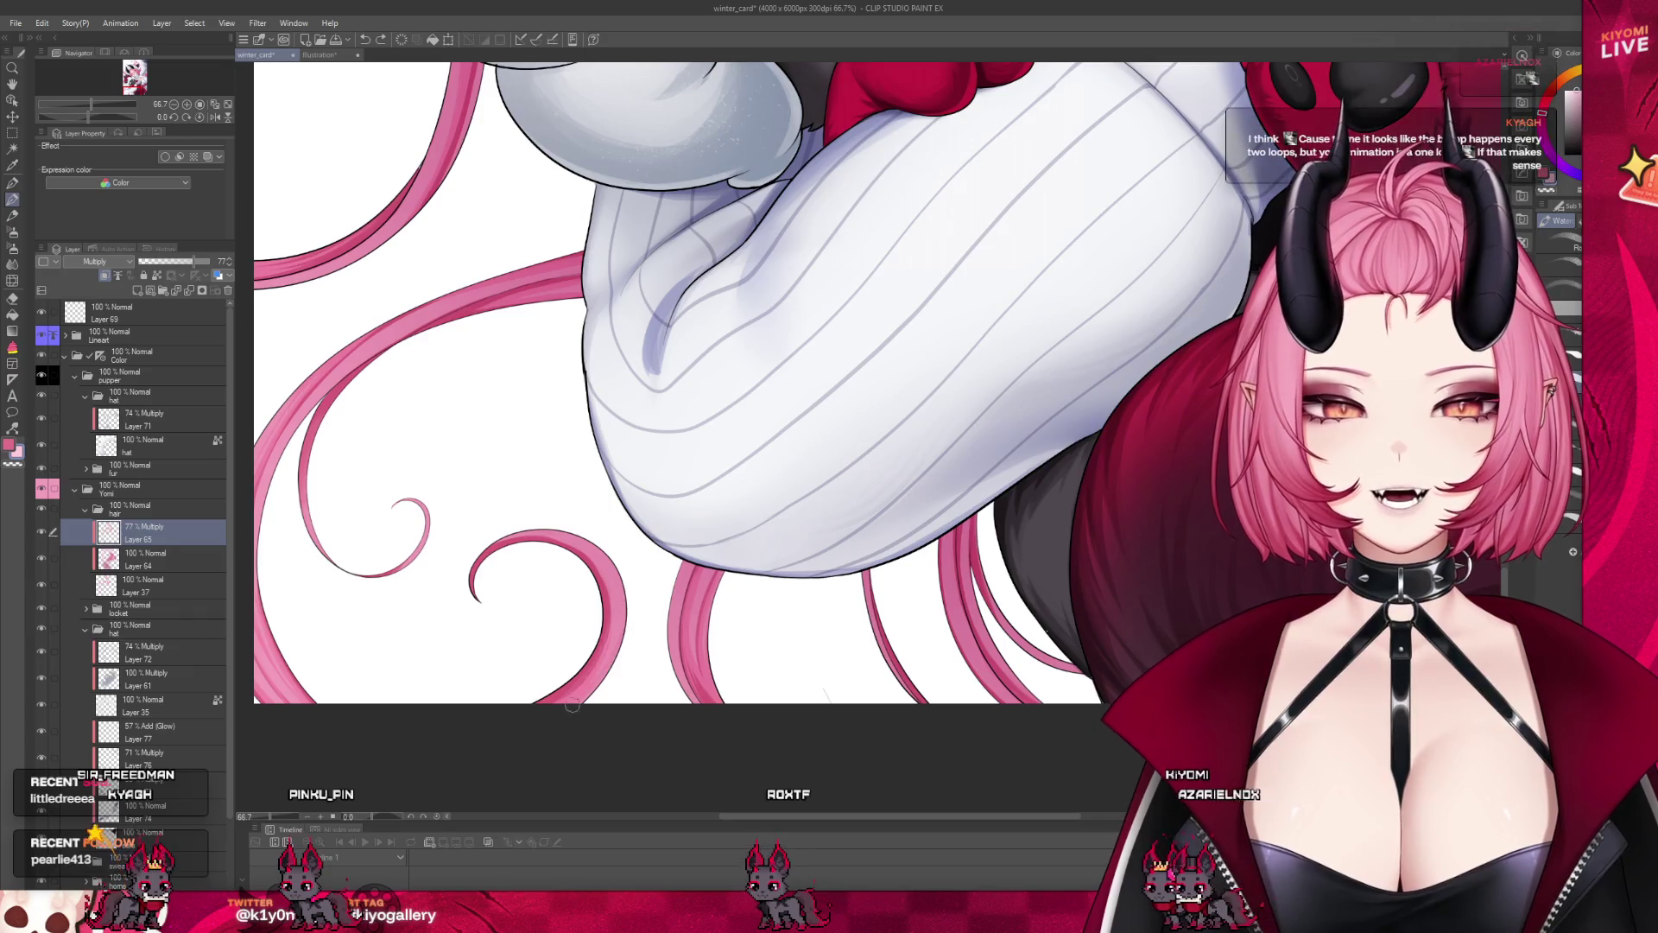
scroll(667, 583, up, 3)
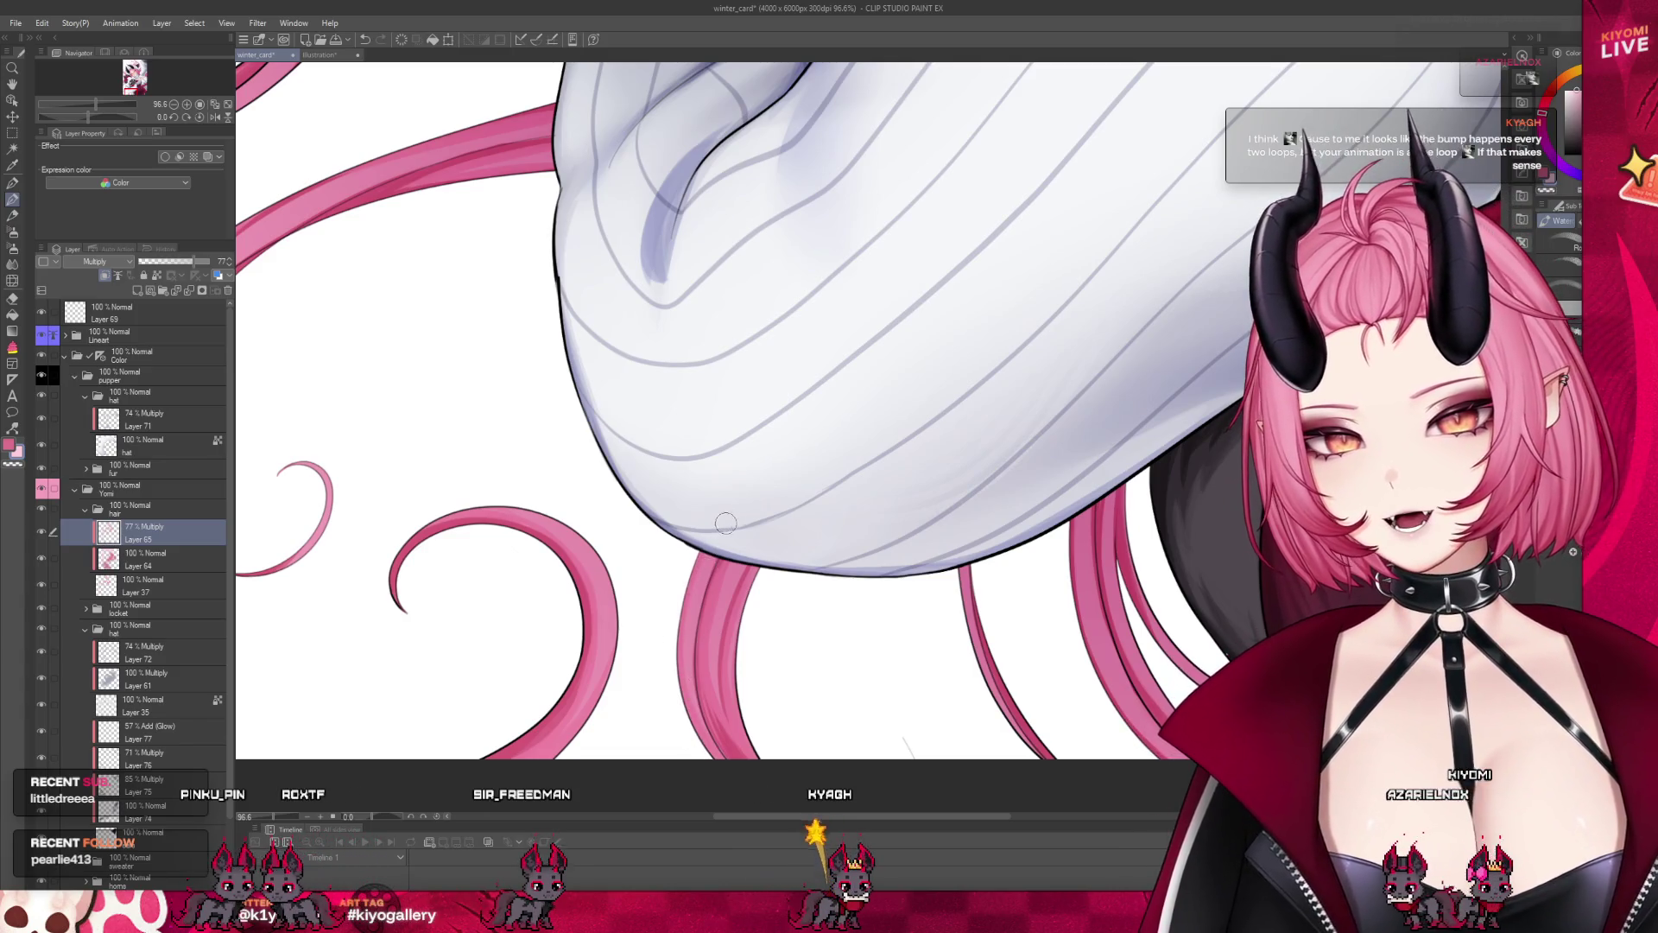
scroll(735, 602, up, 2)
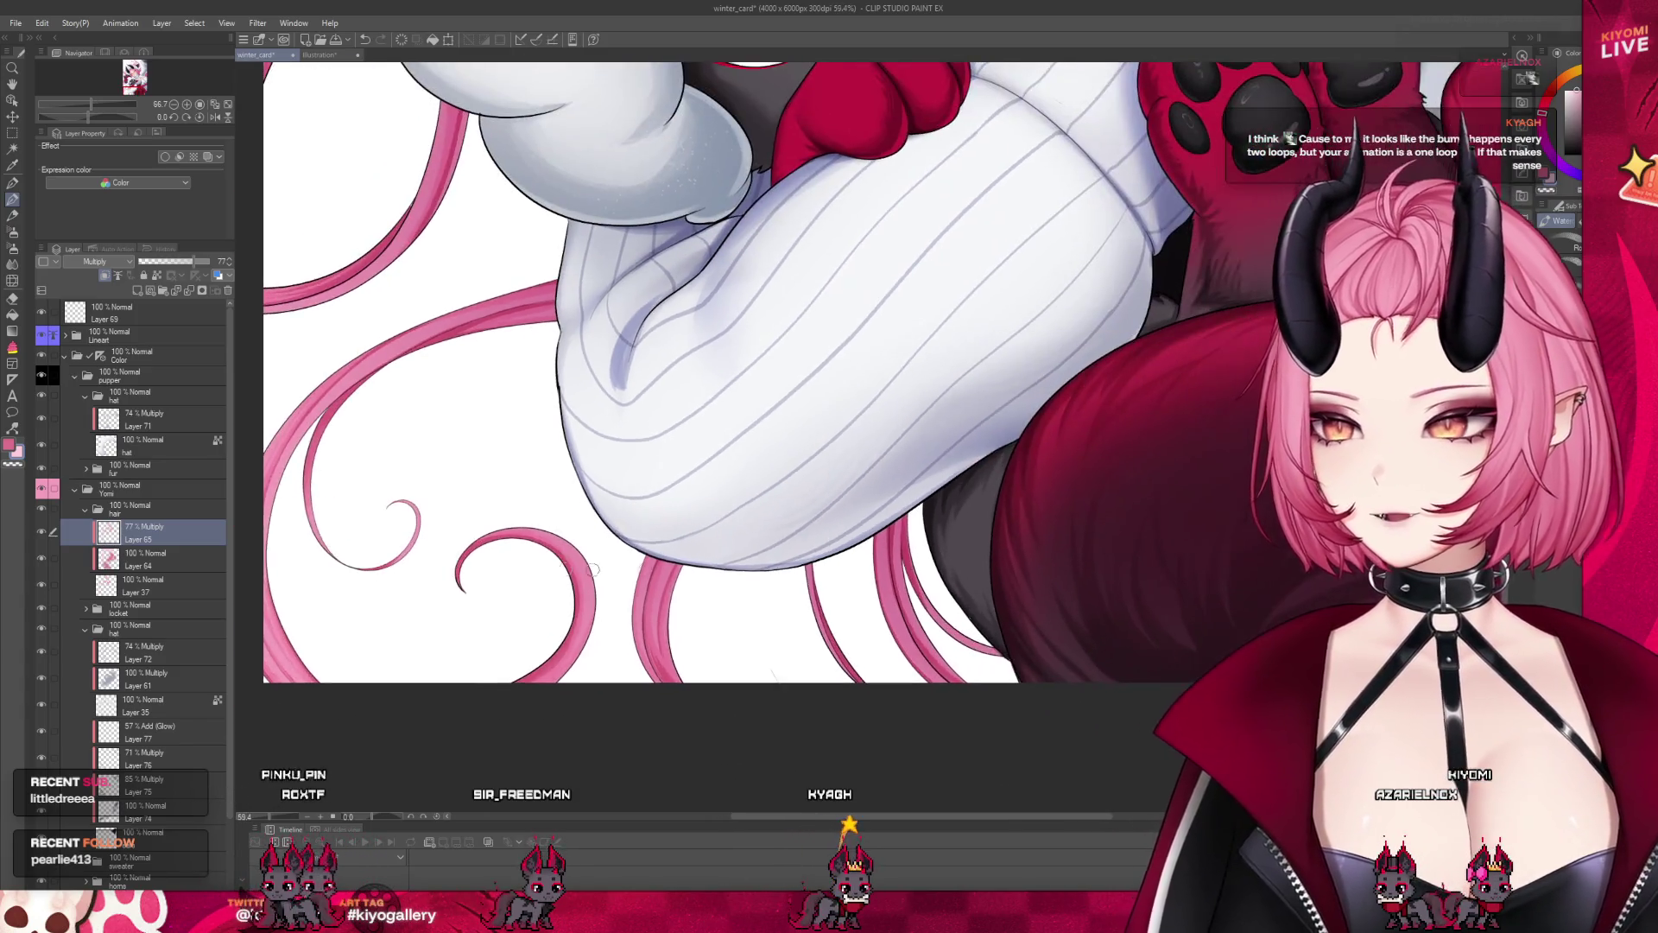
scroll(902, 613, up, 1)
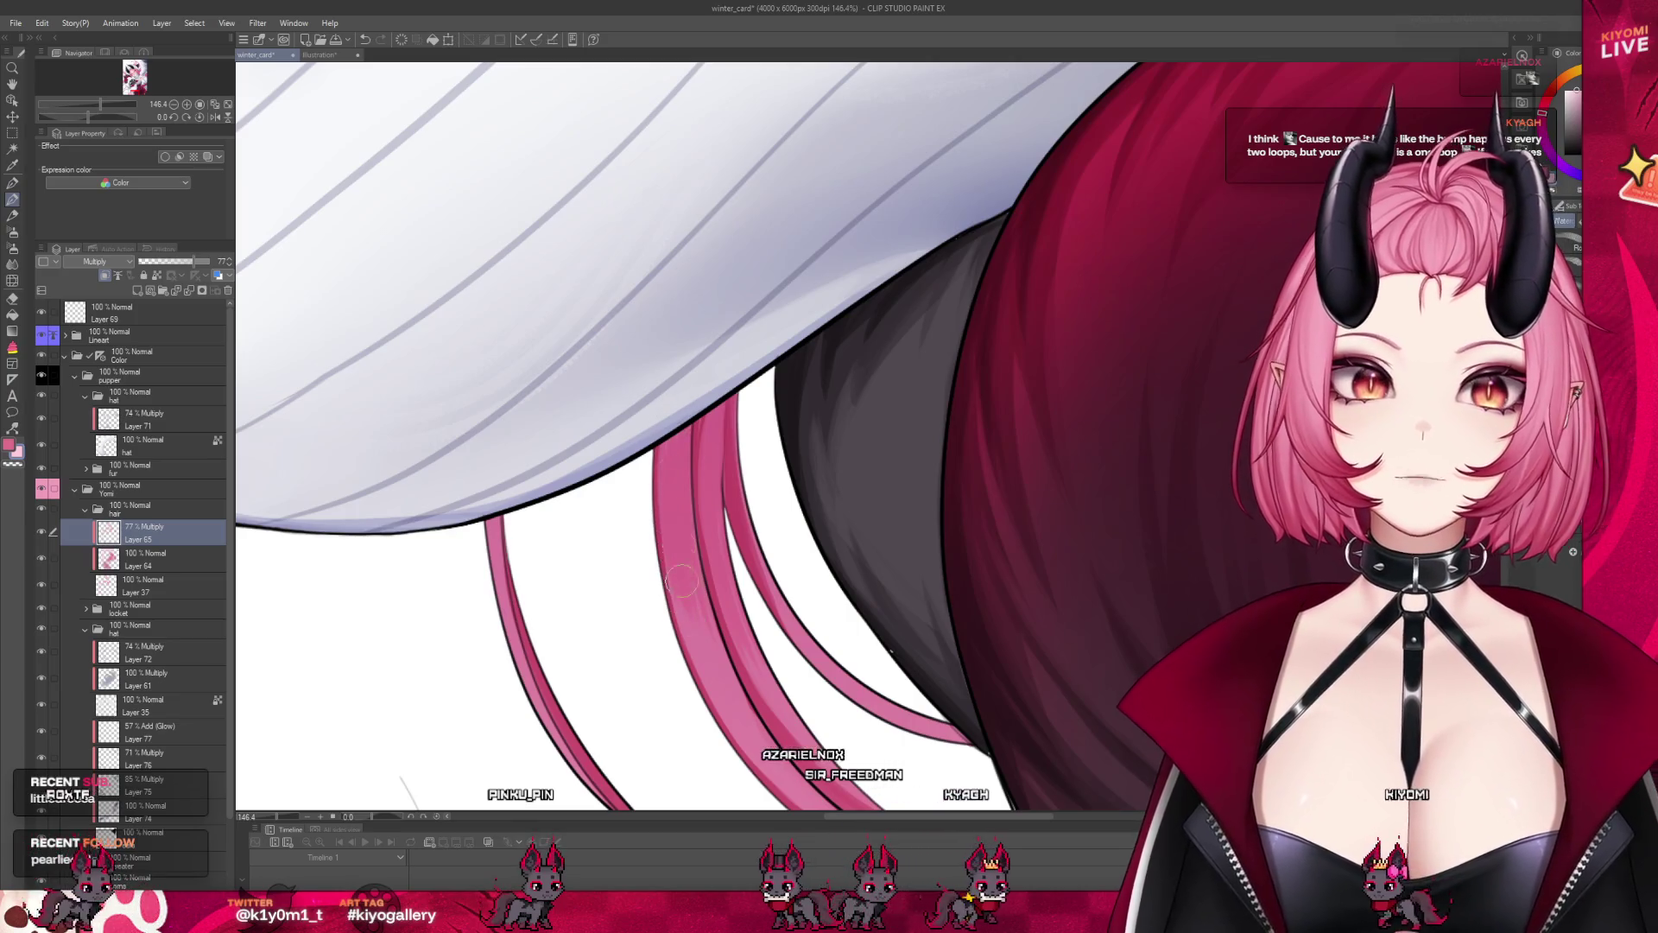
Soften the colours with the Blend sub-tool and paint further with a Watercolor brush
key(j)
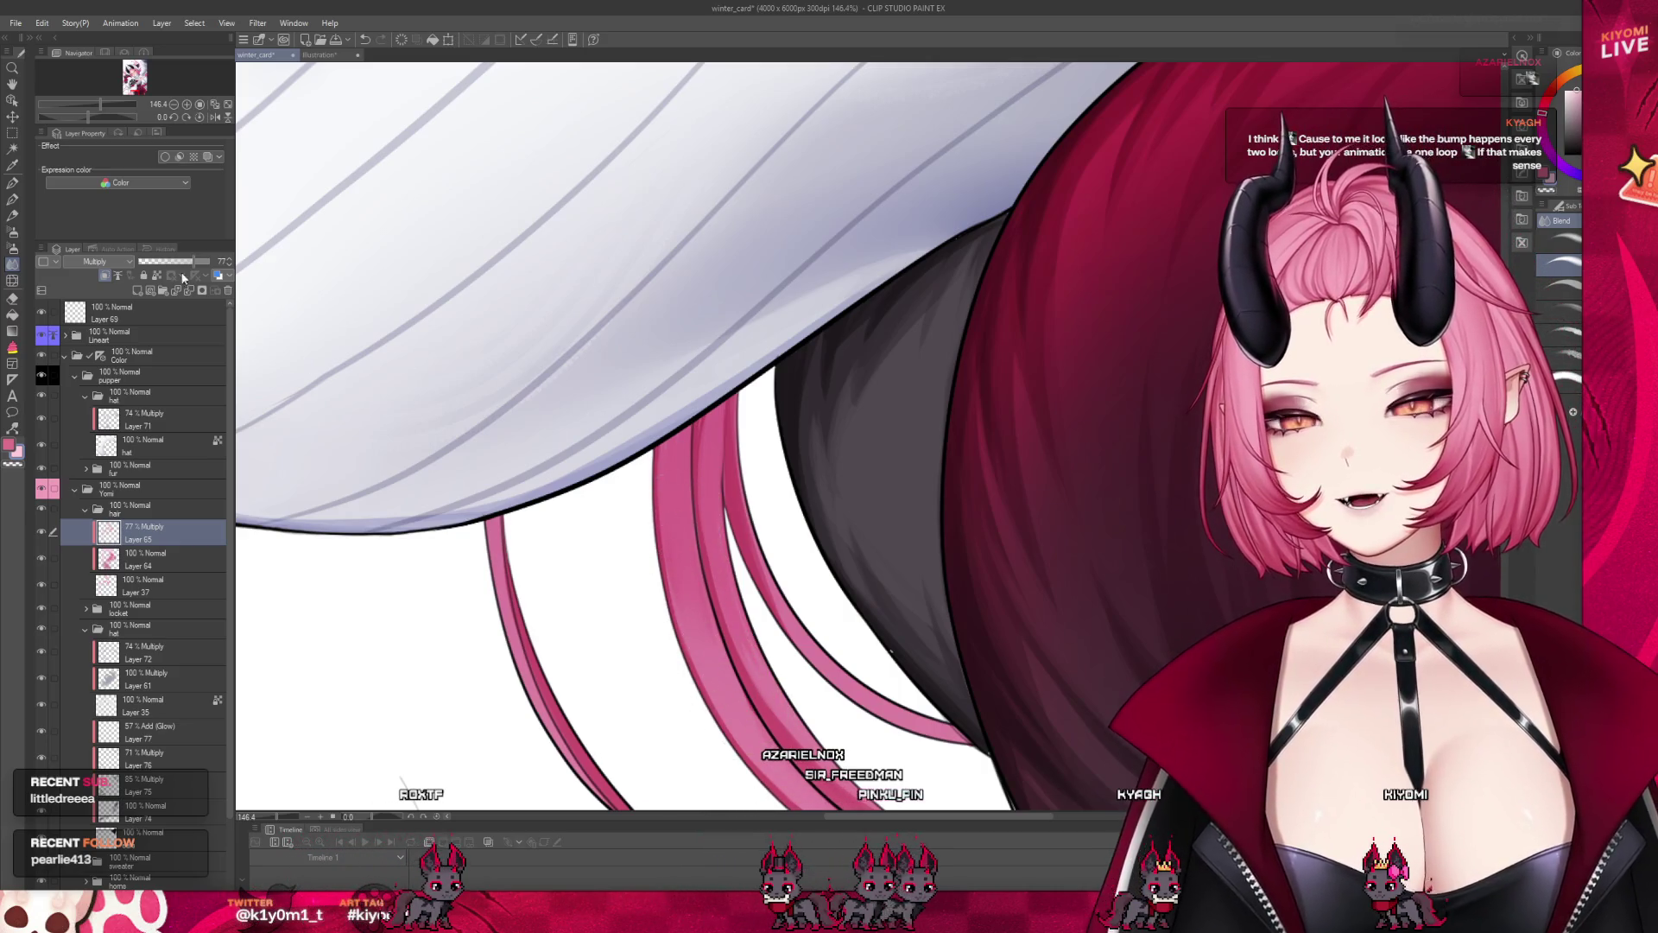
click(13, 199)
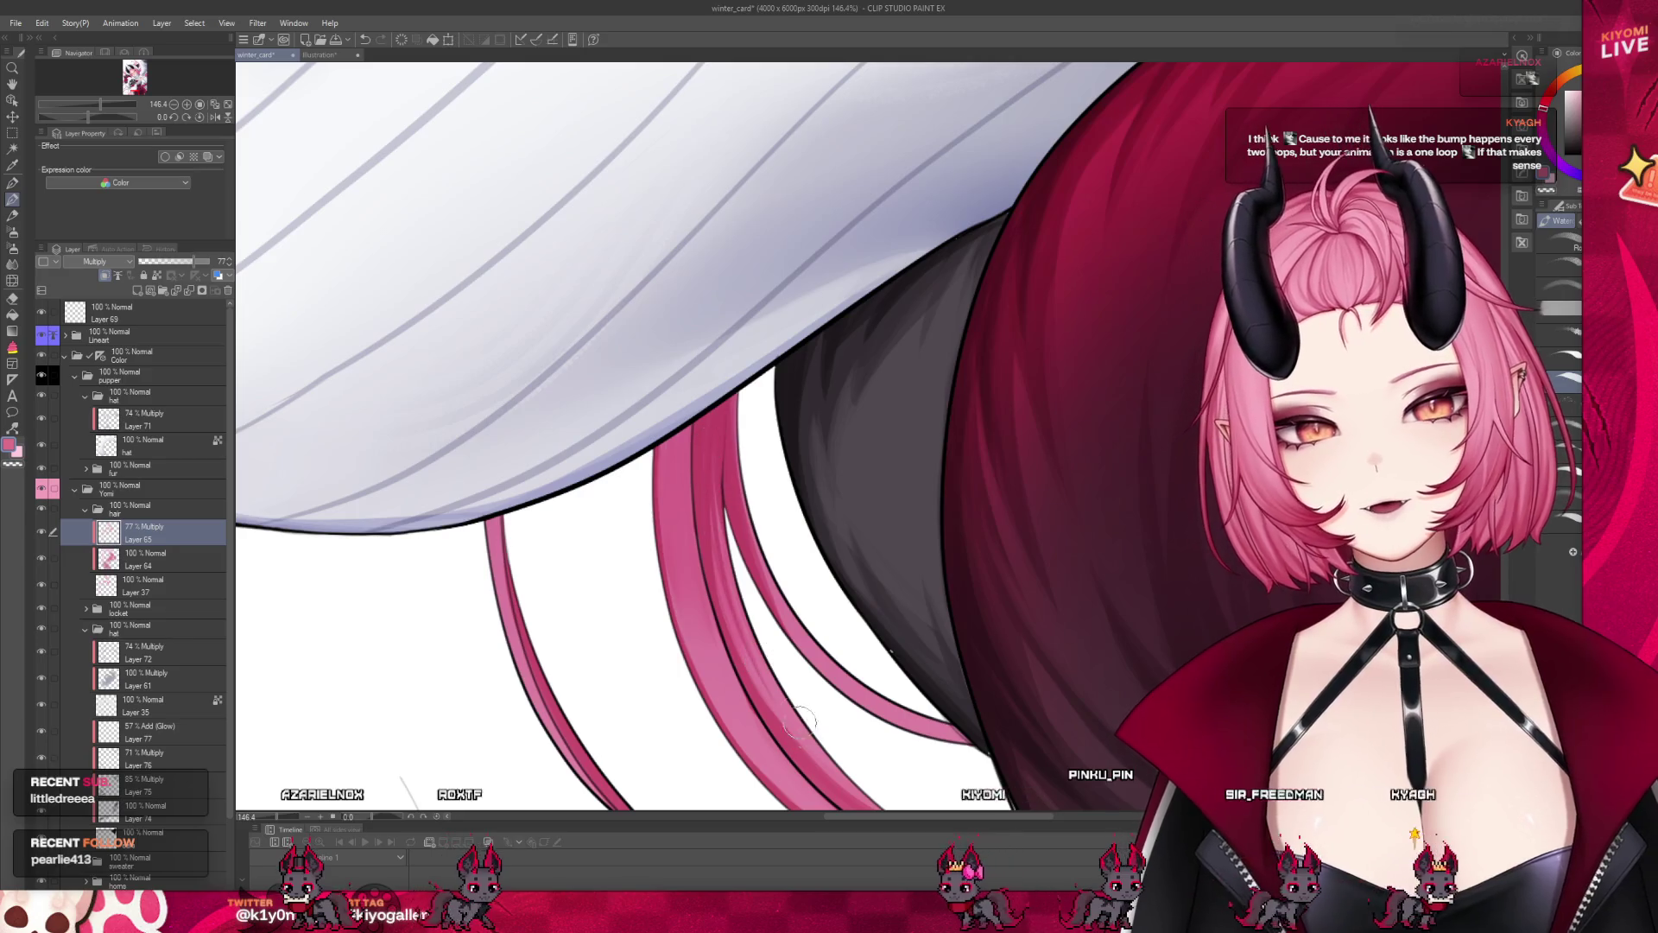
scroll(702, 398, down, 2)
scroll(702, 398, down, 1)
scroll(691, 432, down, 1)
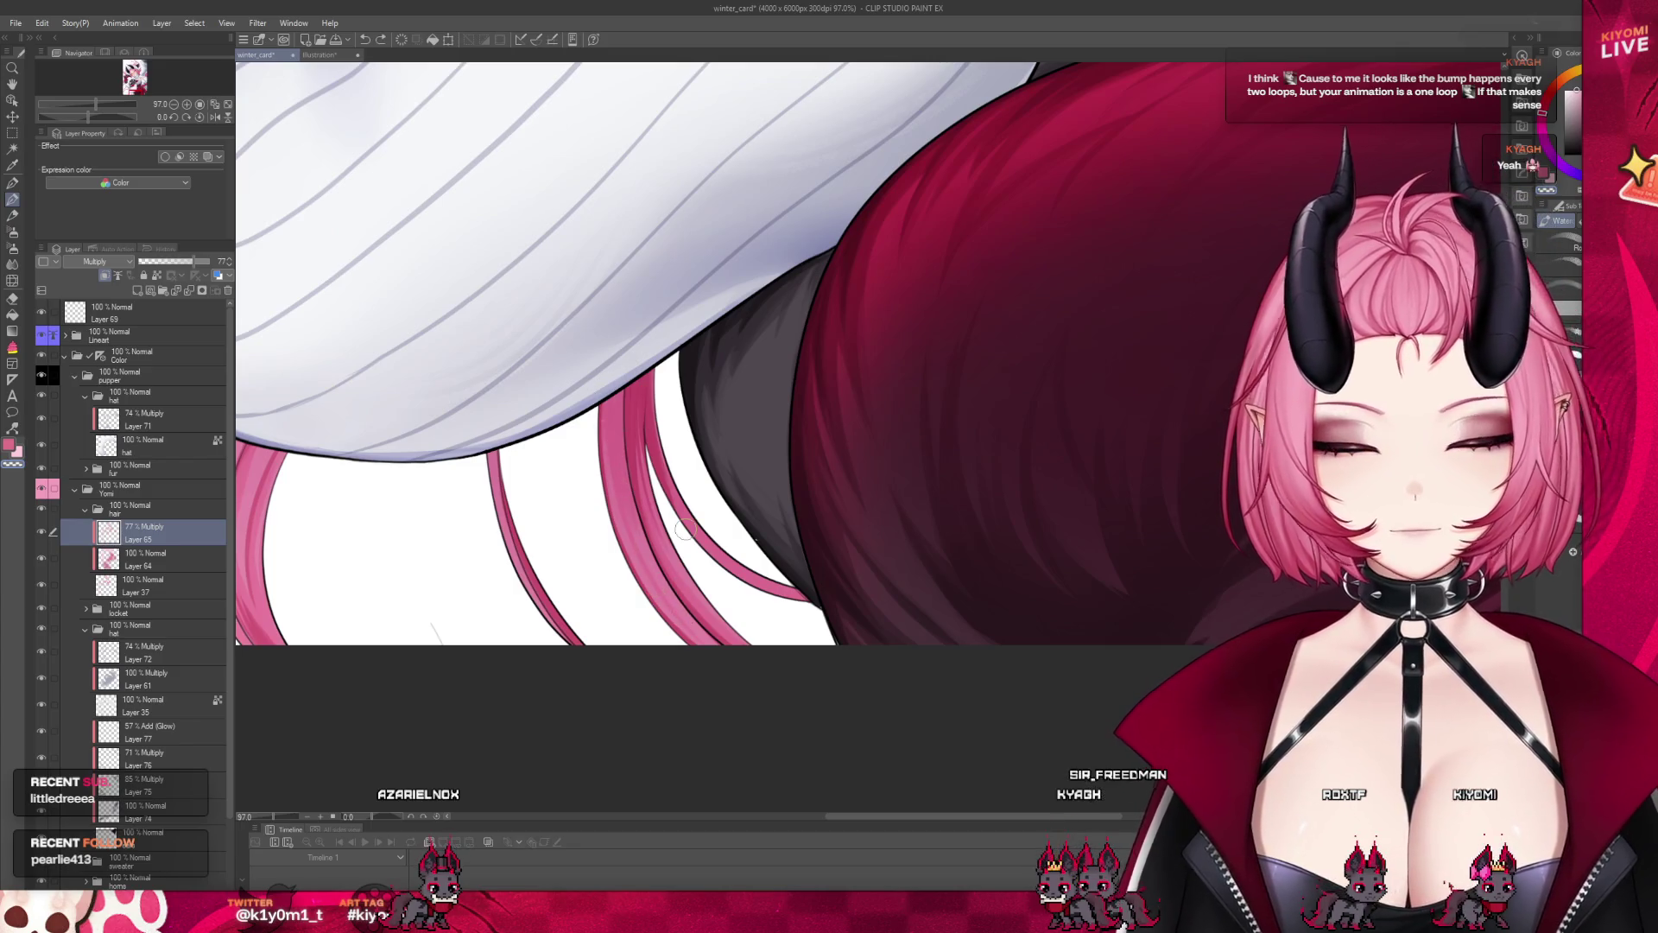
scroll(685, 528, down, 5)
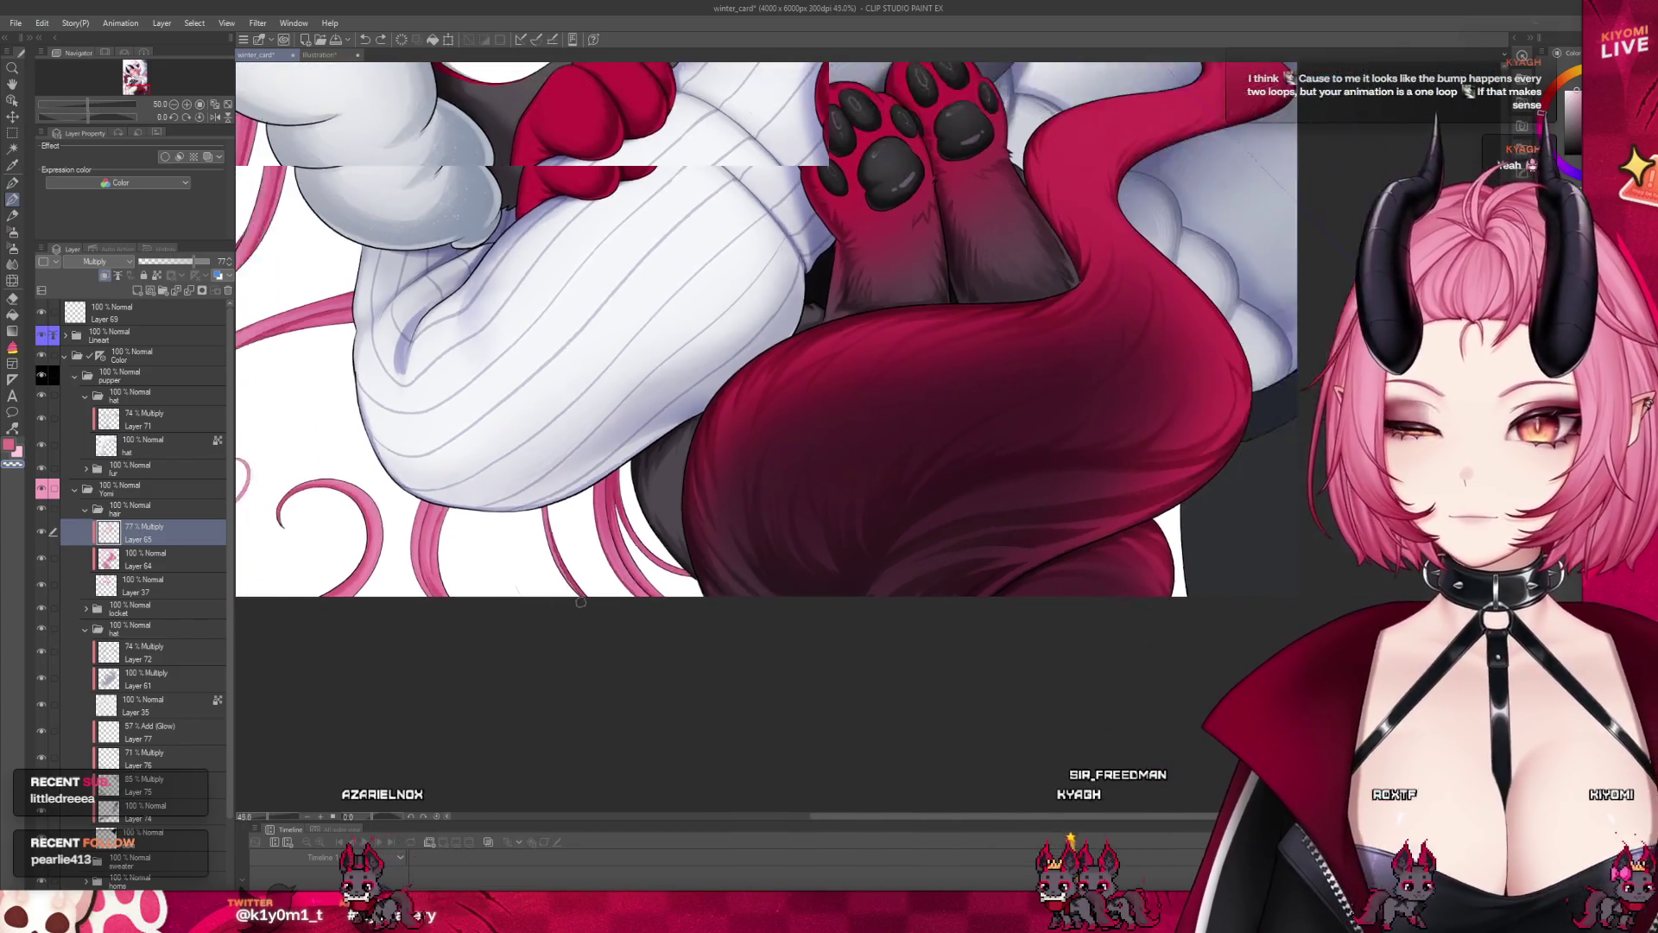
scroll(553, 563, up, 2)
scroll(570, 535, up, 2)
scroll(591, 503, up, 1)
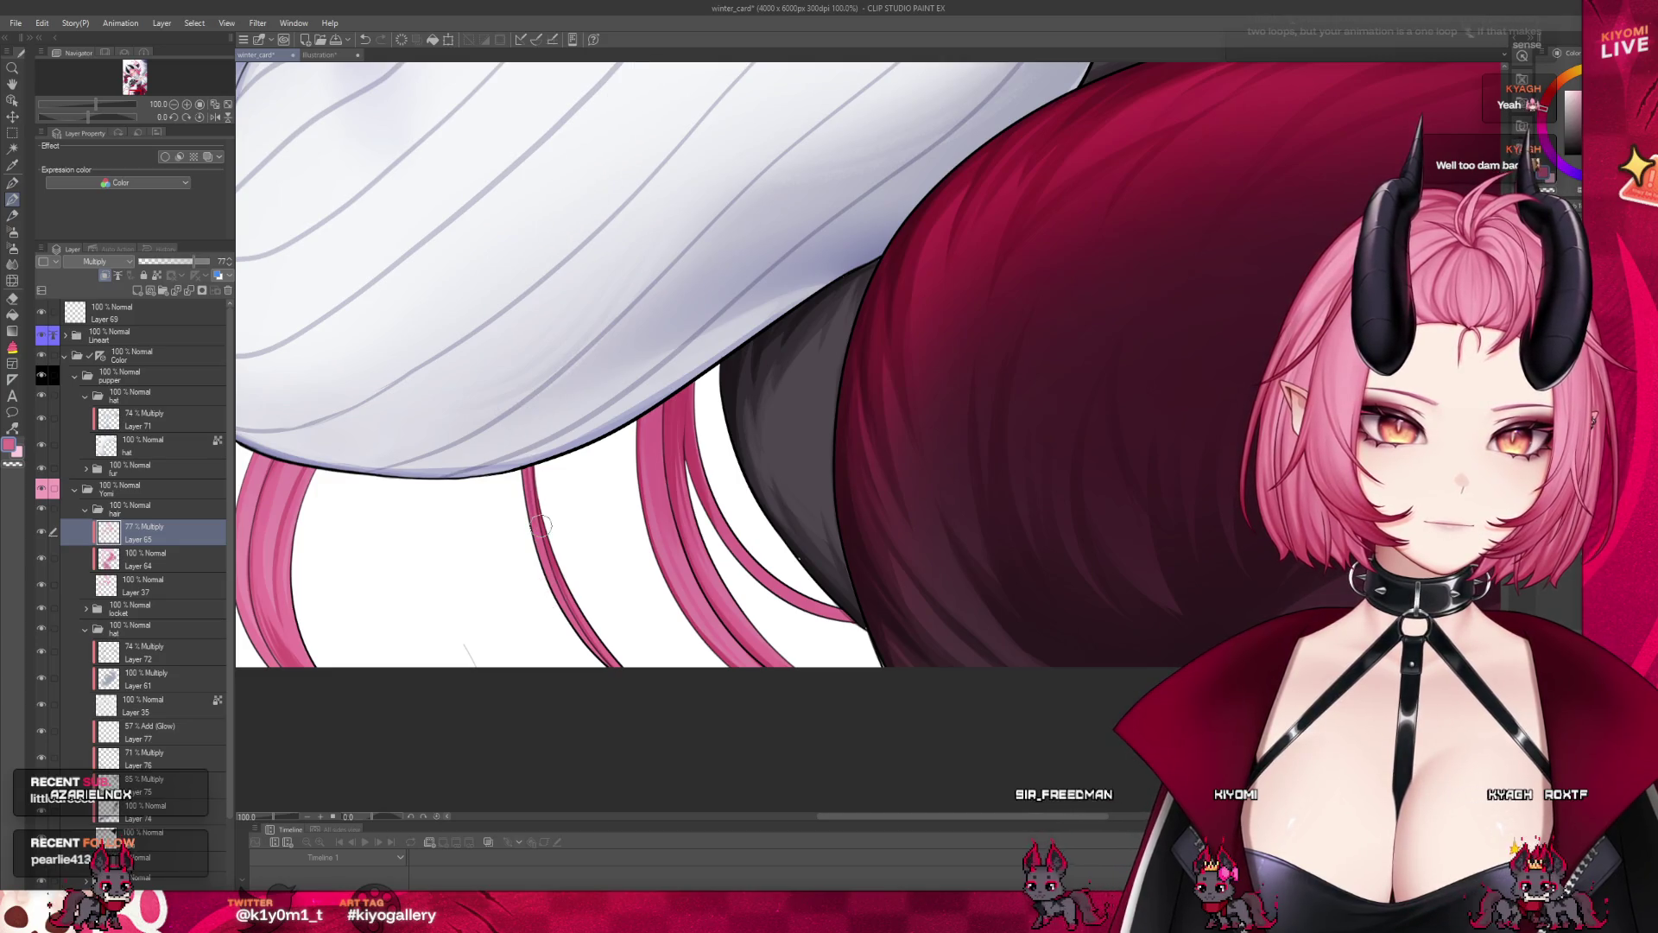
scroll(565, 604, down, 2)
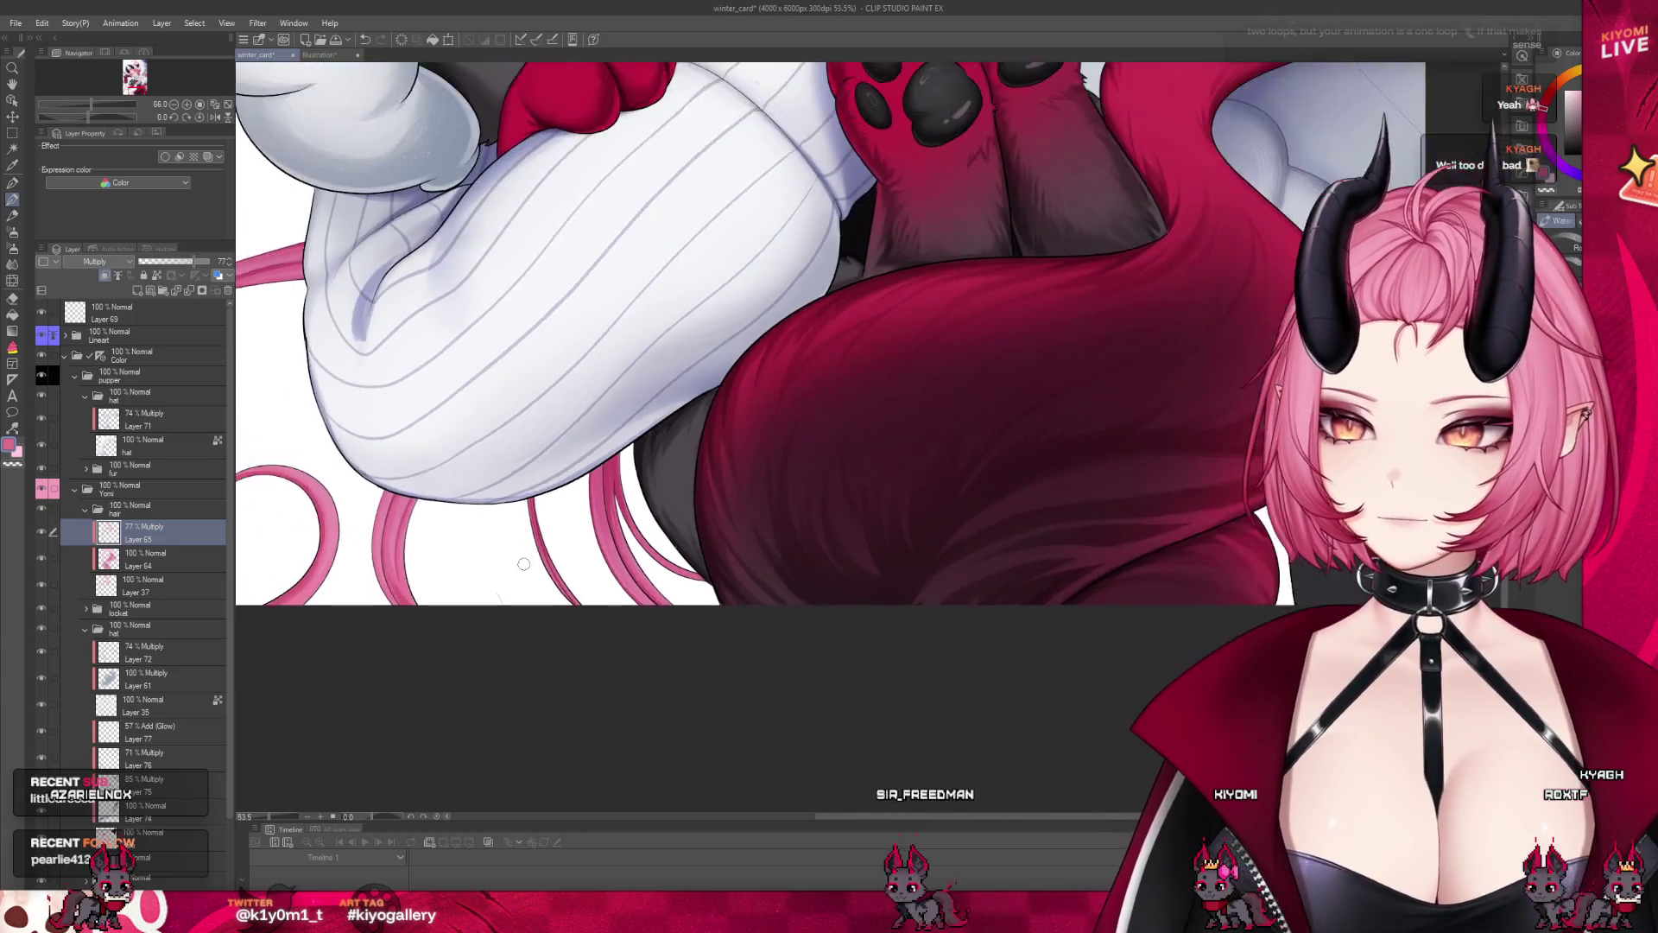
scroll(524, 574, down, 2)
scroll(524, 574, down, 2)
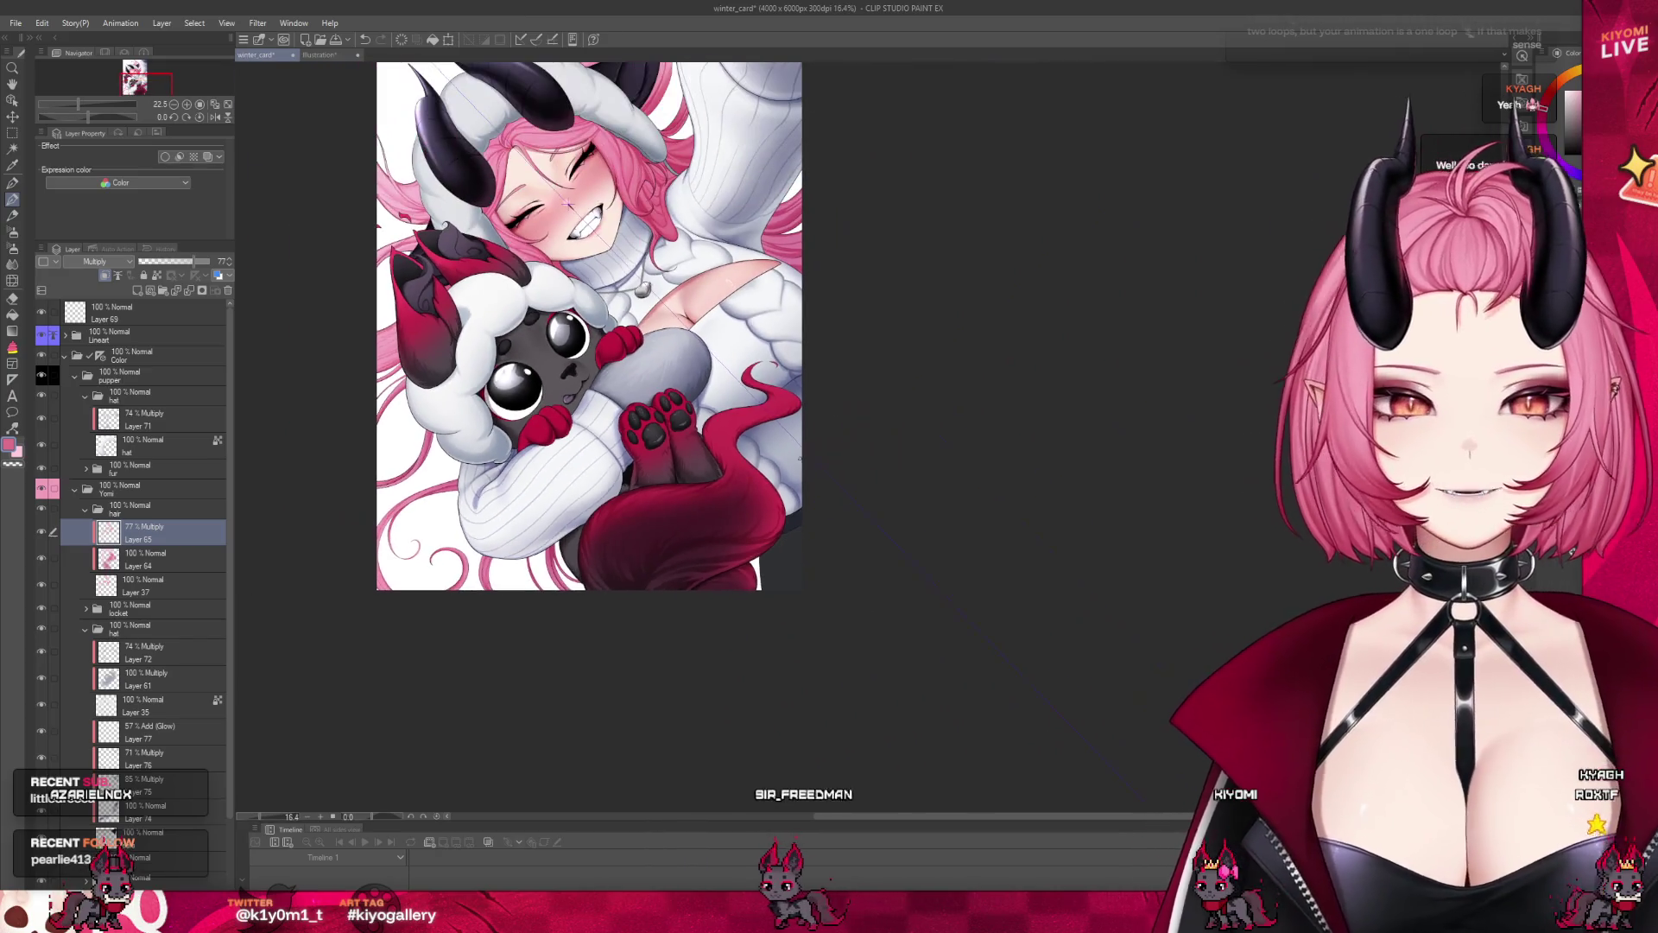
scroll(738, 314, down, 2)
scroll(739, 314, down, 2)
scroll(691, 259, up, 2)
scroll(656, 198, down, 2)
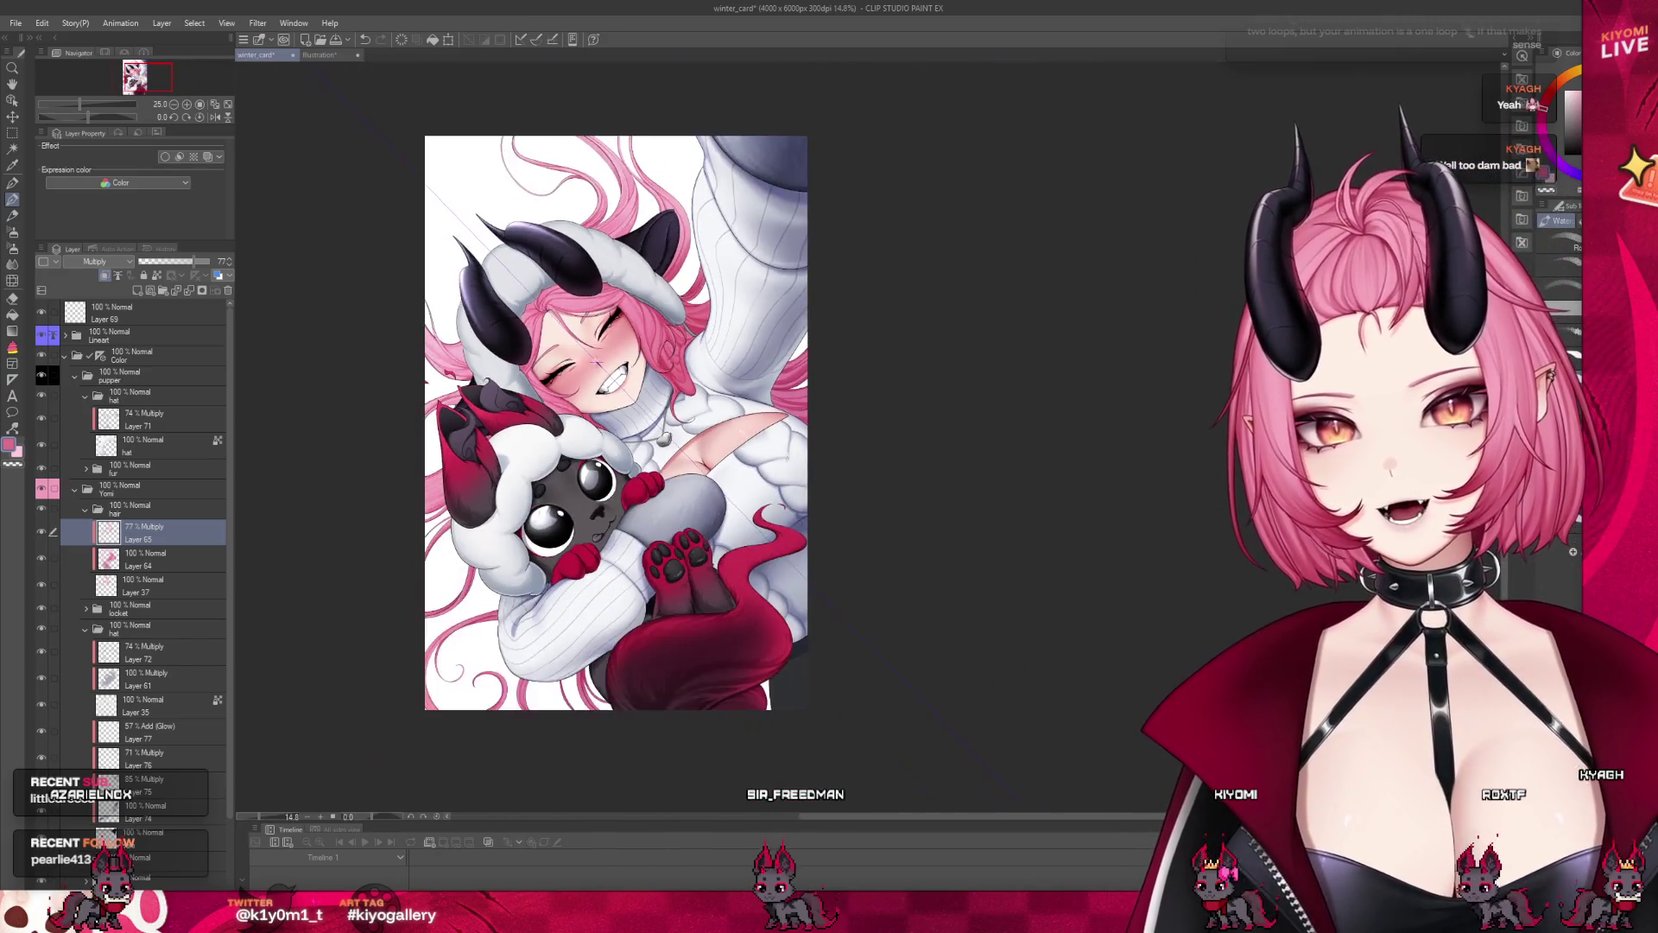
scroll(637, 169, up, 2)
scroll(637, 168, up, 1)
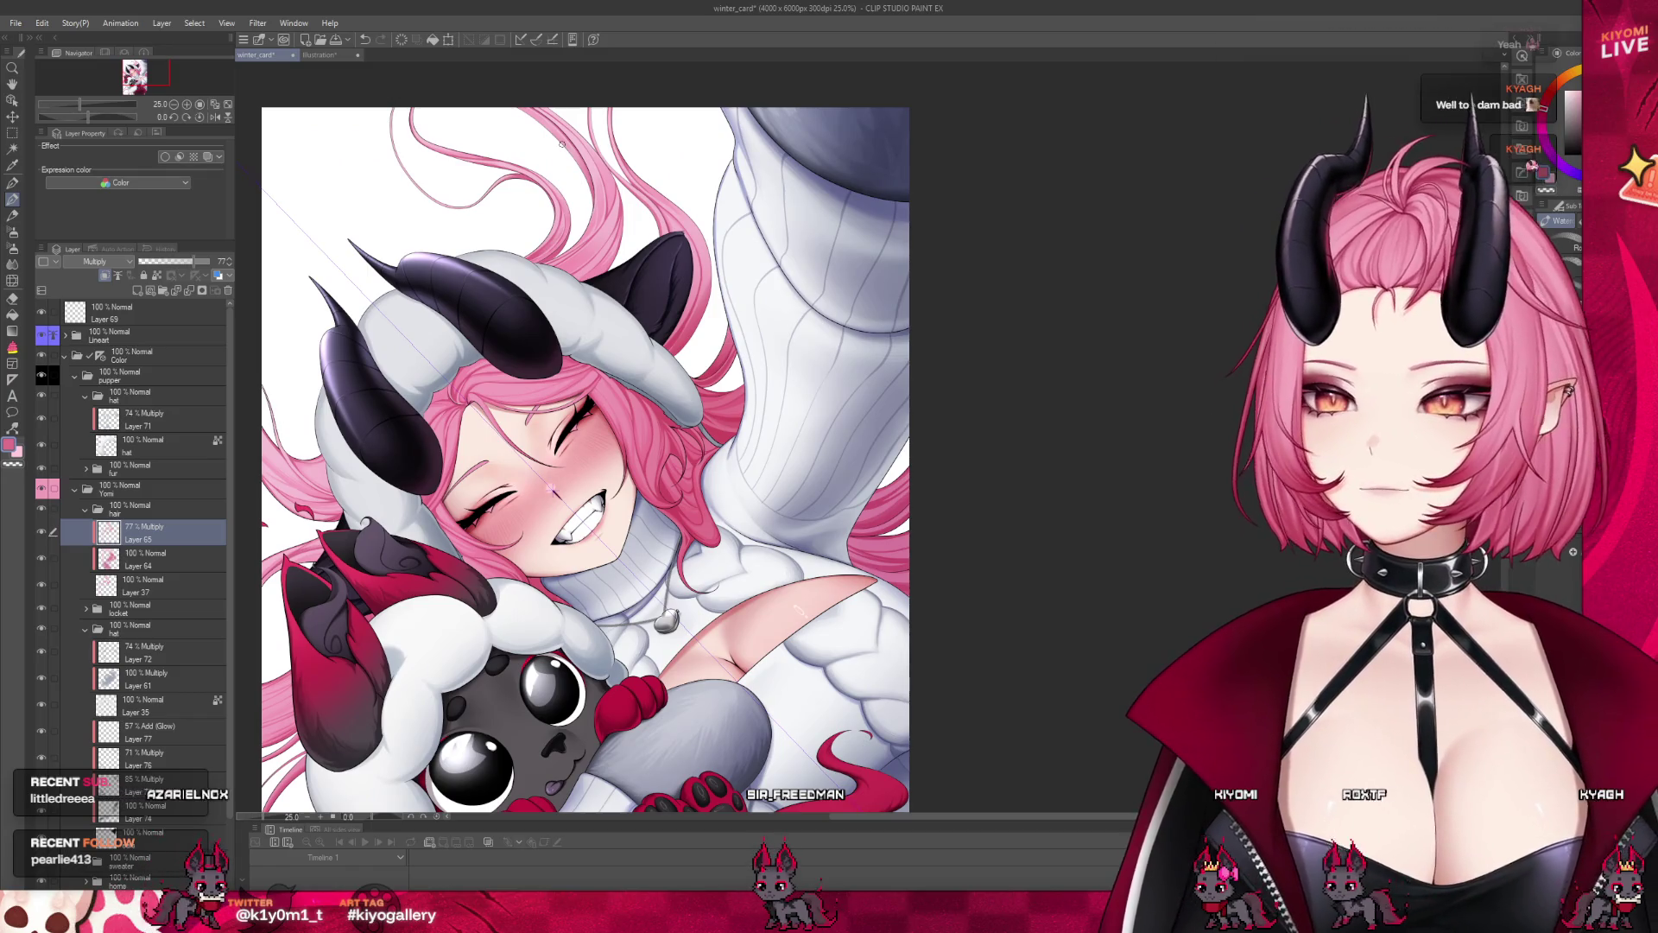
drag(553, 488, 552, 490)
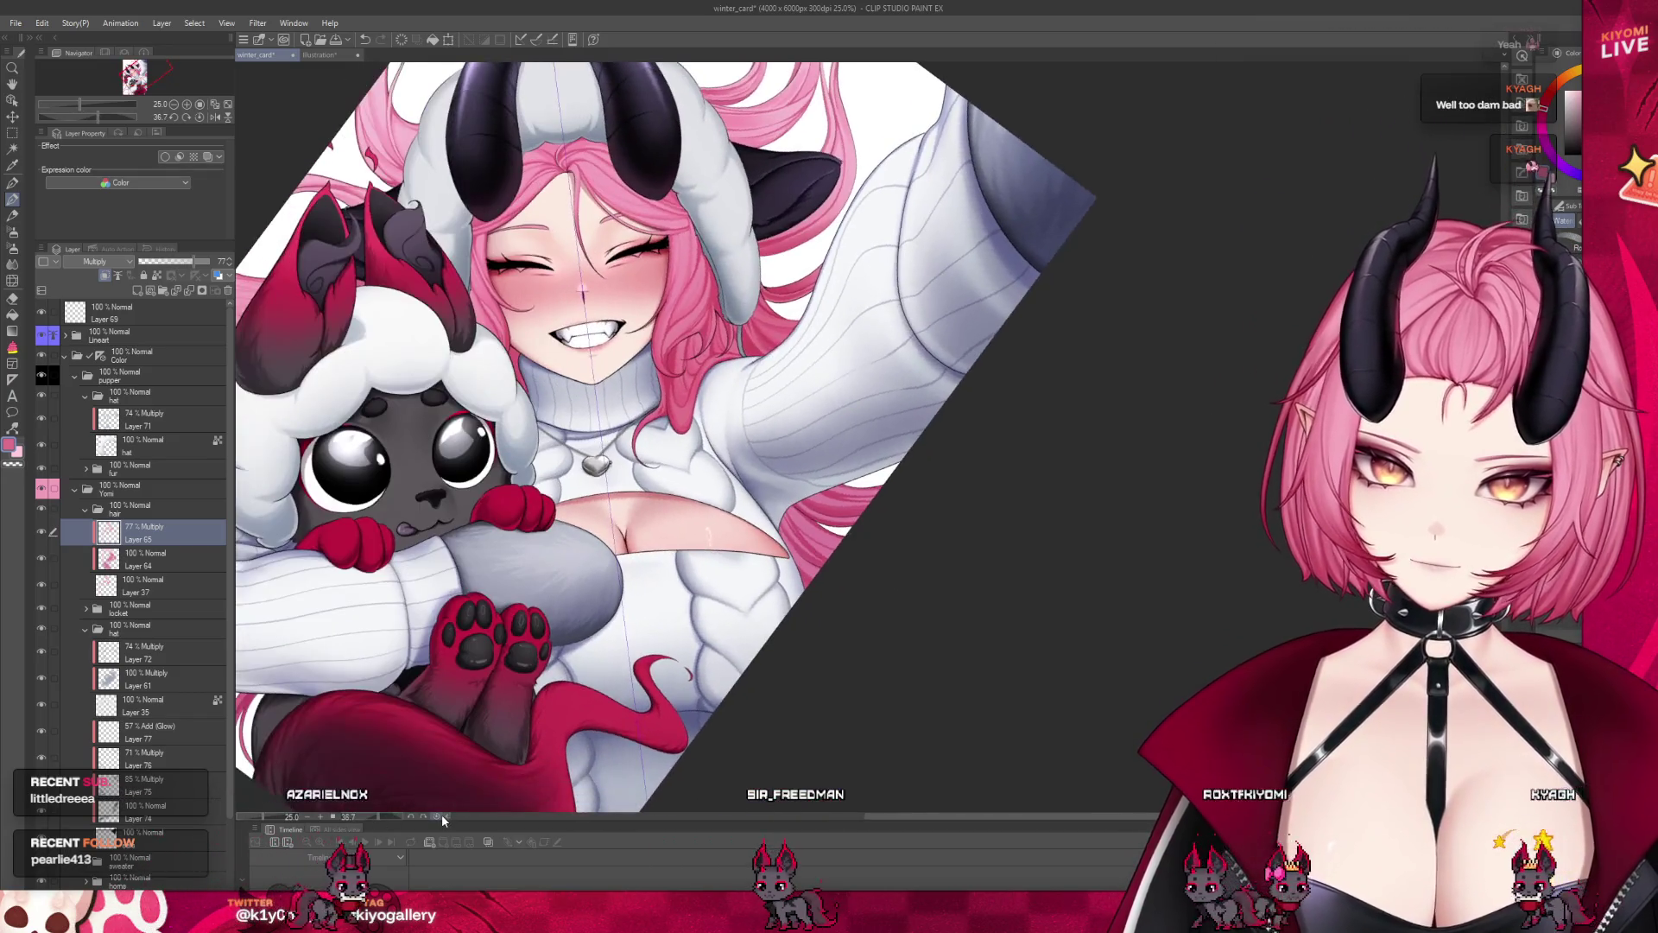
scroll(552, 487, down, 2)
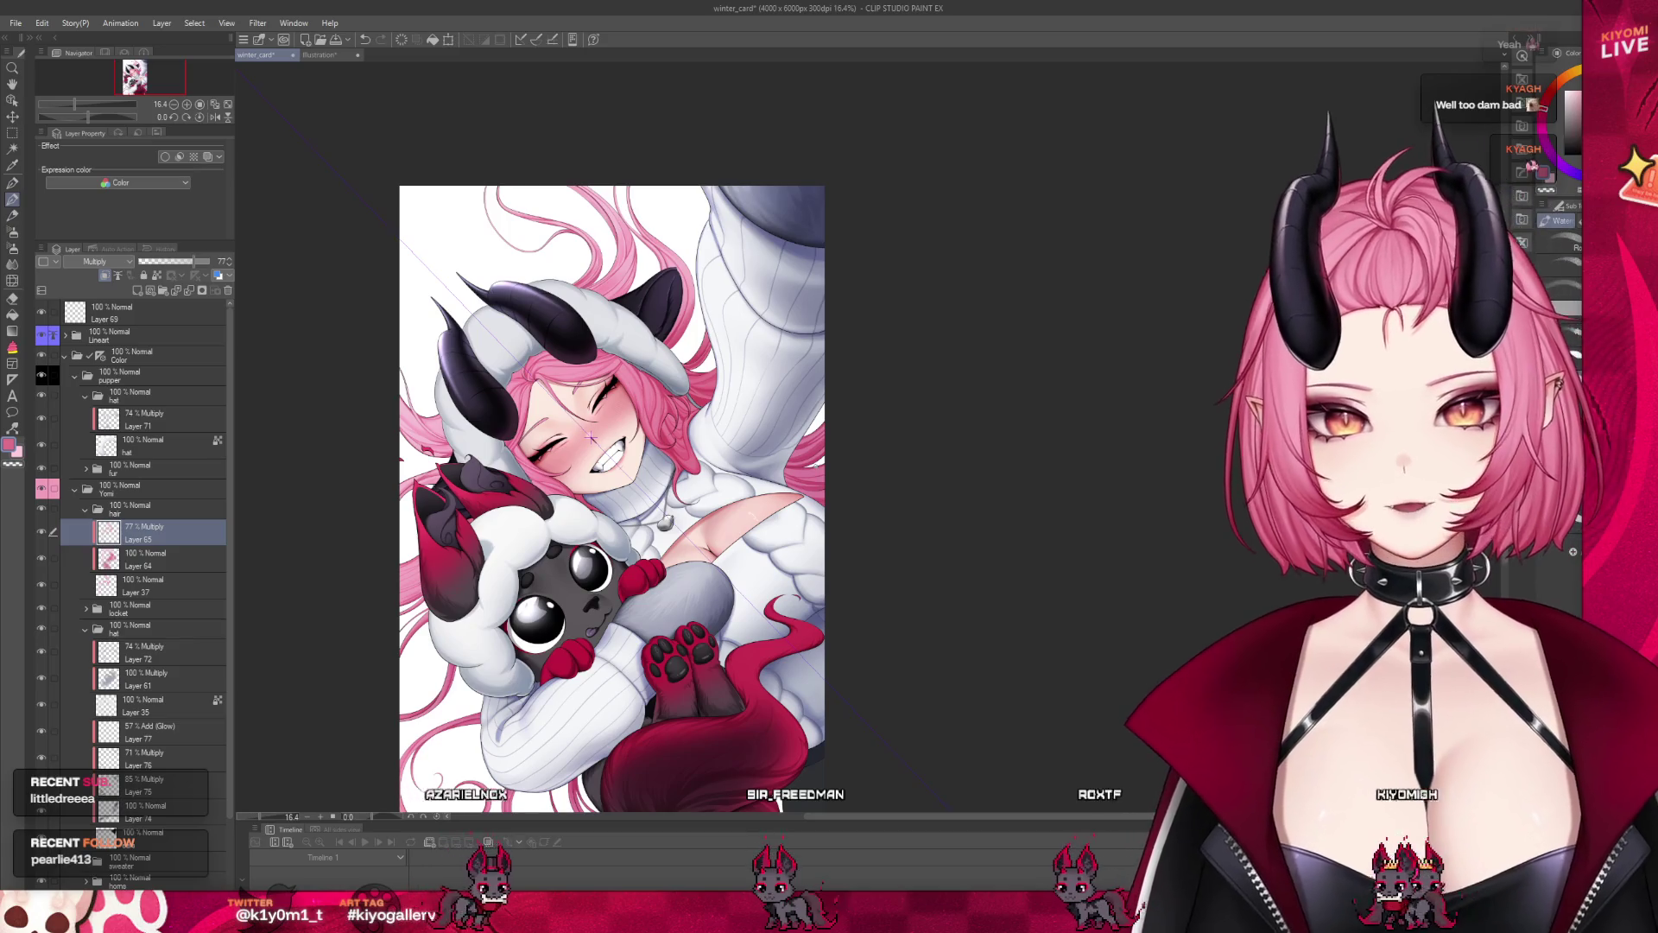
scroll(844, 438, up, 1)
scroll(838, 449, up, 2)
scroll(830, 460, up, 1)
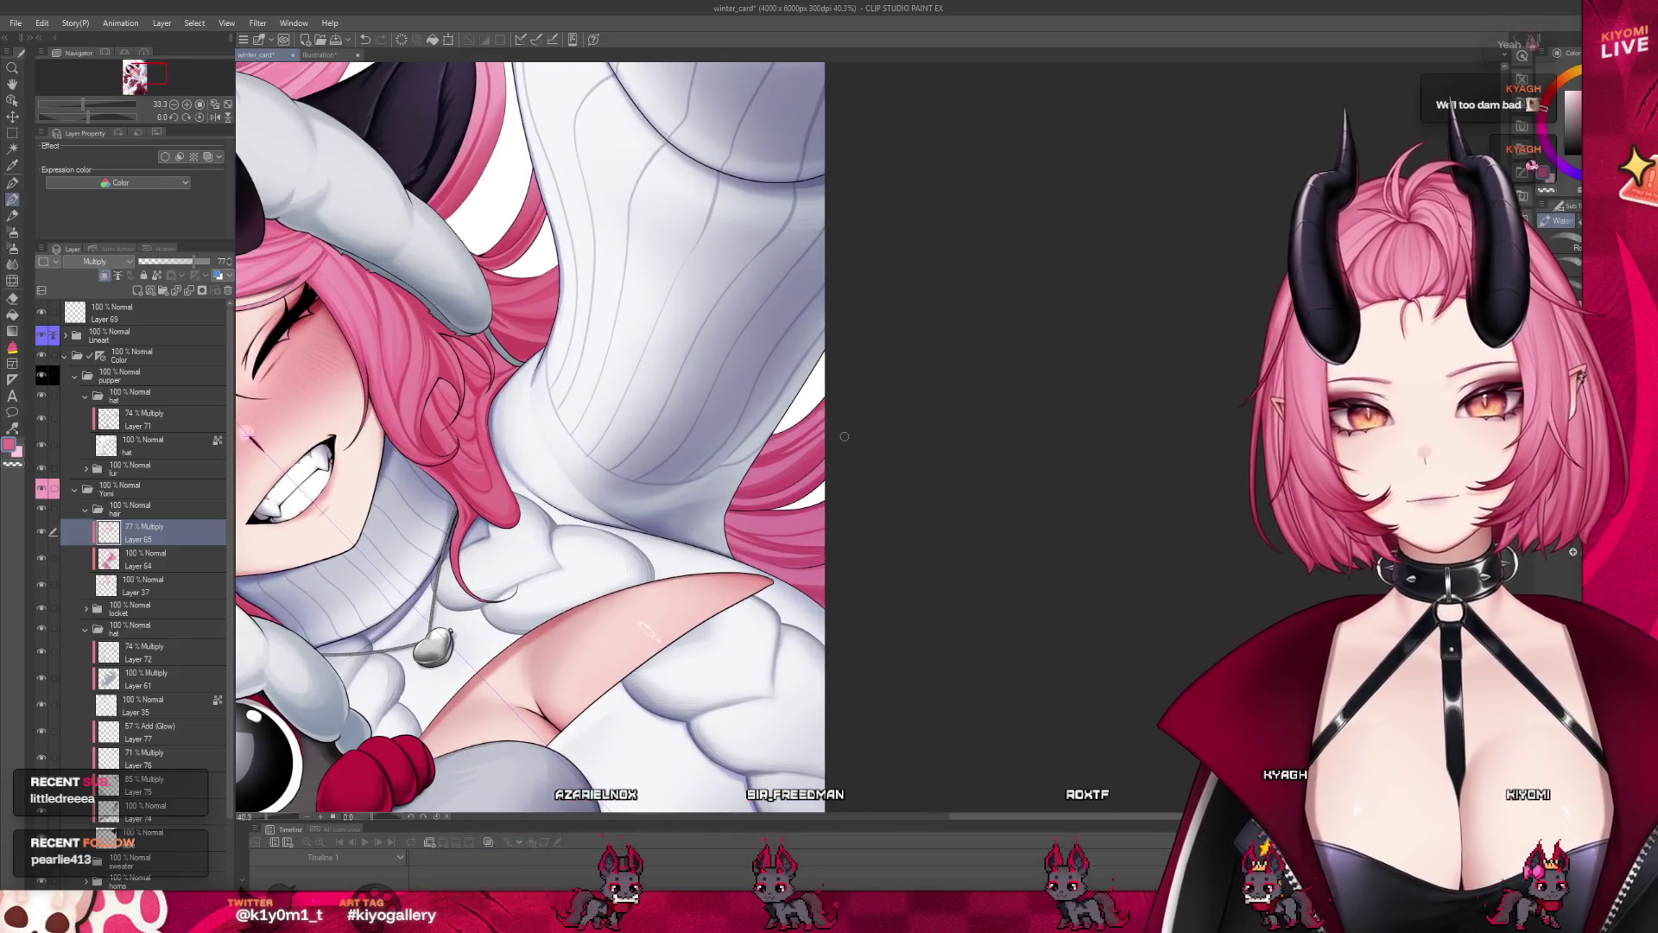
scroll(830, 461, up, 1)
scroll(950, 436, up, 1)
scroll(957, 439, up, 1)
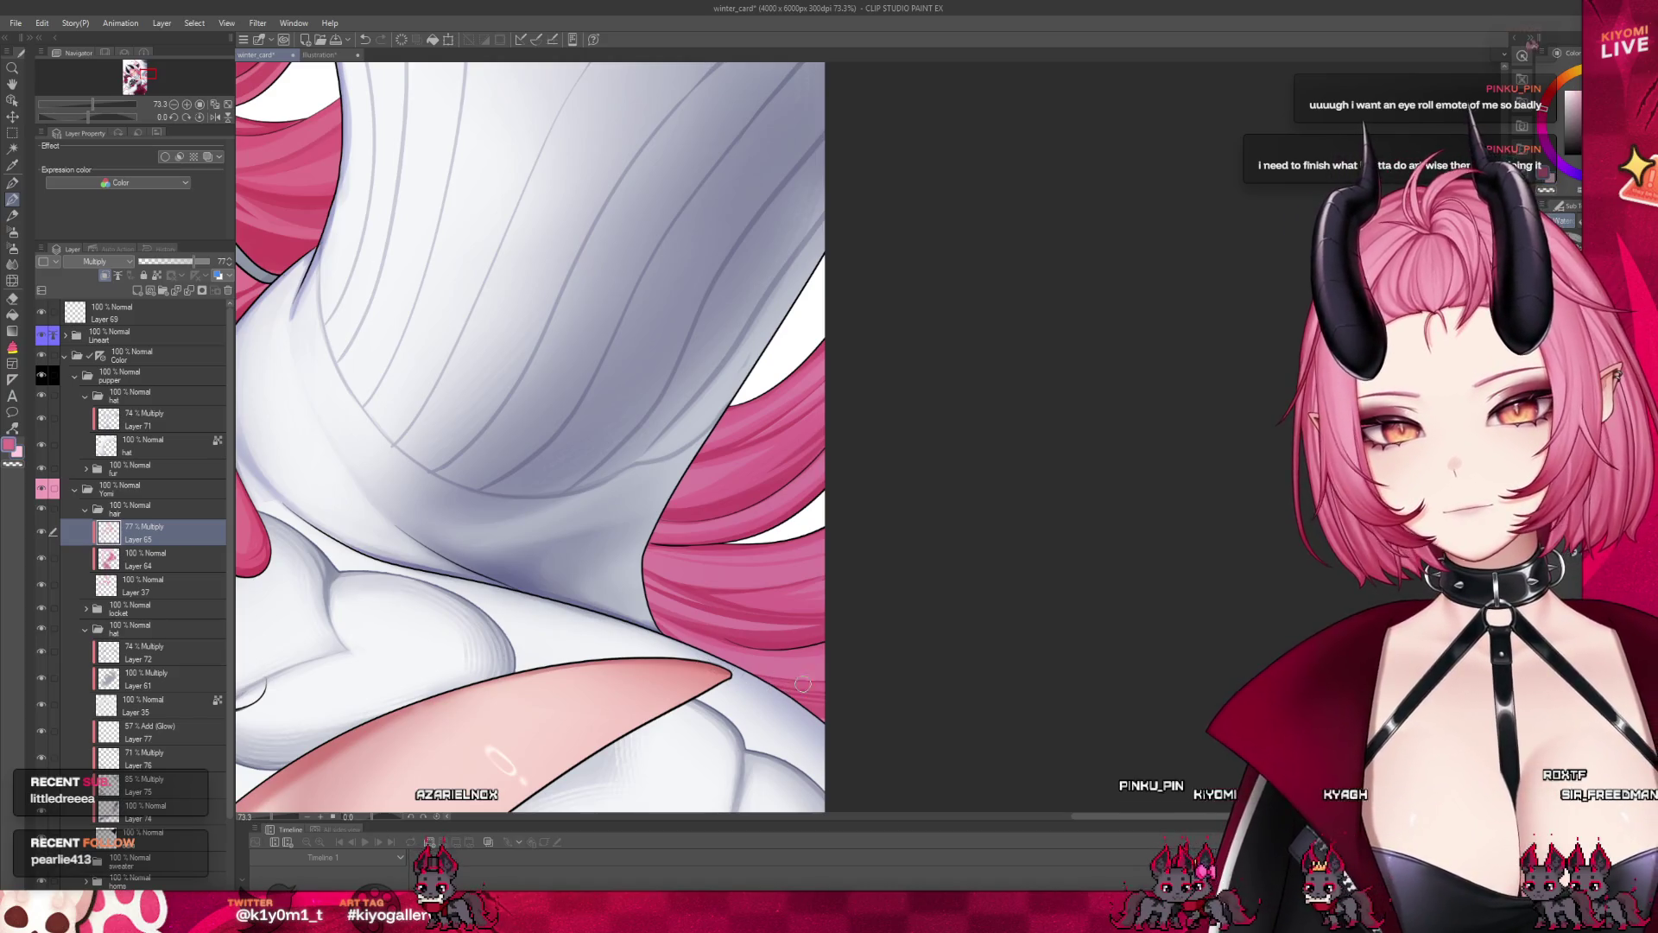
scroll(903, 576, down, 1)
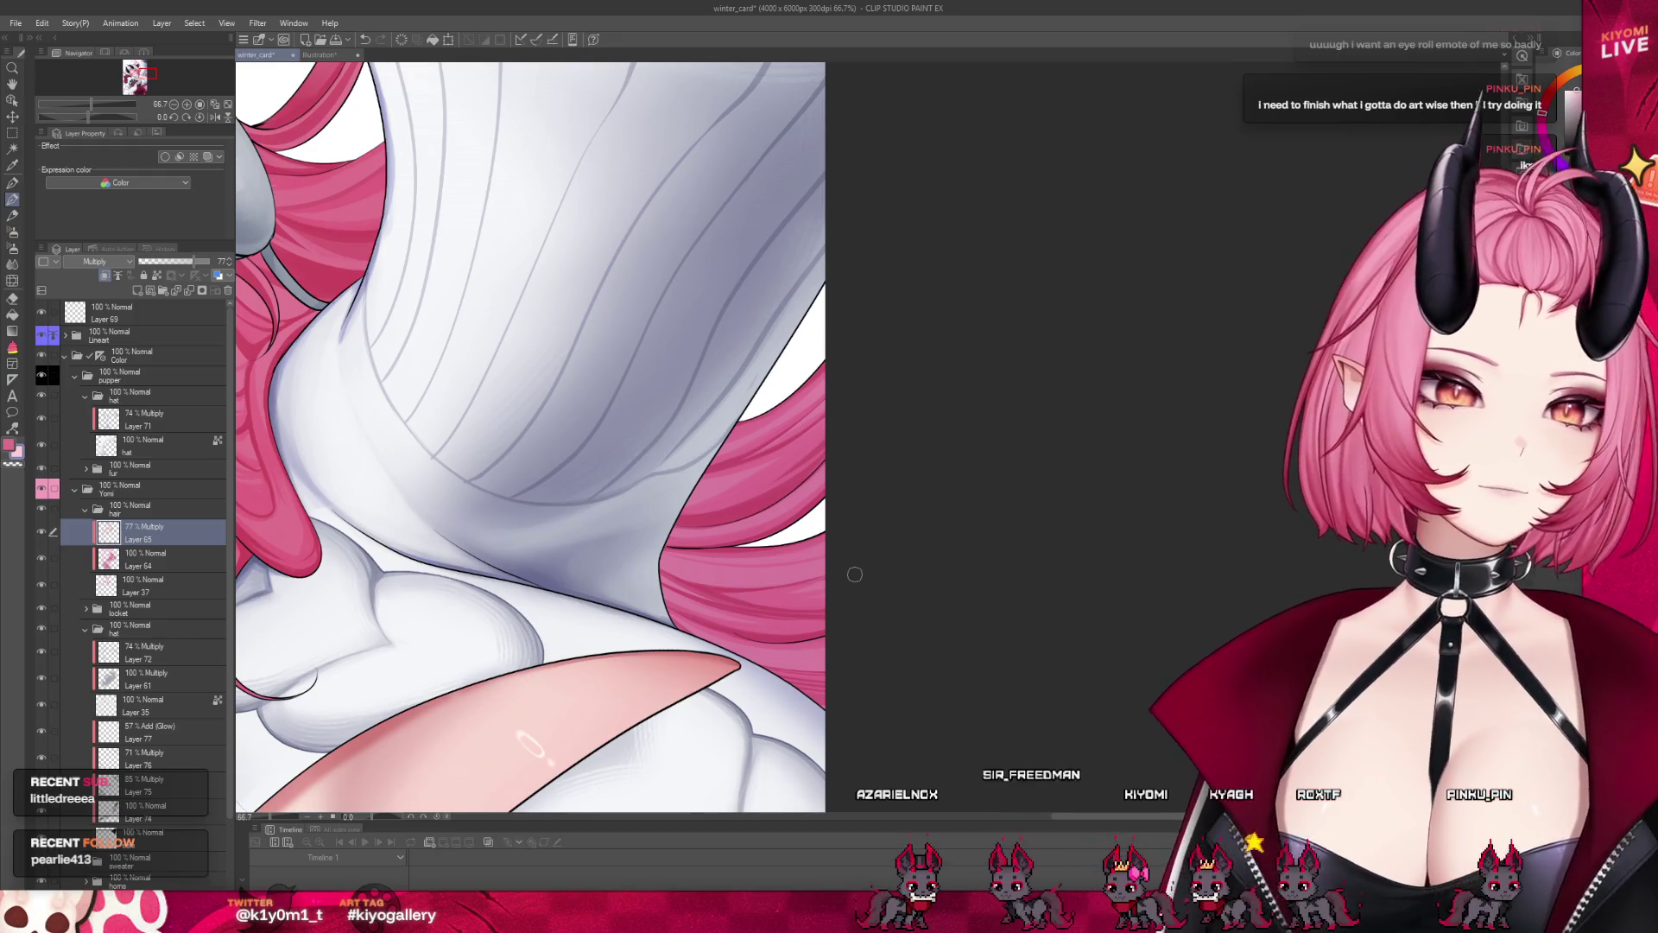
scroll(855, 575, down, 5)
scroll(688, 760, down, 2)
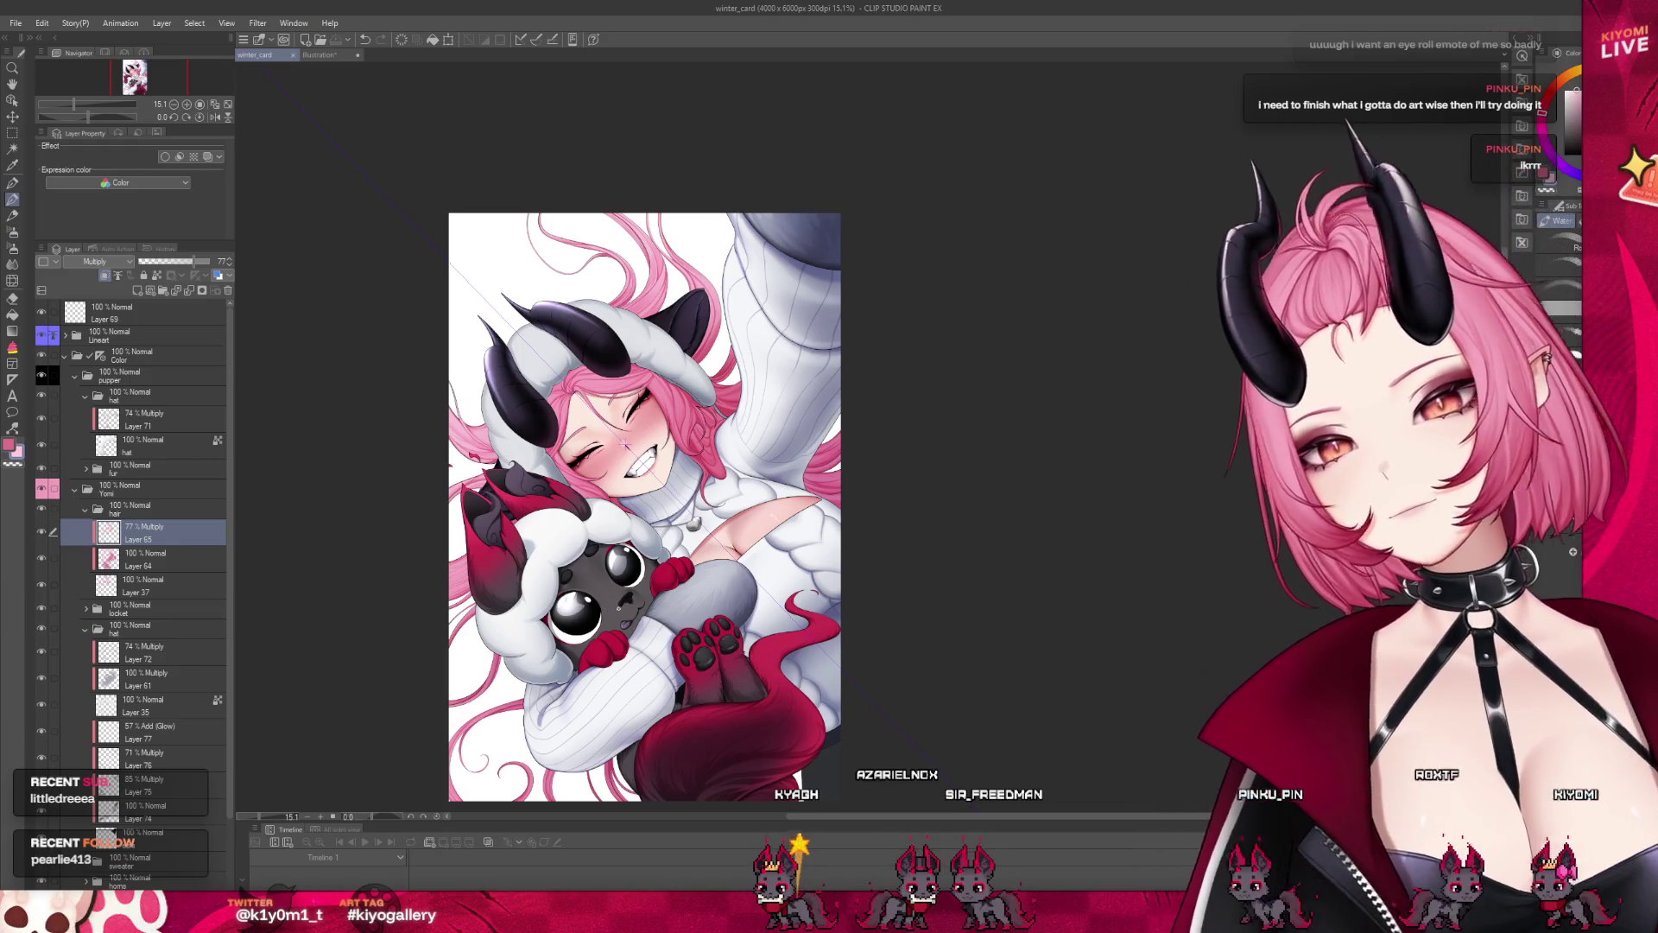
Add a new layer above Layer 65, then rotate and pan so the face is upright
scroll(626, 445, up, 2)
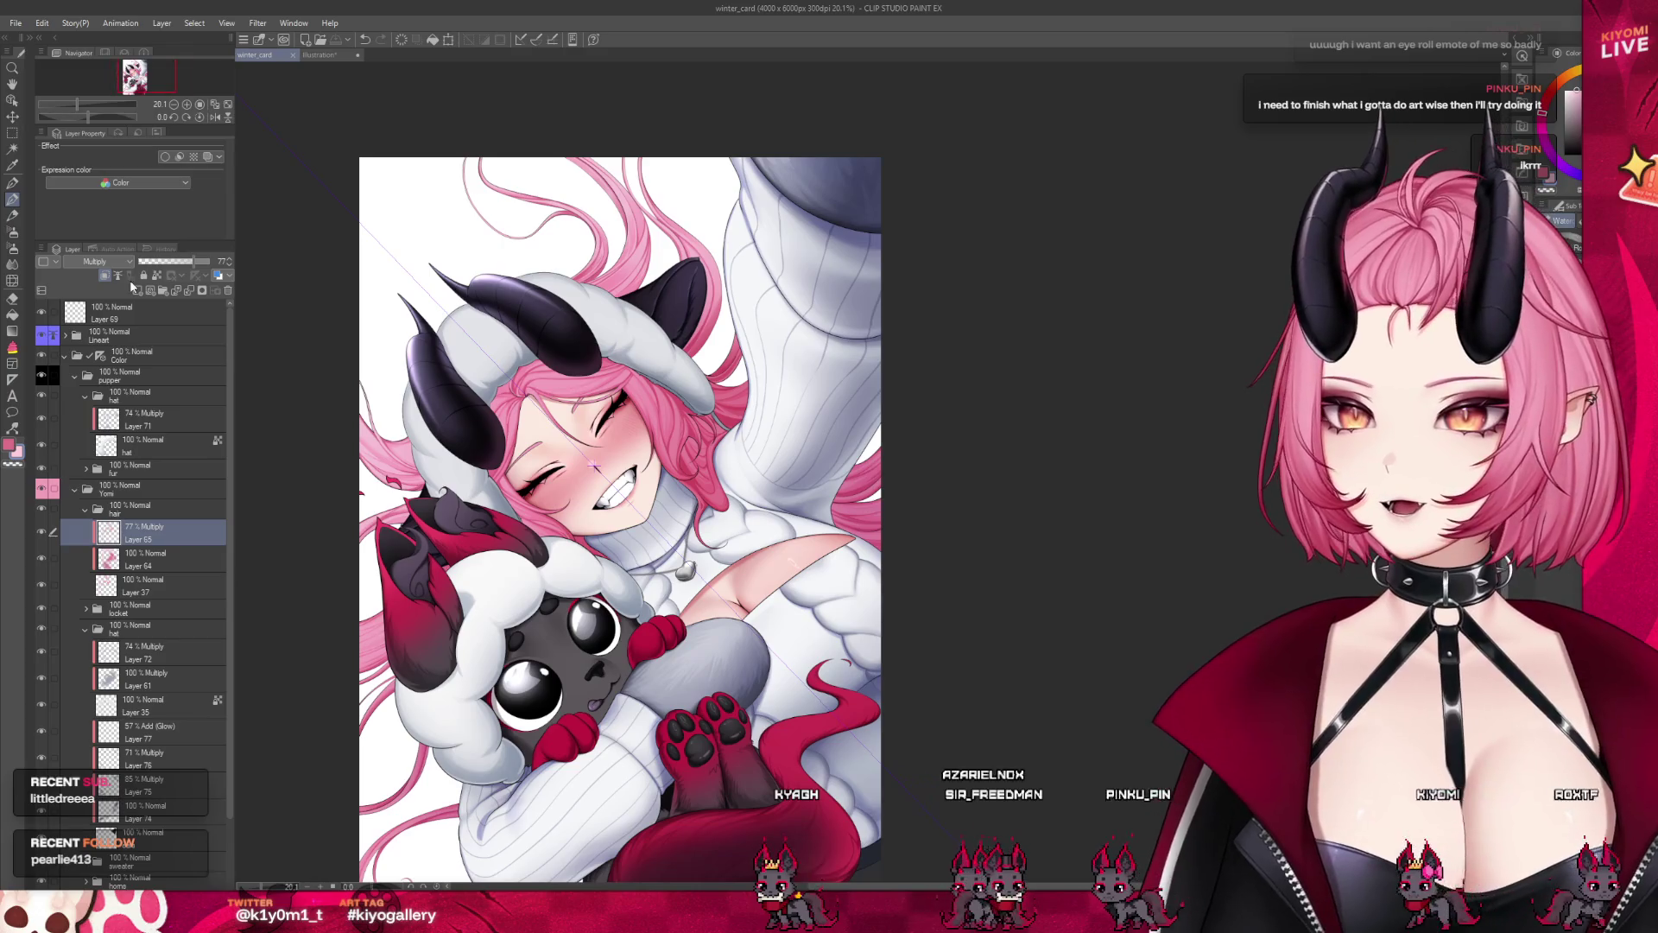
click(134, 289)
scroll(498, 429, up, 1)
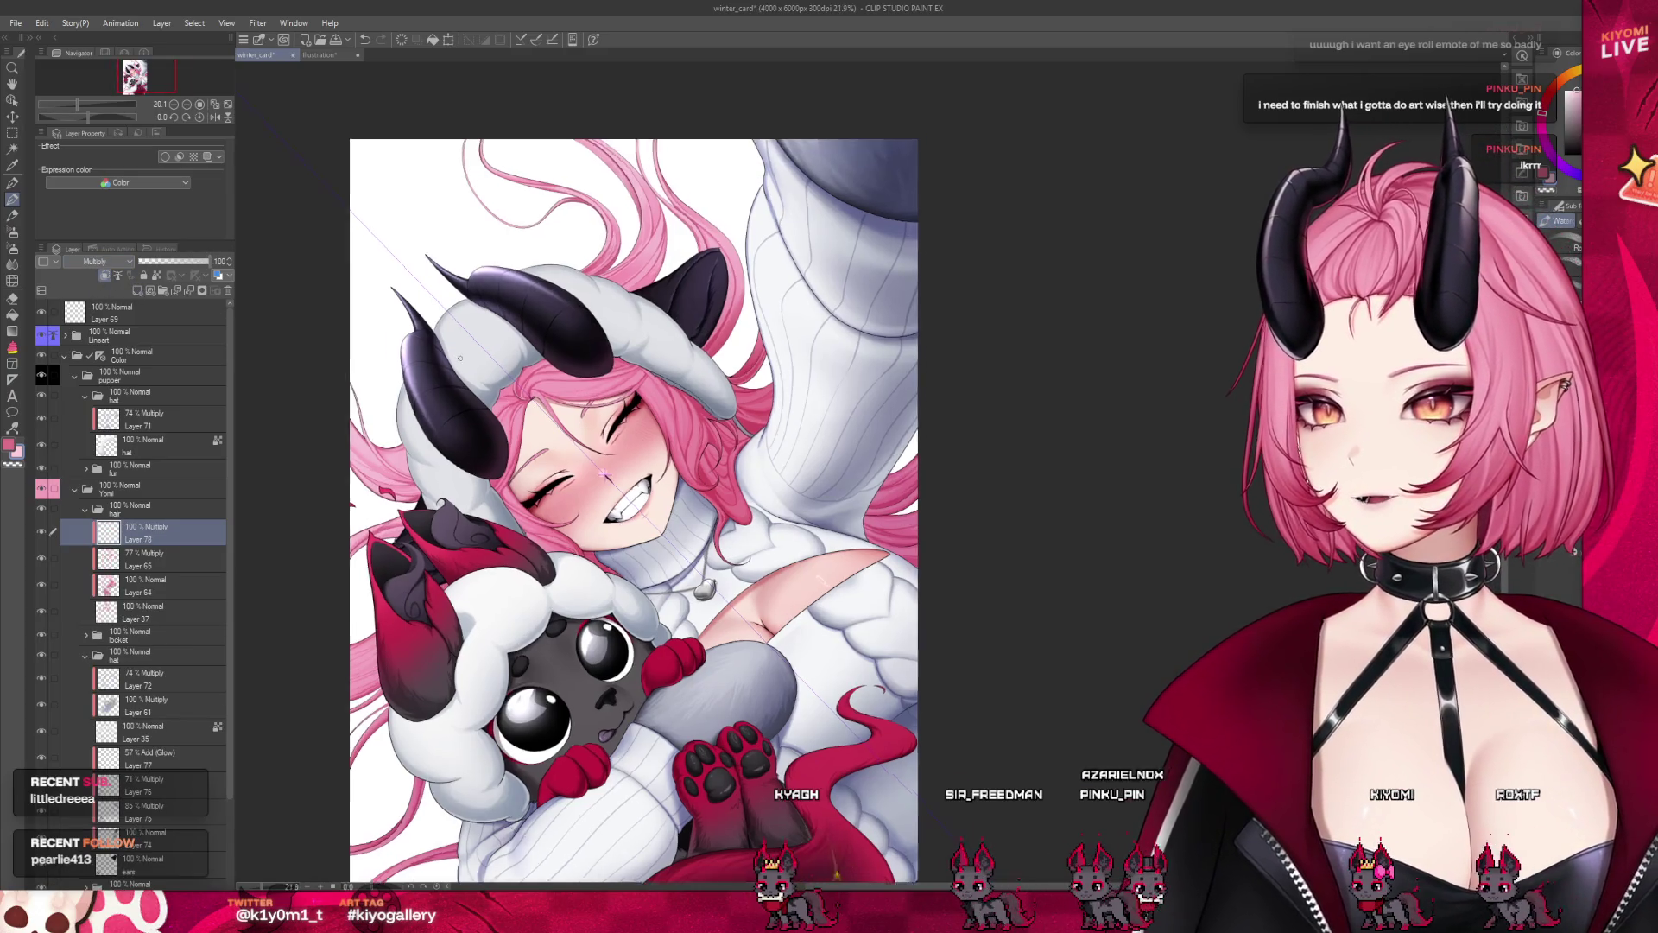
scroll(498, 429, up, 2)
scroll(499, 429, up, 2)
scroll(498, 430, up, 1)
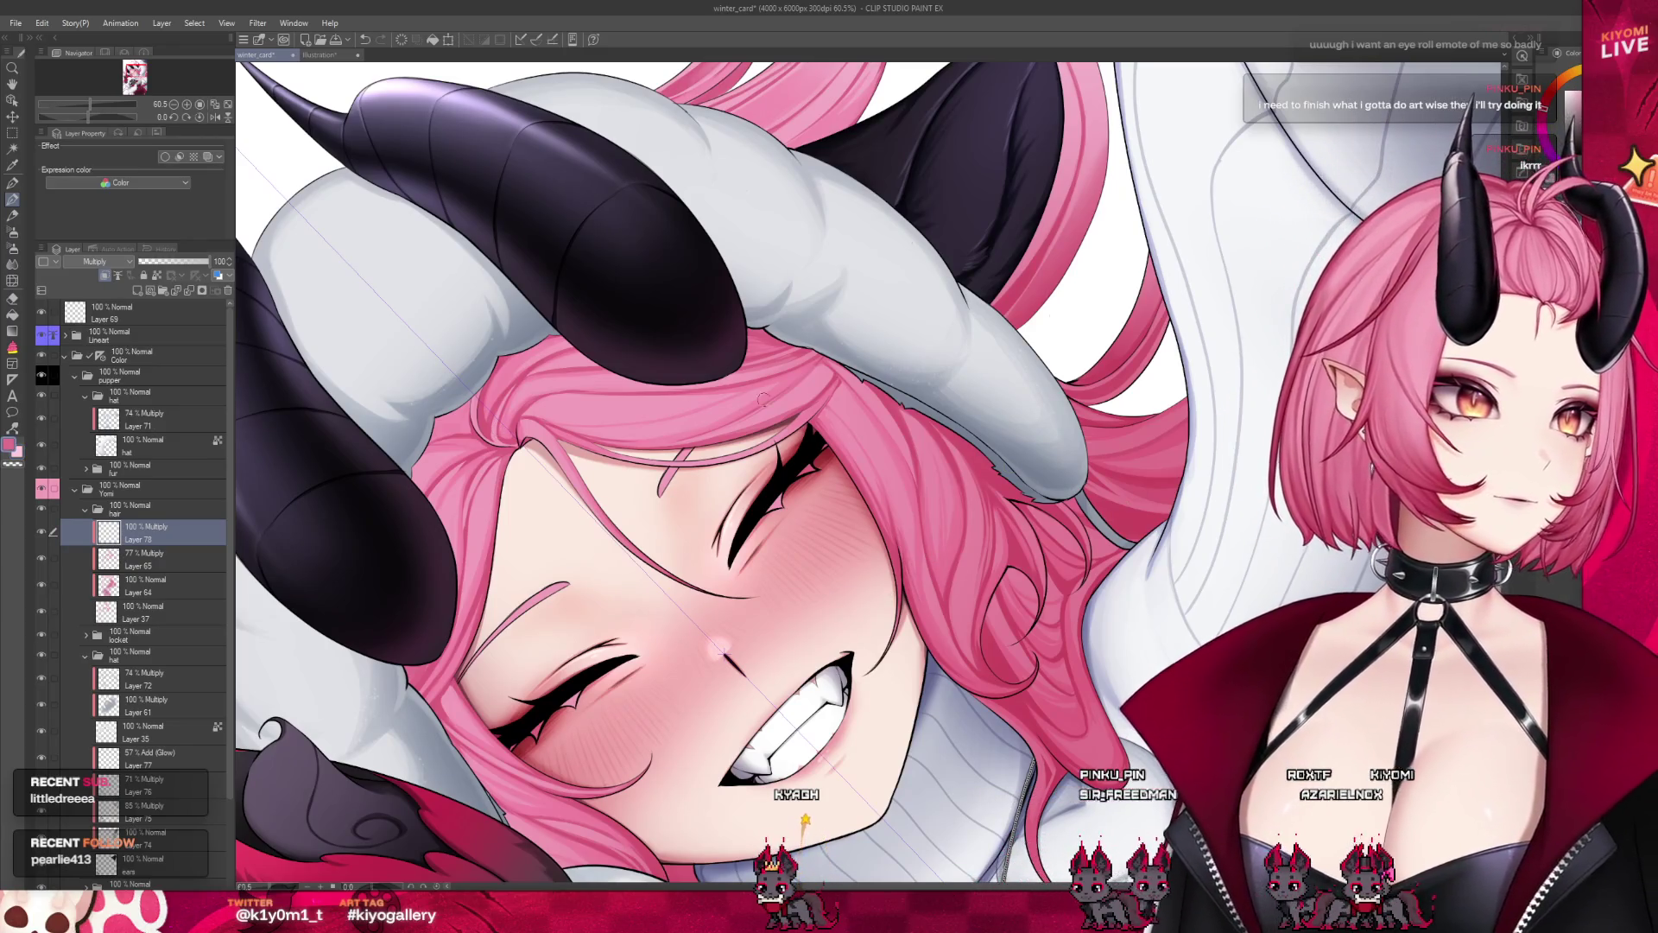
drag(777, 605, 656, 708)
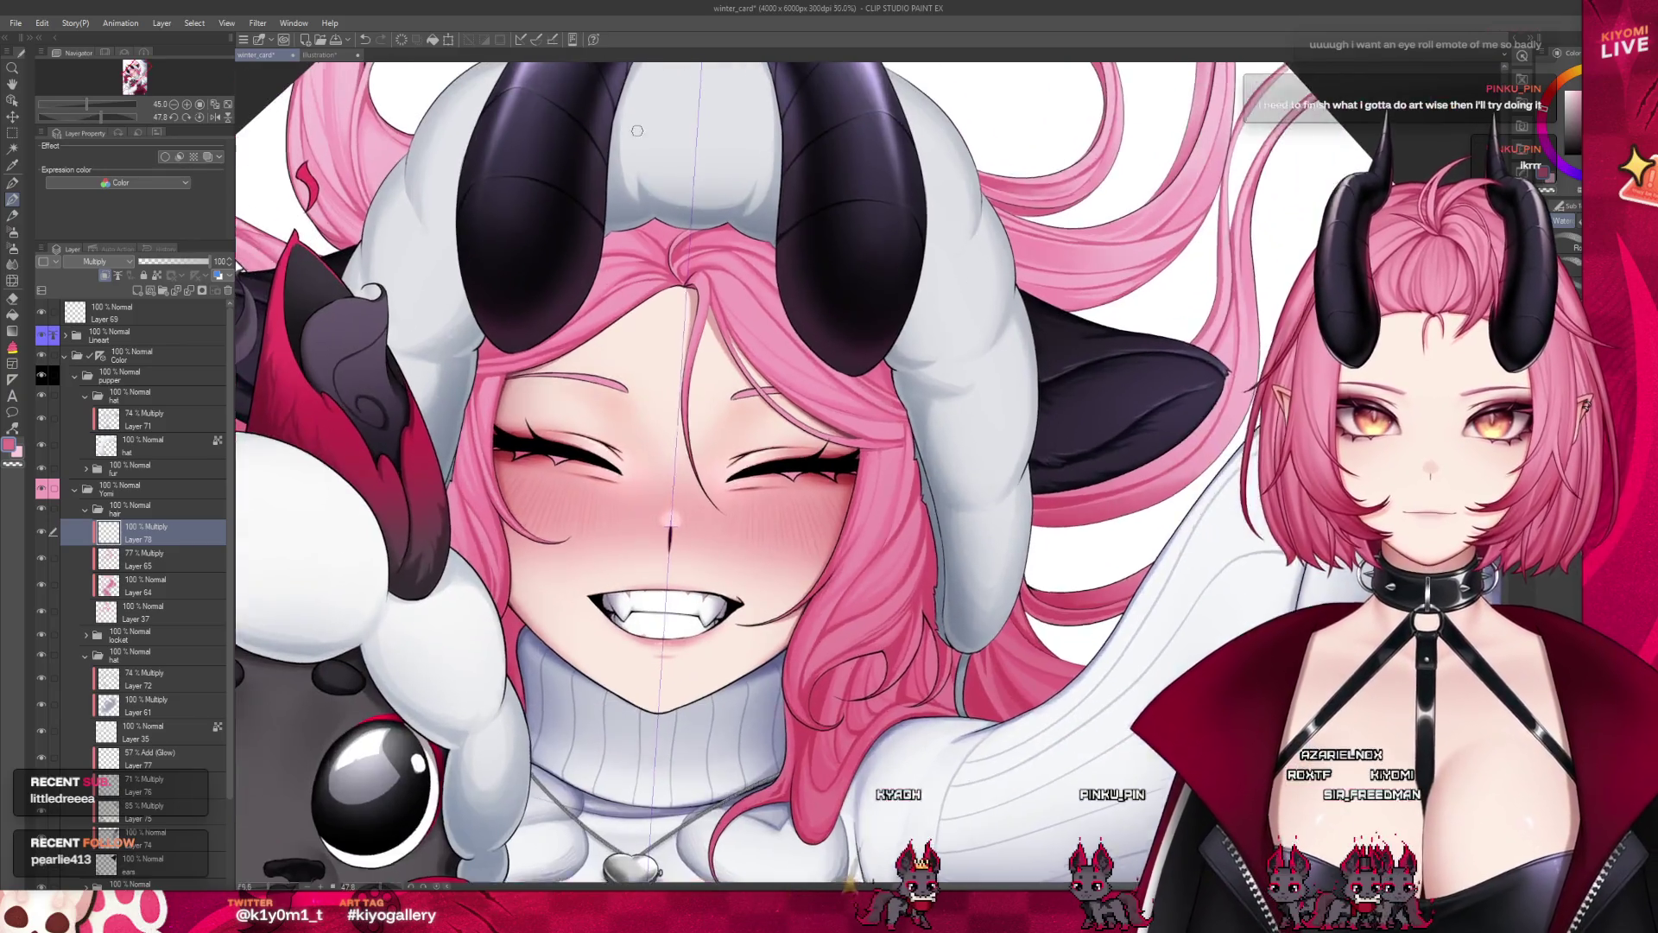
drag(747, 516, 785, 633)
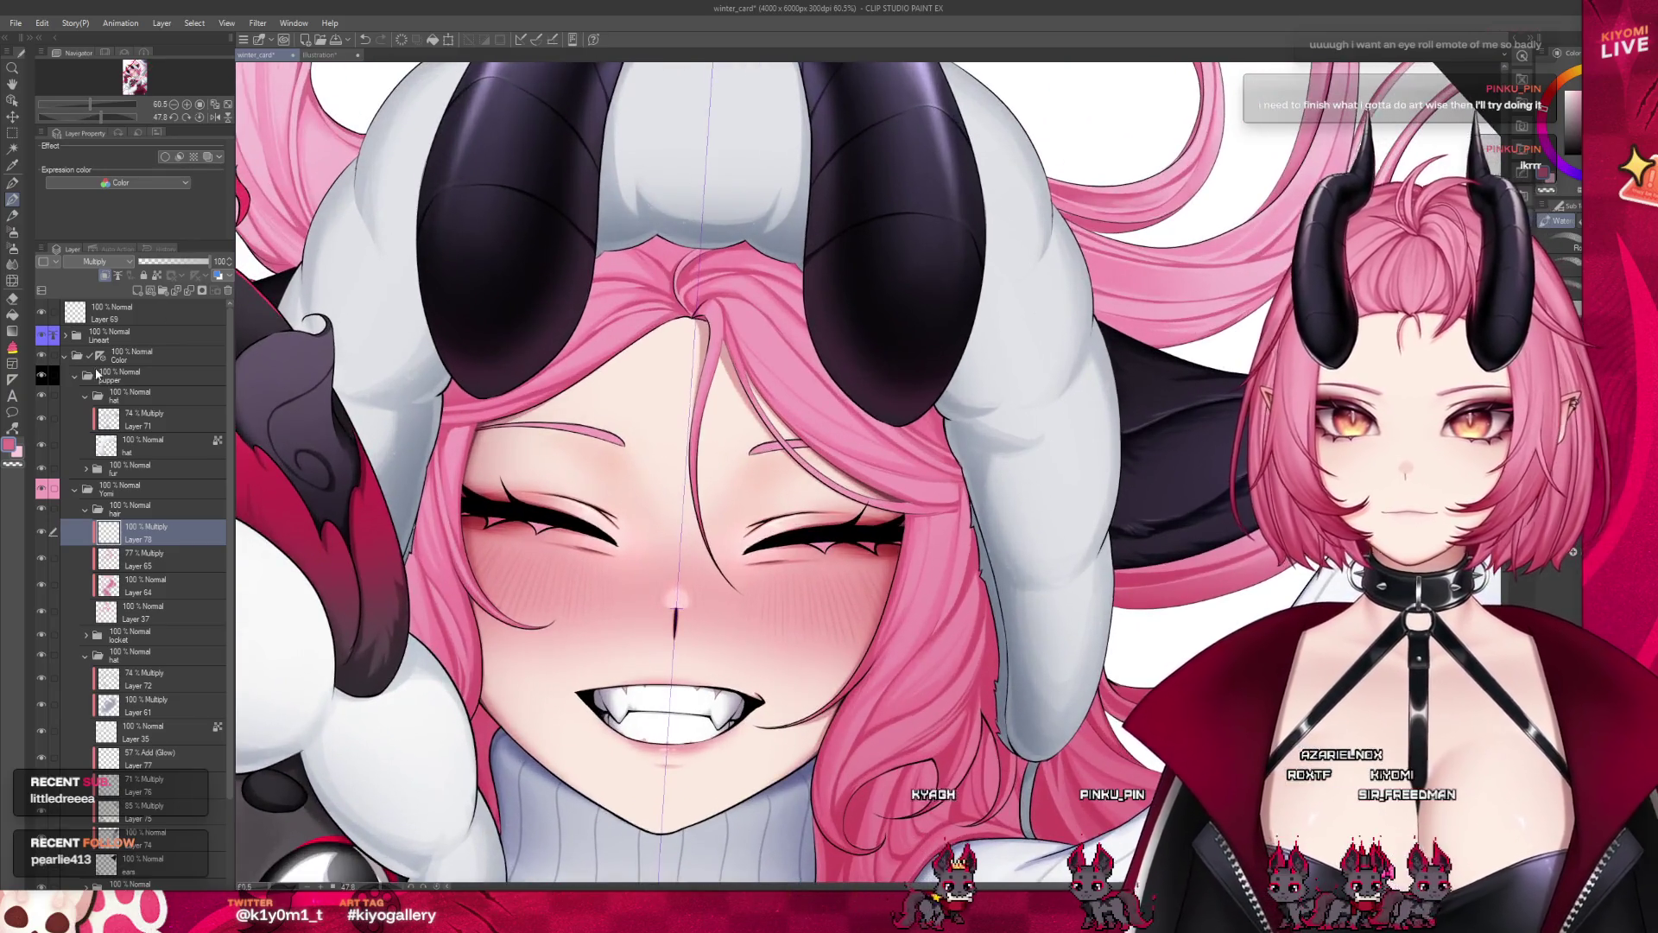
Select Layer 78, the Multiply layer in the hair Color folder, and zoom in on the face
click(129, 354)
click(130, 532)
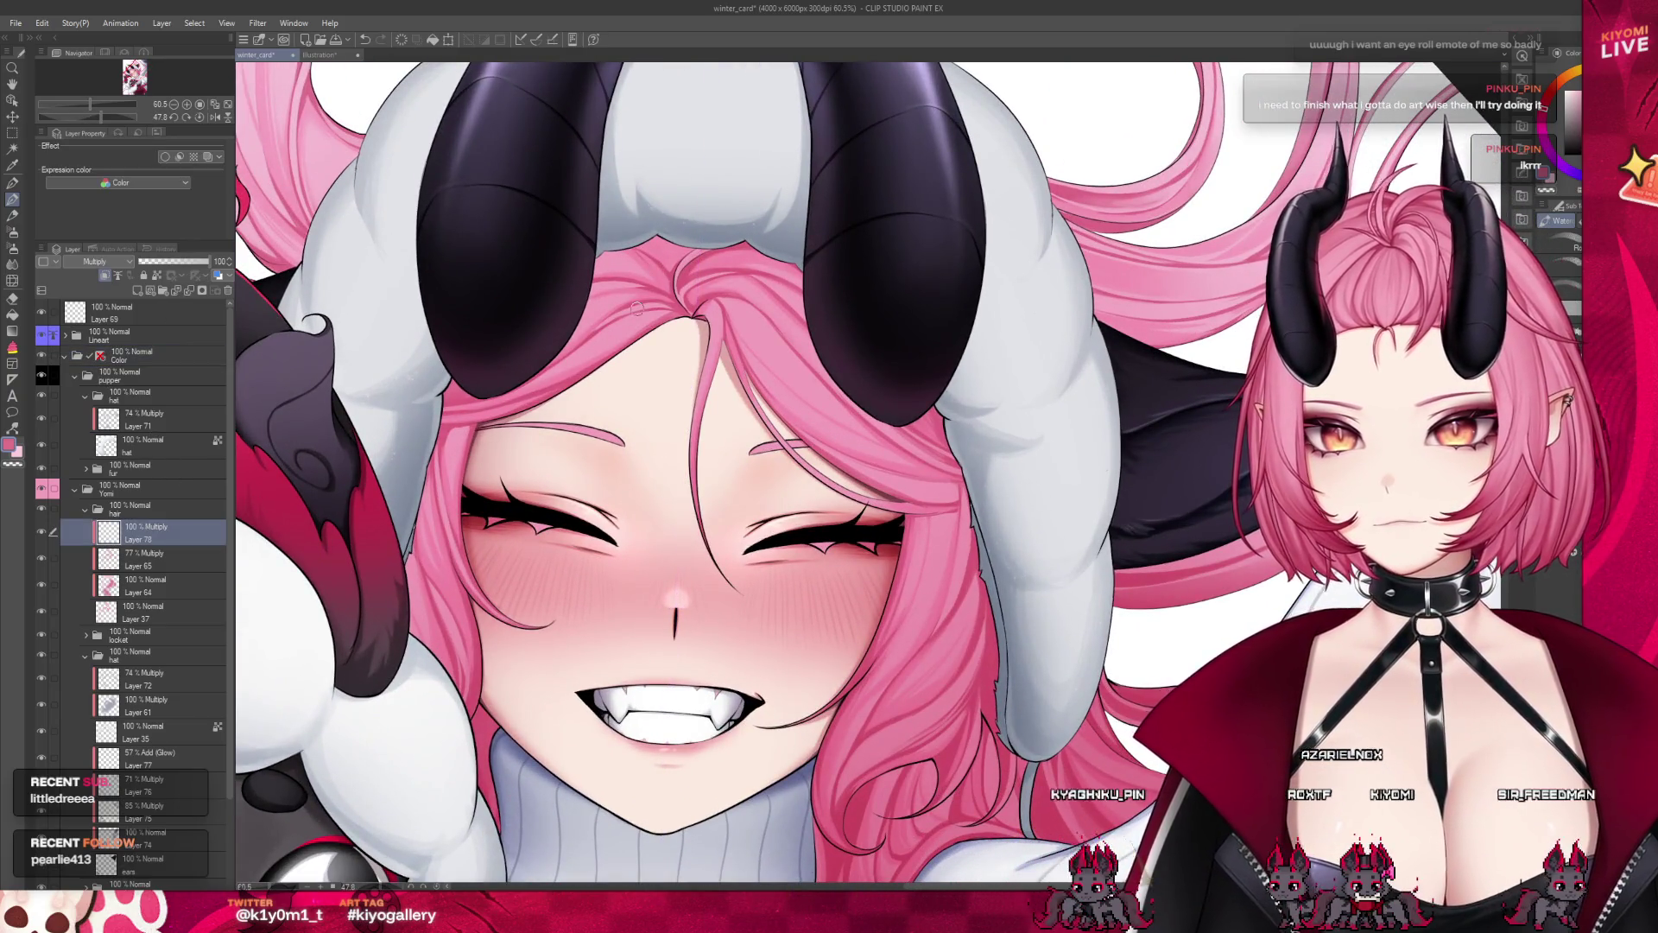
scroll(656, 270, up, 2)
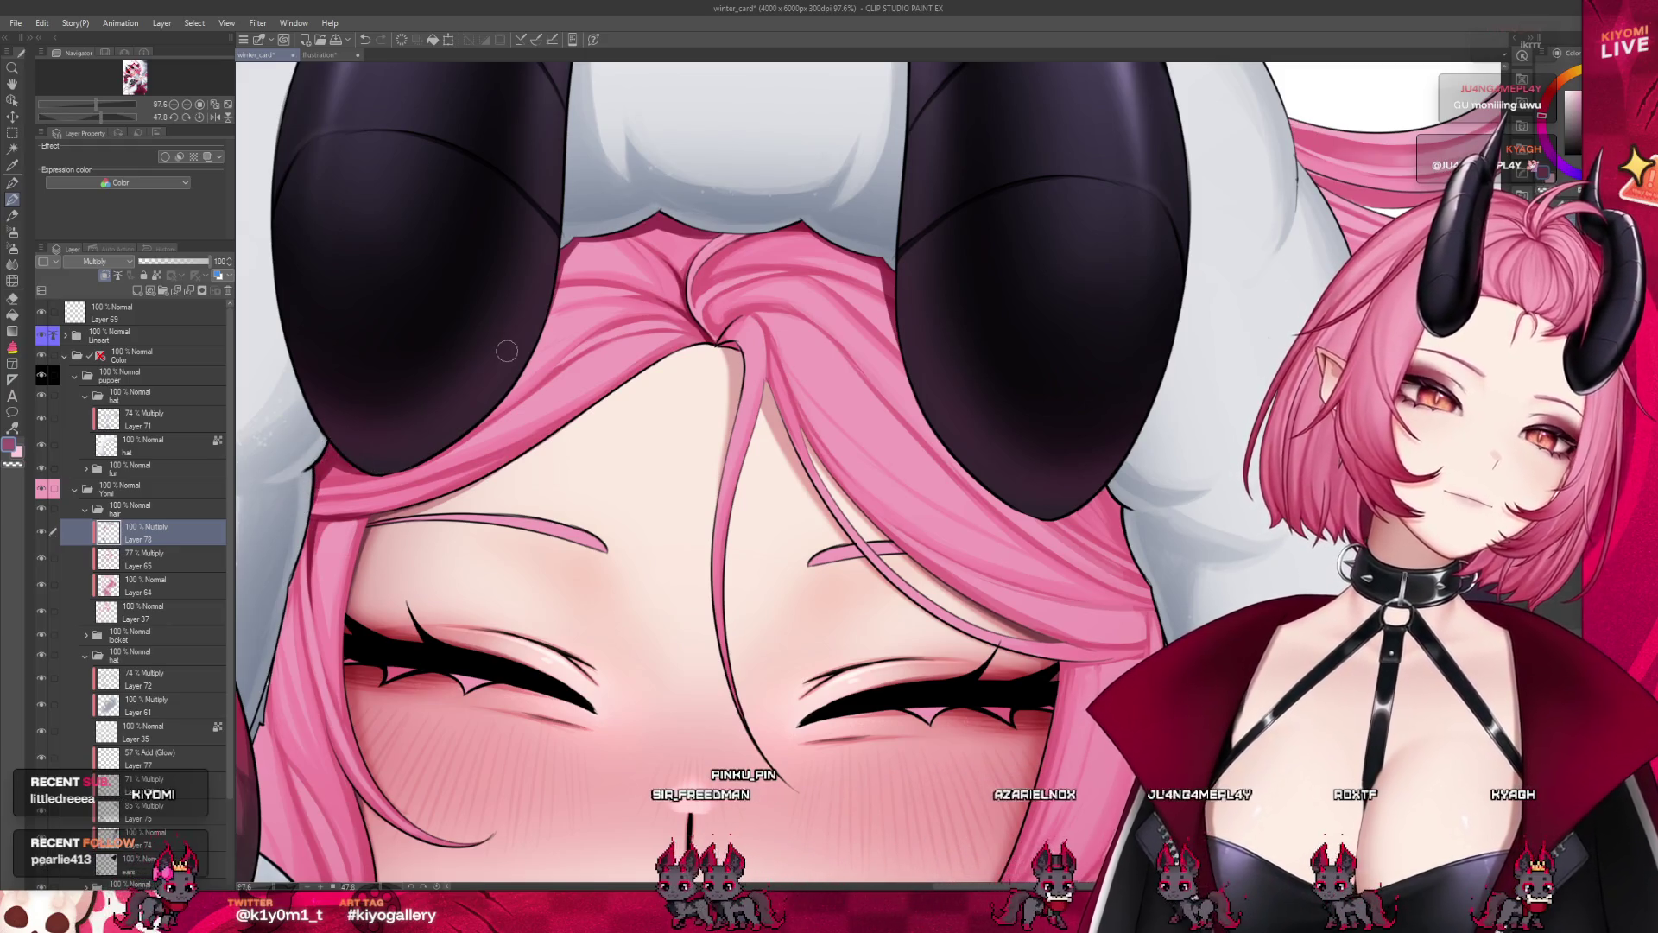
scroll(478, 329, down, 4)
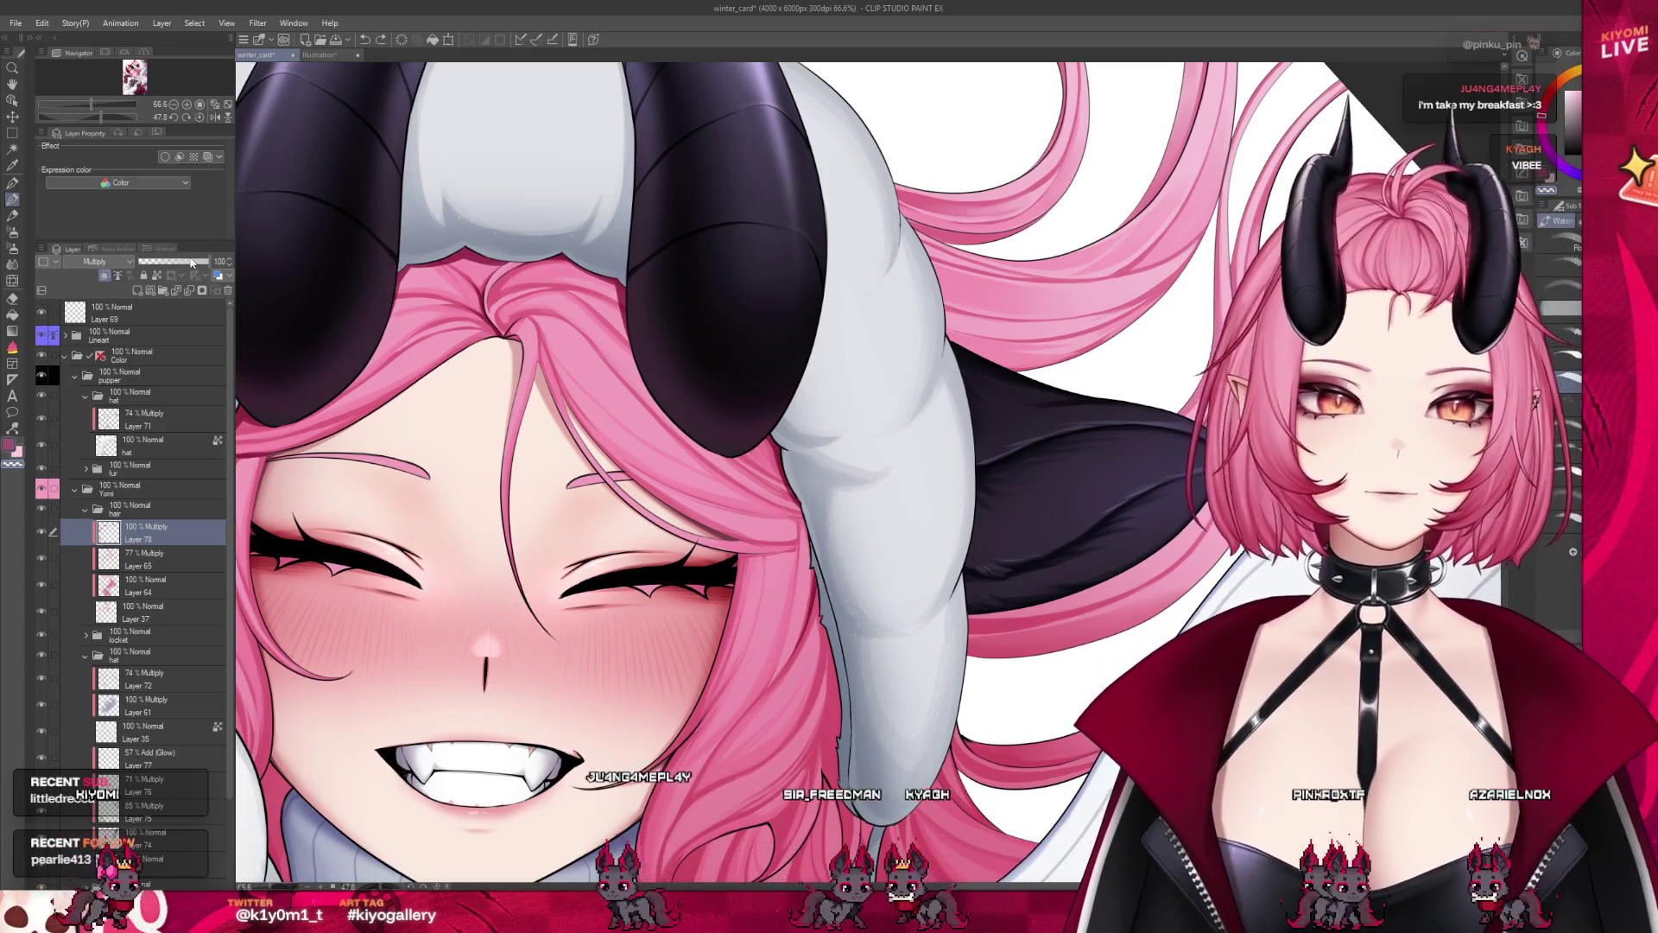
Lower Layer 78's opacity, then nudge it back up until it settles at 67%
drag(209, 261, 183, 262)
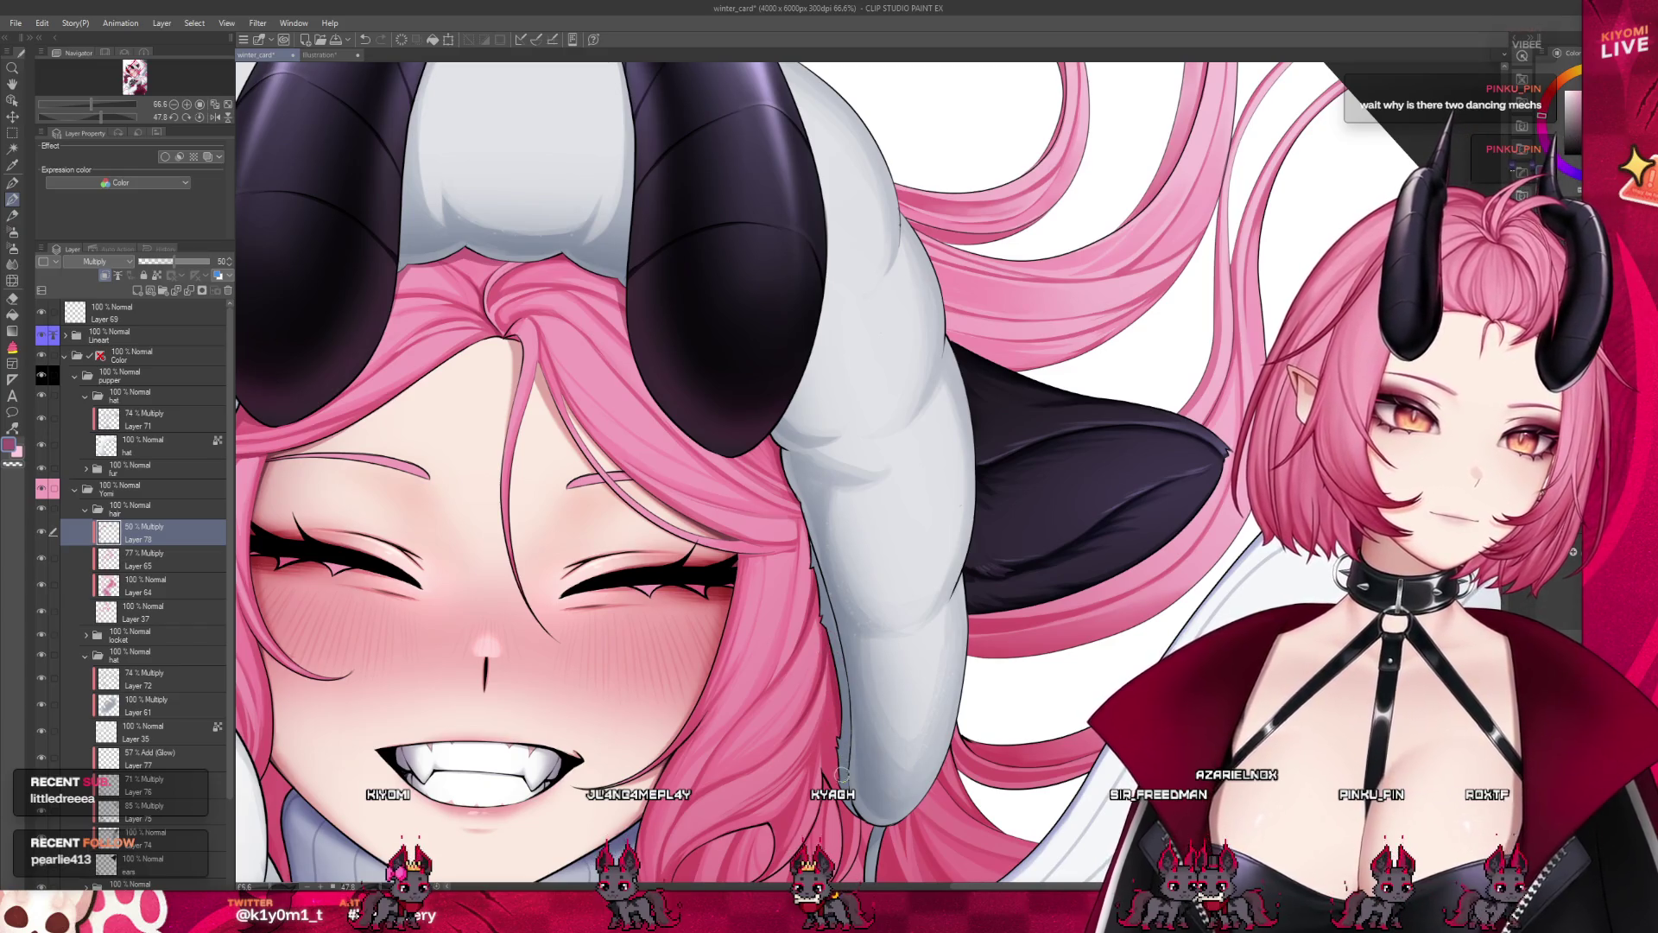
scroll(968, 530, down, 2)
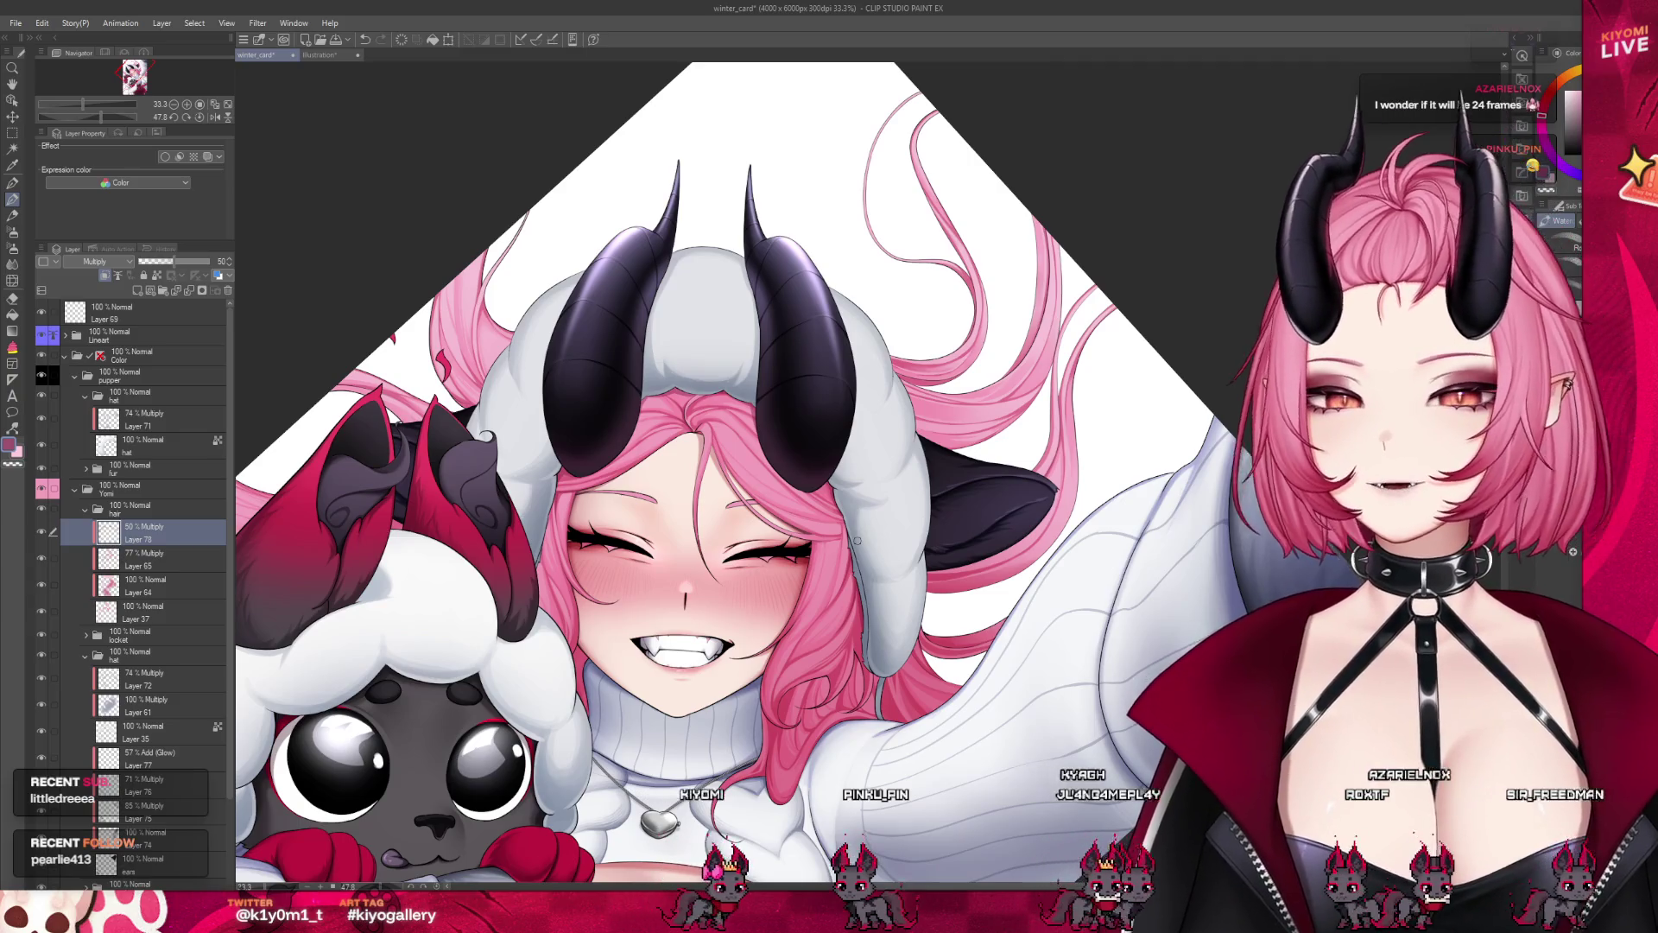
scroll(539, 585, up, 3)
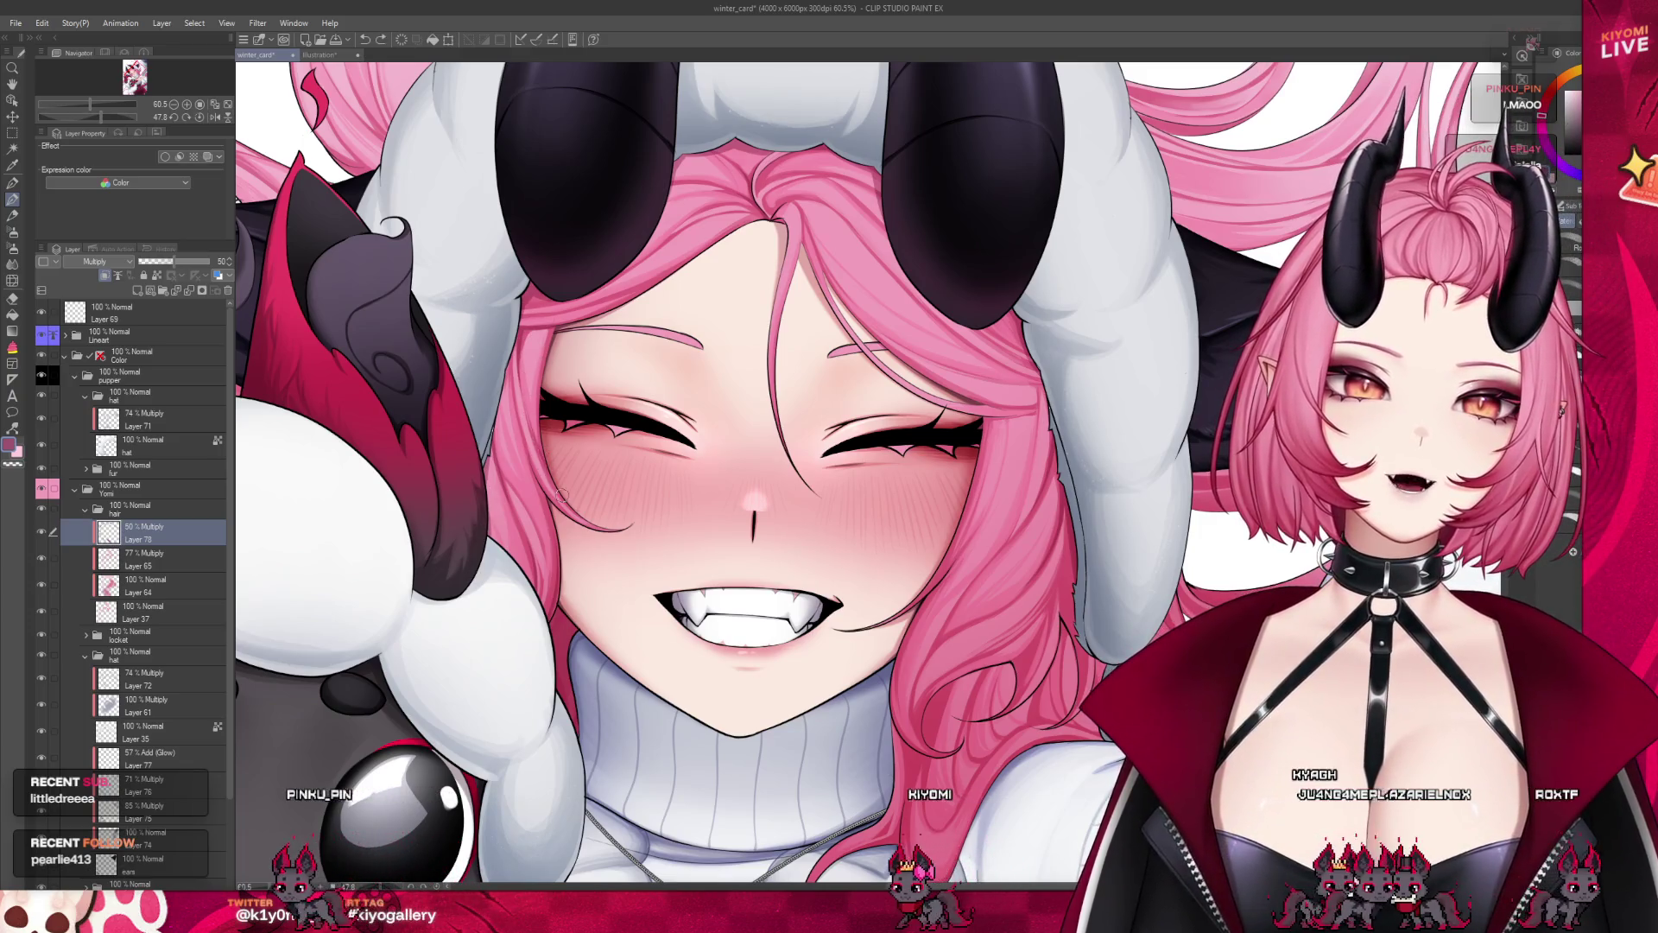
scroll(627, 403, down, 5)
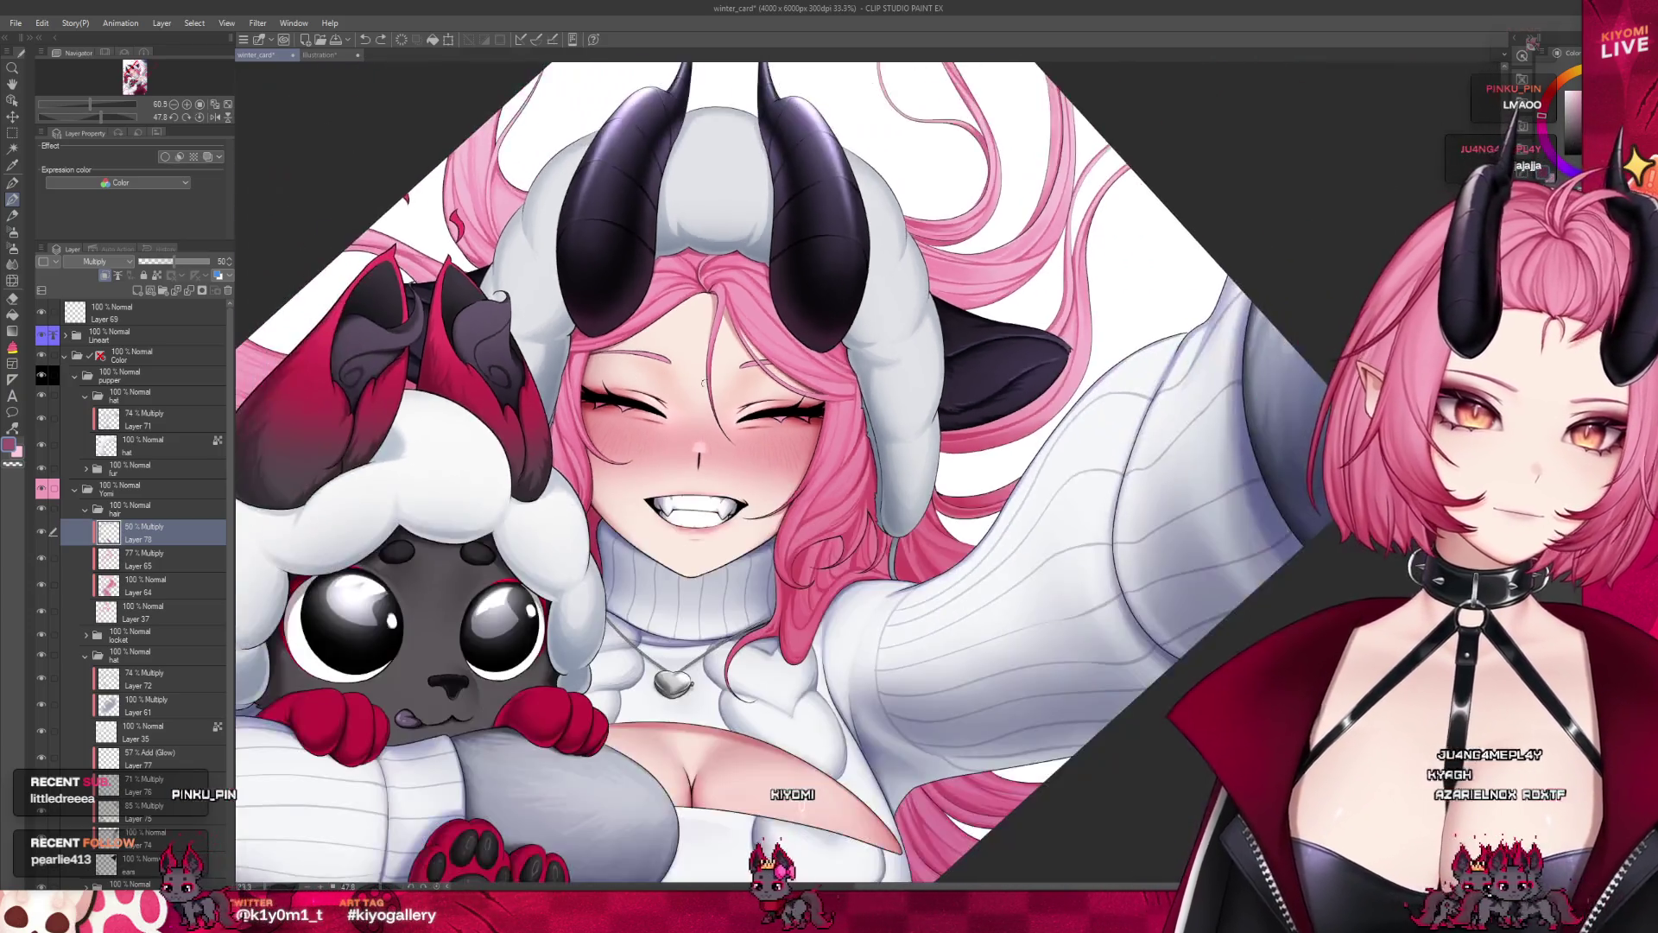
scroll(765, 353, up, 1)
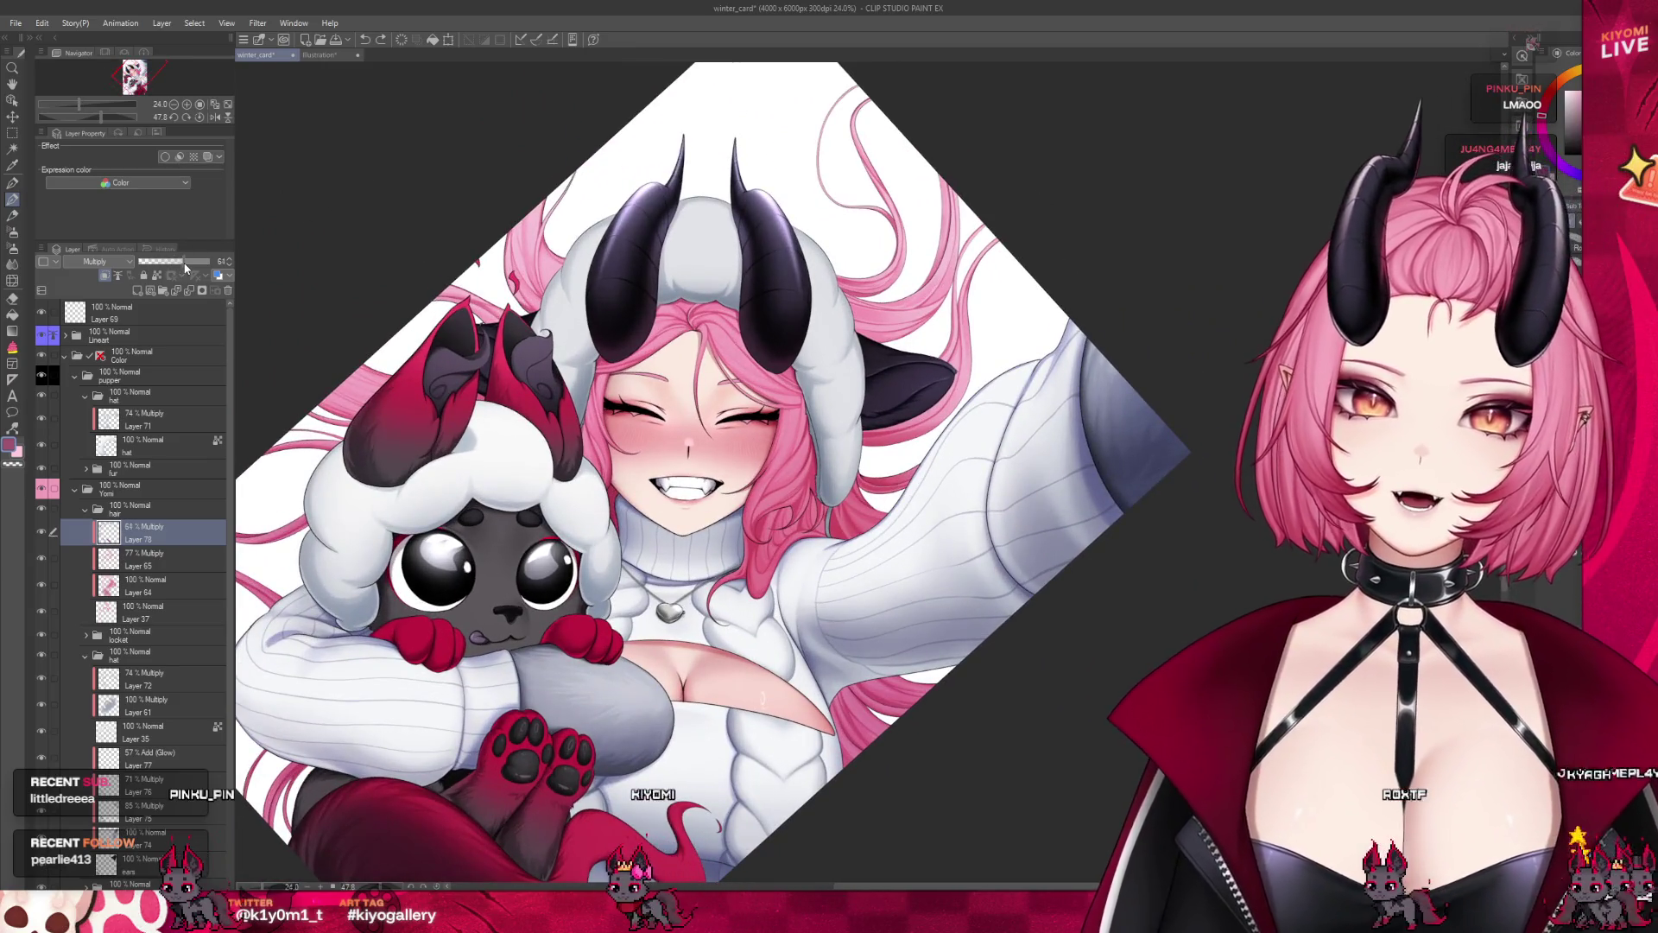
drag(174, 261, 186, 261)
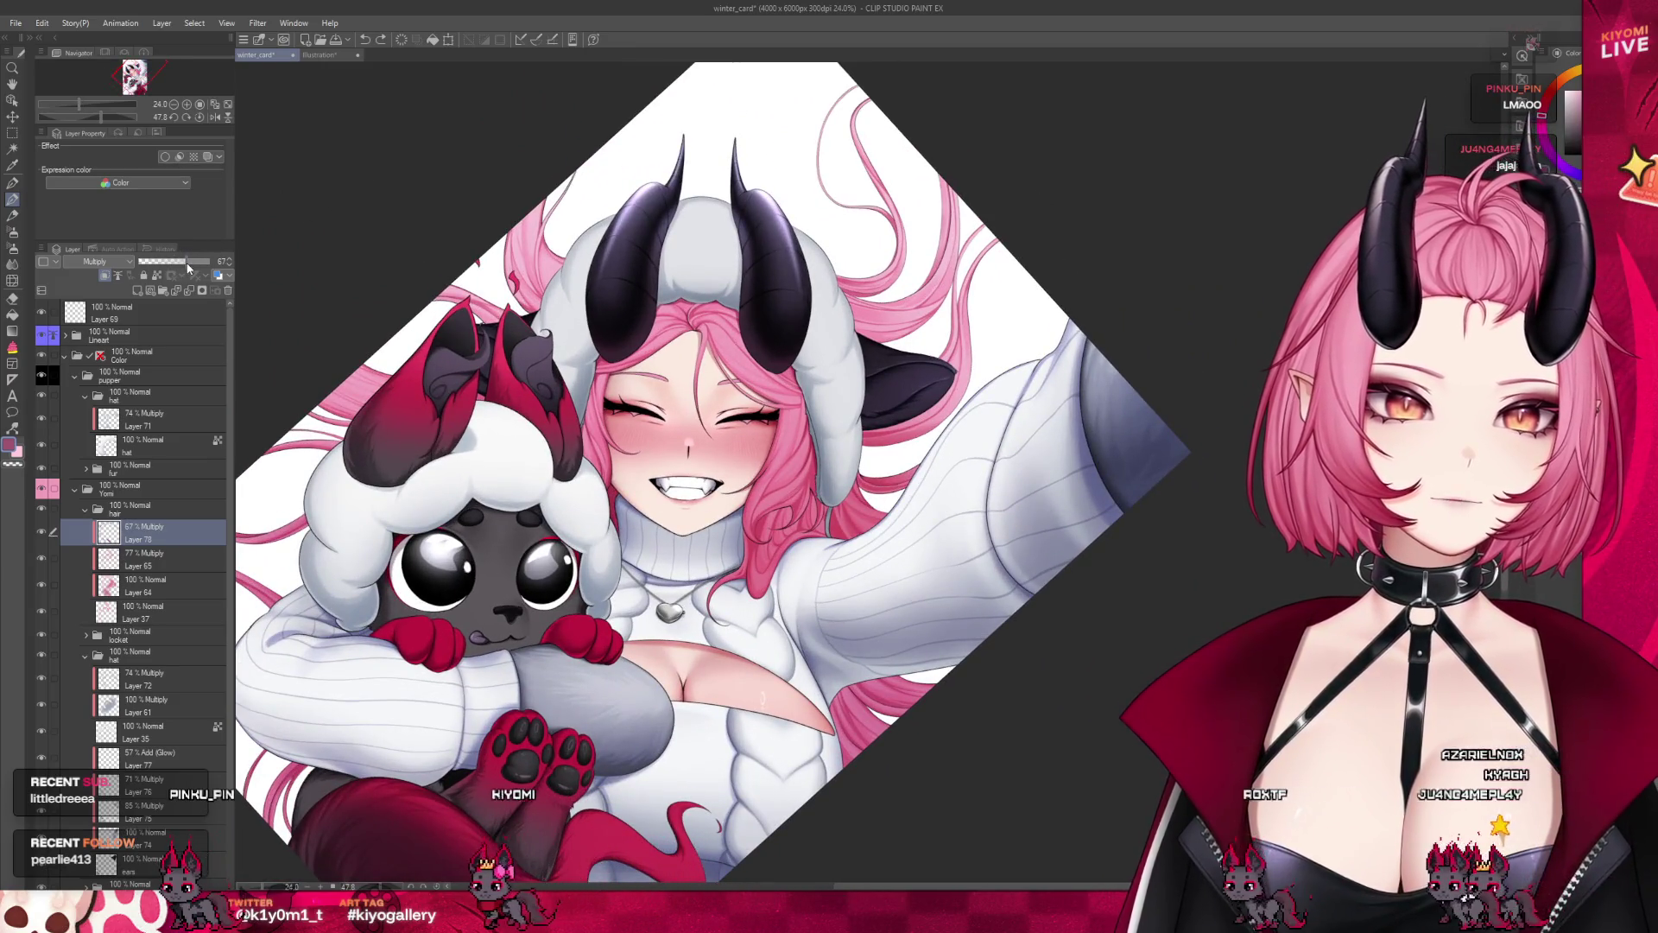
scroll(691, 432, down, 1)
scroll(691, 431, down, 1)
scroll(748, 295, up, 1)
scroll(820, 389, up, 2)
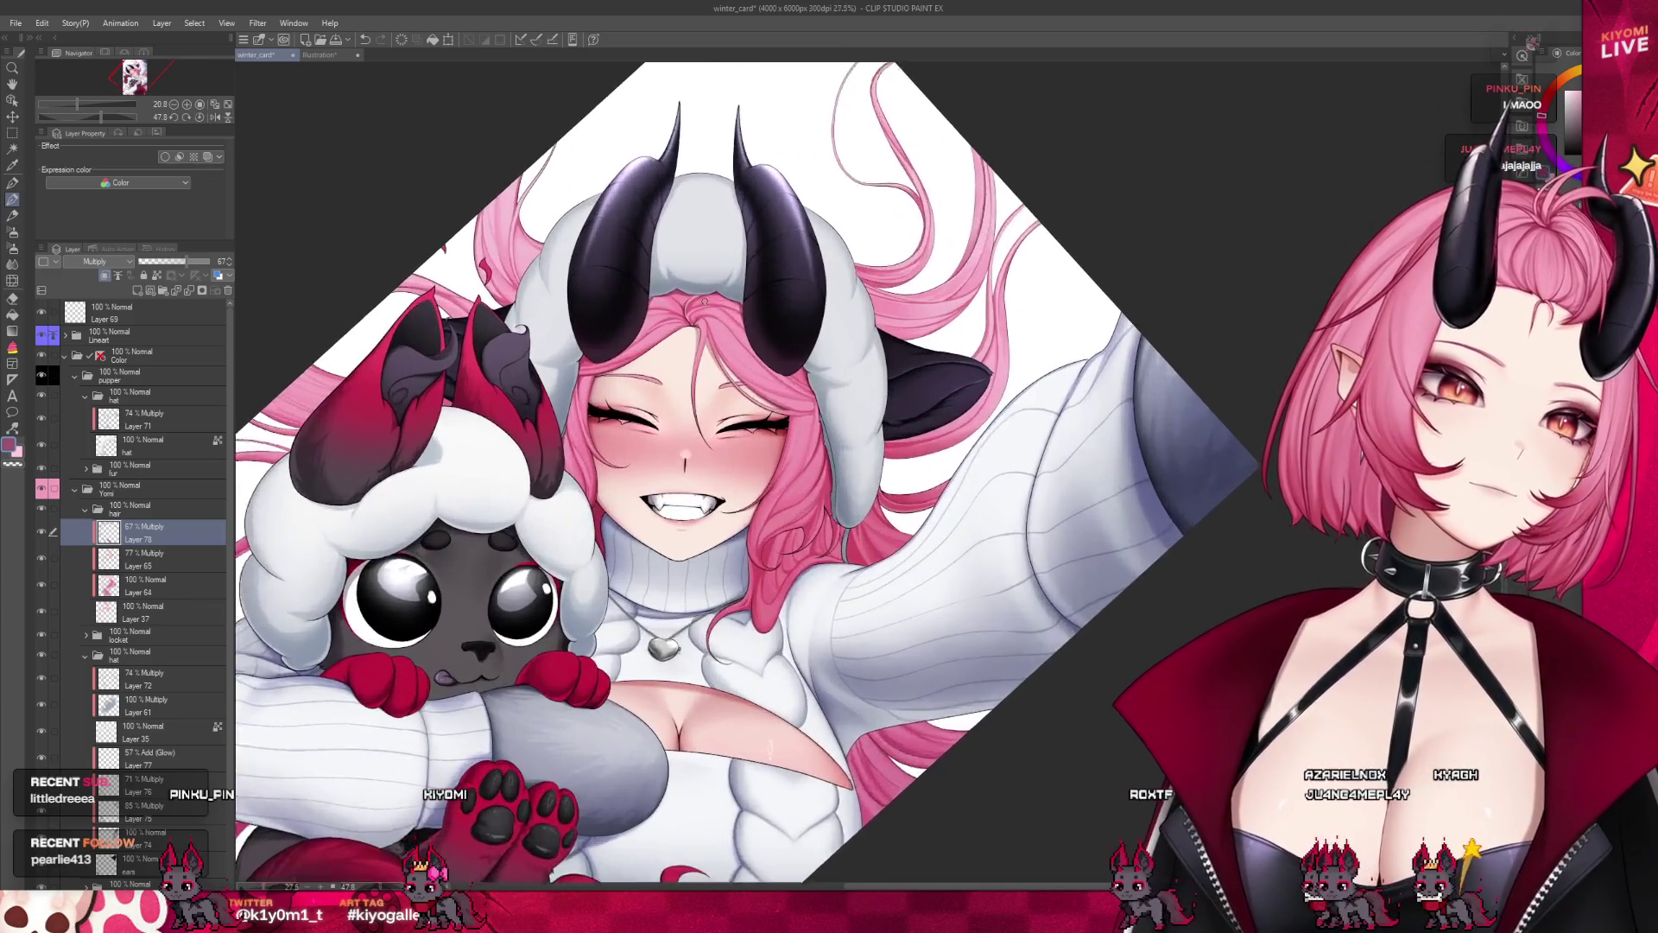
scroll(864, 507, up, 1)
scroll(864, 507, up, 1)
scroll(864, 507, up, 1)
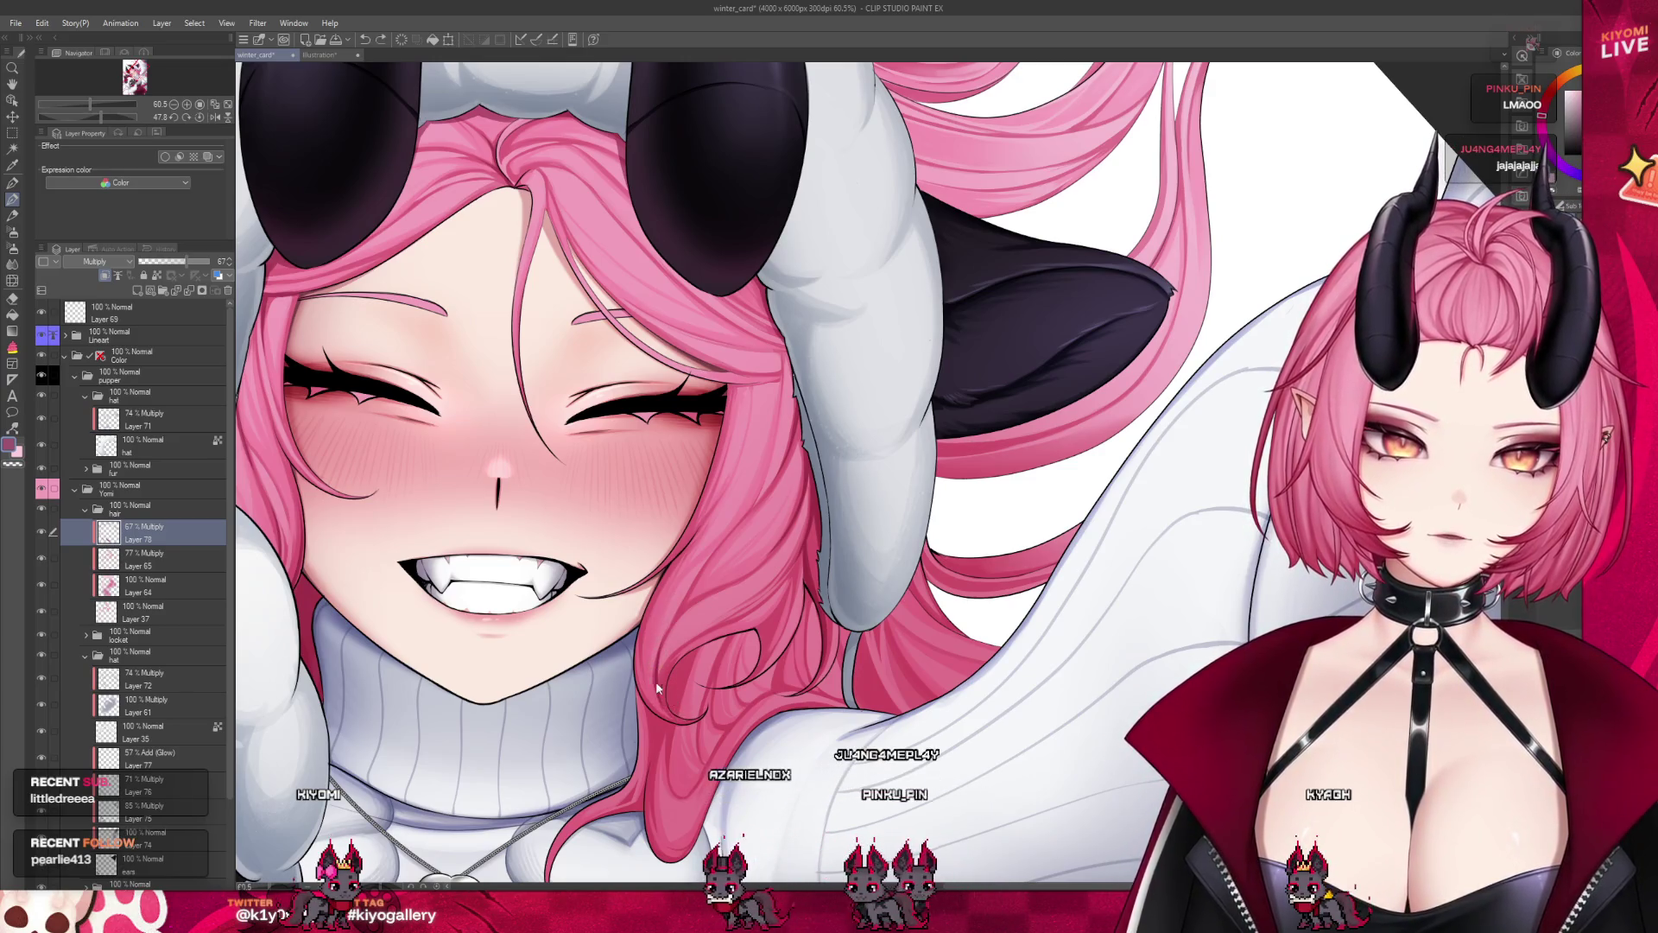
Brush darker multiply shading onto the pink strands framing the face, zooming out to review
scroll(829, 514, down, 4)
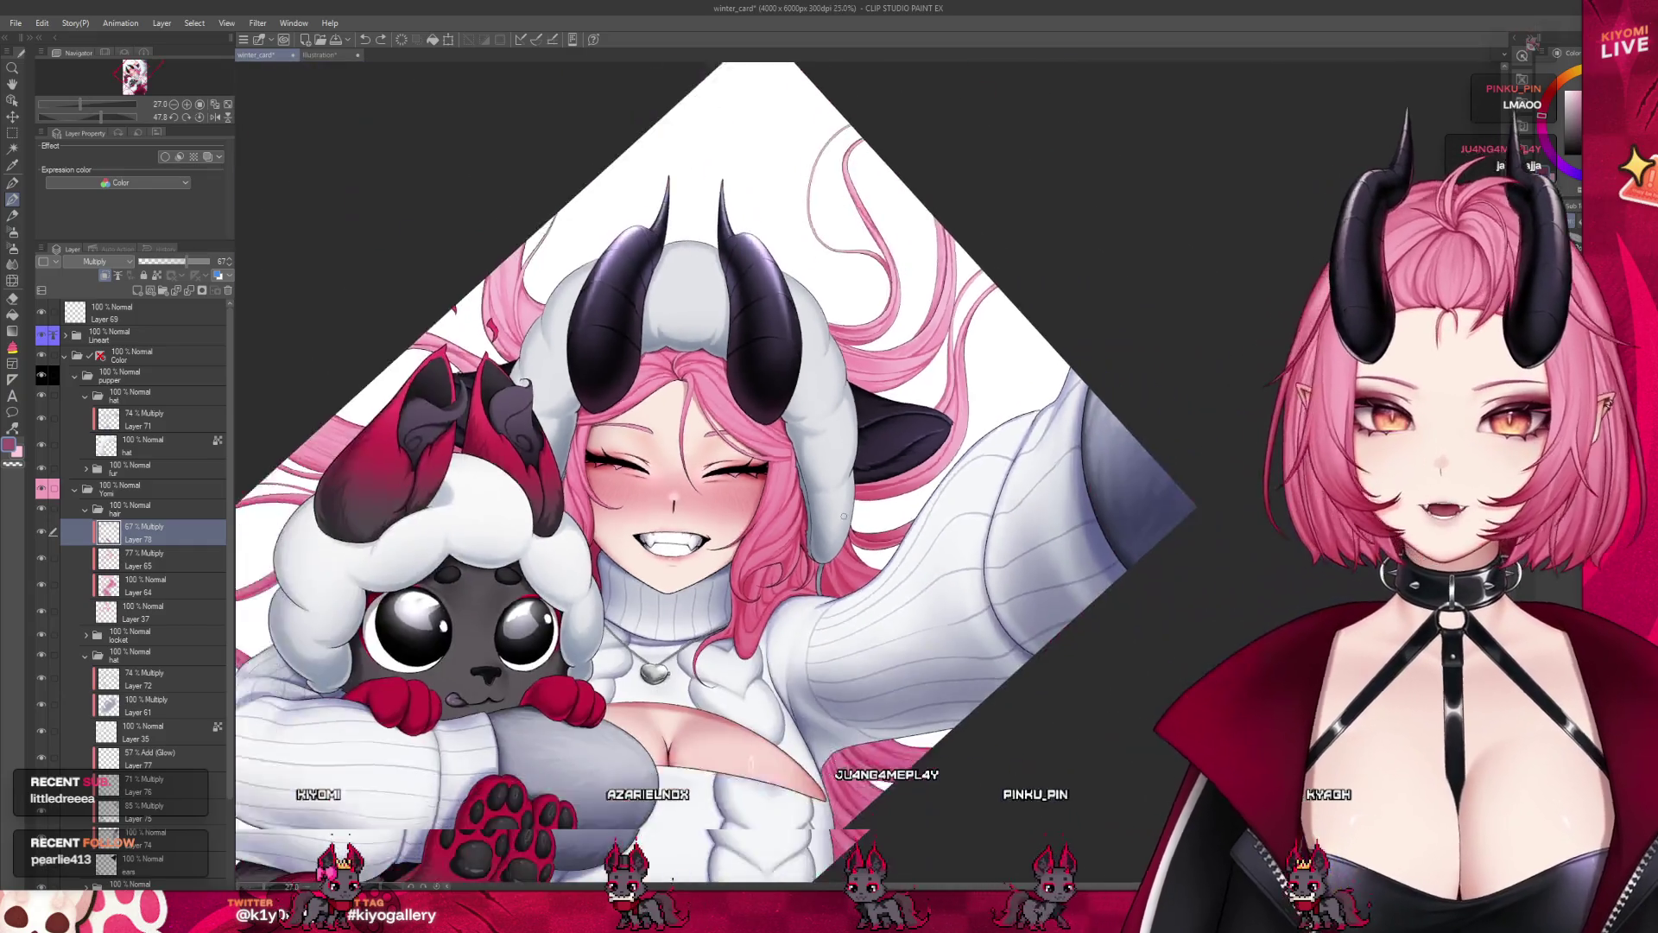
scroll(843, 516, up, 1)
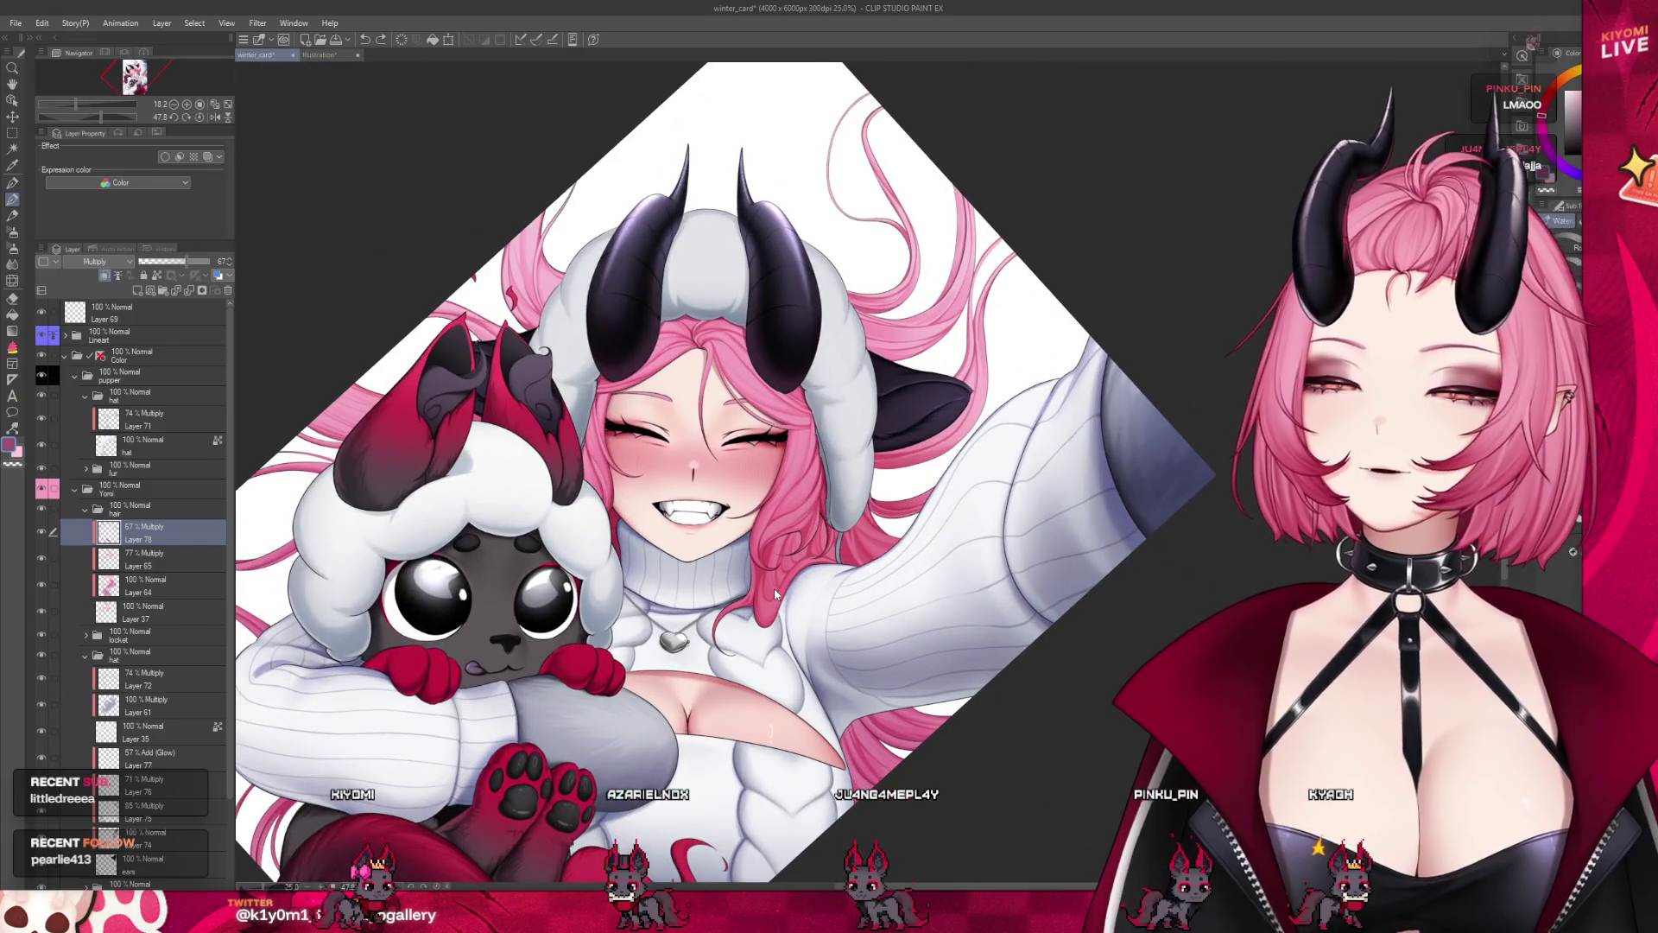
scroll(774, 588, up, 4)
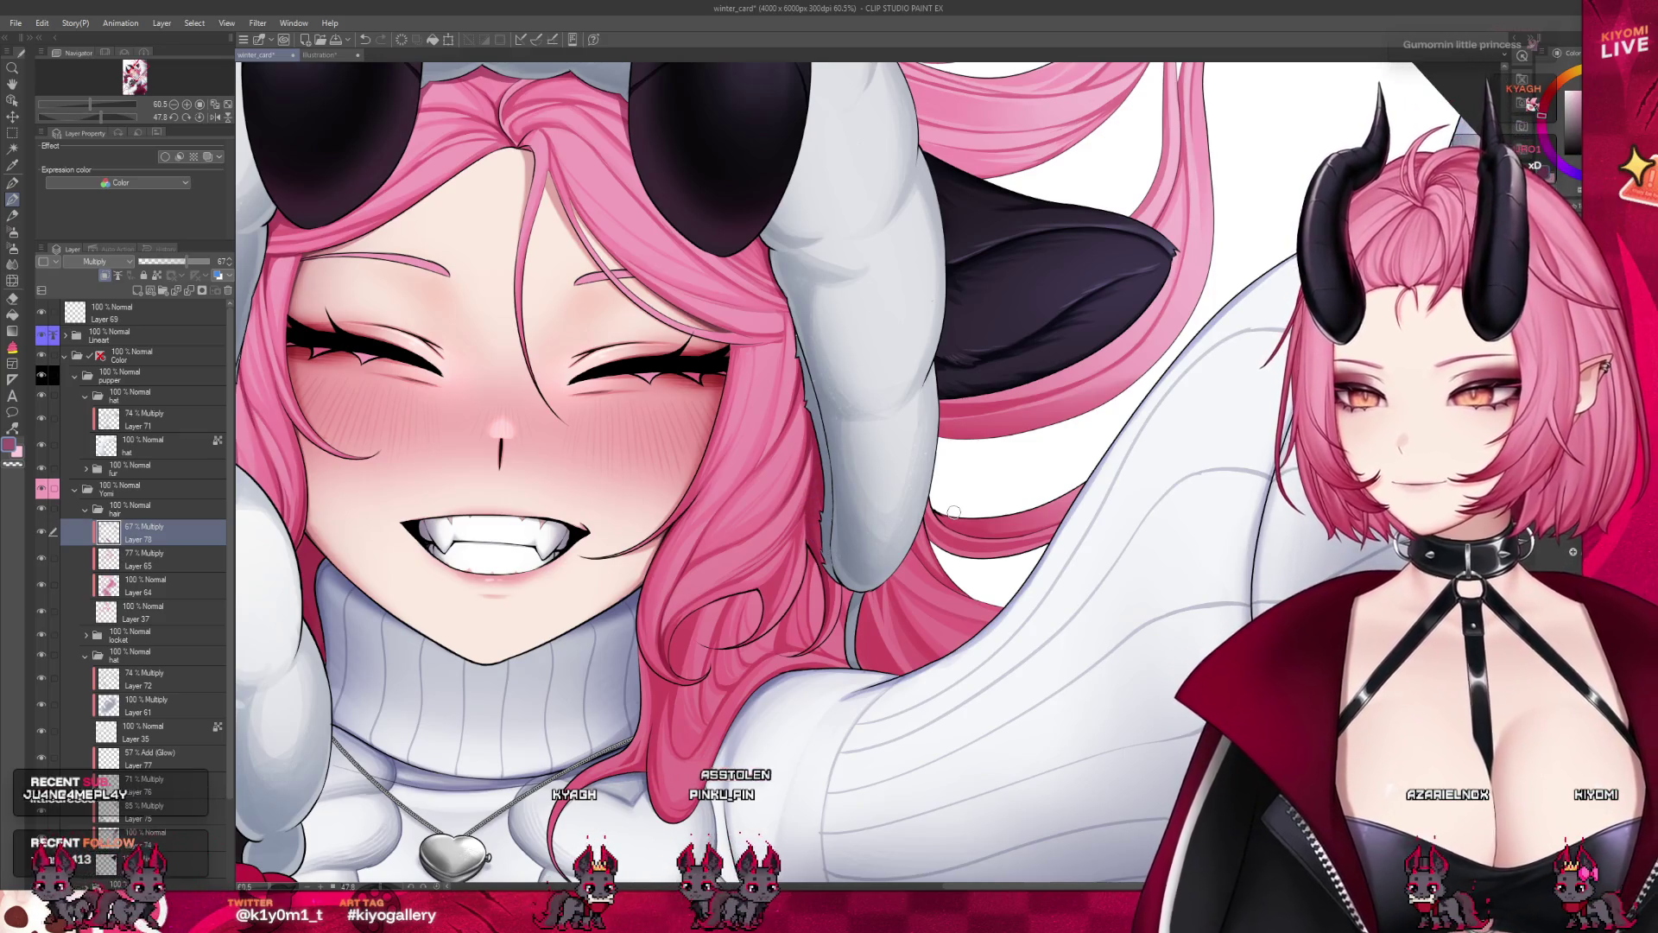
scroll(959, 509, down, 2)
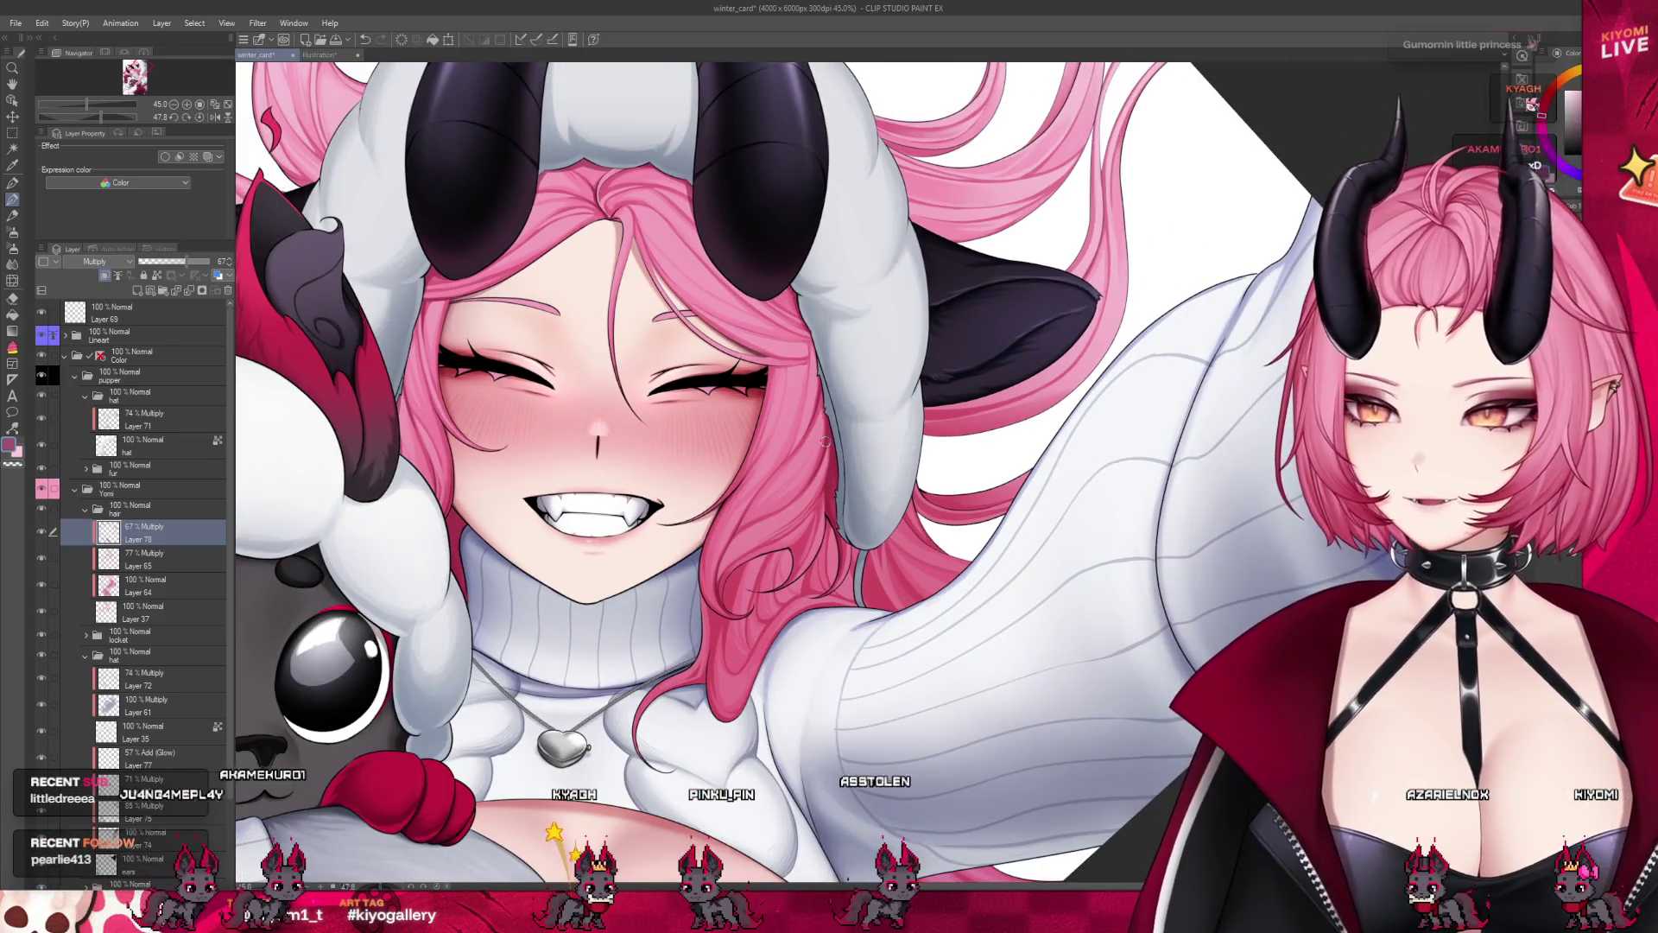
scroll(824, 442, down, 1)
scroll(863, 454, up, 1)
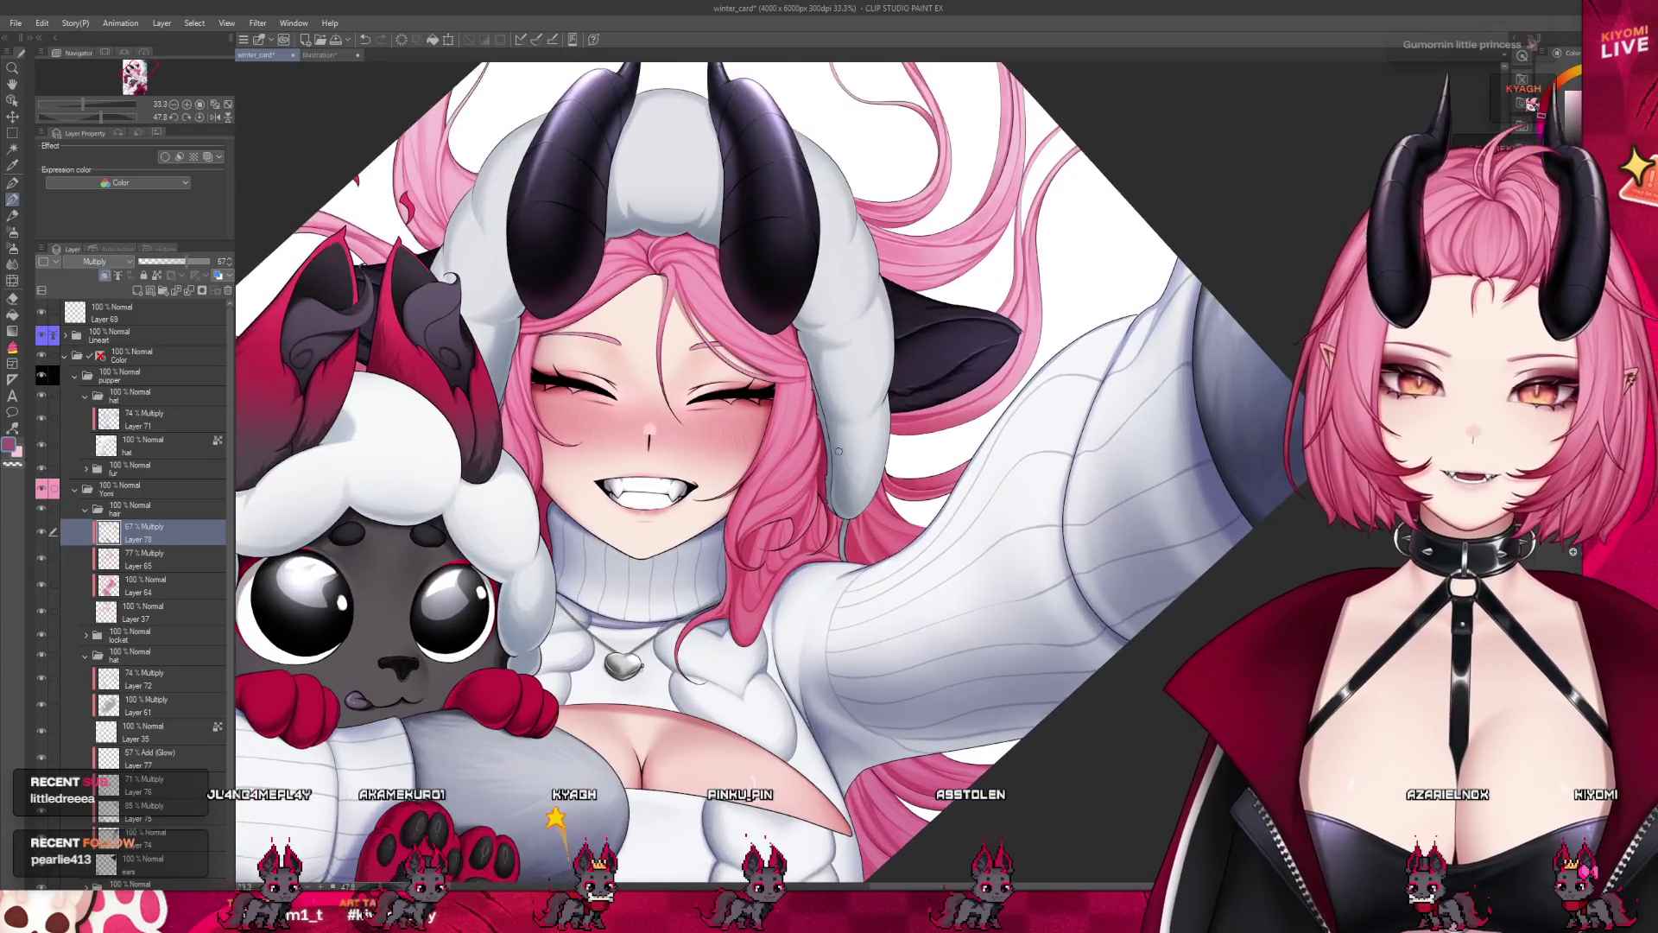
scroll(855, 452, up, 1)
scroll(846, 450, up, 1)
scroll(837, 450, up, 1)
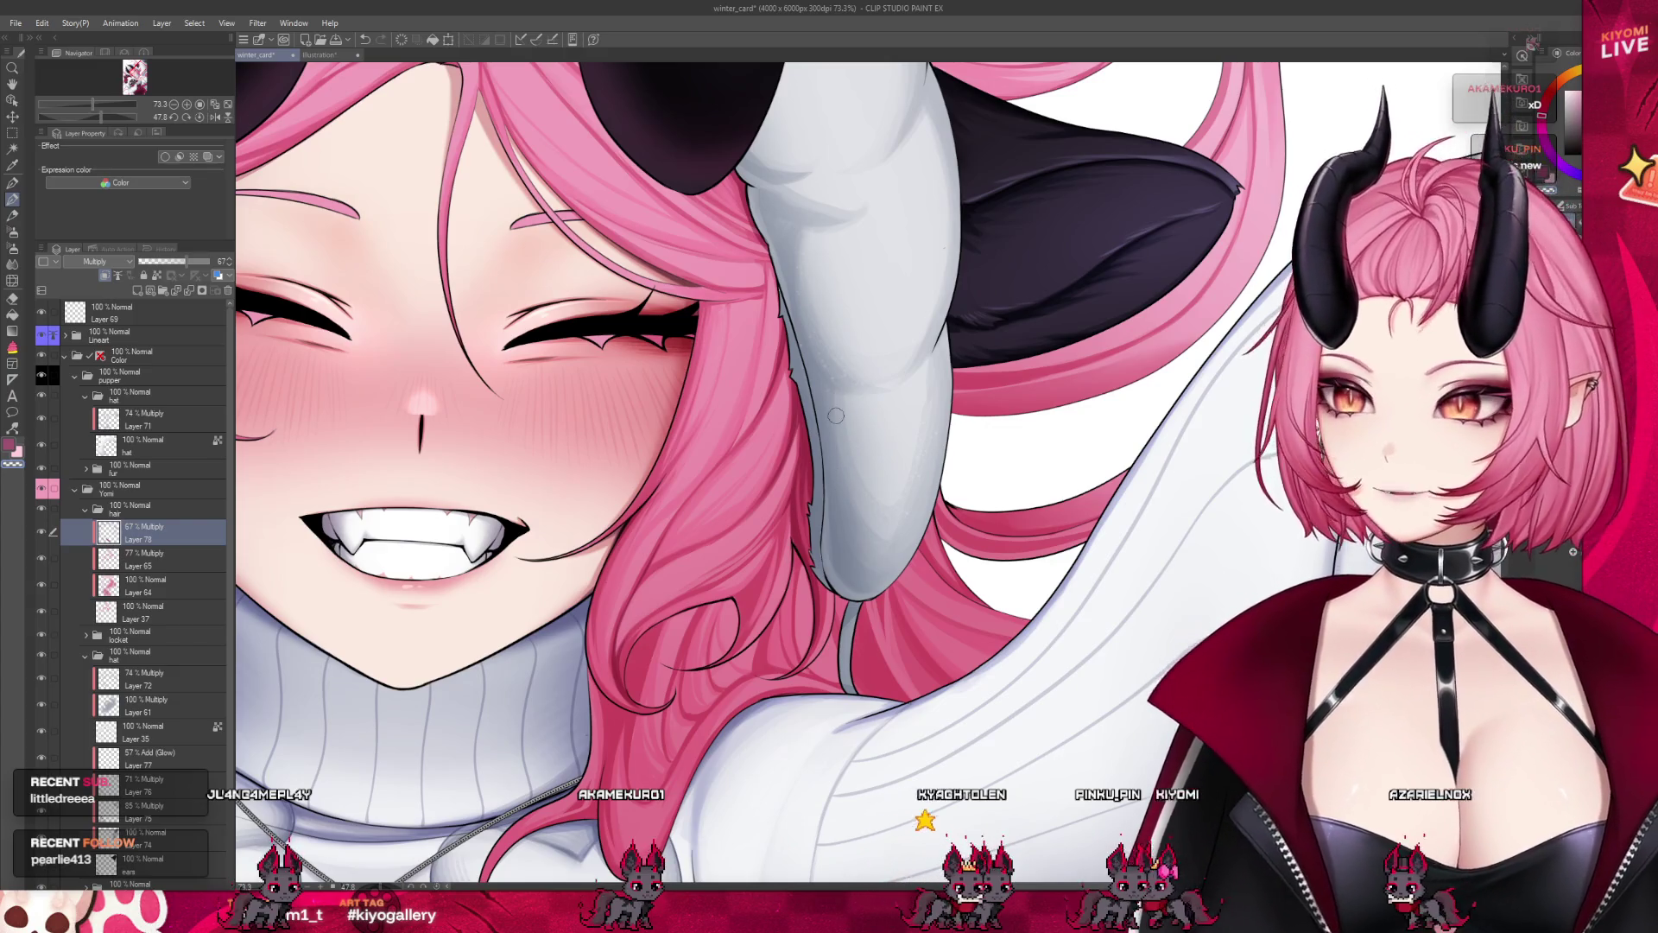
scroll(842, 461, down, 2)
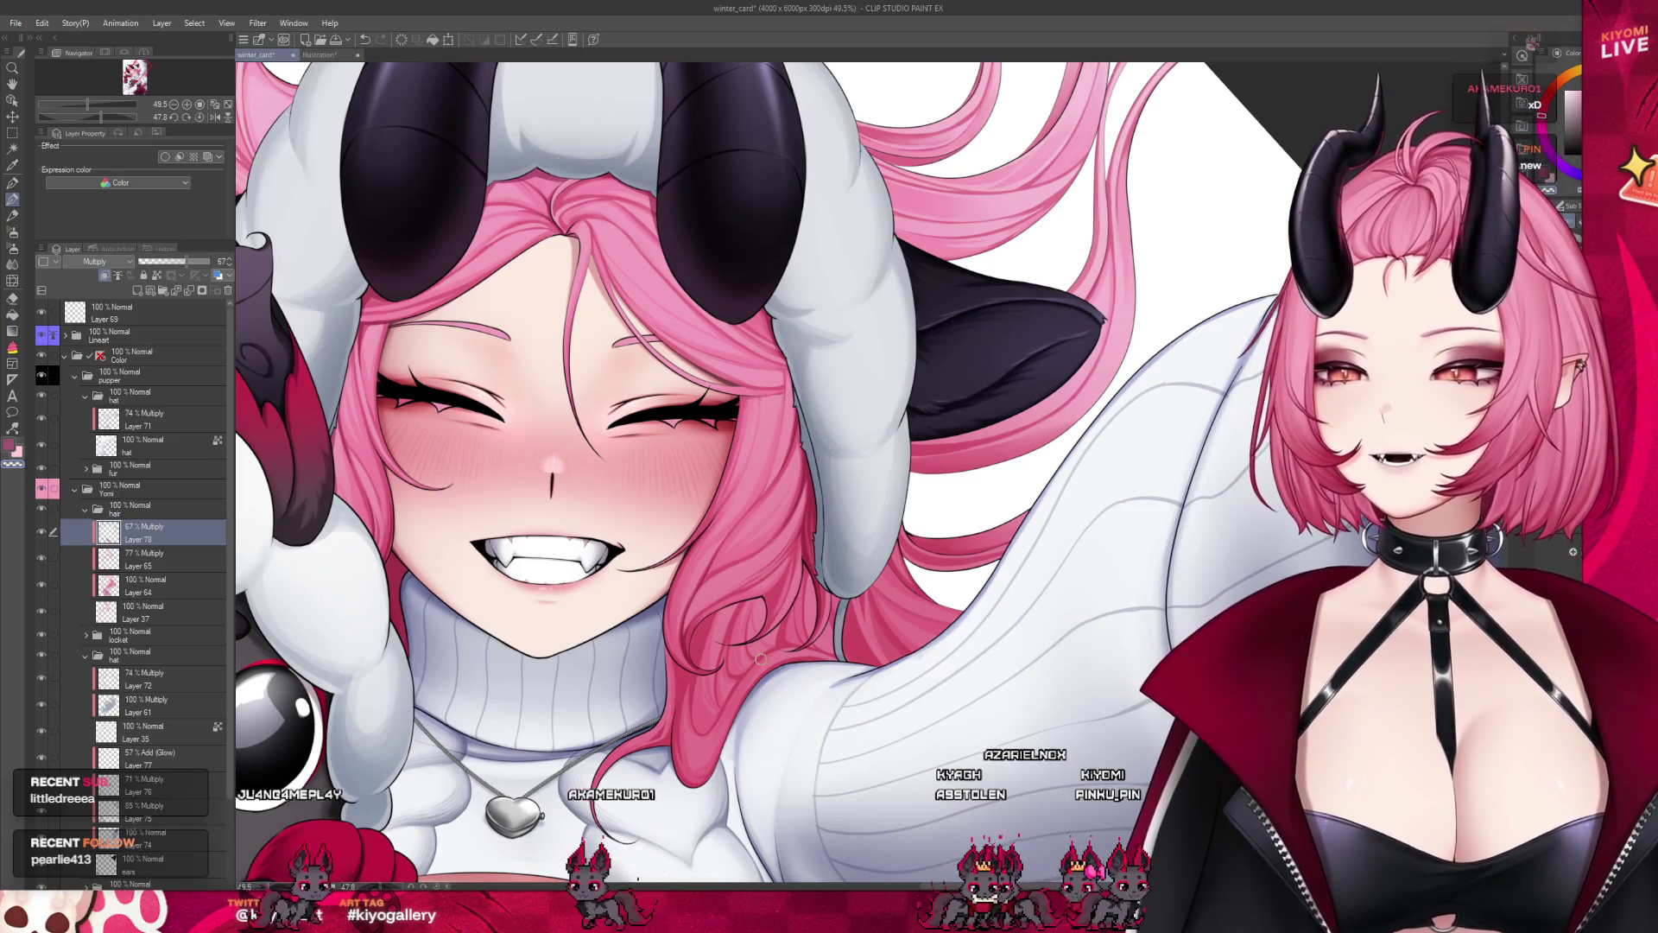
scroll(630, 684, up, 2)
scroll(1191, 498, down, 2)
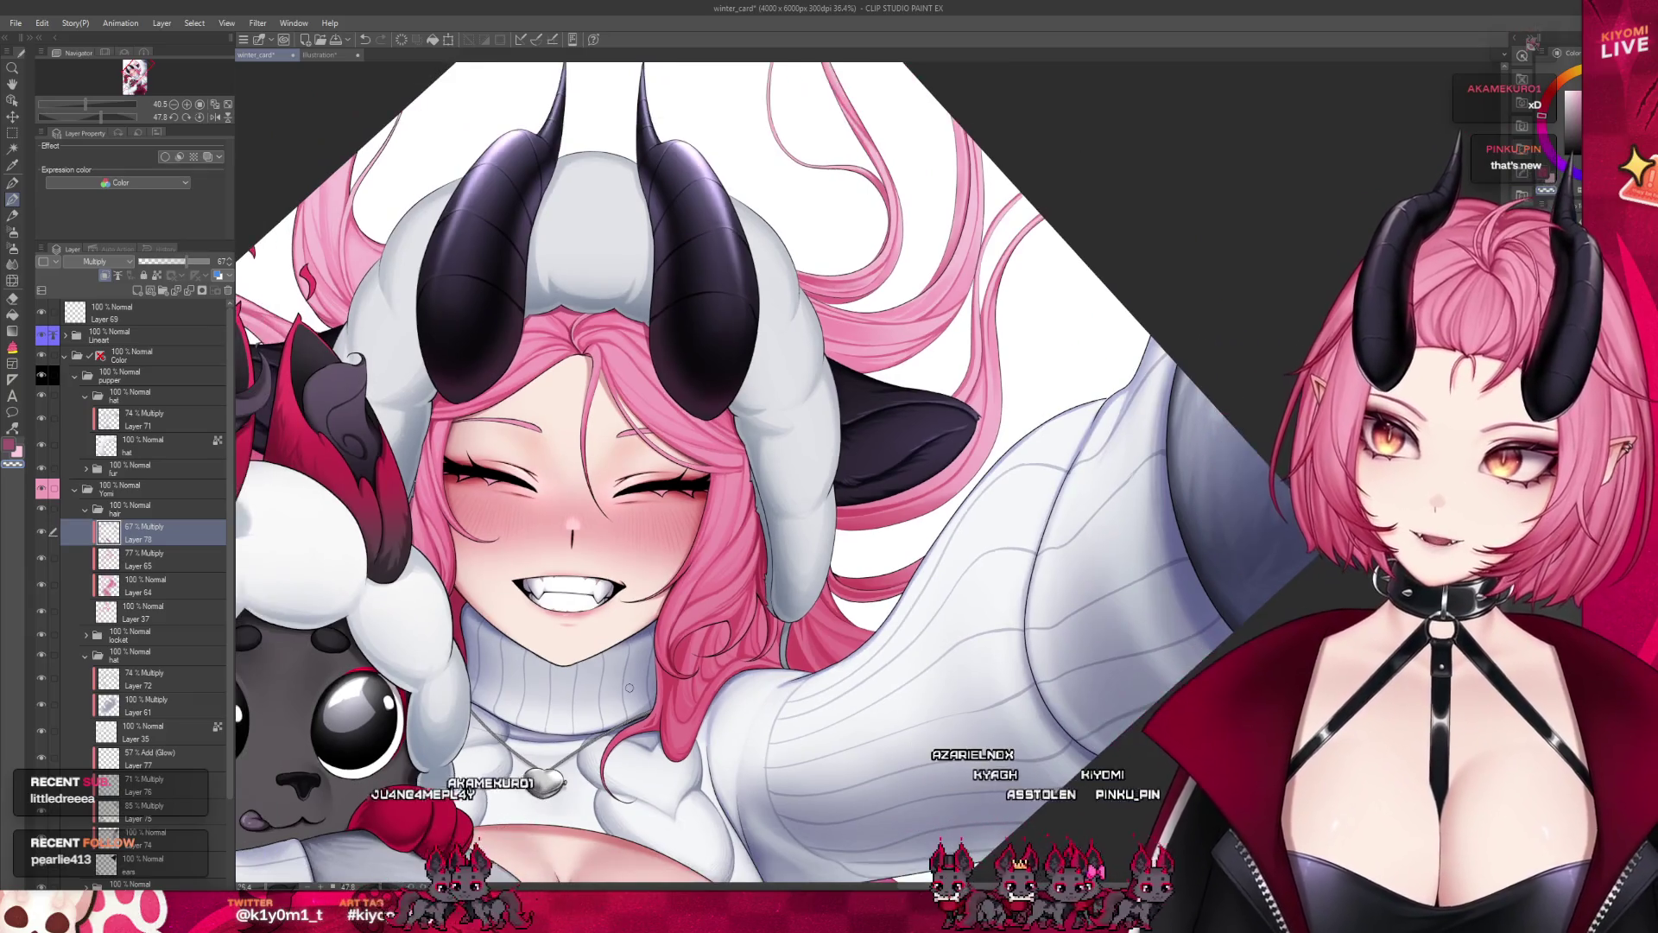
scroll(926, 335, up, 1)
scroll(925, 334, up, 1)
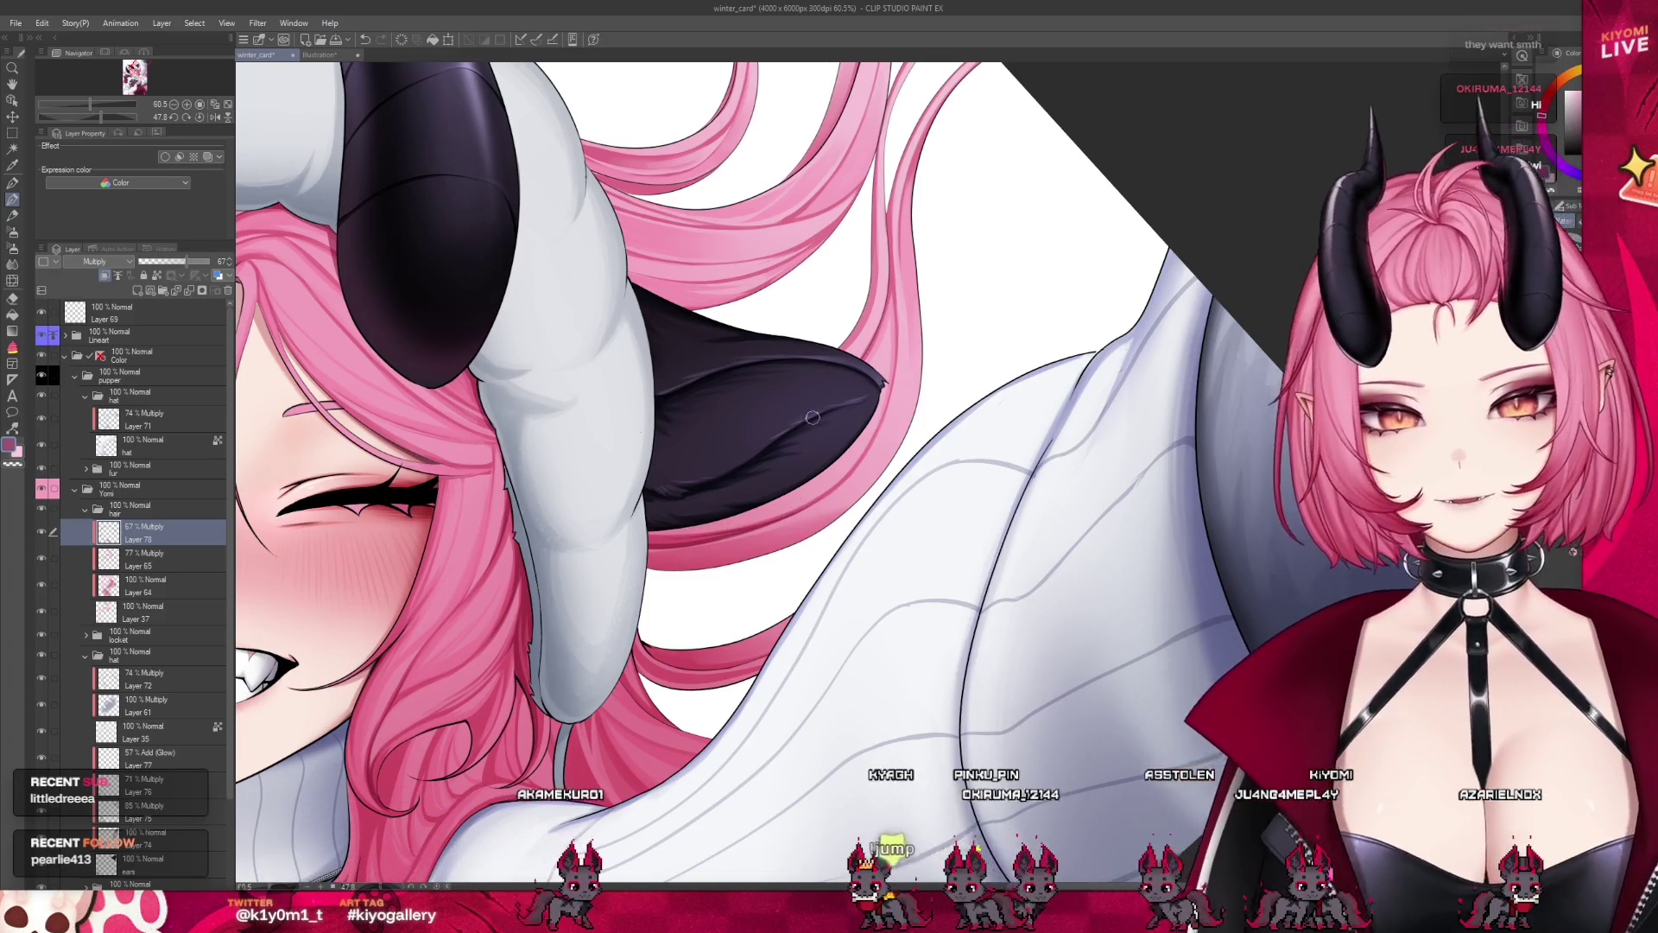
scroll(802, 429, down, 2)
scroll(803, 429, down, 2)
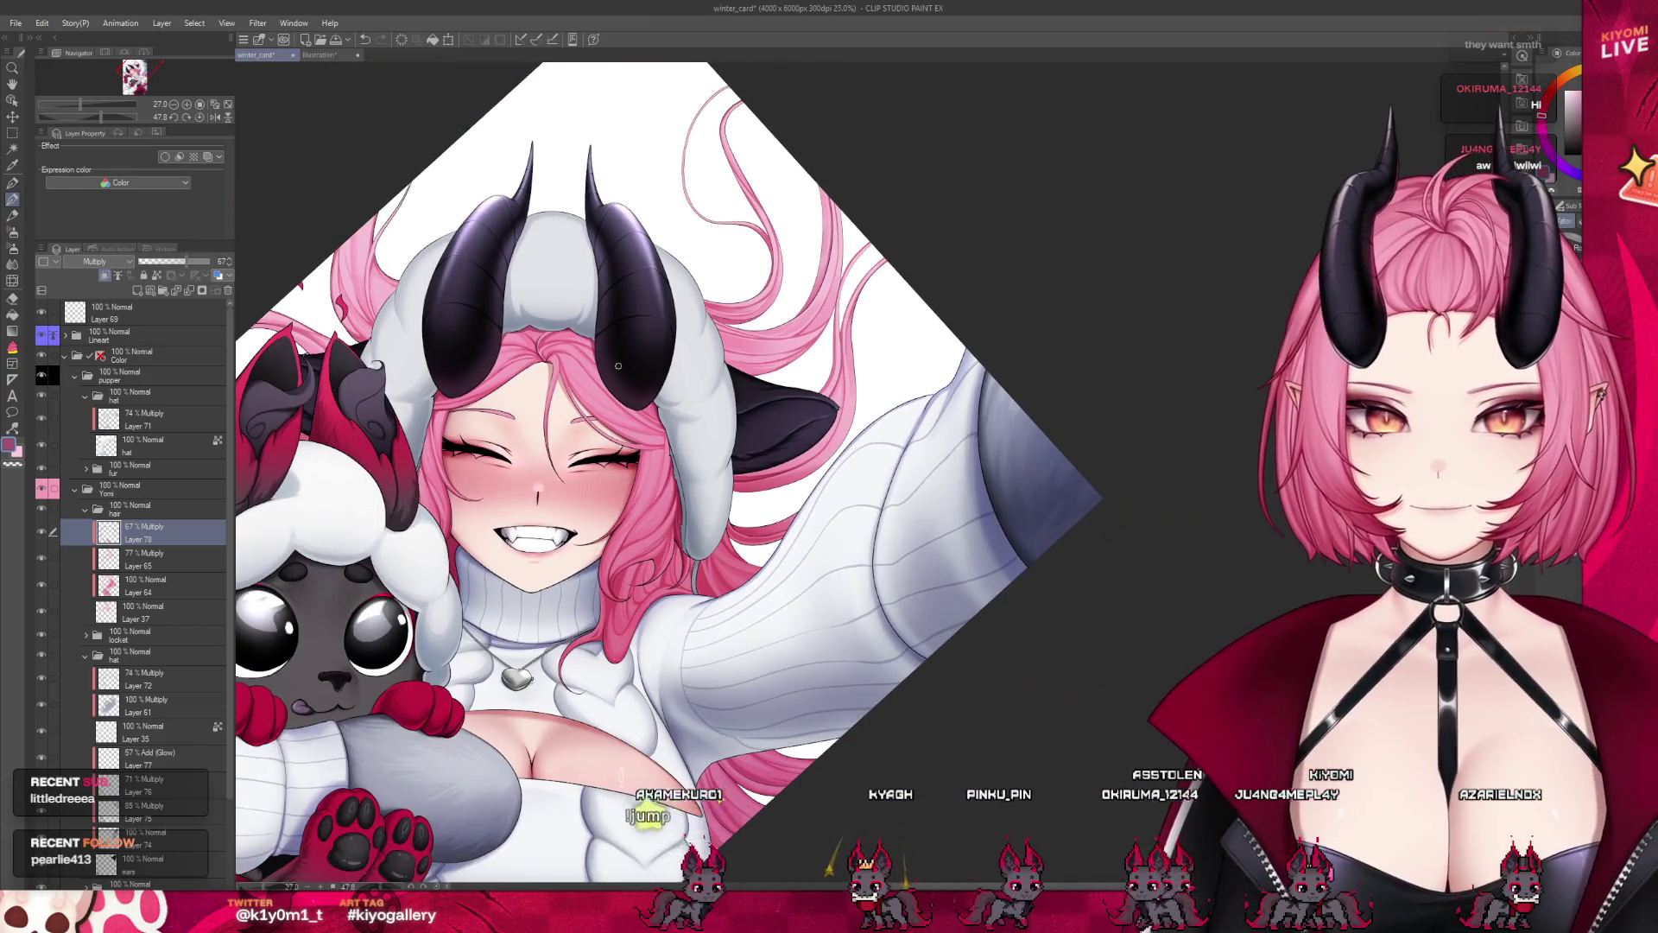
scroll(802, 429, down, 1)
scroll(787, 549, up, 1)
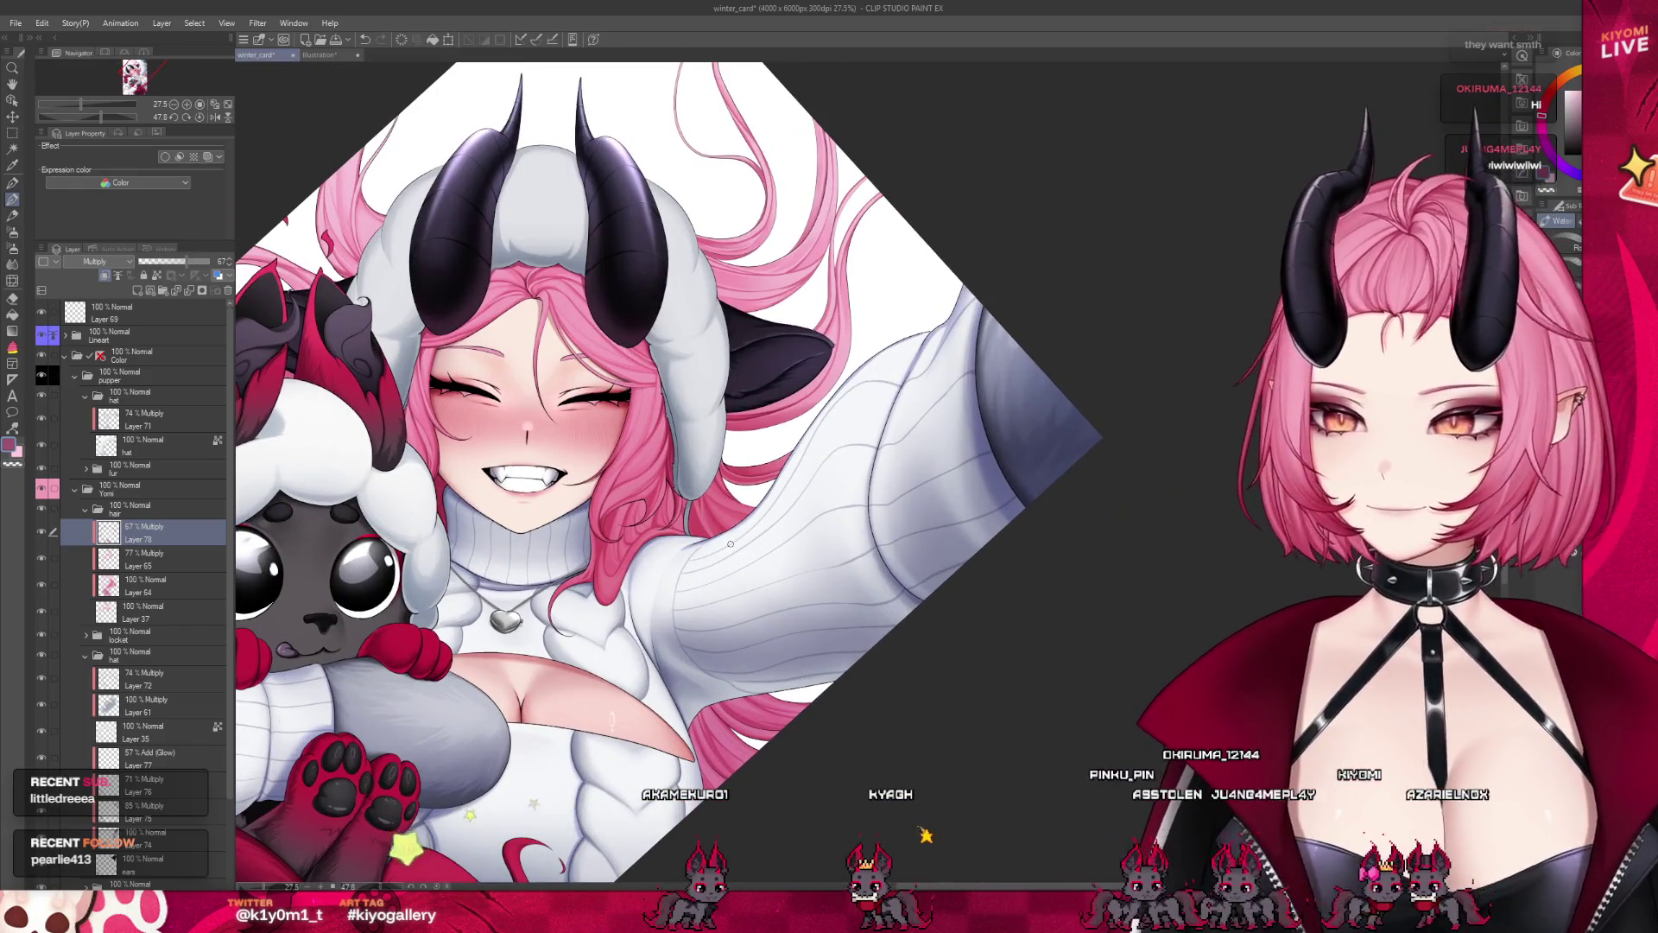
scroll(788, 549, up, 1)
scroll(734, 483, up, 1)
scroll(604, 362, up, 1)
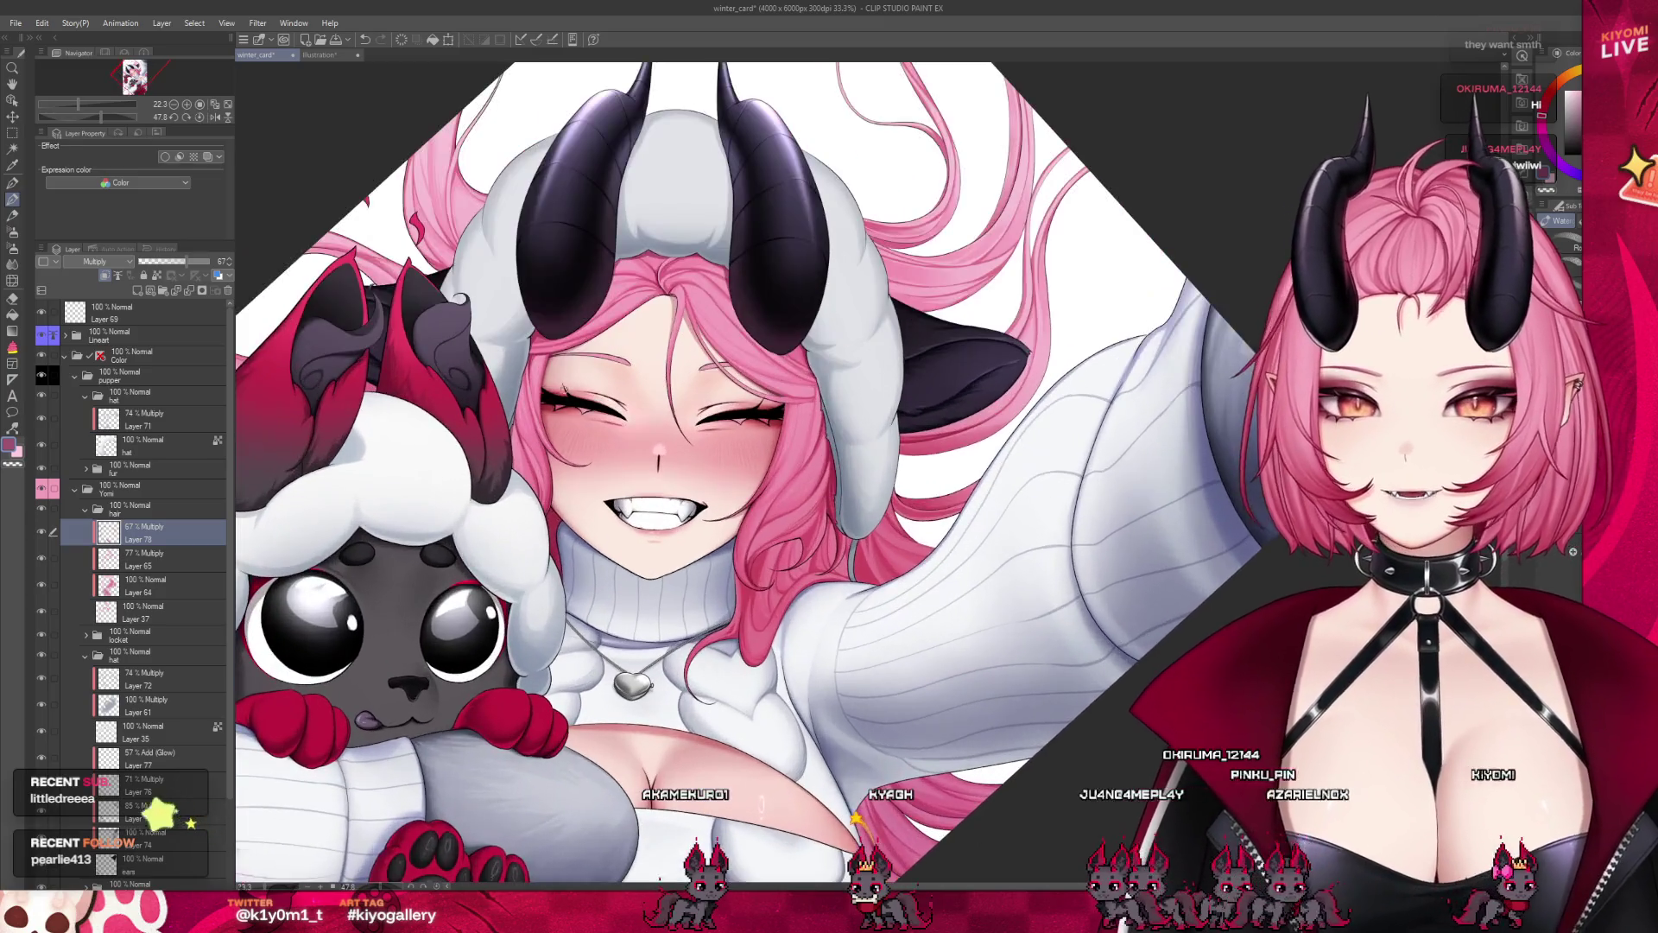
scroll(540, 295, up, 1)
scroll(541, 295, up, 1)
scroll(501, 392, up, 2)
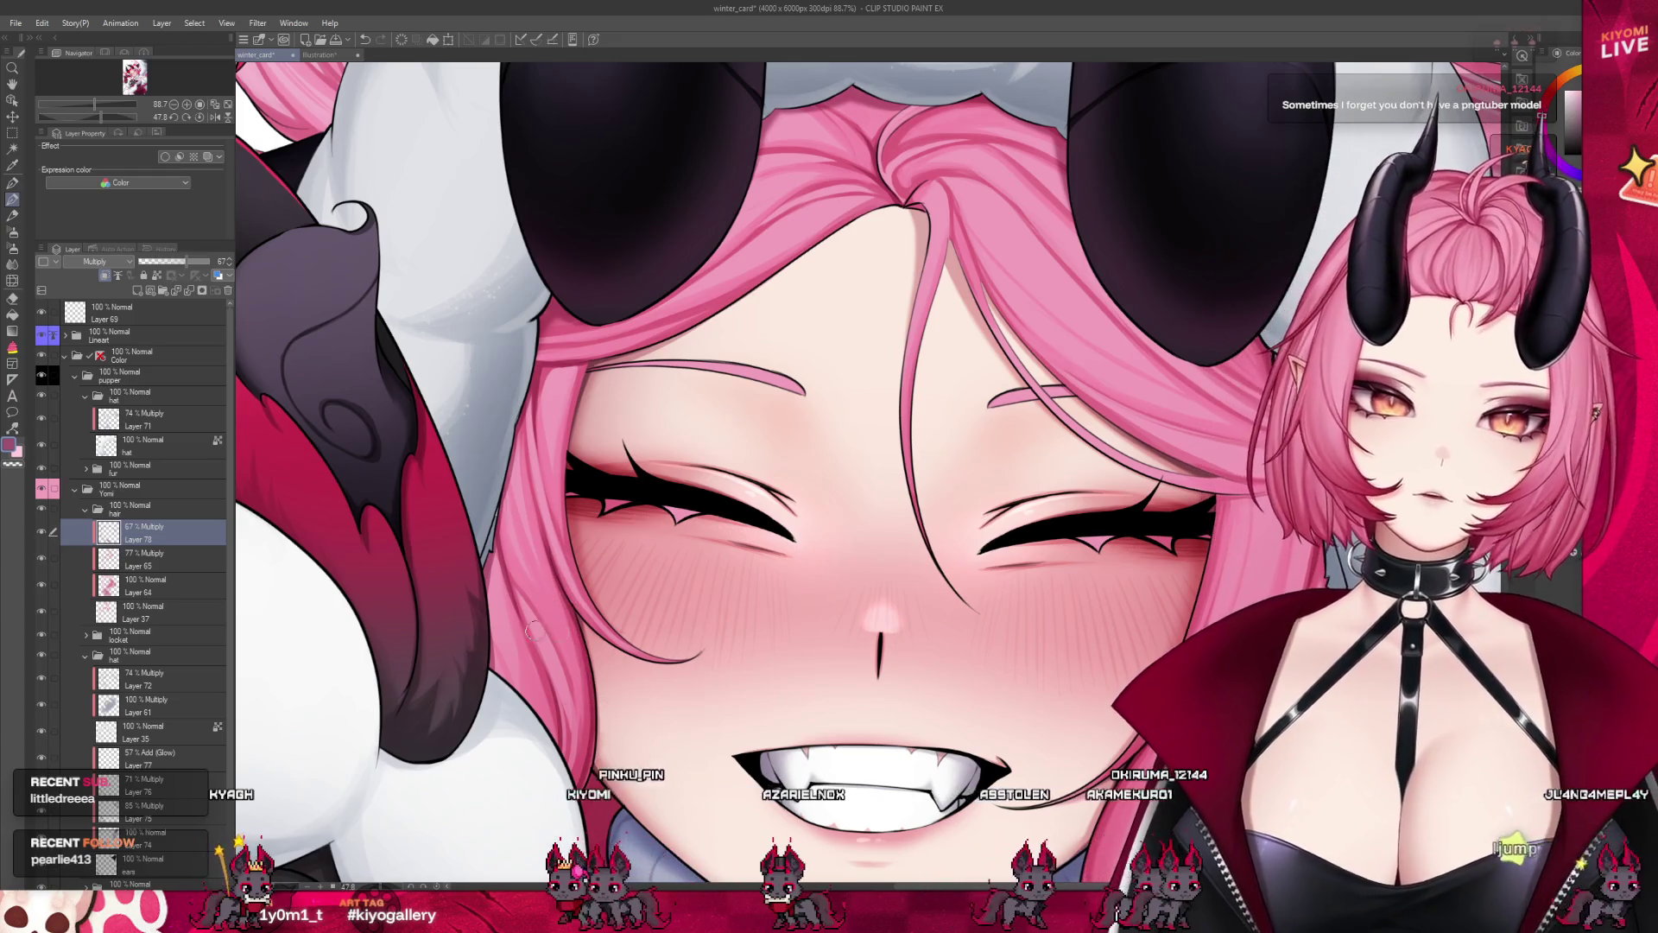
scroll(570, 393, down, 3)
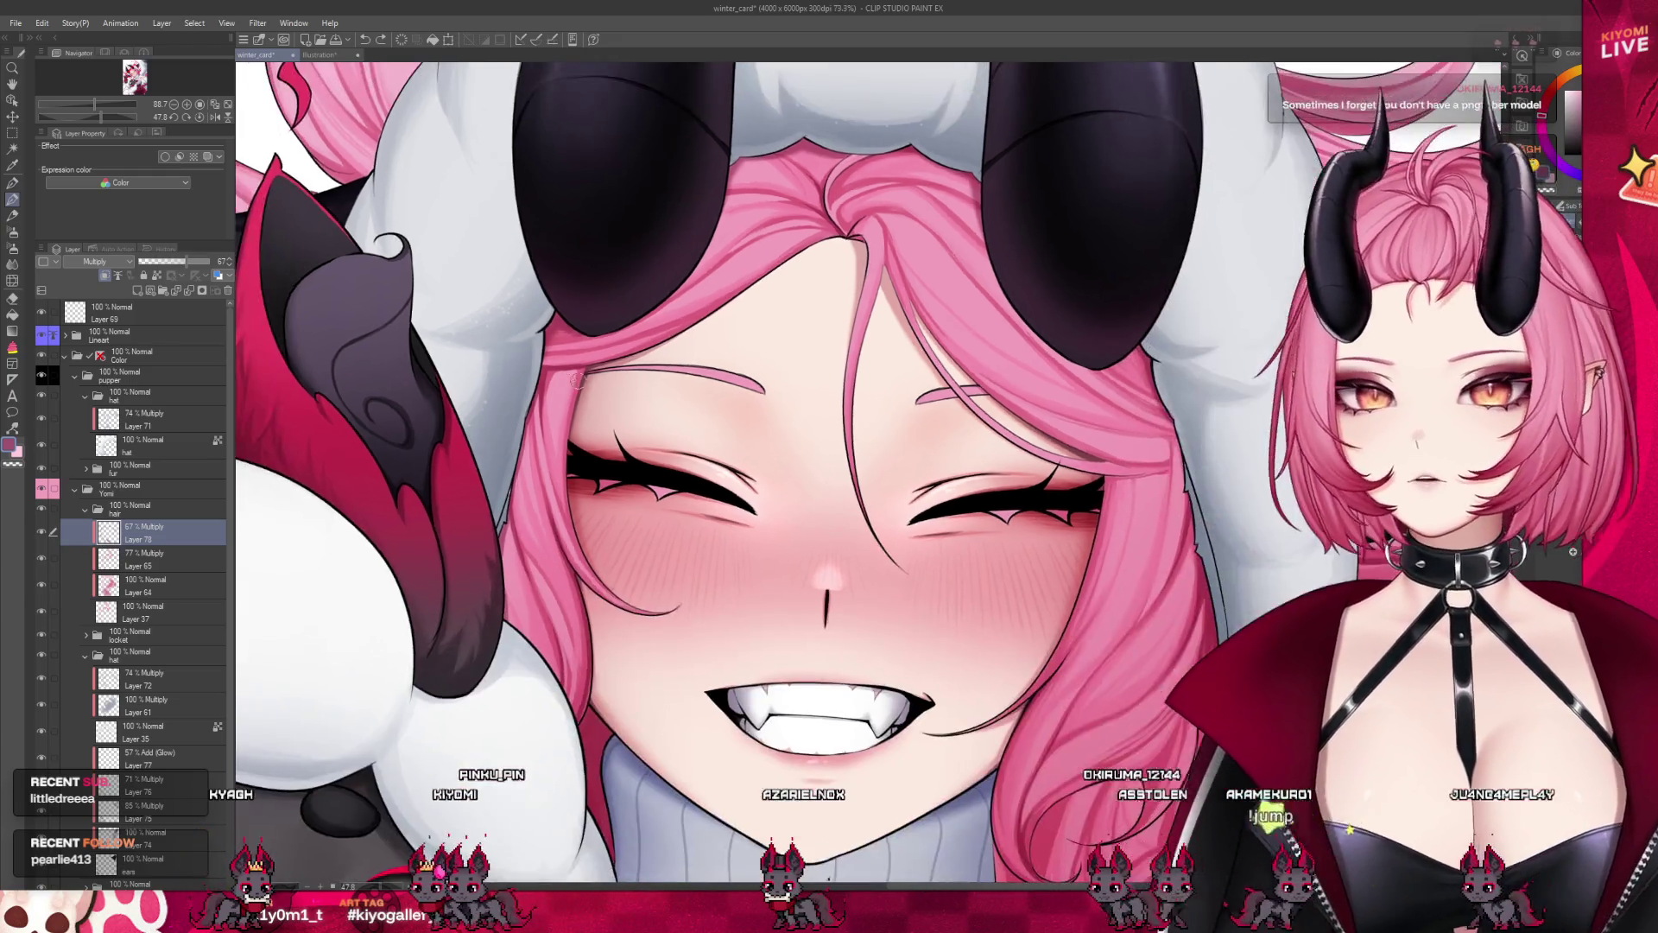
scroll(570, 393, down, 2)
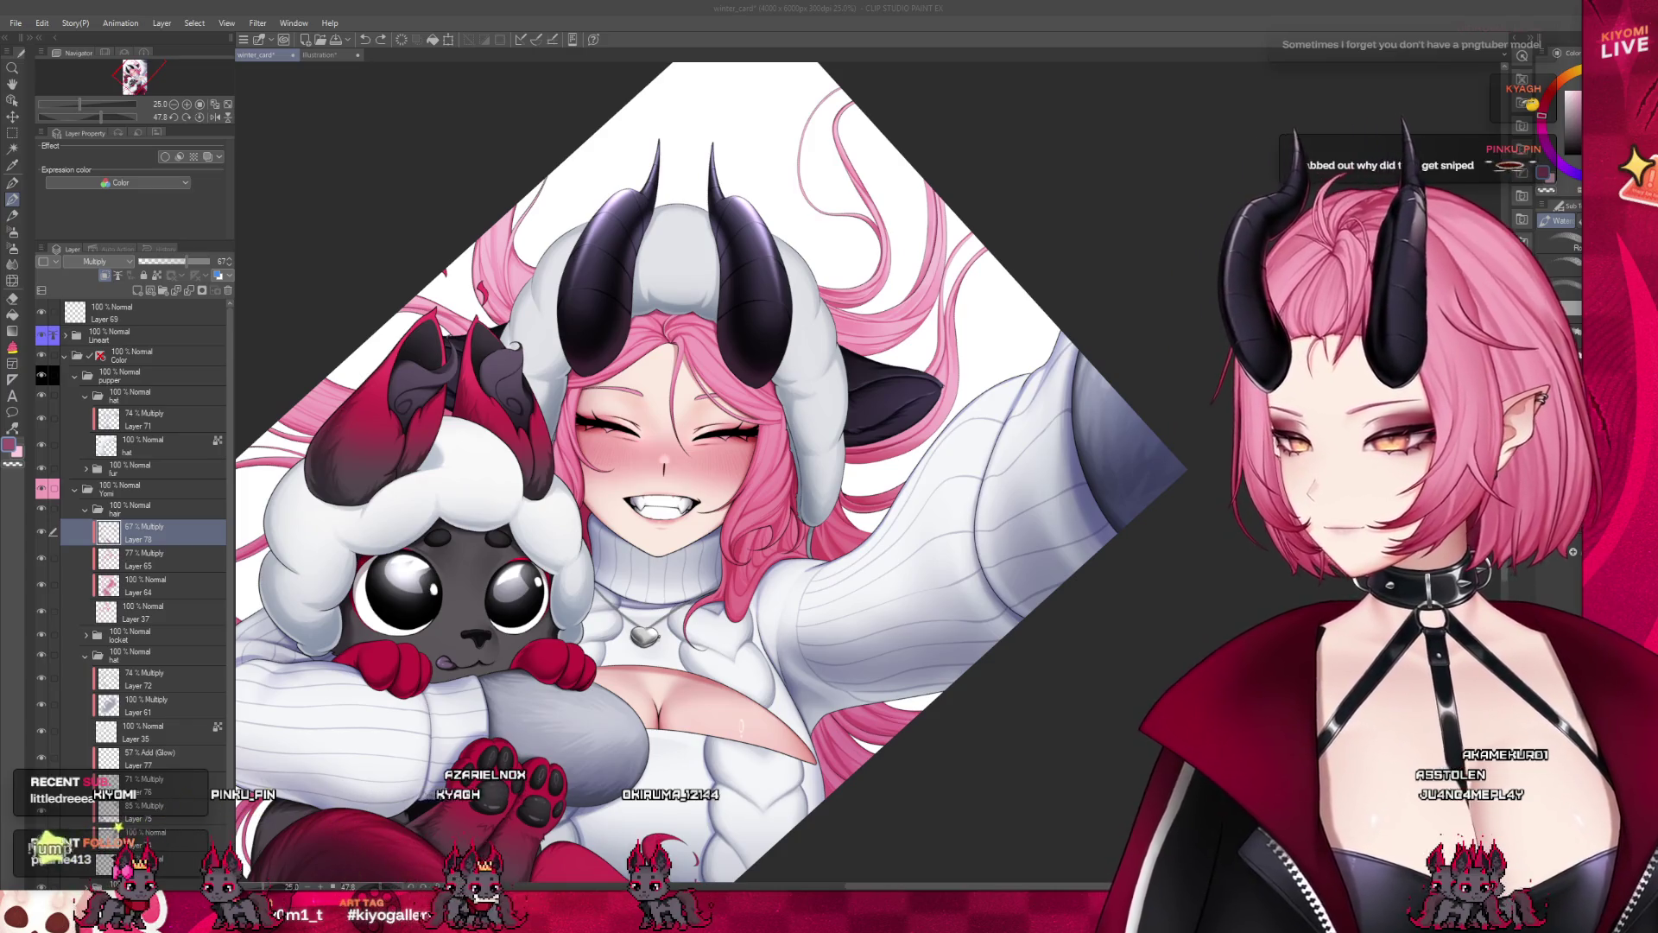
scroll(678, 432, down, 1)
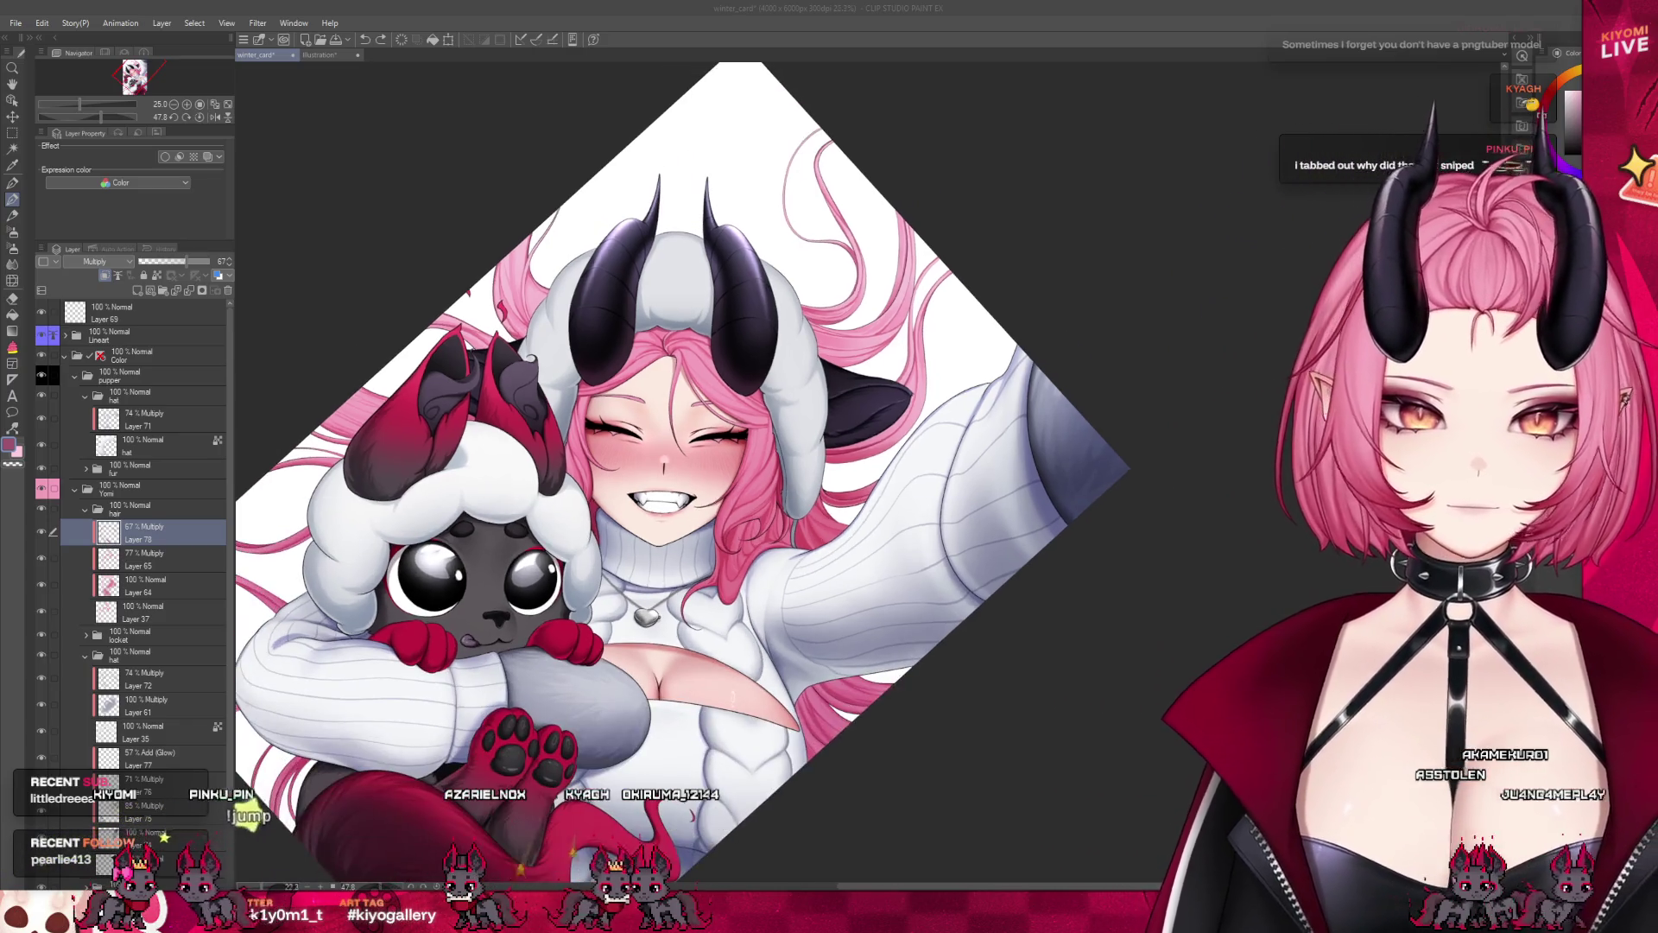
scroll(738, 518, down, 1)
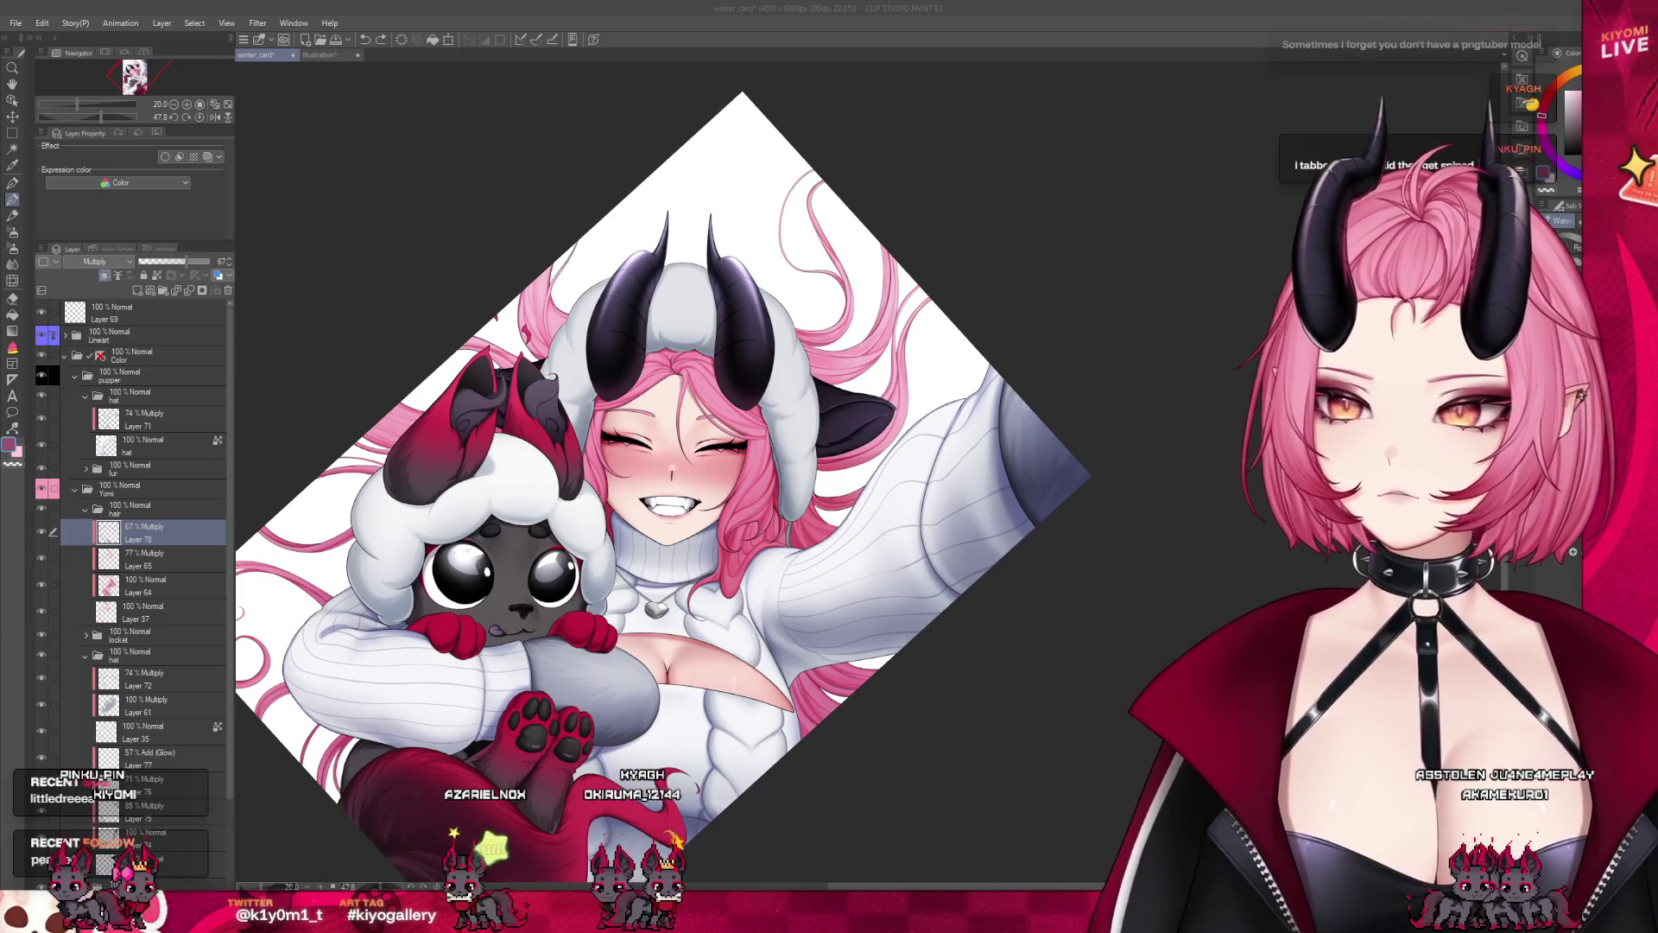
scroll(660, 346, up, 2)
scroll(661, 345, up, 3)
scroll(661, 346, up, 3)
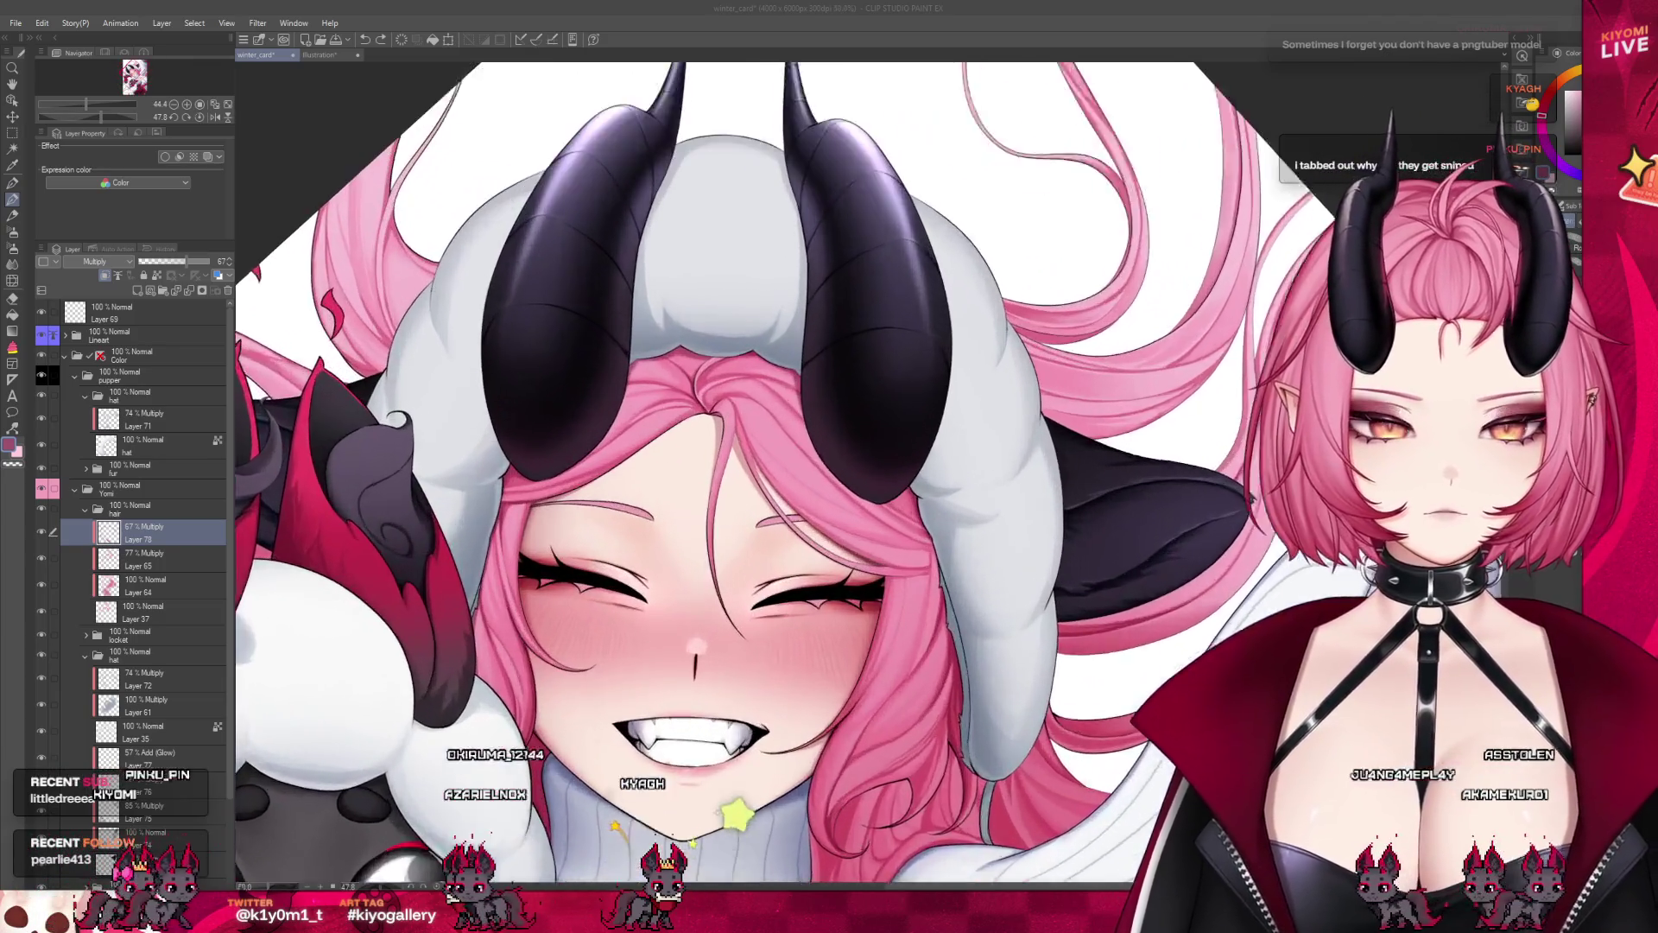
scroll(660, 345, up, 3)
scroll(691, 455, up, 2)
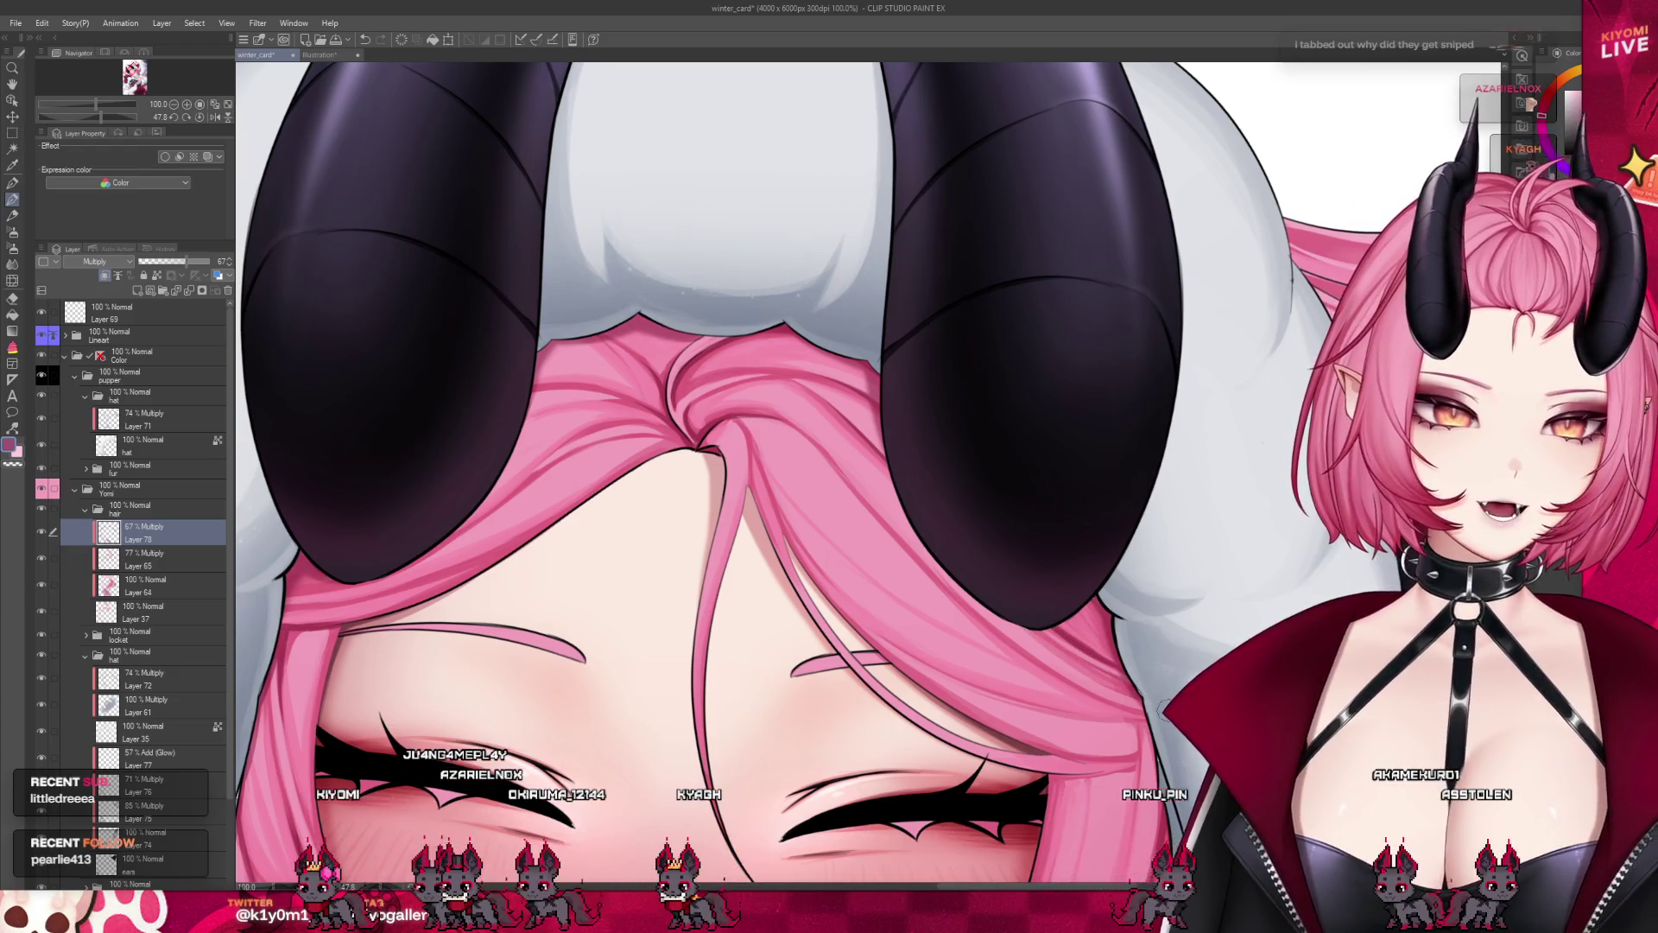
scroll(909, 373, down, 5)
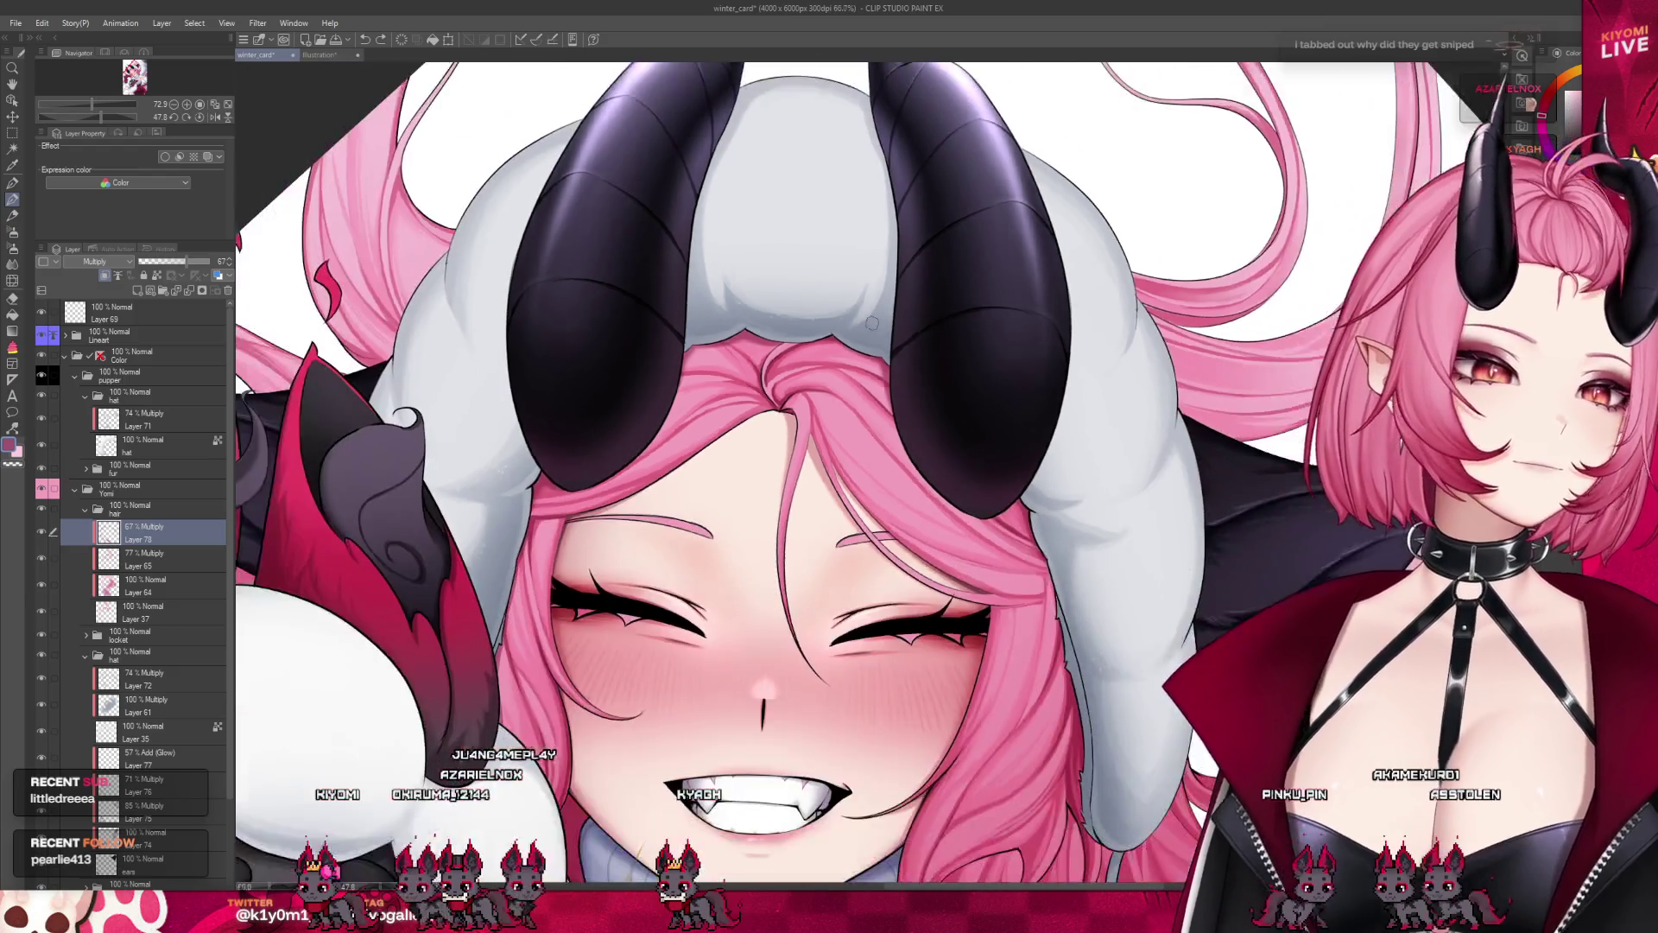
scroll(813, 320, down, 1)
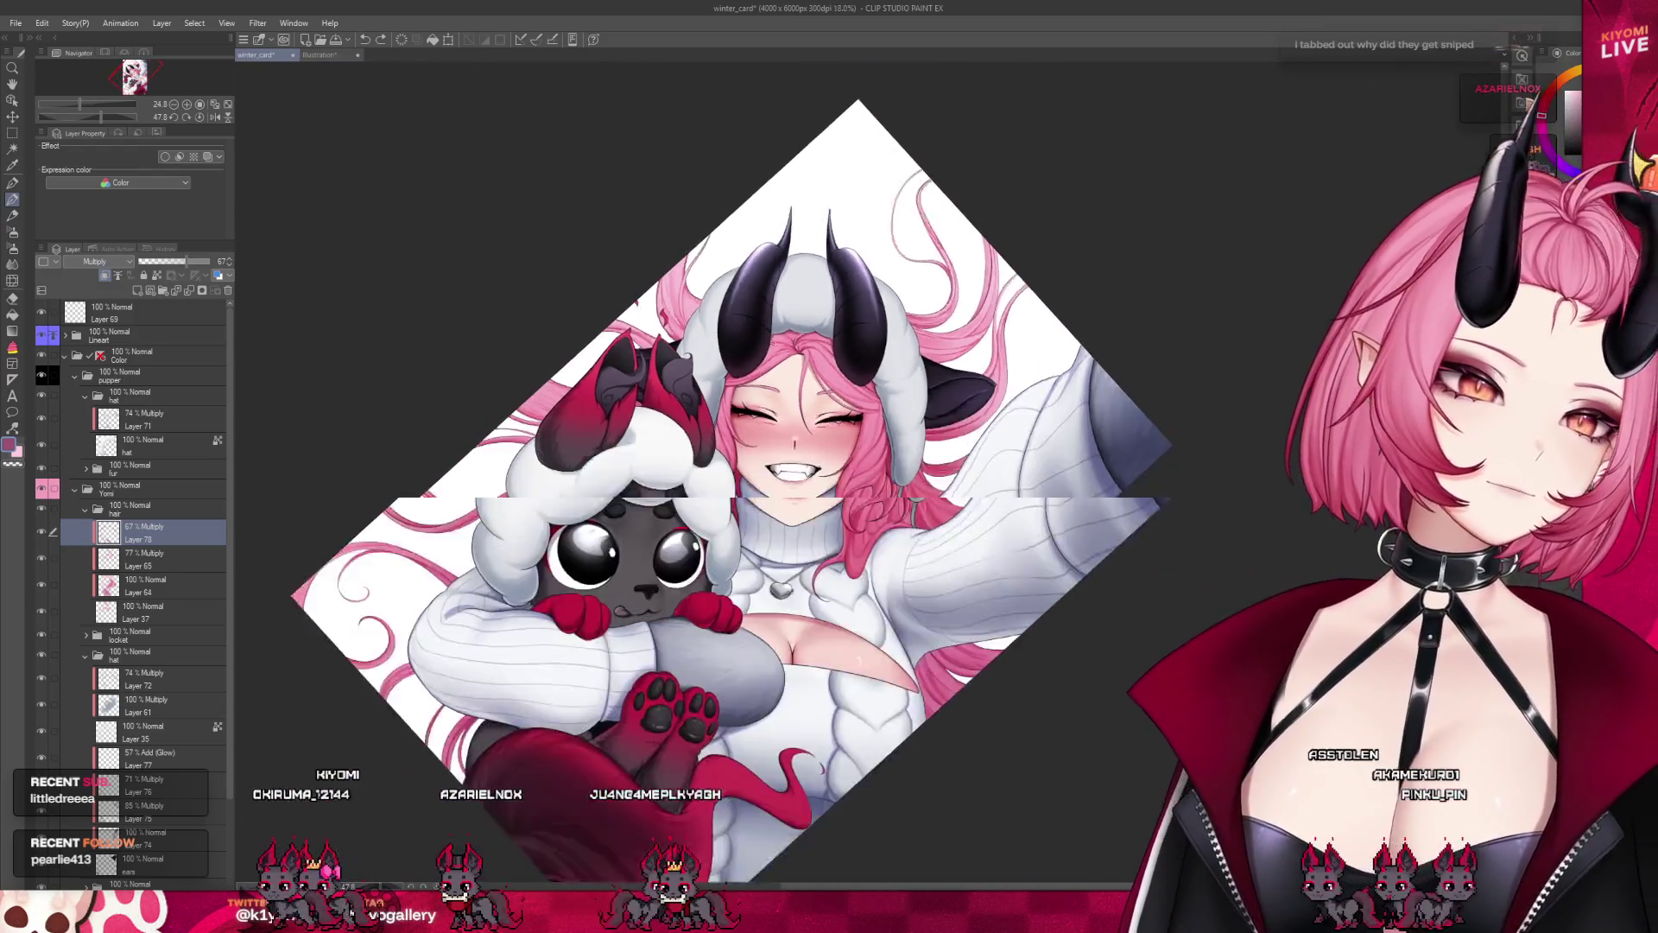
scroll(814, 321, down, 2)
scroll(802, 437, up, 2)
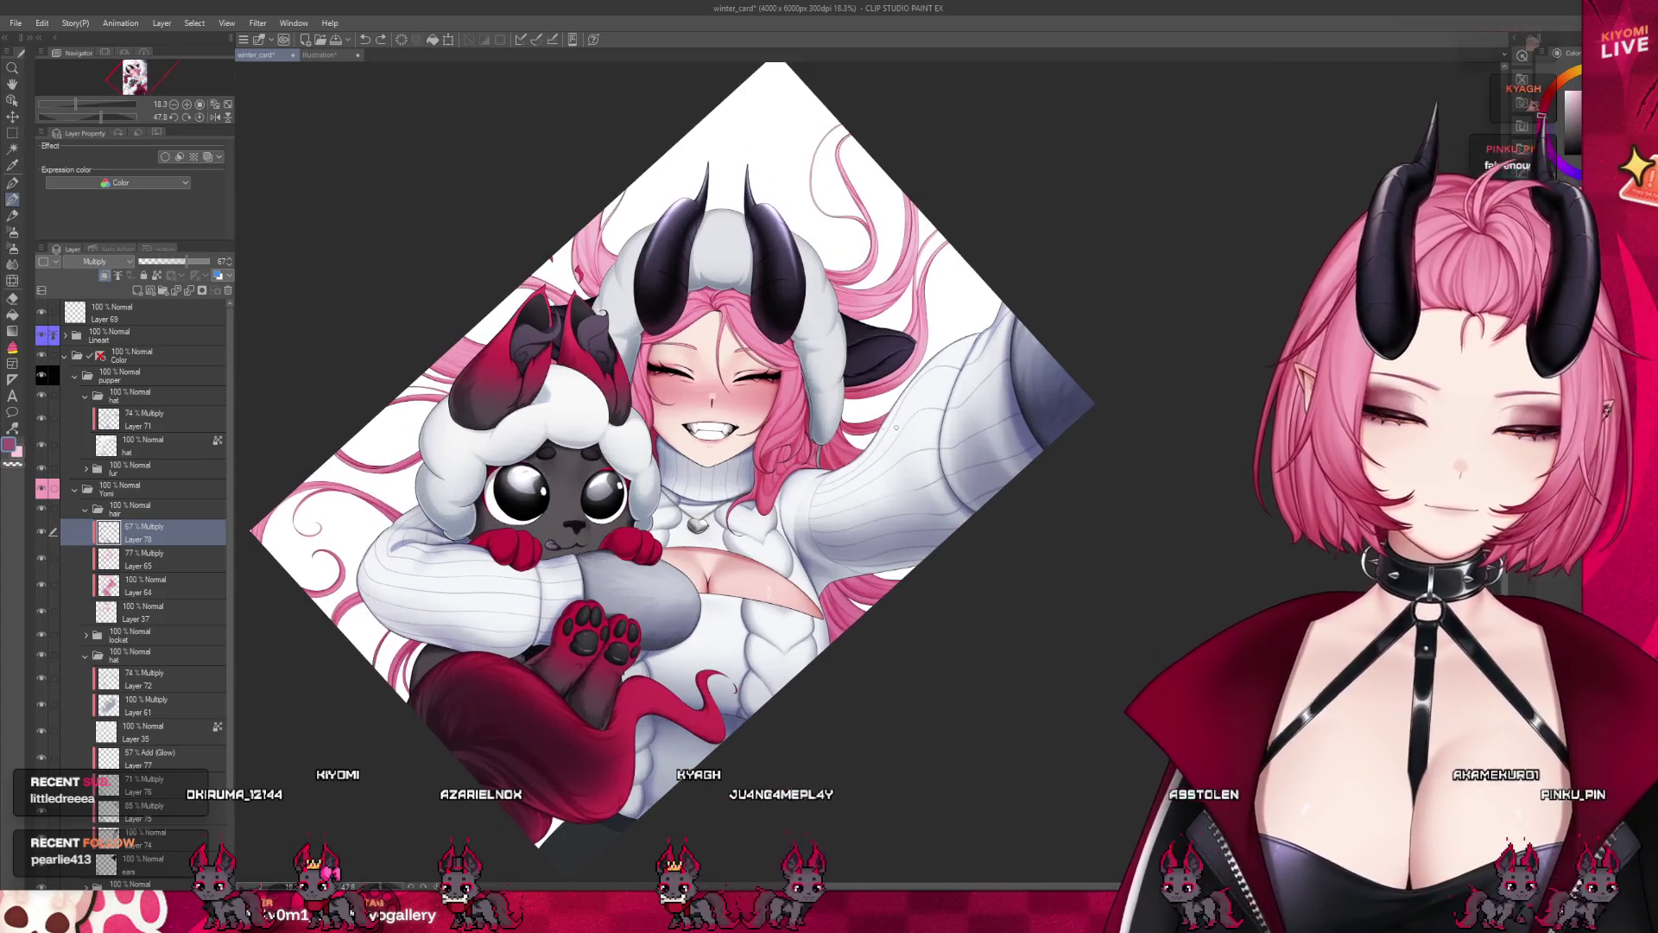
scroll(803, 437, up, 1)
scroll(802, 437, up, 2)
scroll(802, 437, down, 1)
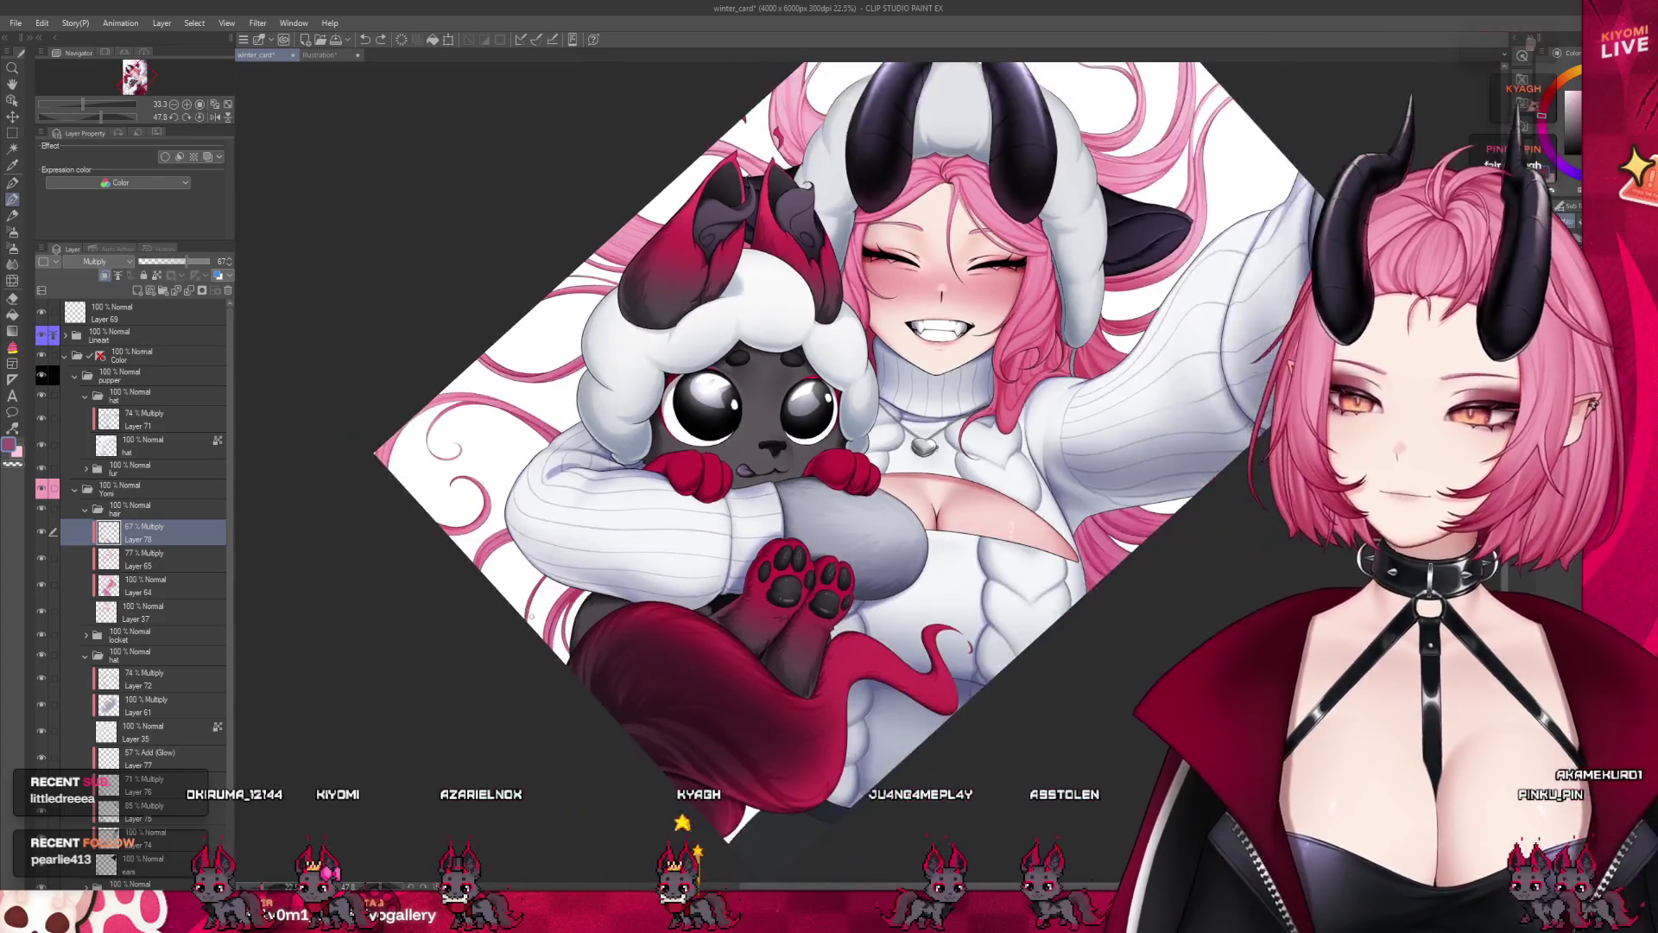
scroll(802, 437, up, 2)
scroll(654, 722, up, 2)
Zoom into the sleeve, tilt the view the other way, and shade the loose hair strands' edges
scroll(653, 722, up, 2)
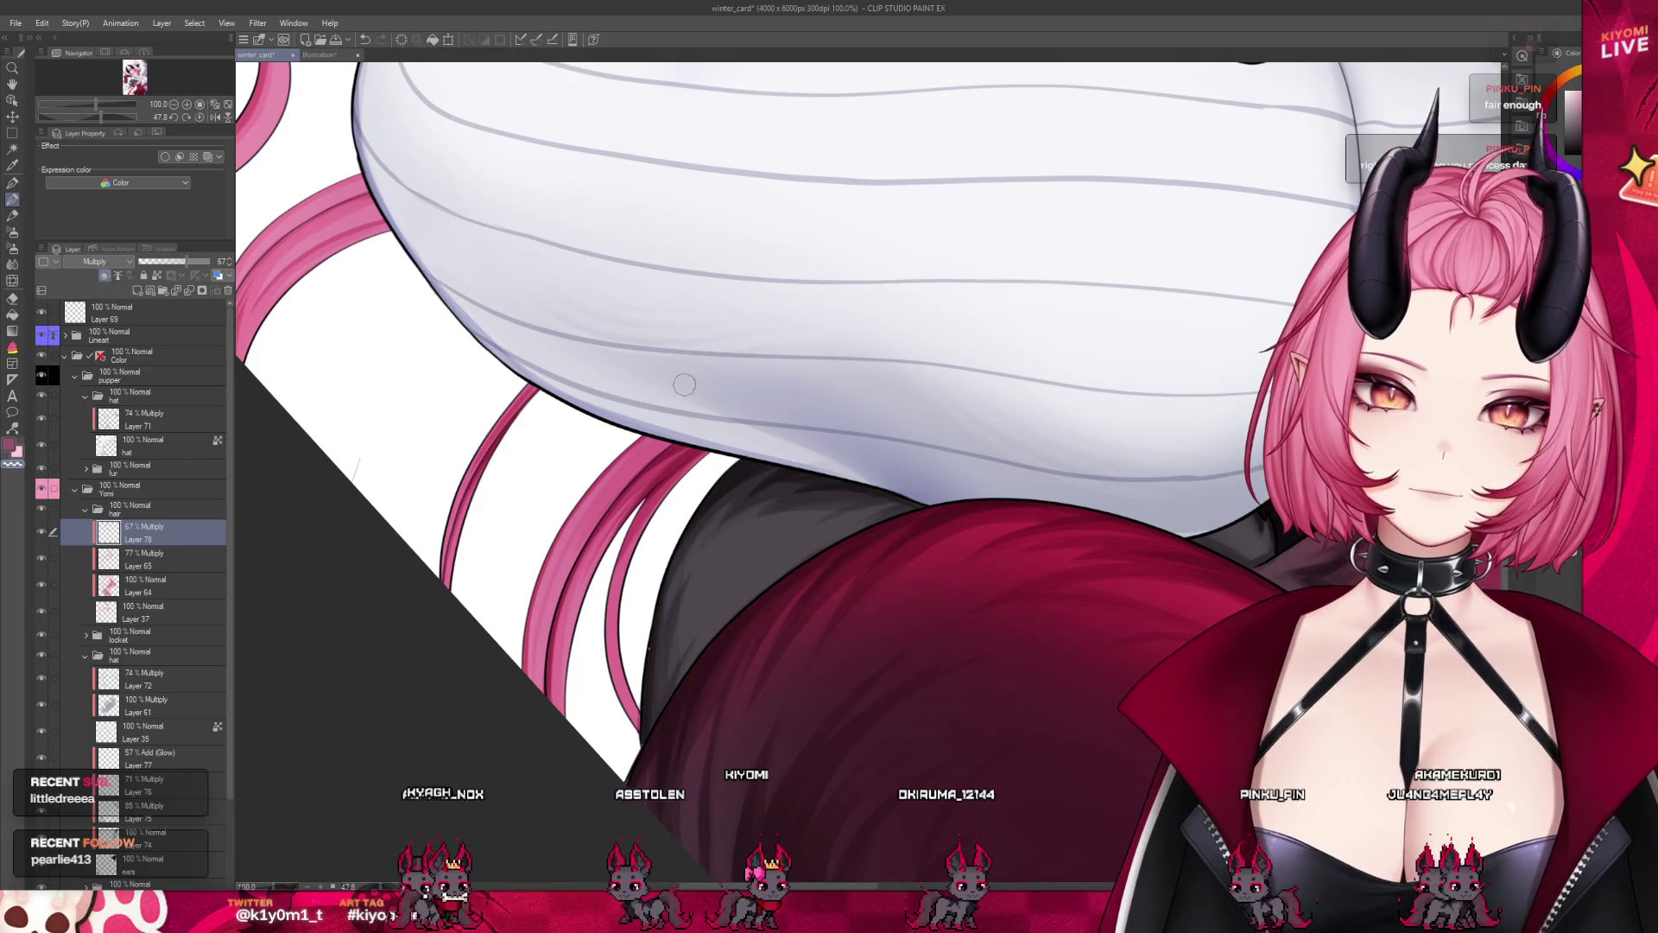
scroll(683, 381, down, 5)
scroll(738, 509, up, 2)
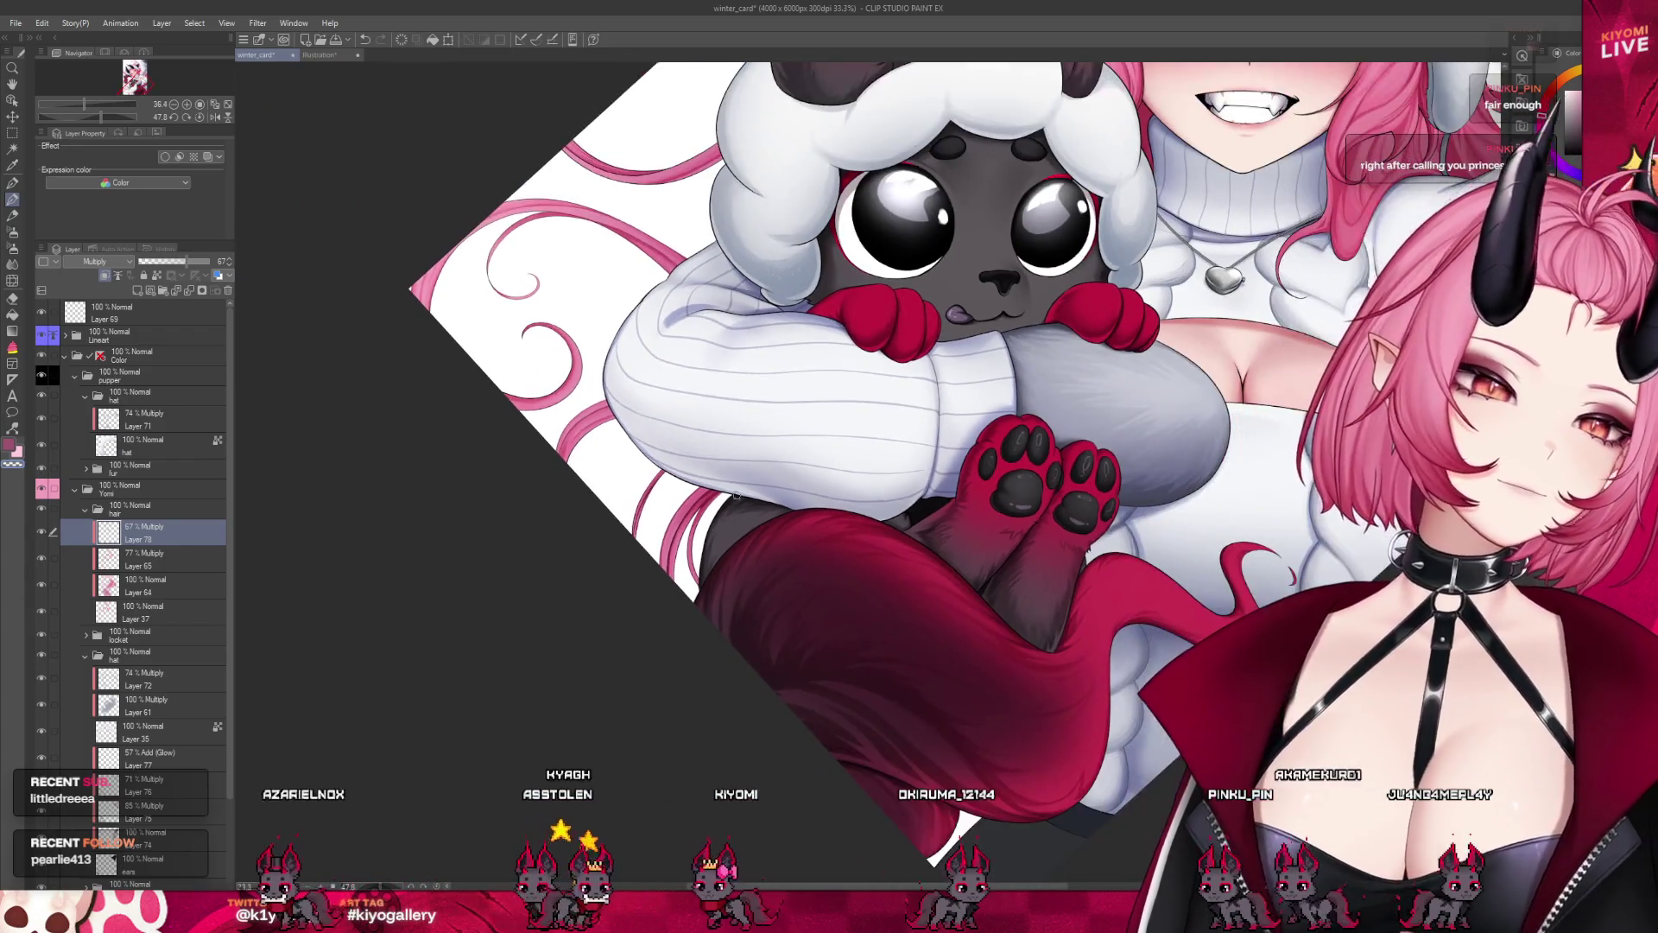
scroll(738, 508, up, 1)
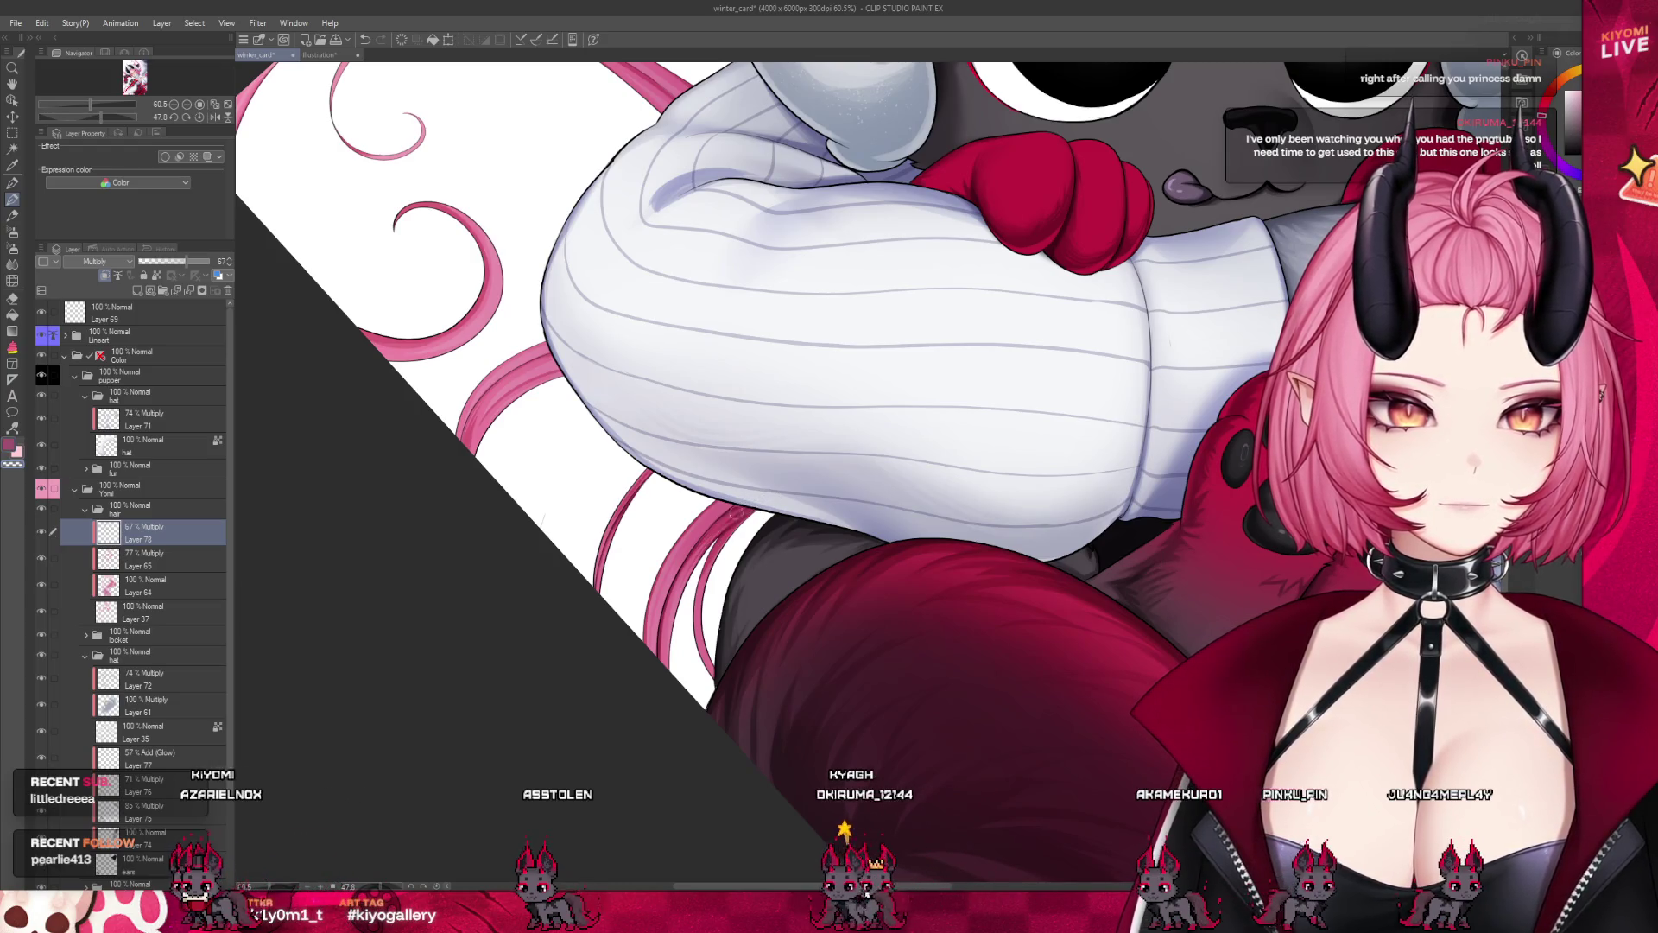
scroll(783, 505, down, 2)
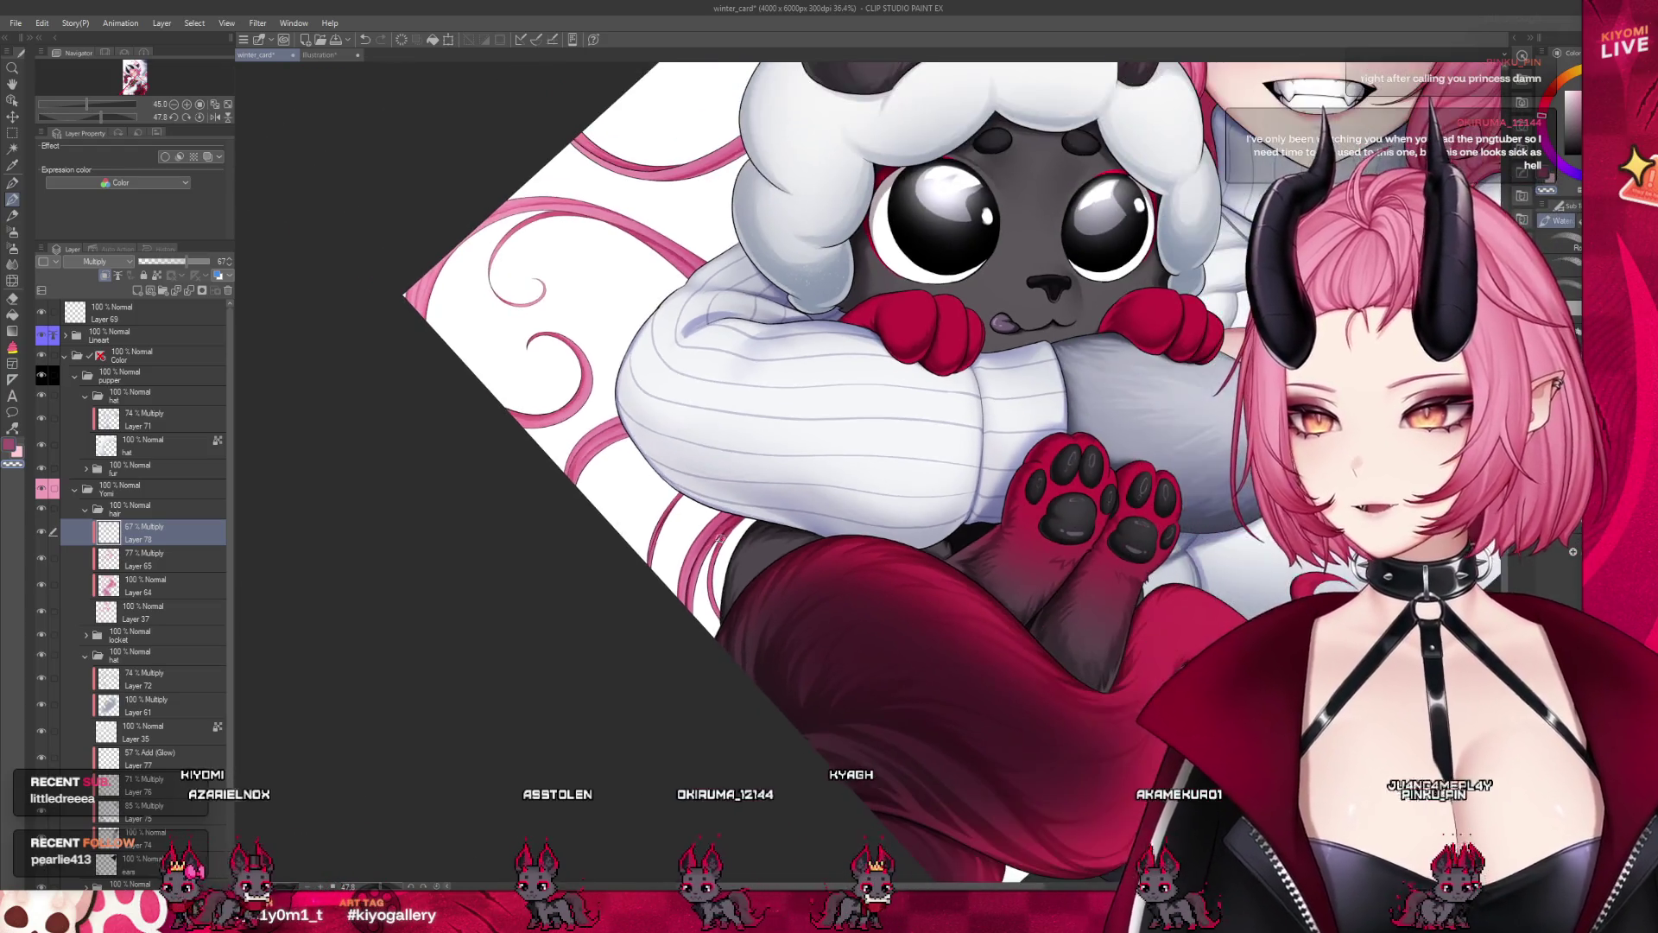
scroll(484, 337, up, 1)
scroll(484, 338, up, 2)
scroll(484, 337, up, 1)
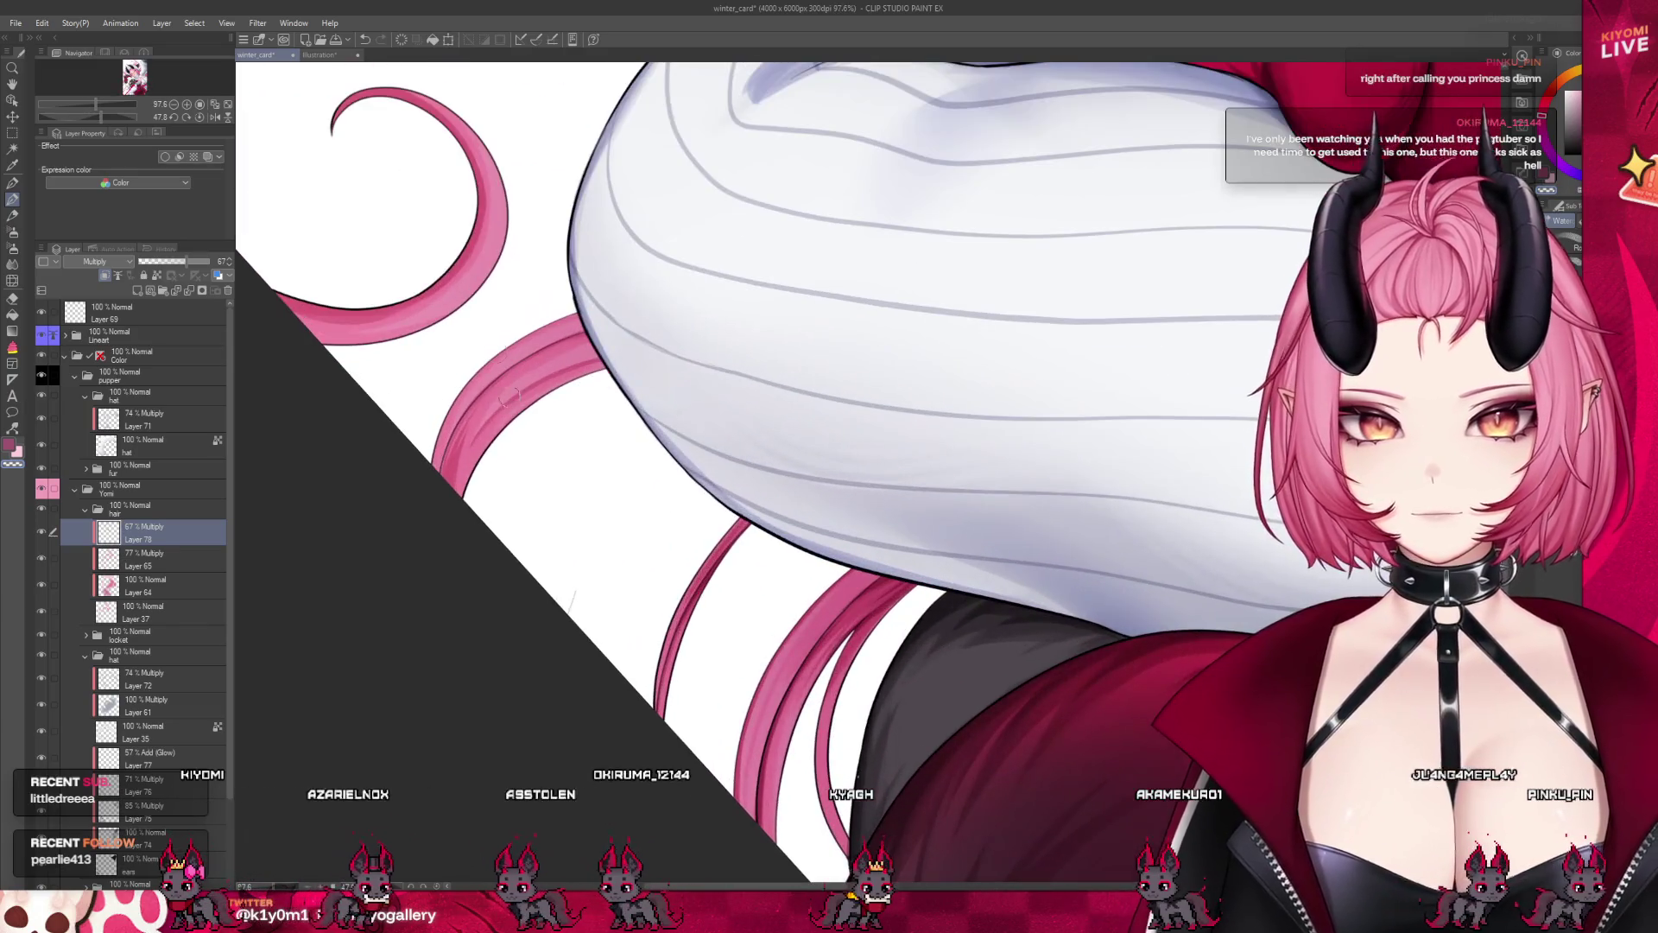
scroll(484, 338, up, 1)
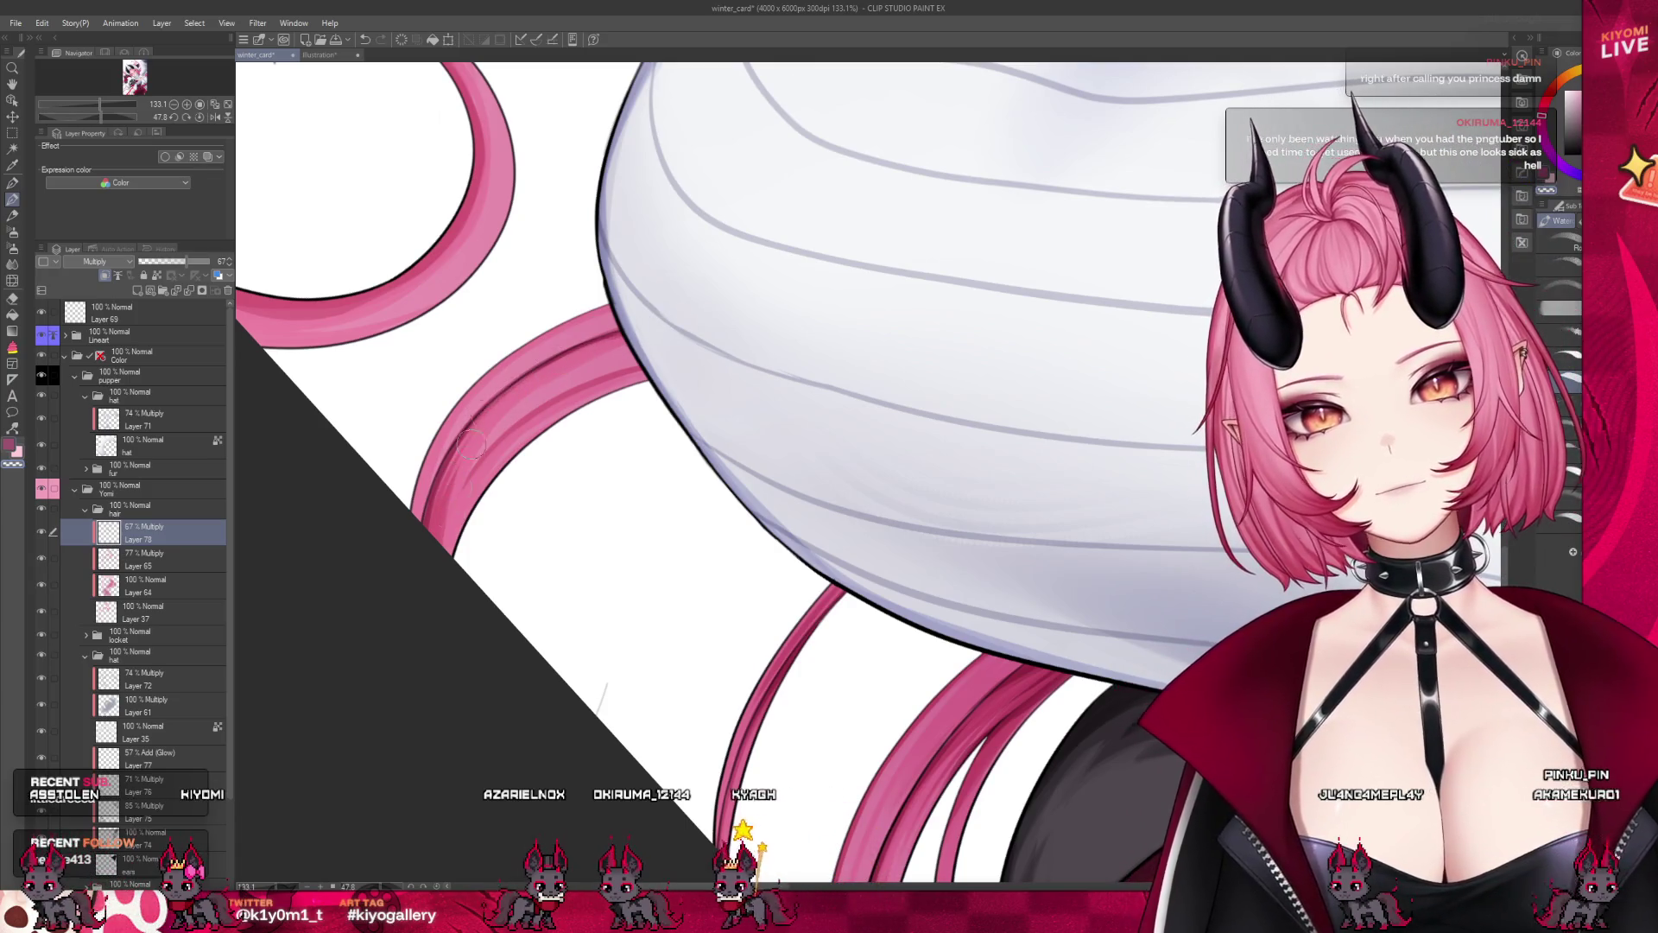
scroll(678, 431, down, 3)
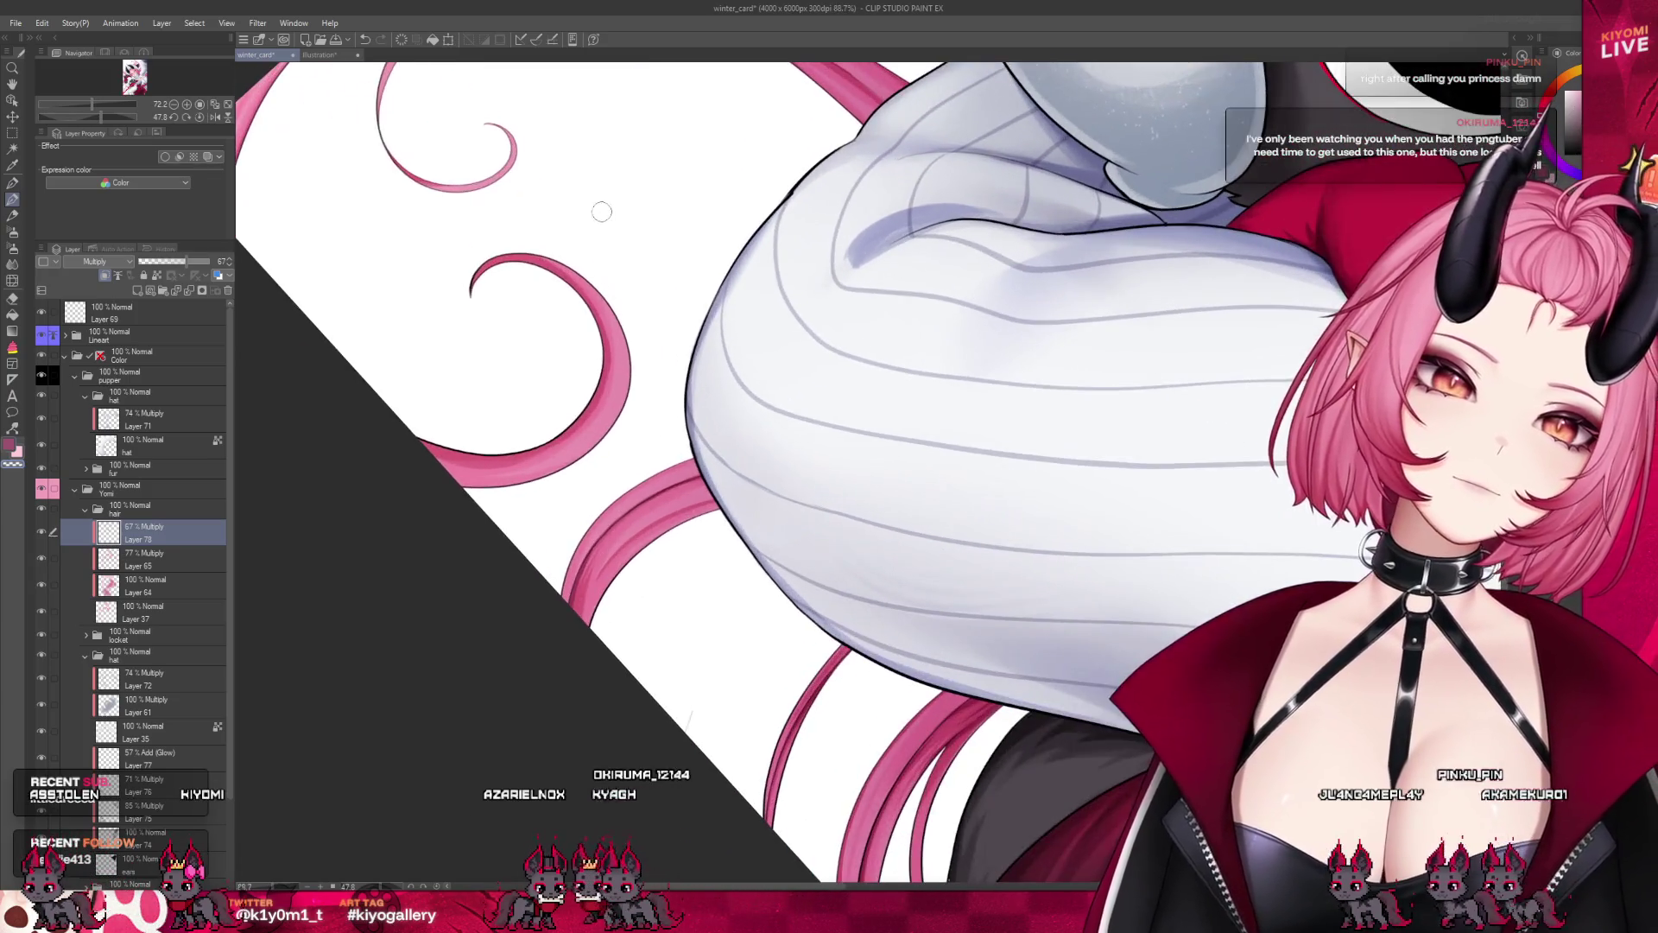
scroll(559, 130, up, 1)
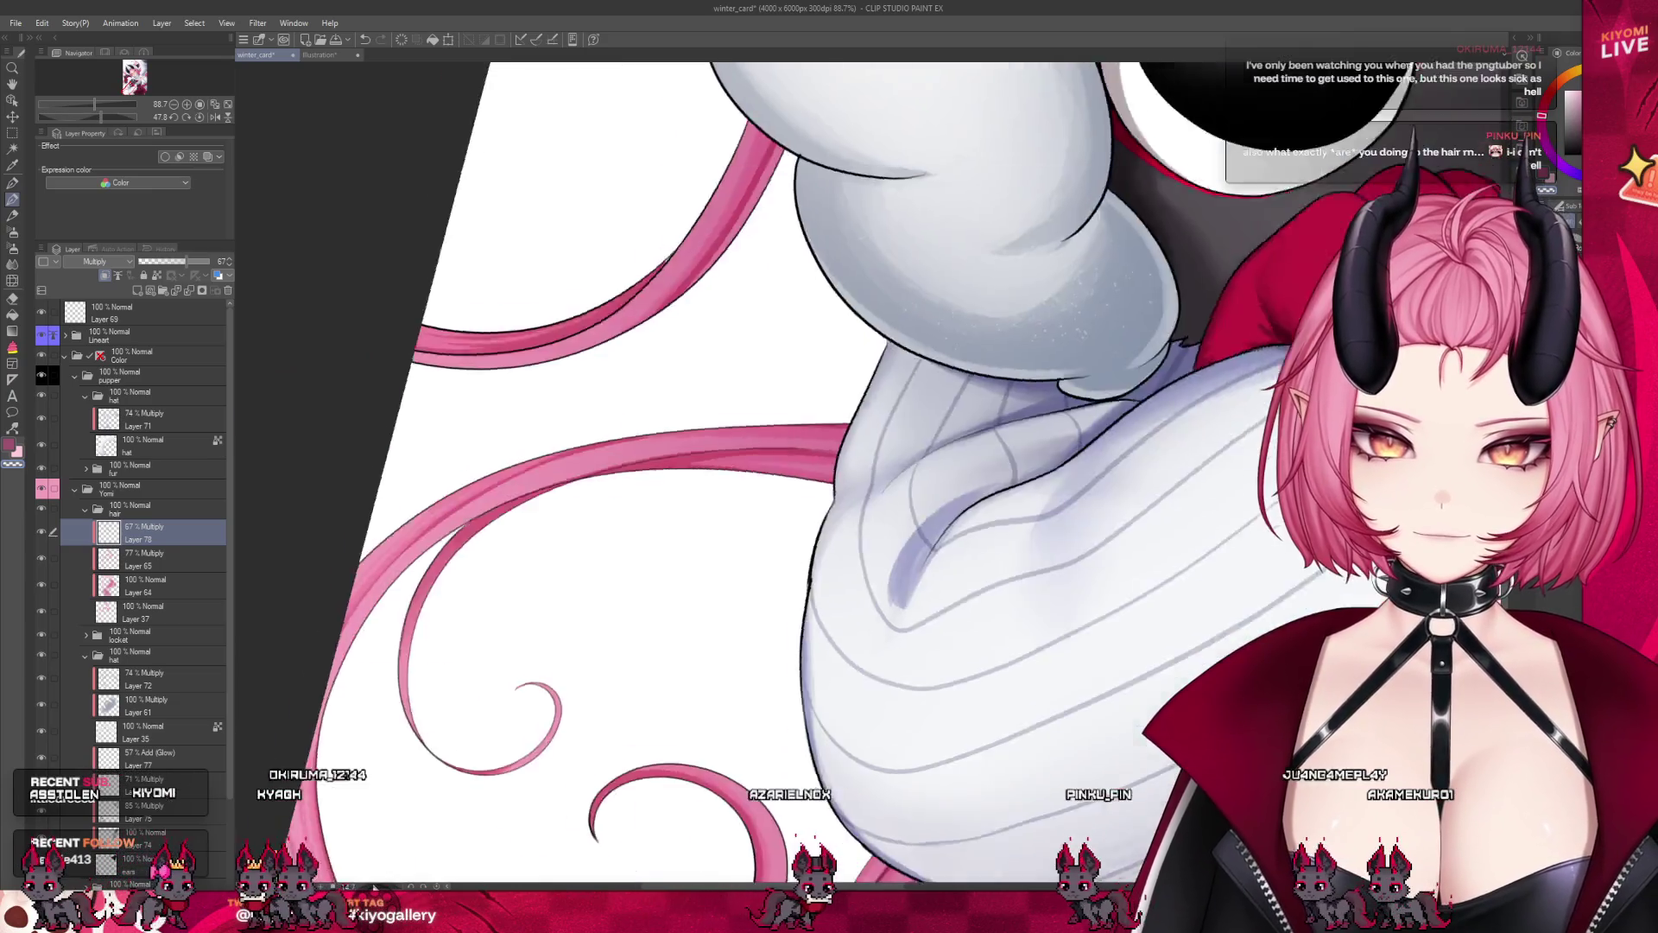
drag(604, 389, 699, 503)
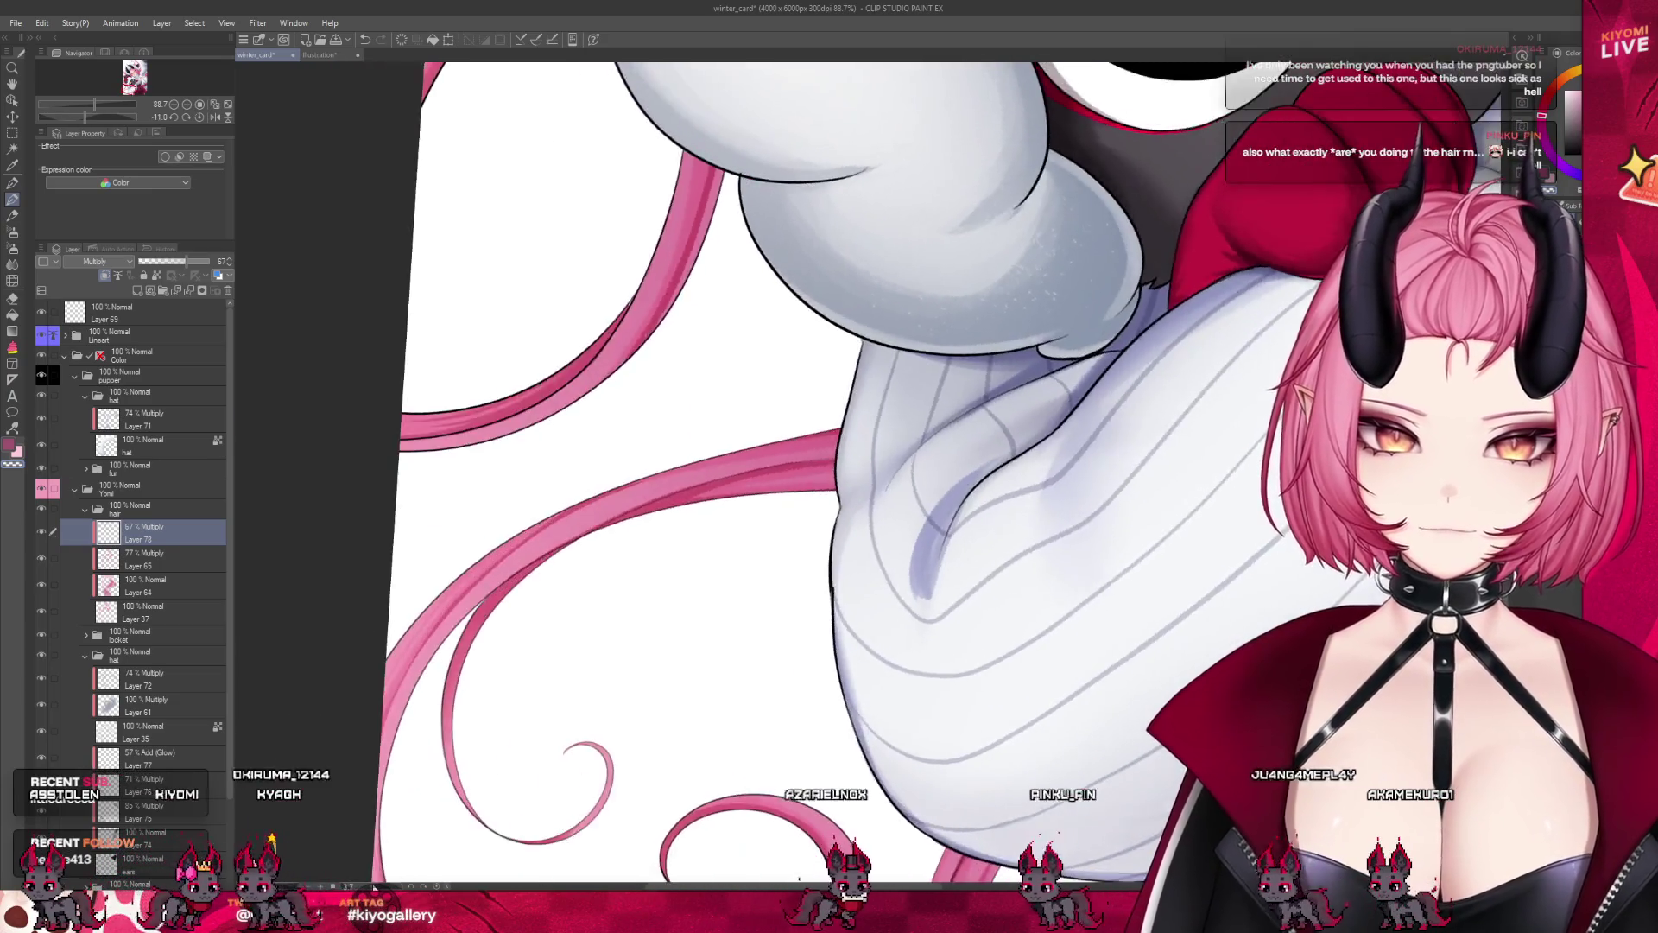
scroll(651, 560, up, 1)
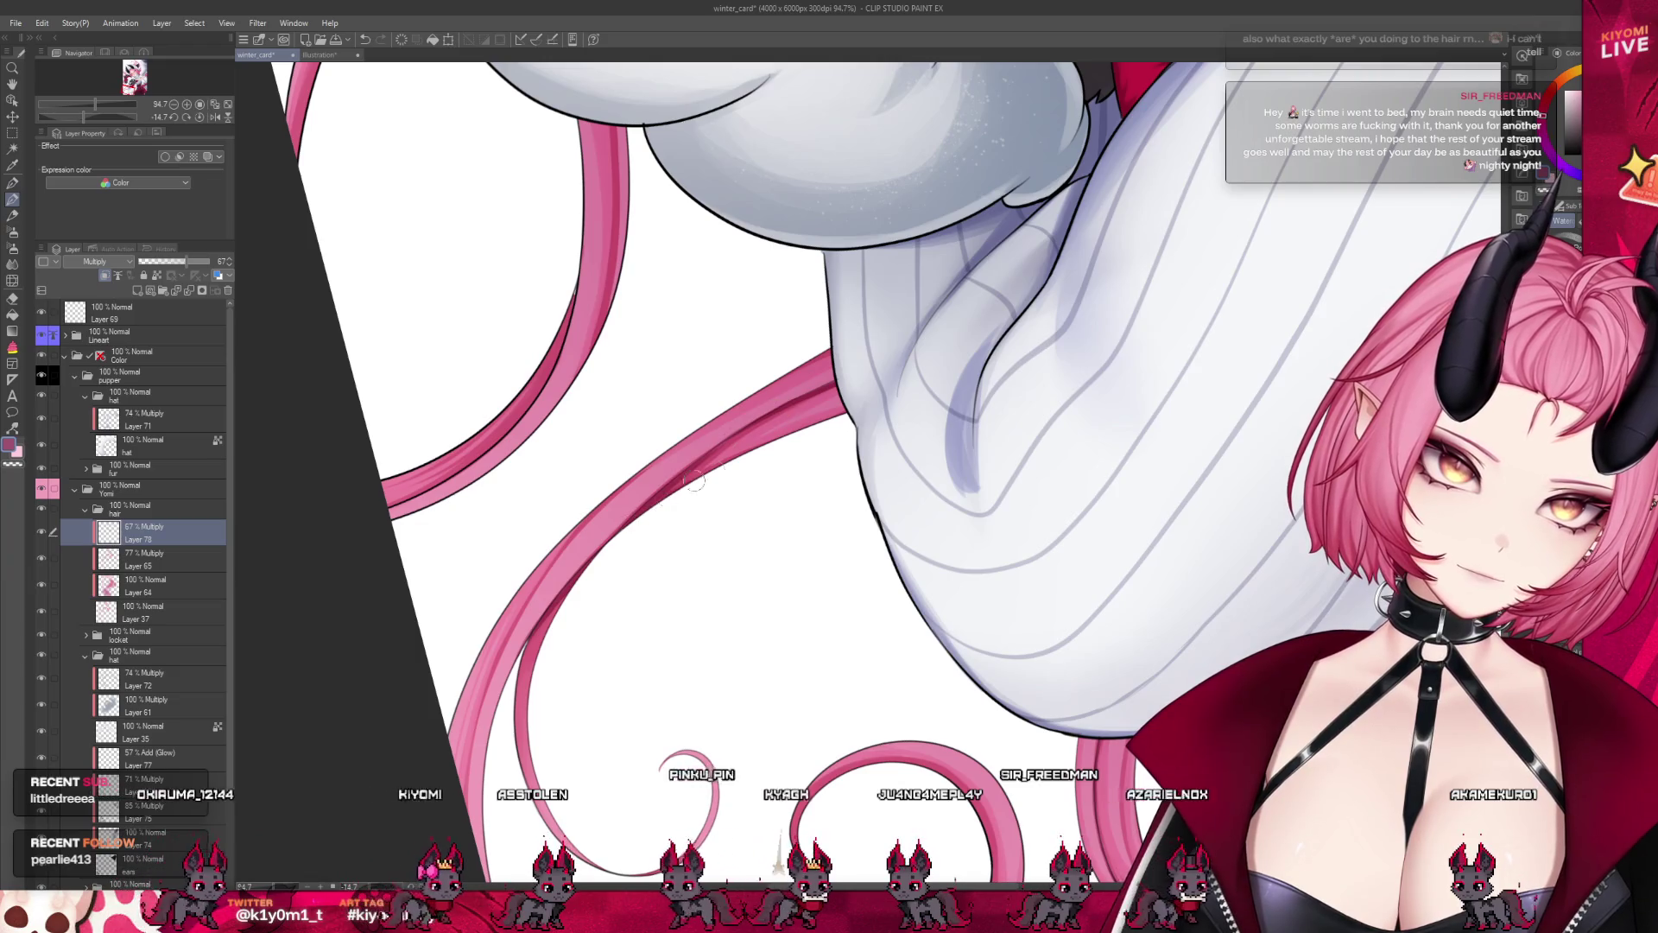
scroll(530, 387, down, 6)
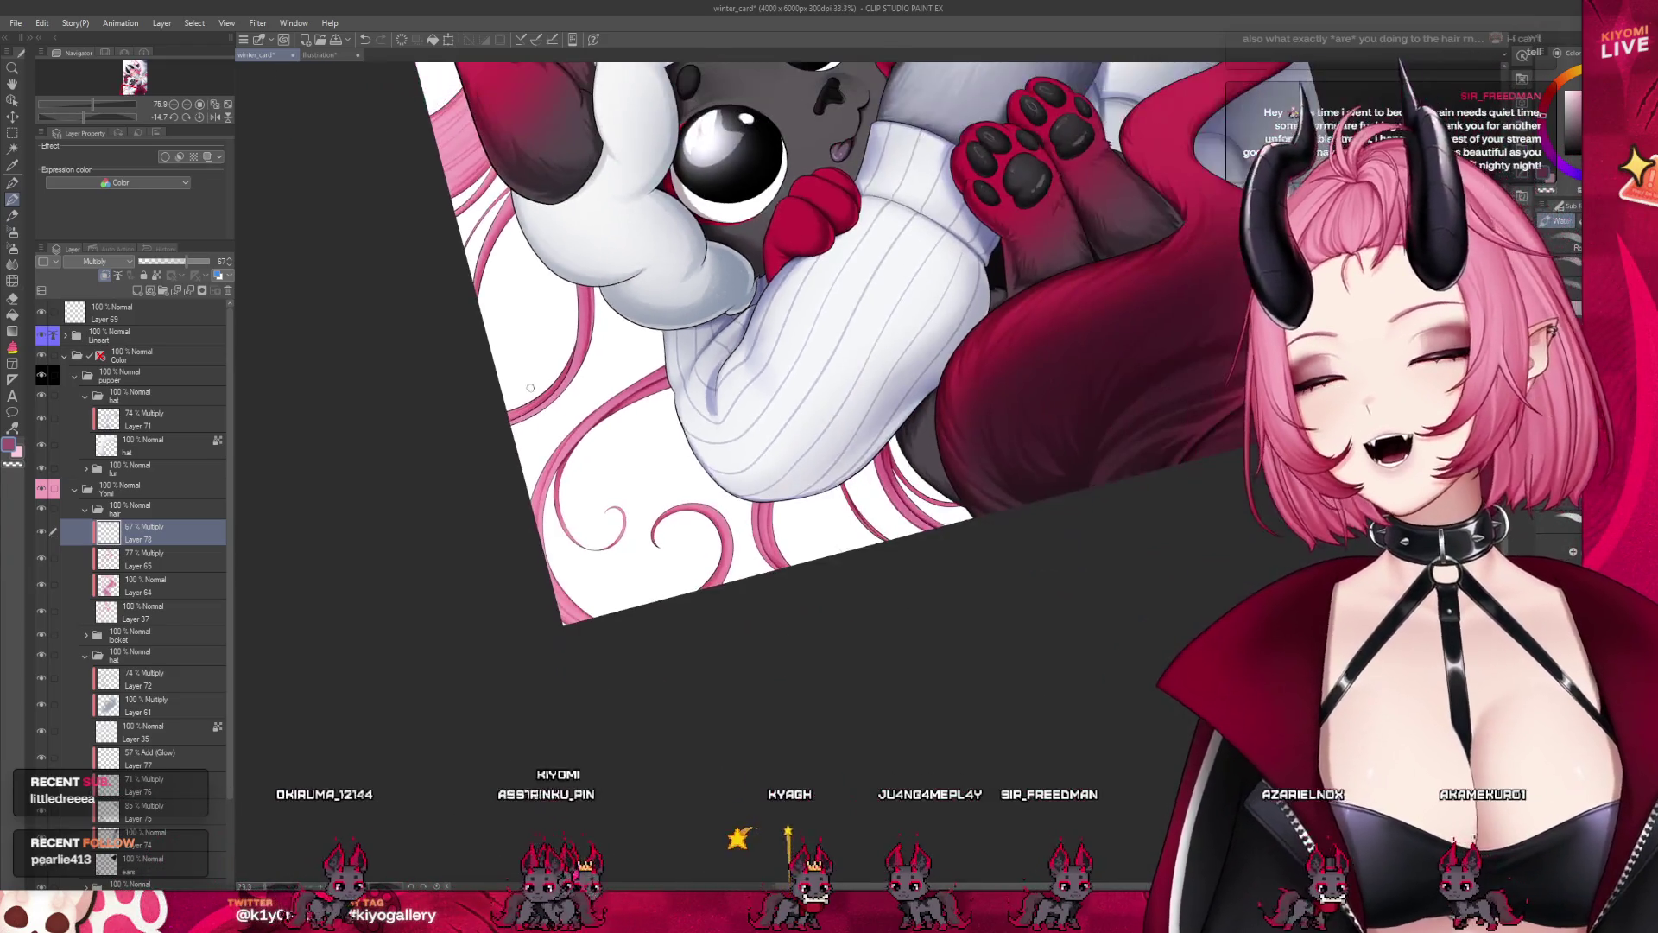
scroll(531, 388, up, 2)
scroll(507, 222, down, 2)
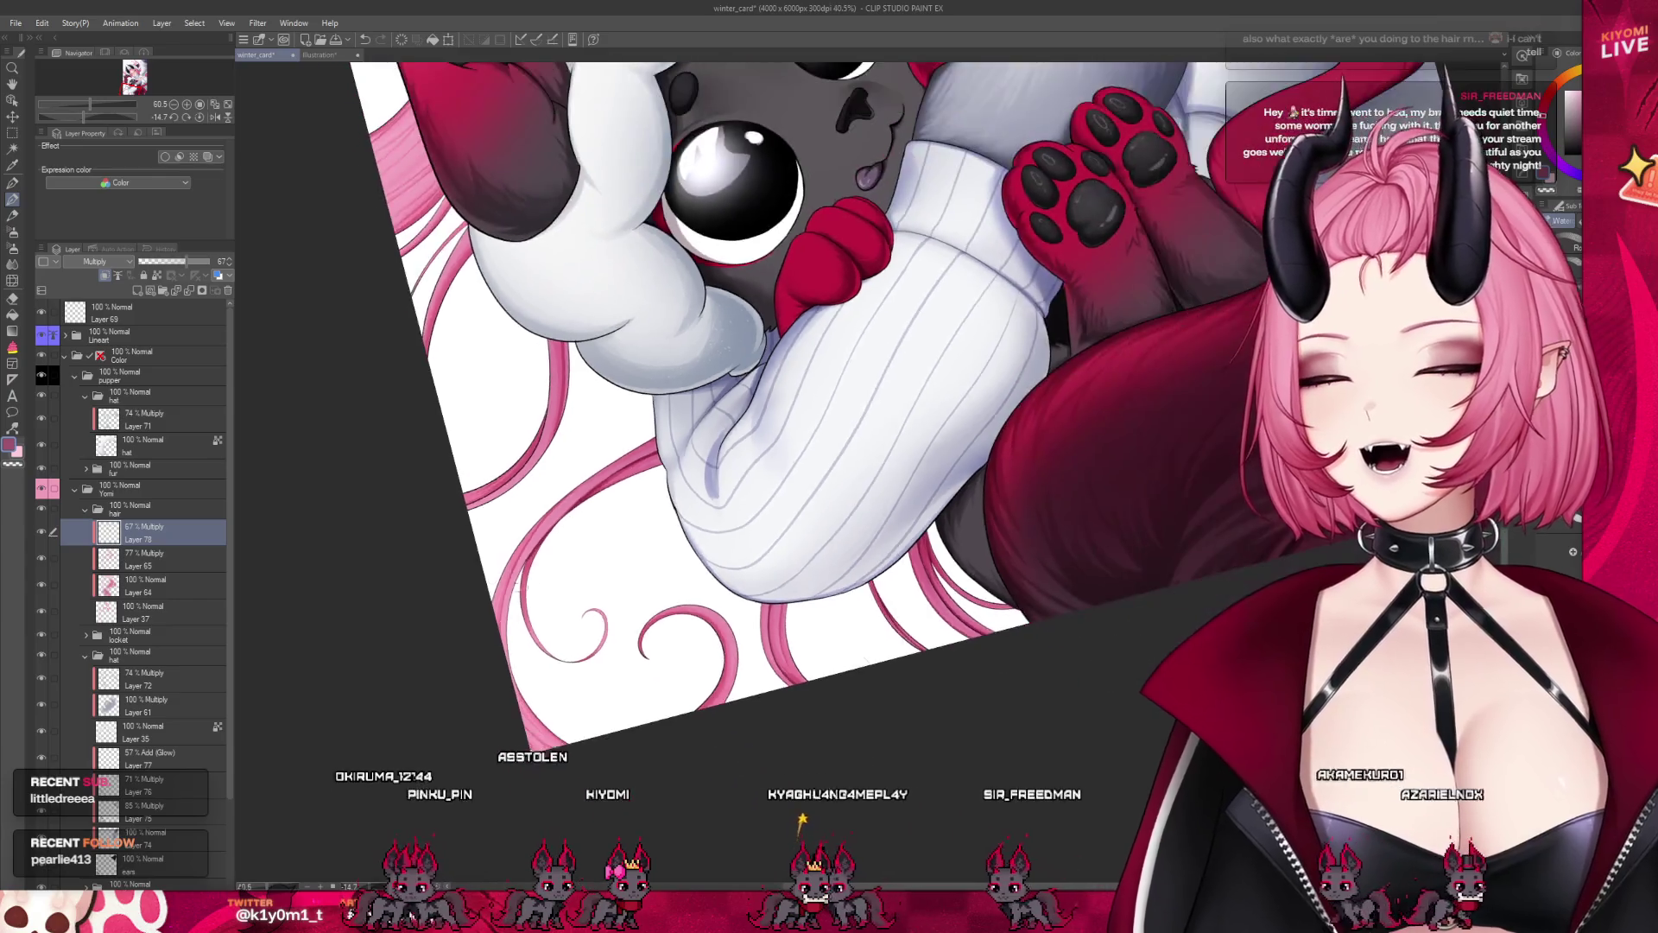
scroll(562, 276, down, 2)
scroll(604, 325, down, 1)
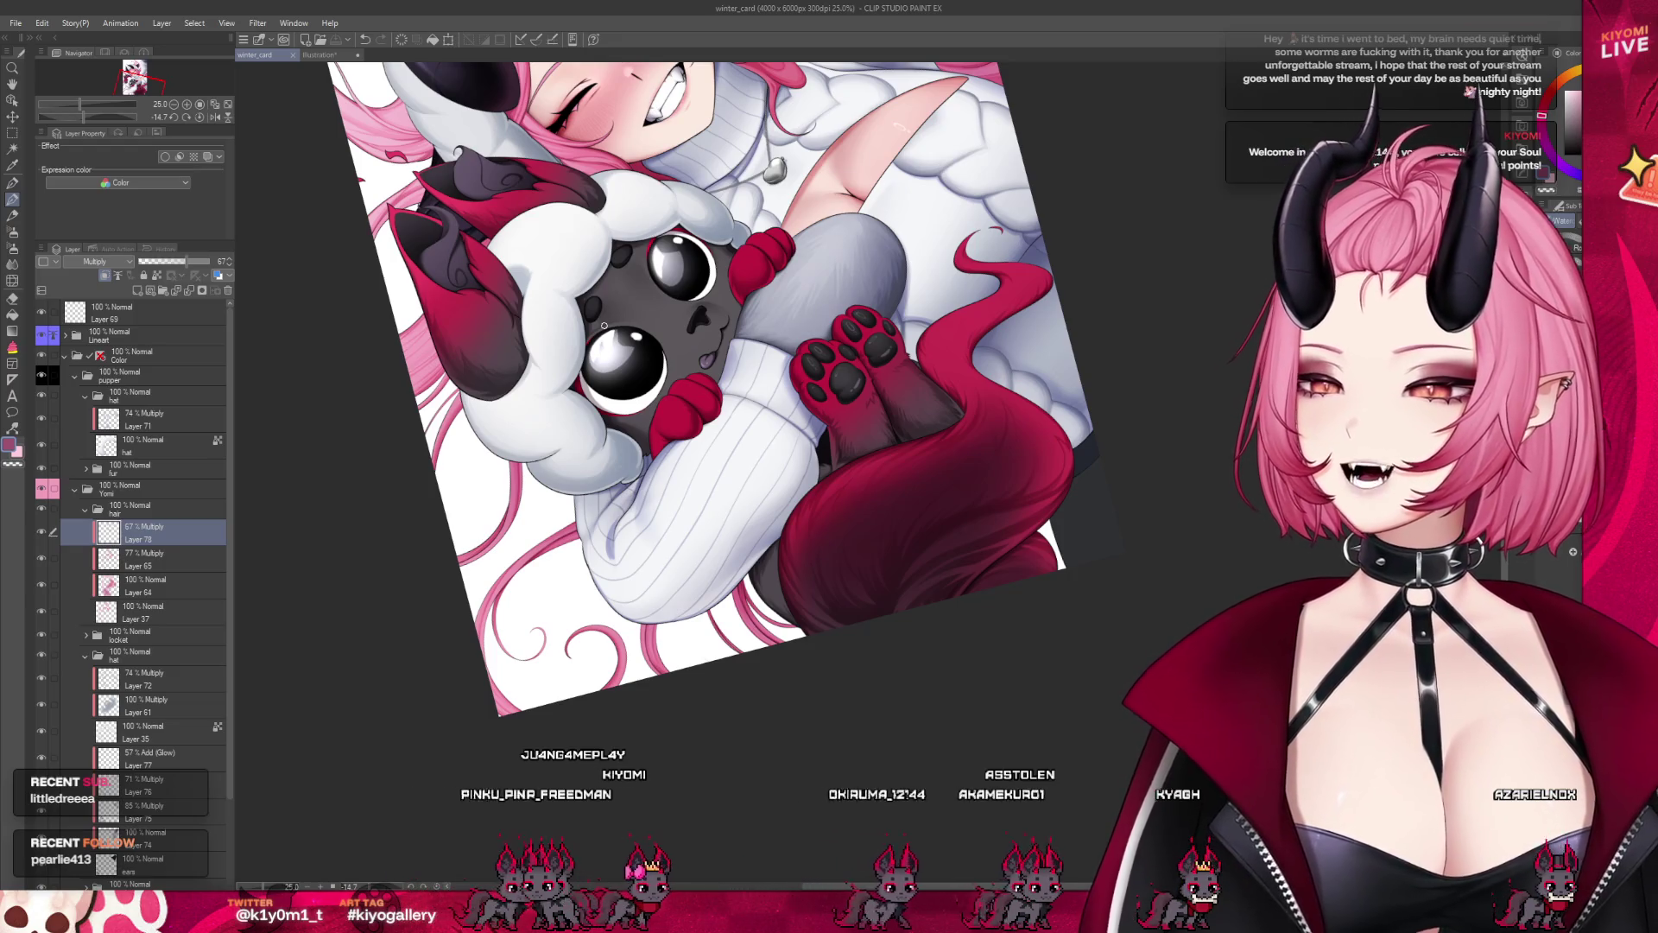
scroll(518, 644, up, 4)
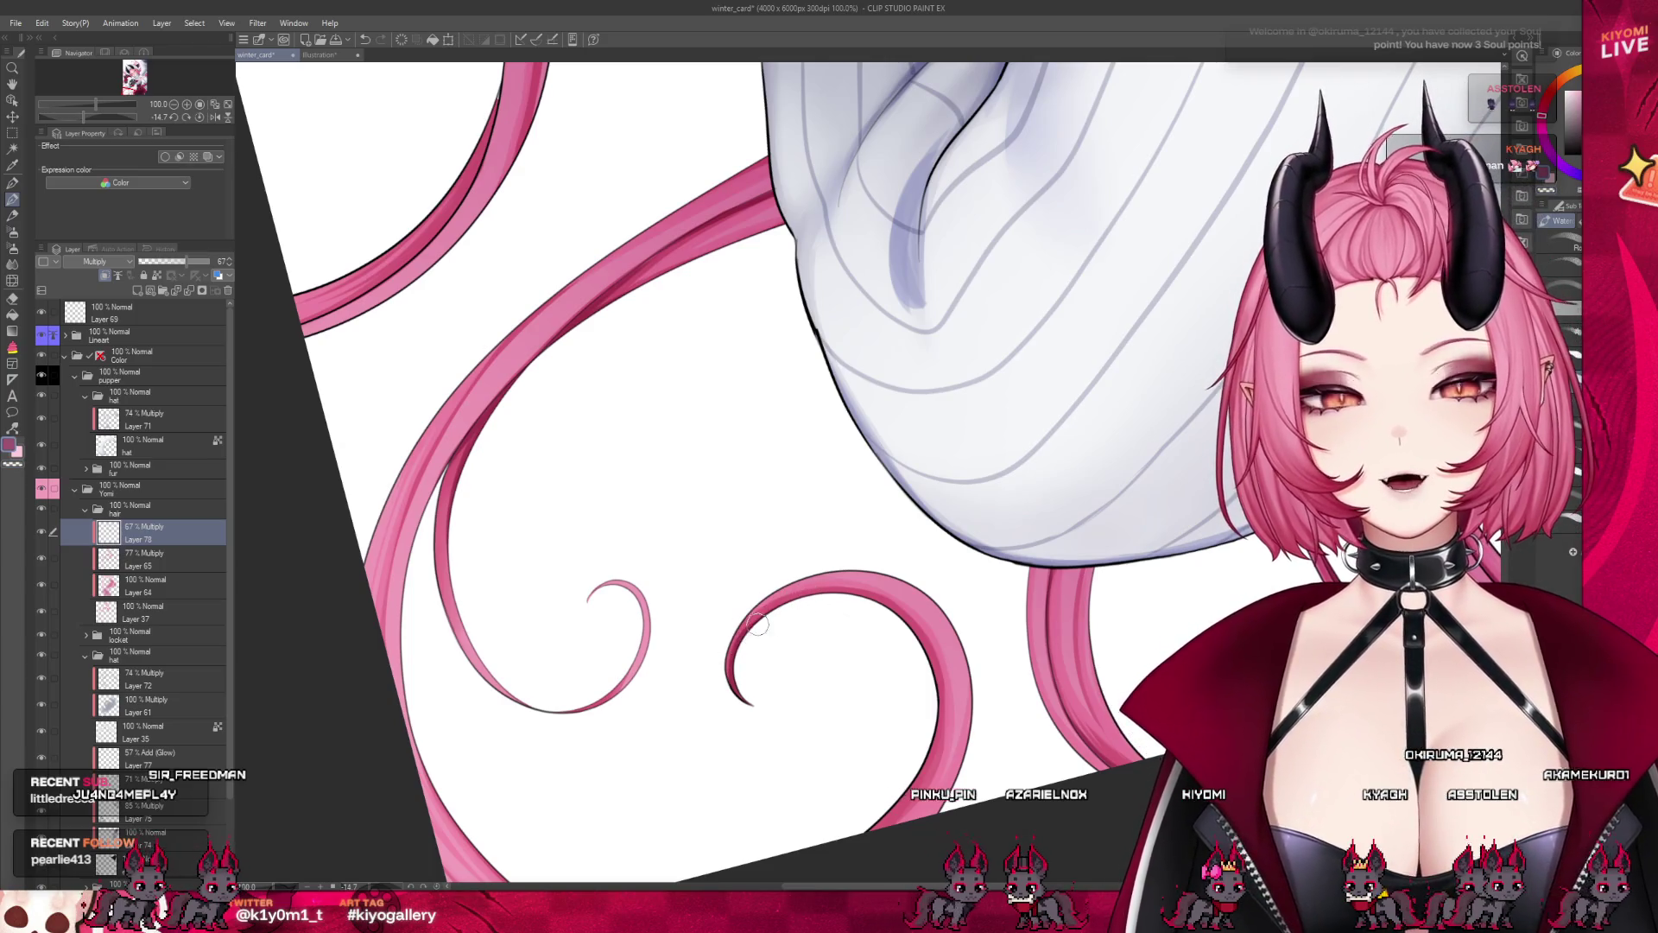
Hide Layer 78 to compare against flat pink, then show and reselect it at 181% zoom
scroll(478, 466, down, 3)
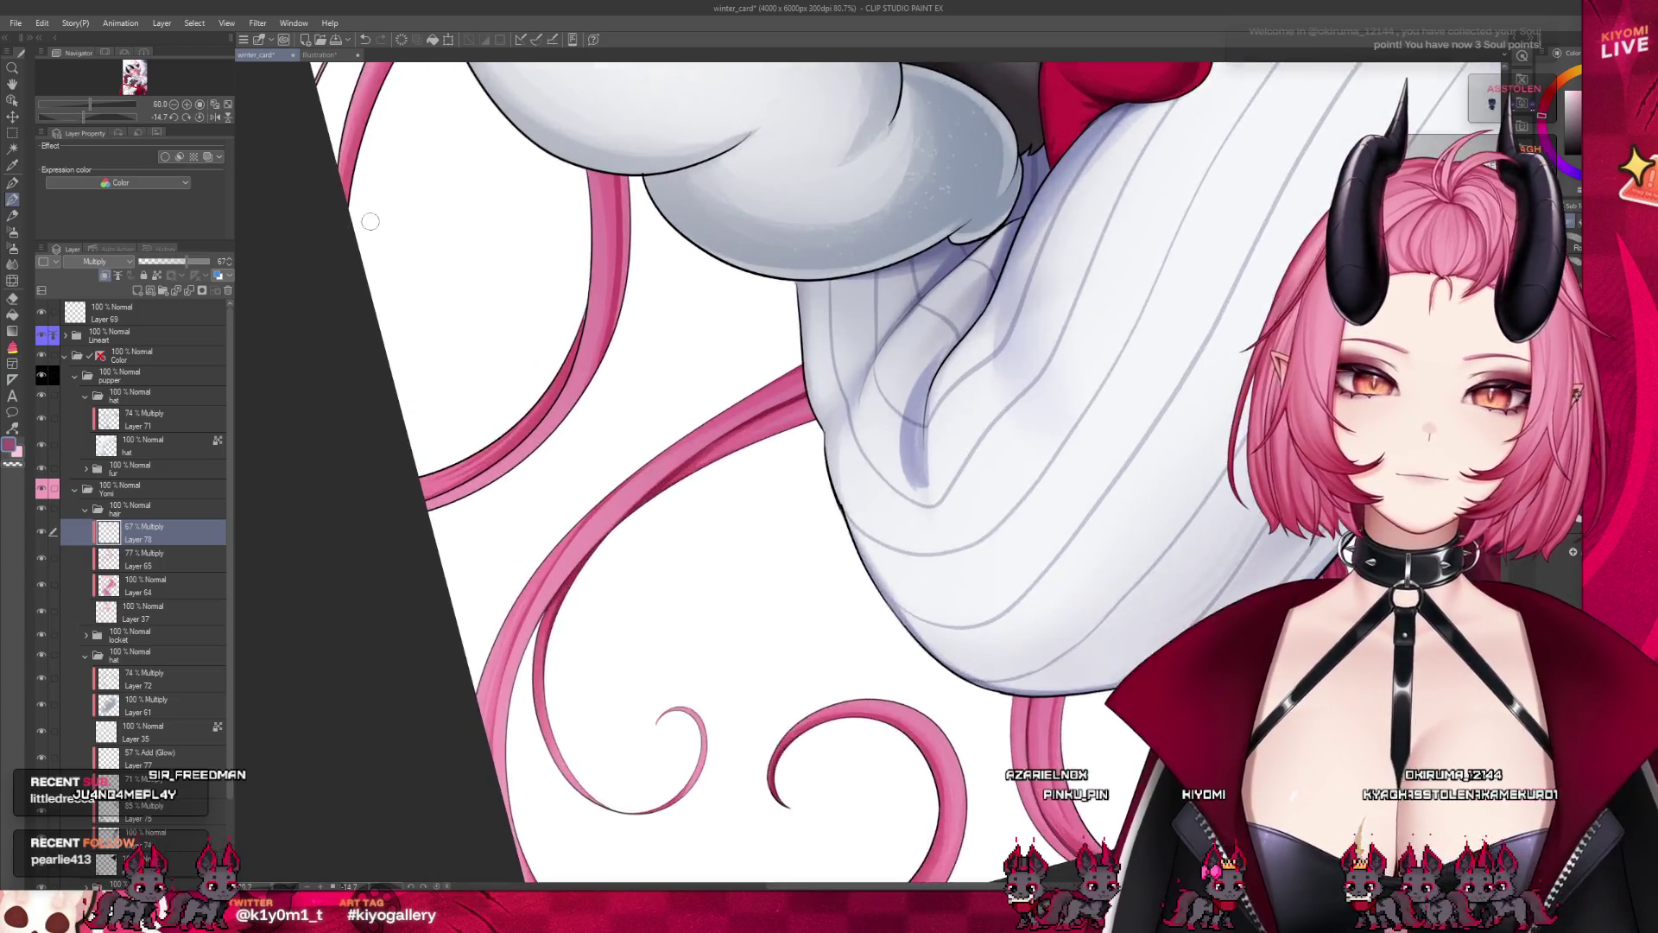
scroll(378, 220, up, 3)
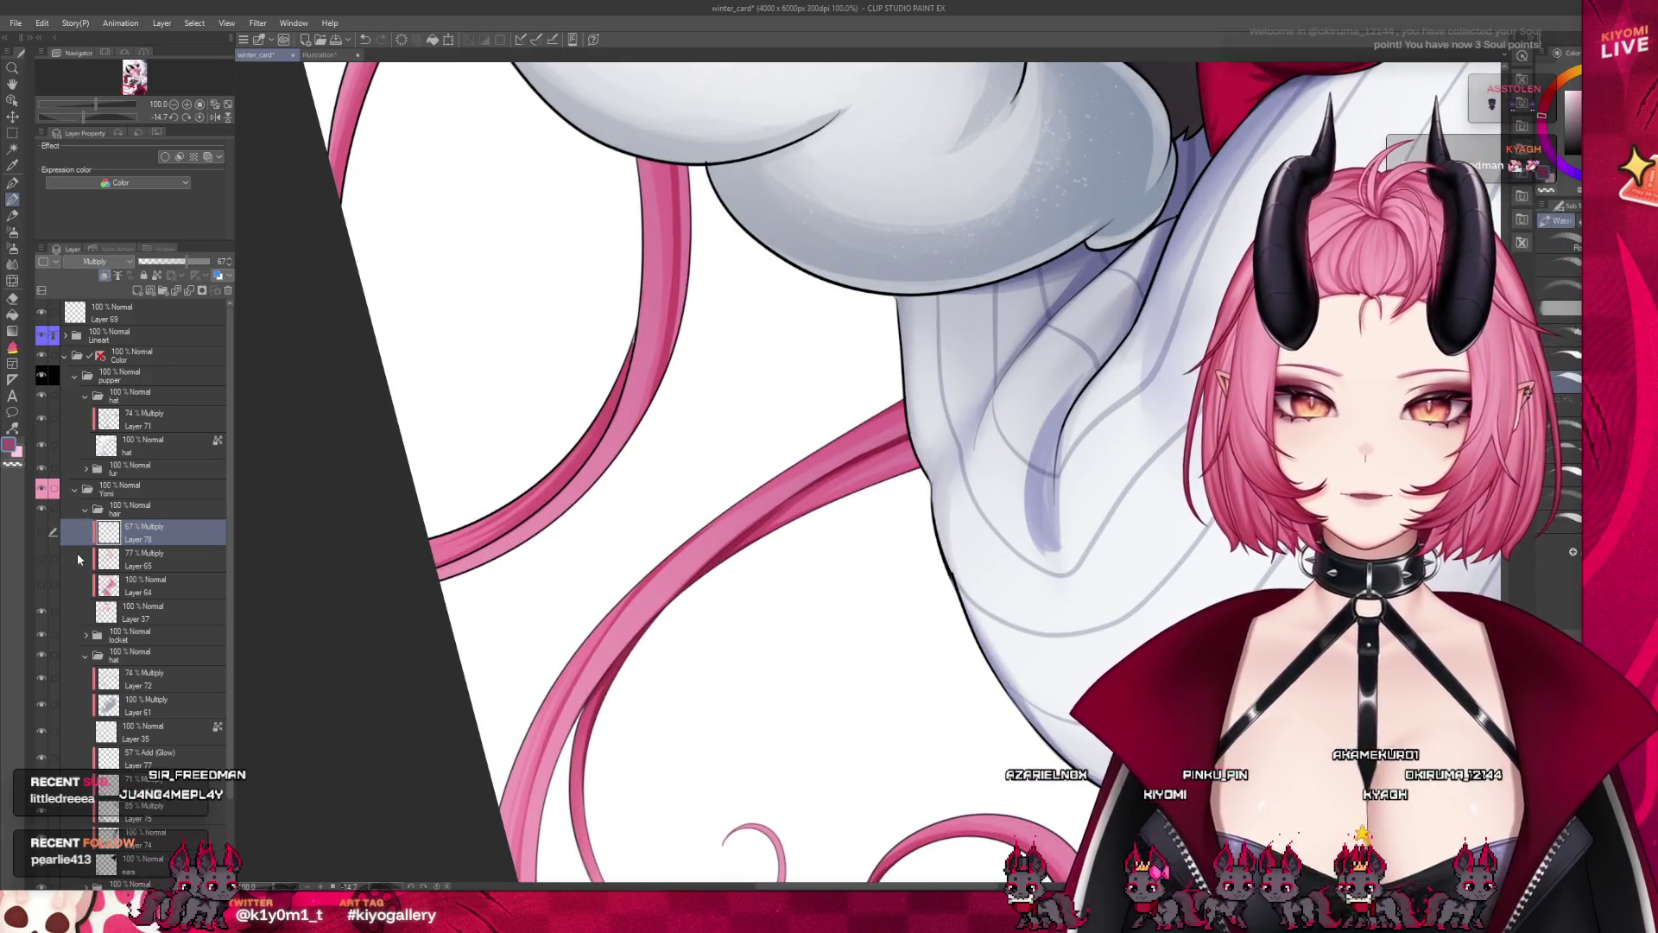
click(41, 531)
click(138, 610)
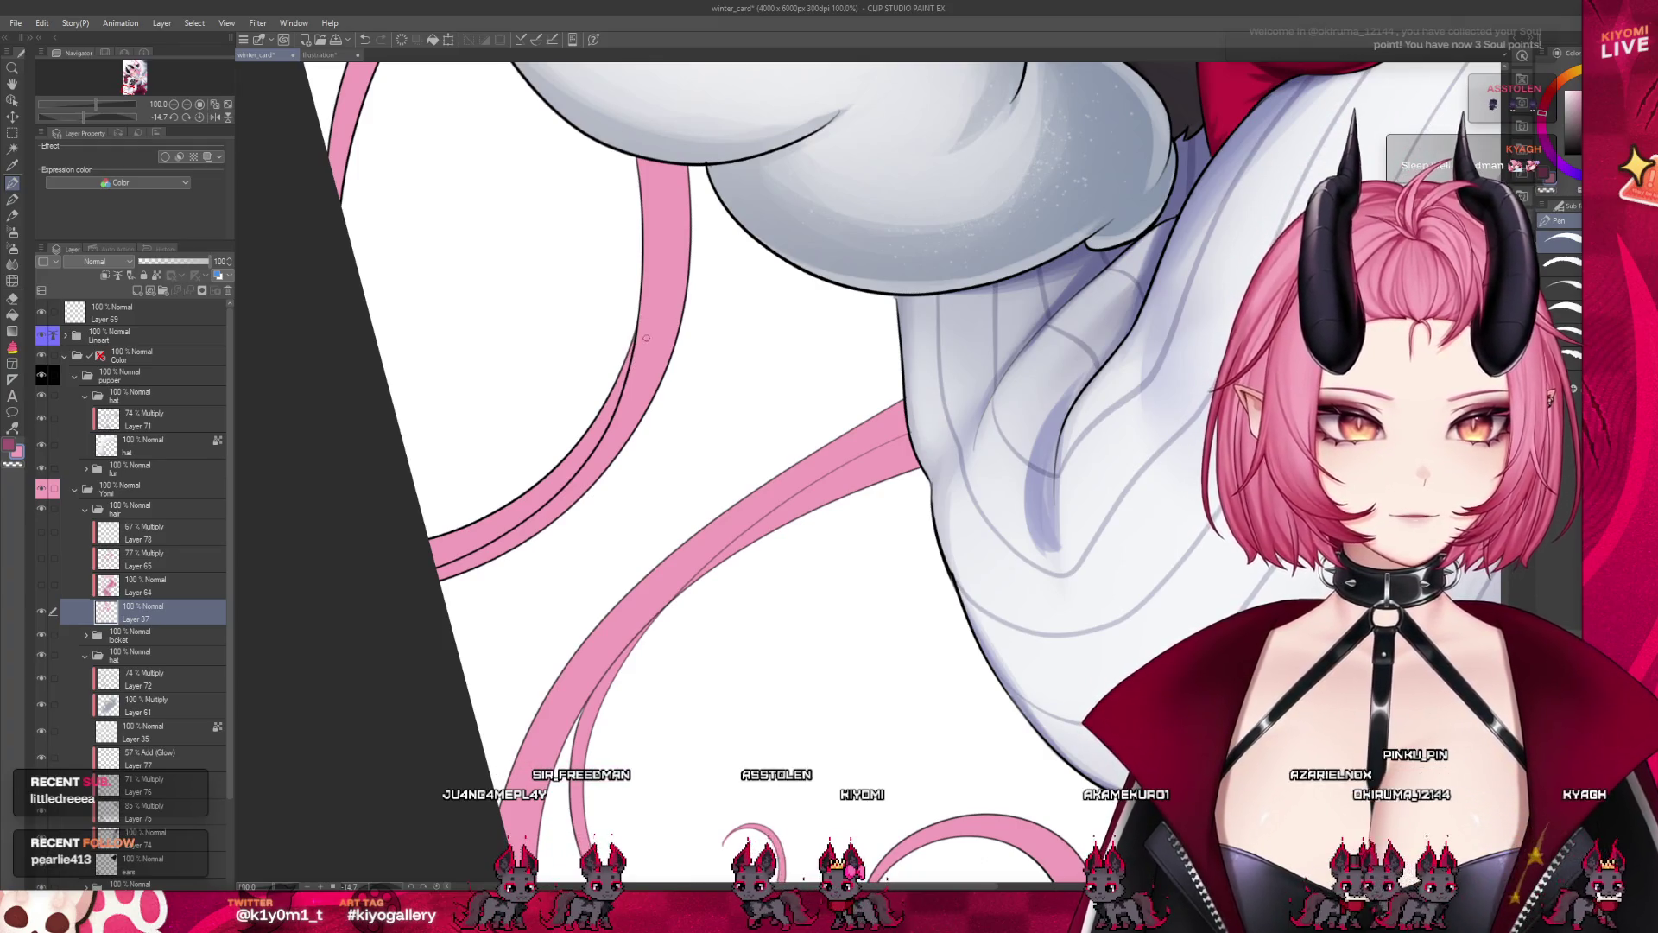
click(43, 534)
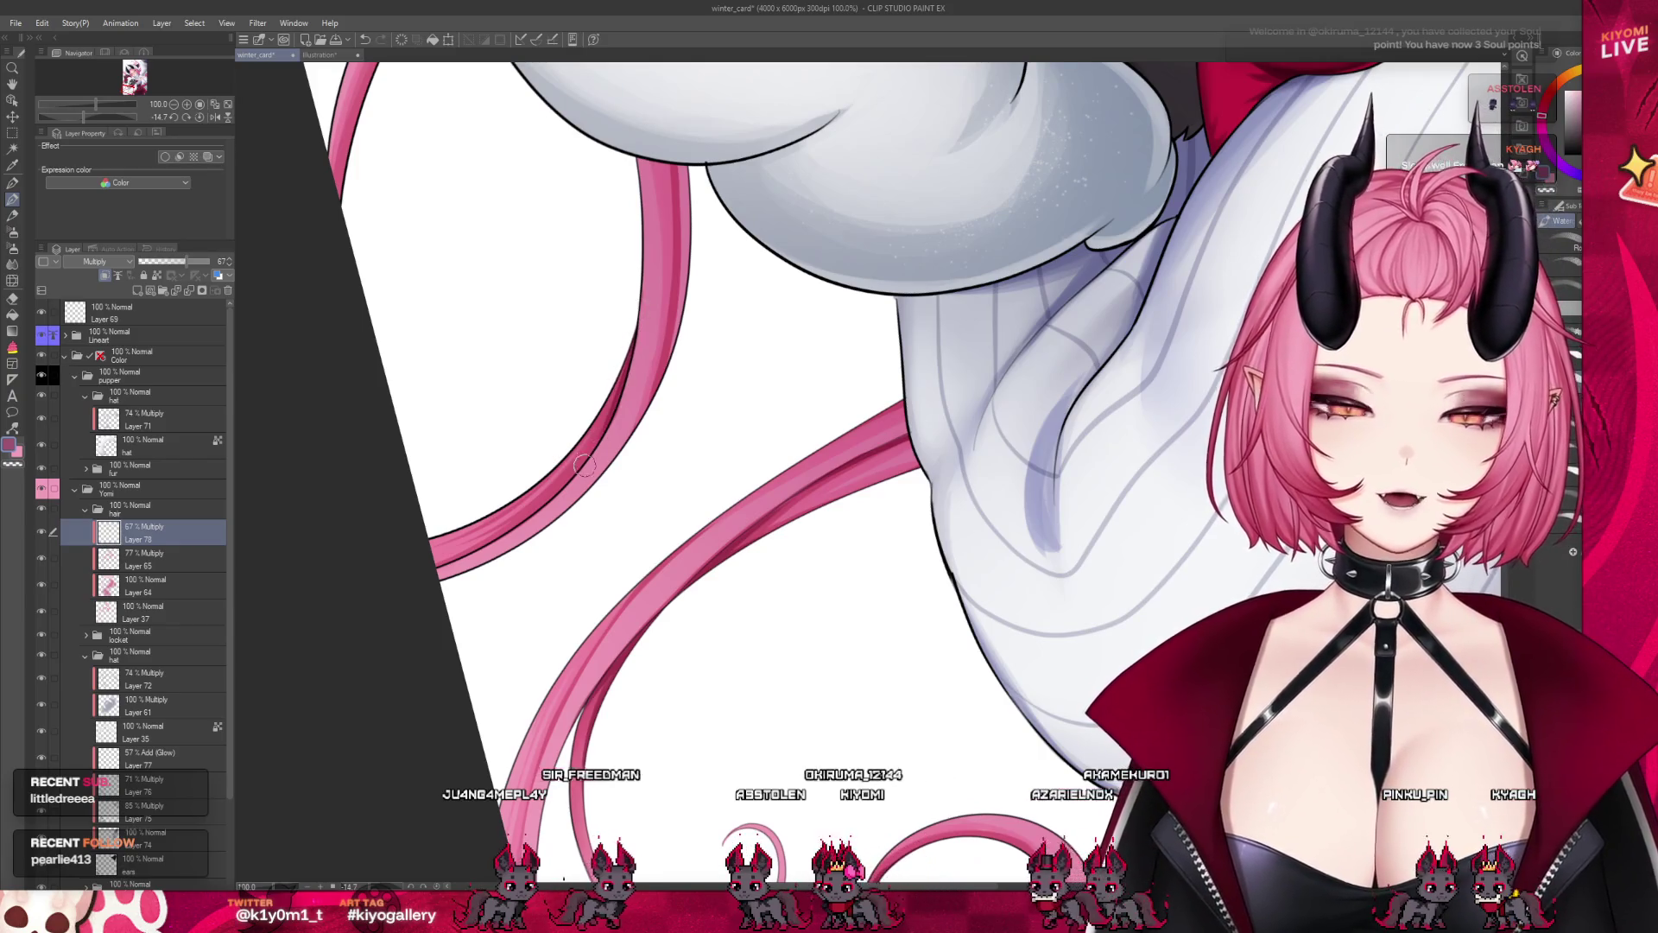
scroll(618, 331, up, 3)
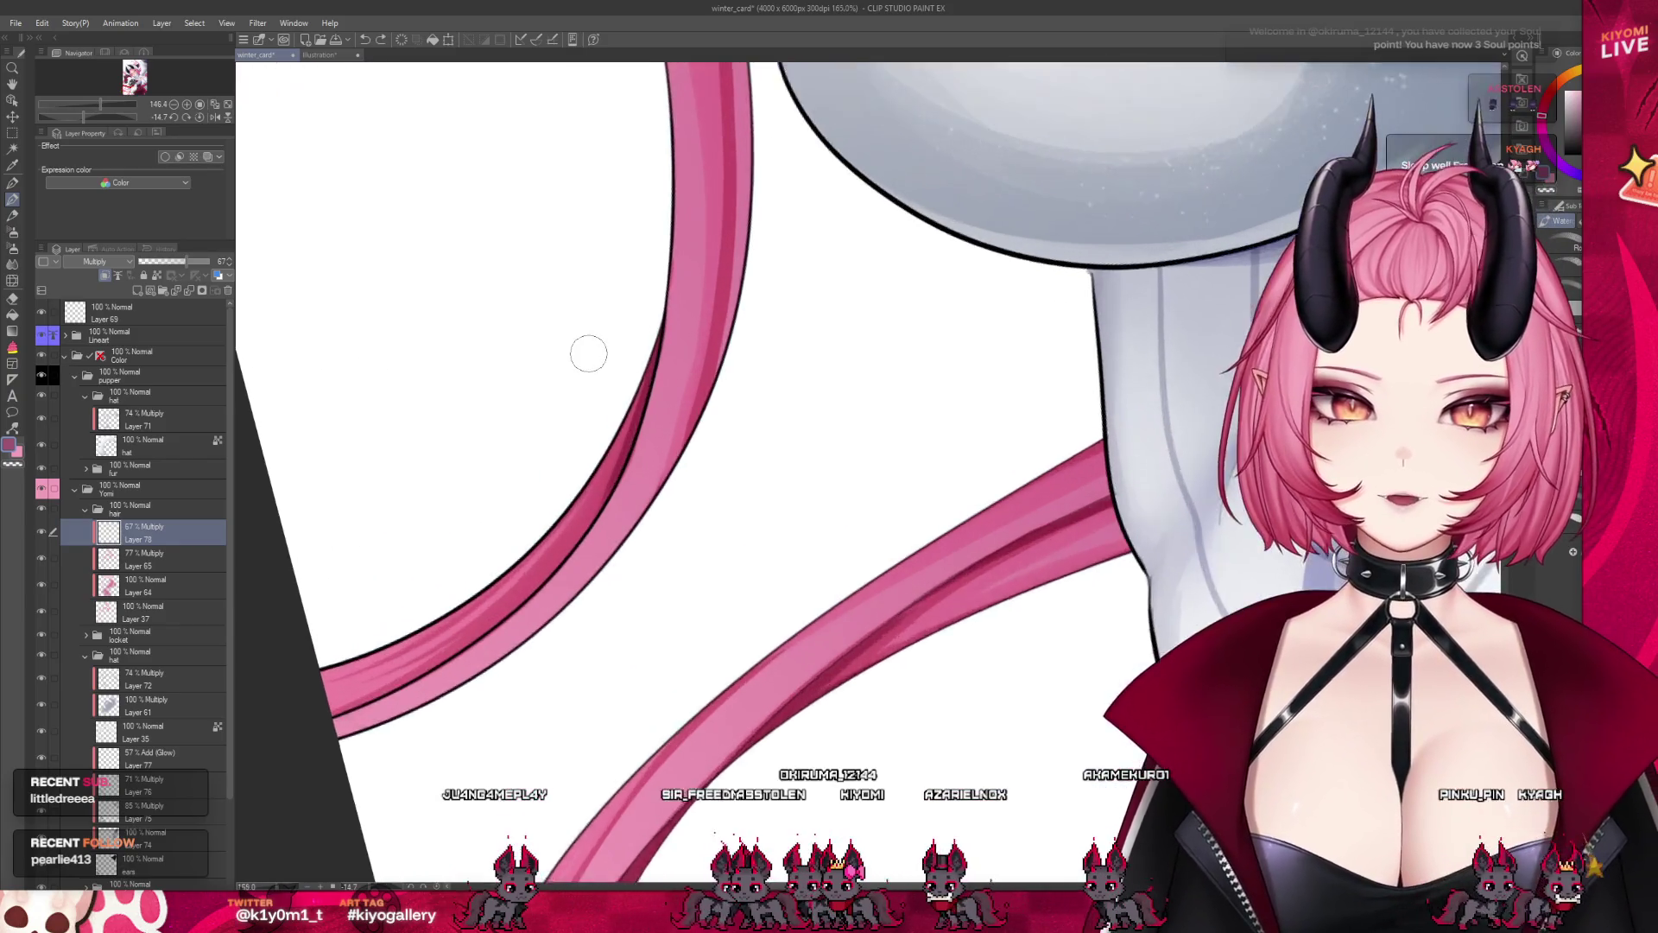
scroll(604, 345, up, 2)
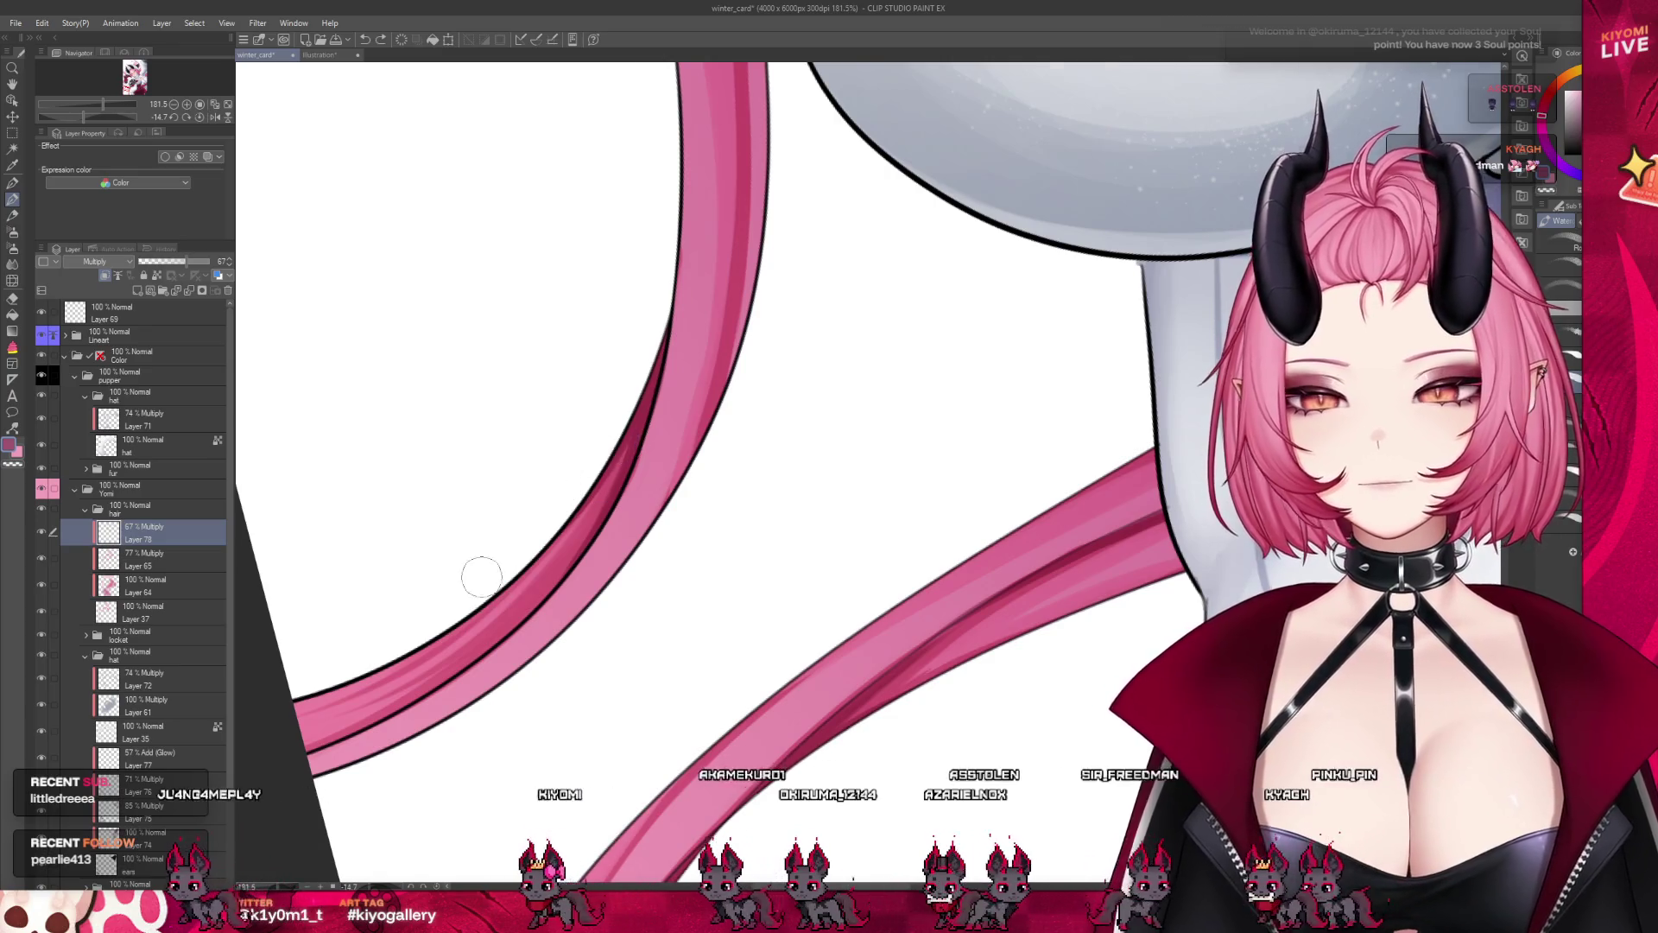
scroll(484, 587, down, 2)
scroll(496, 662, down, 1)
scroll(497, 662, down, 2)
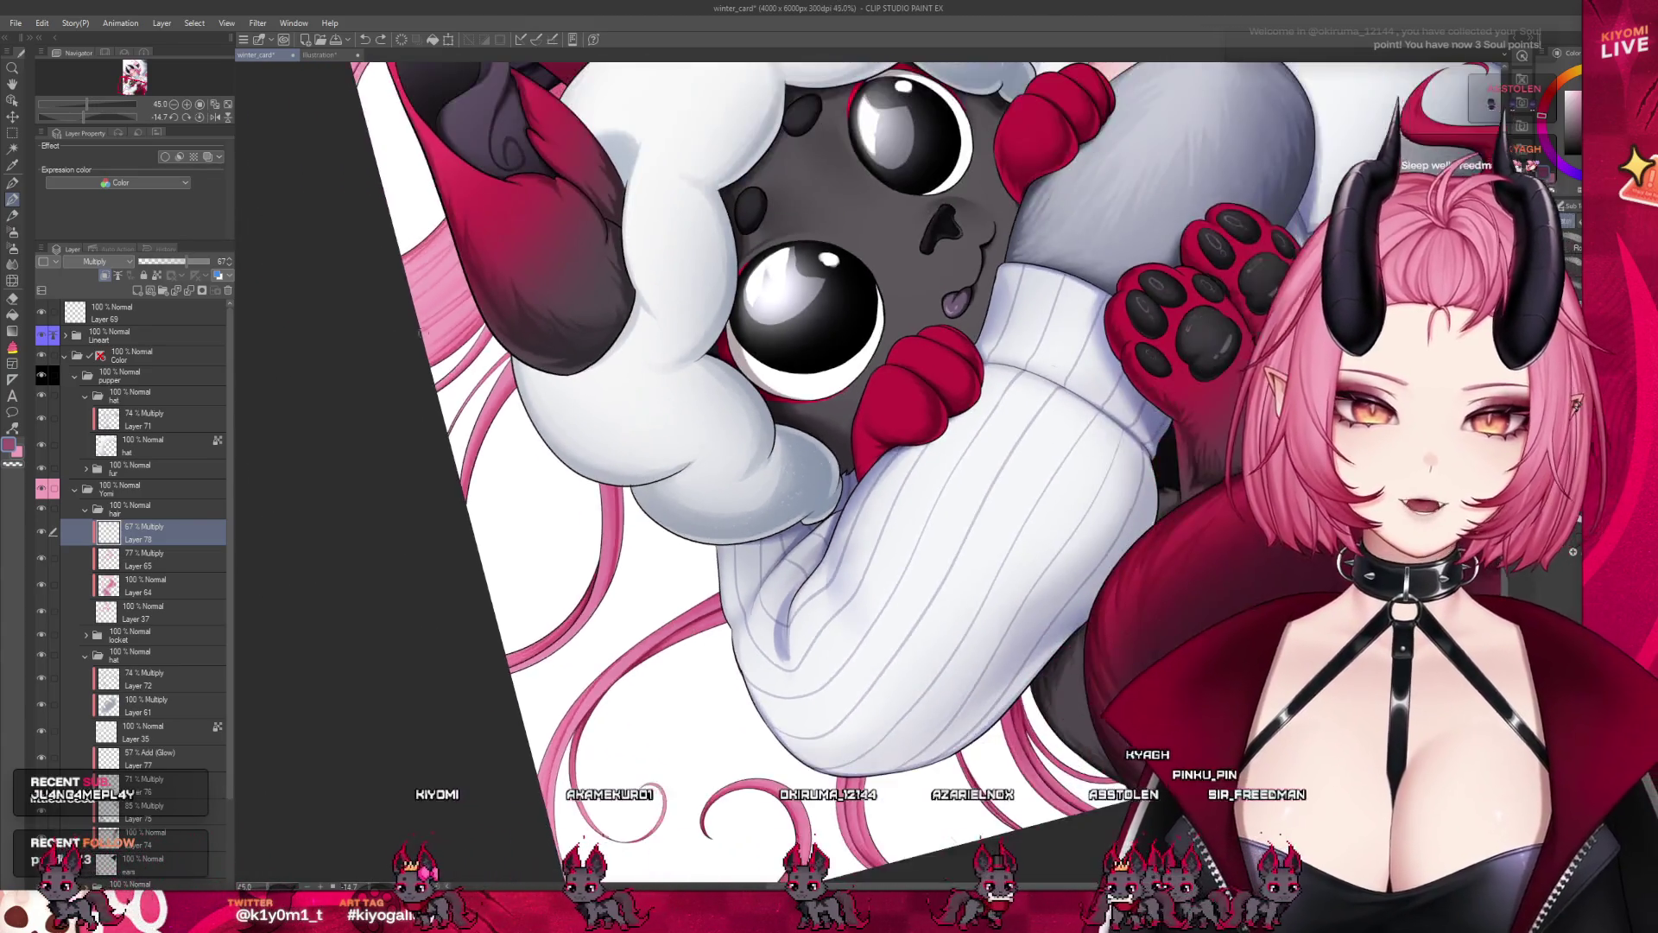
scroll(474, 341, up, 3)
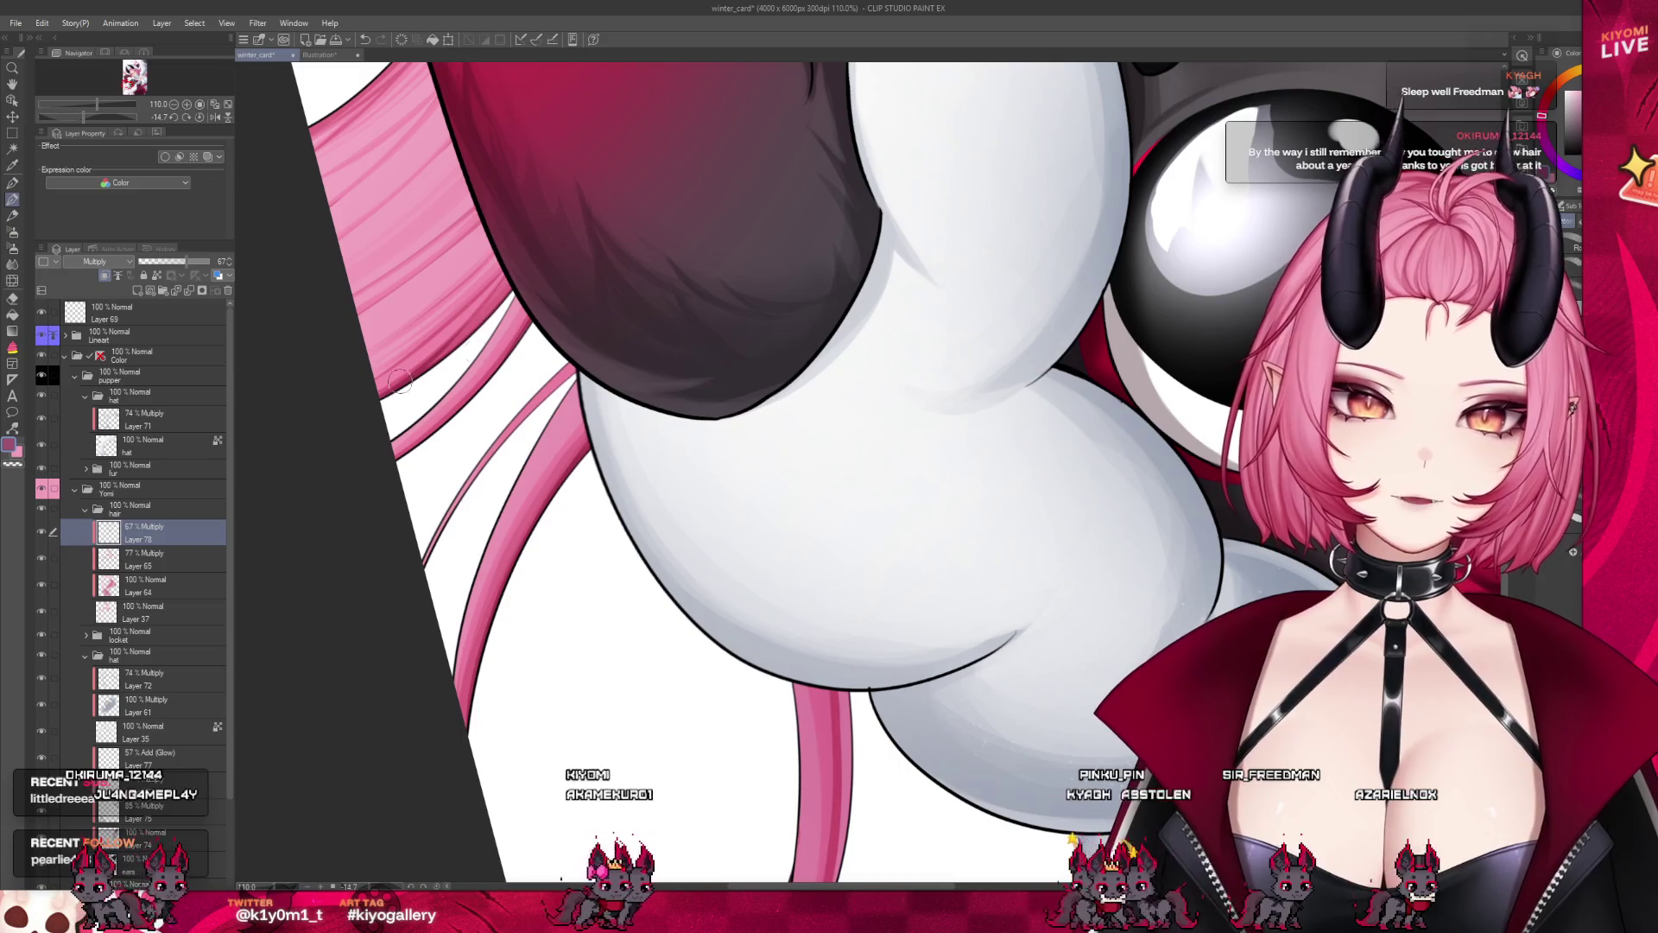
scroll(473, 326, down, 3)
scroll(381, 283, down, 3)
scroll(415, 388, down, 1)
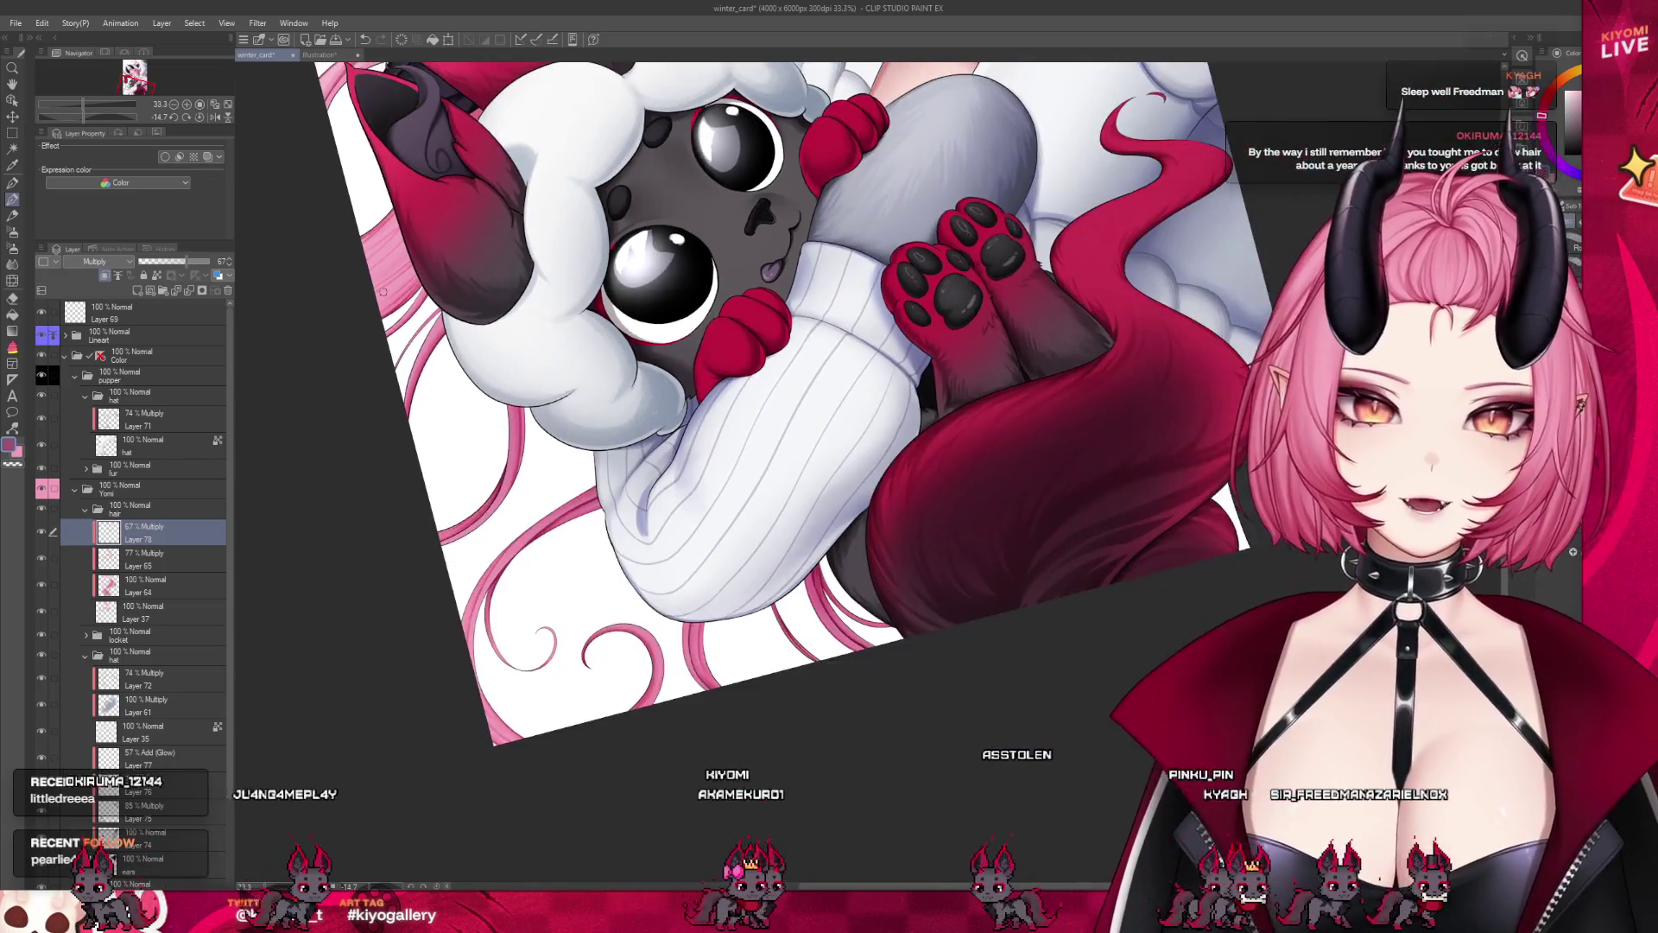
scroll(475, 519, down, 1)
scroll(538, 687, down, 2)
scroll(538, 688, down, 1)
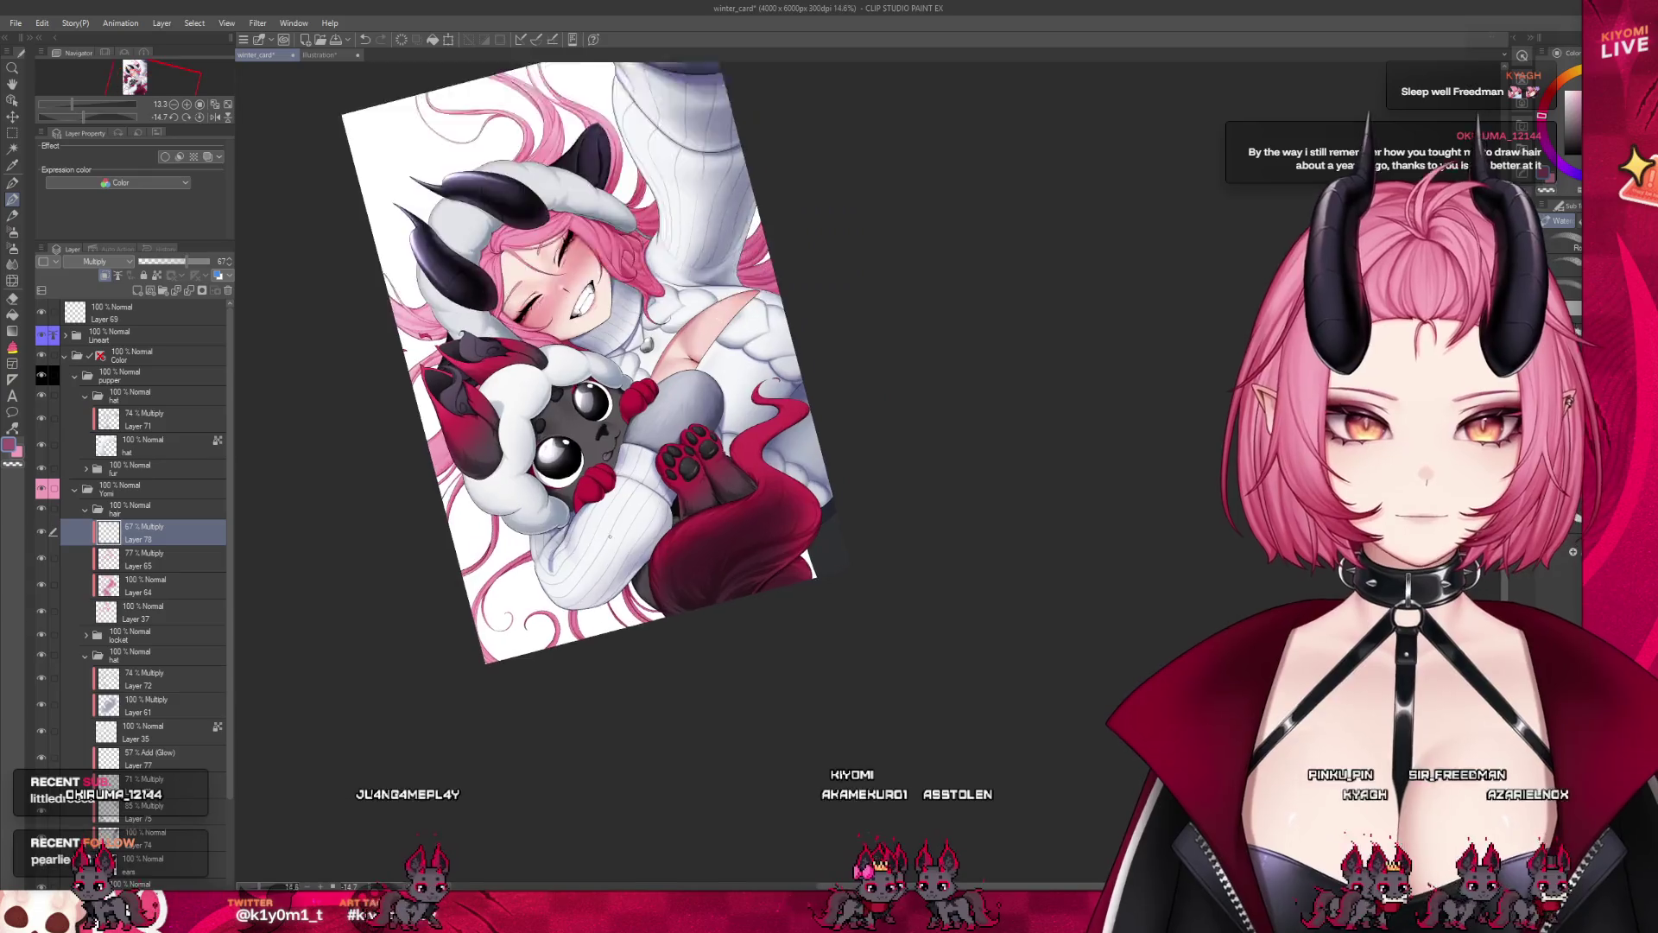
scroll(531, 656, up, 1)
scroll(525, 620, up, 1)
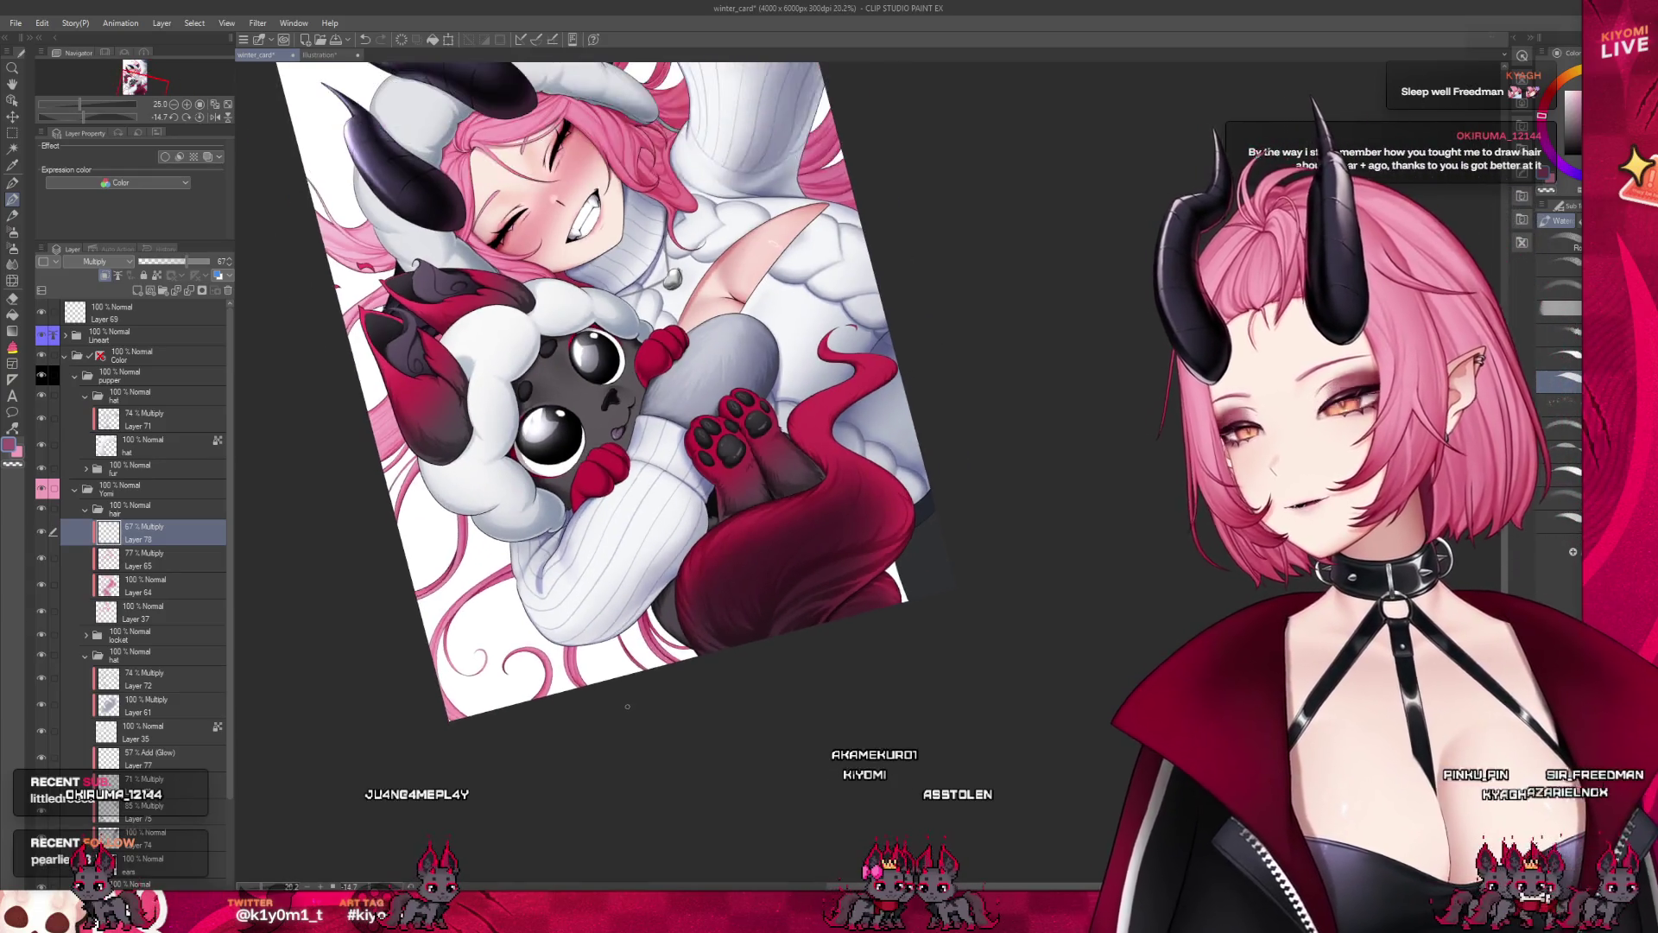
scroll(405, 389, up, 1)
scroll(424, 161, up, 1)
scroll(424, 161, down, 2)
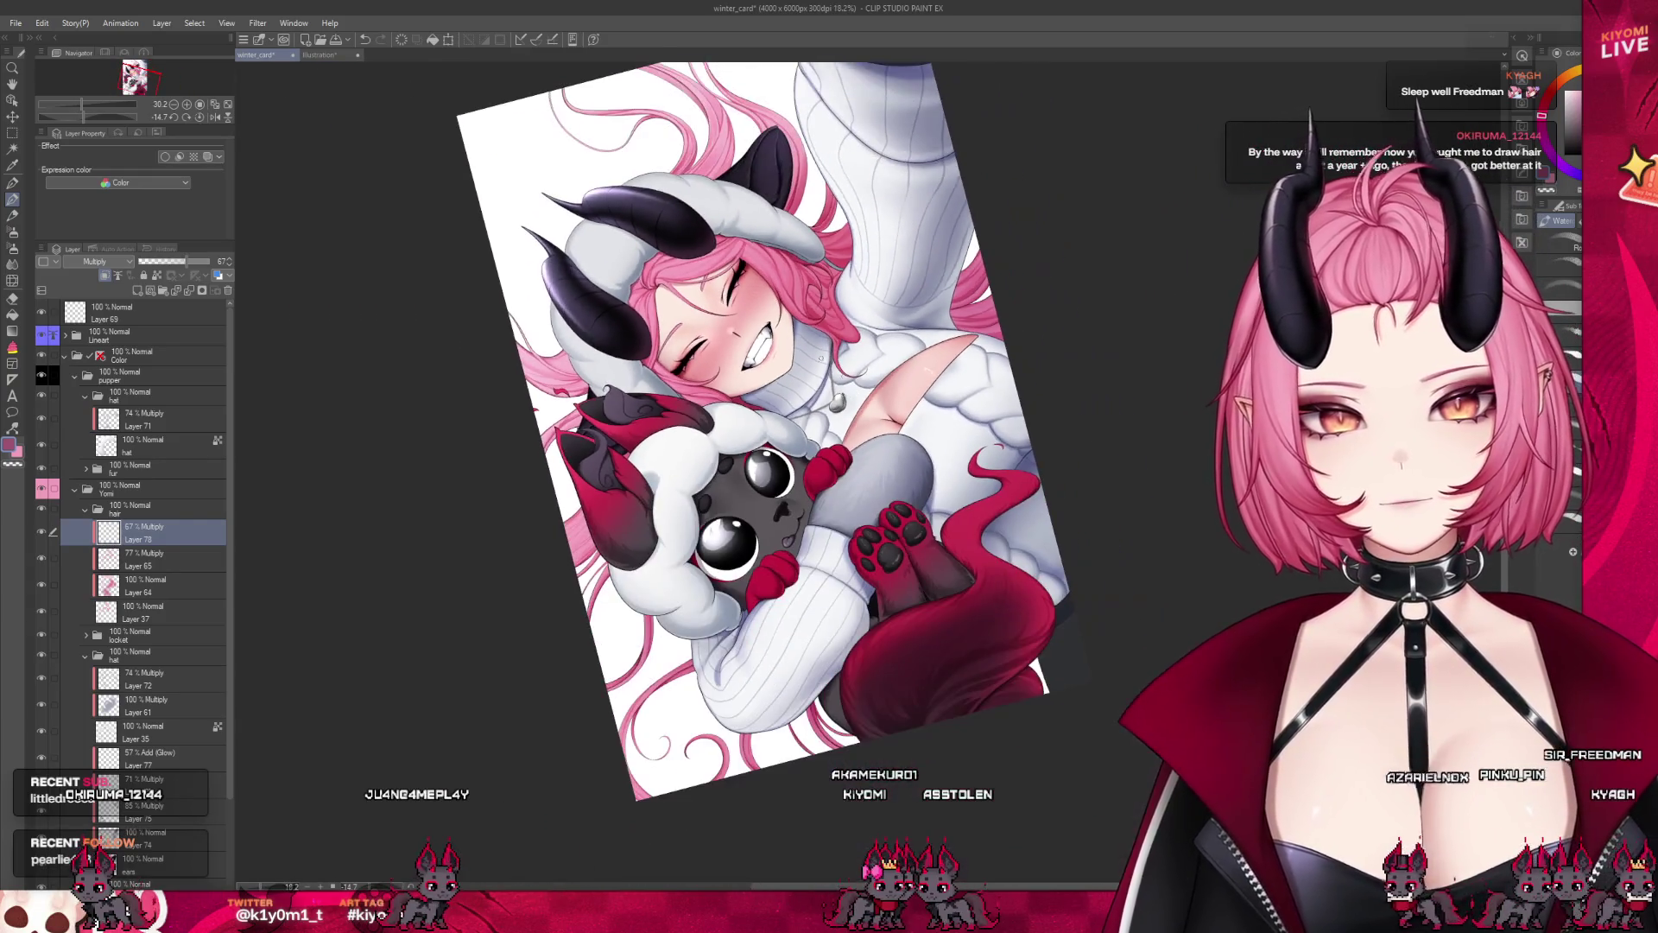
scroll(424, 161, up, 1)
Straighten the winter_card view upright and zoom out to see more of the drawing
key(ctrl+0)
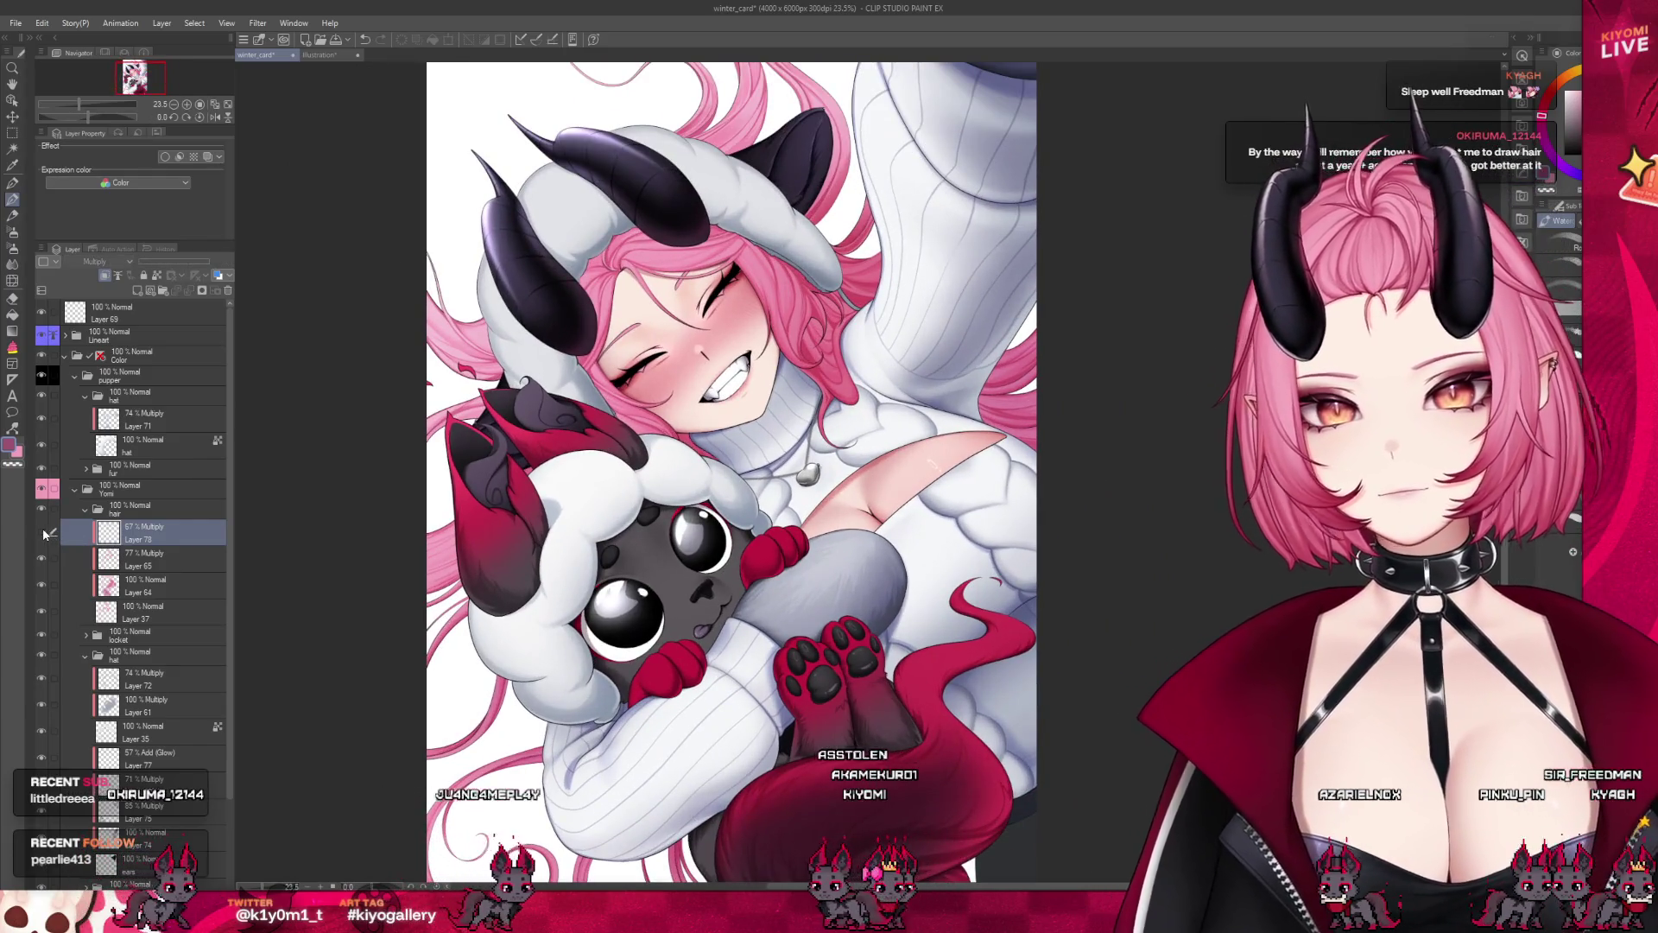
scroll(425, 574, up, 3)
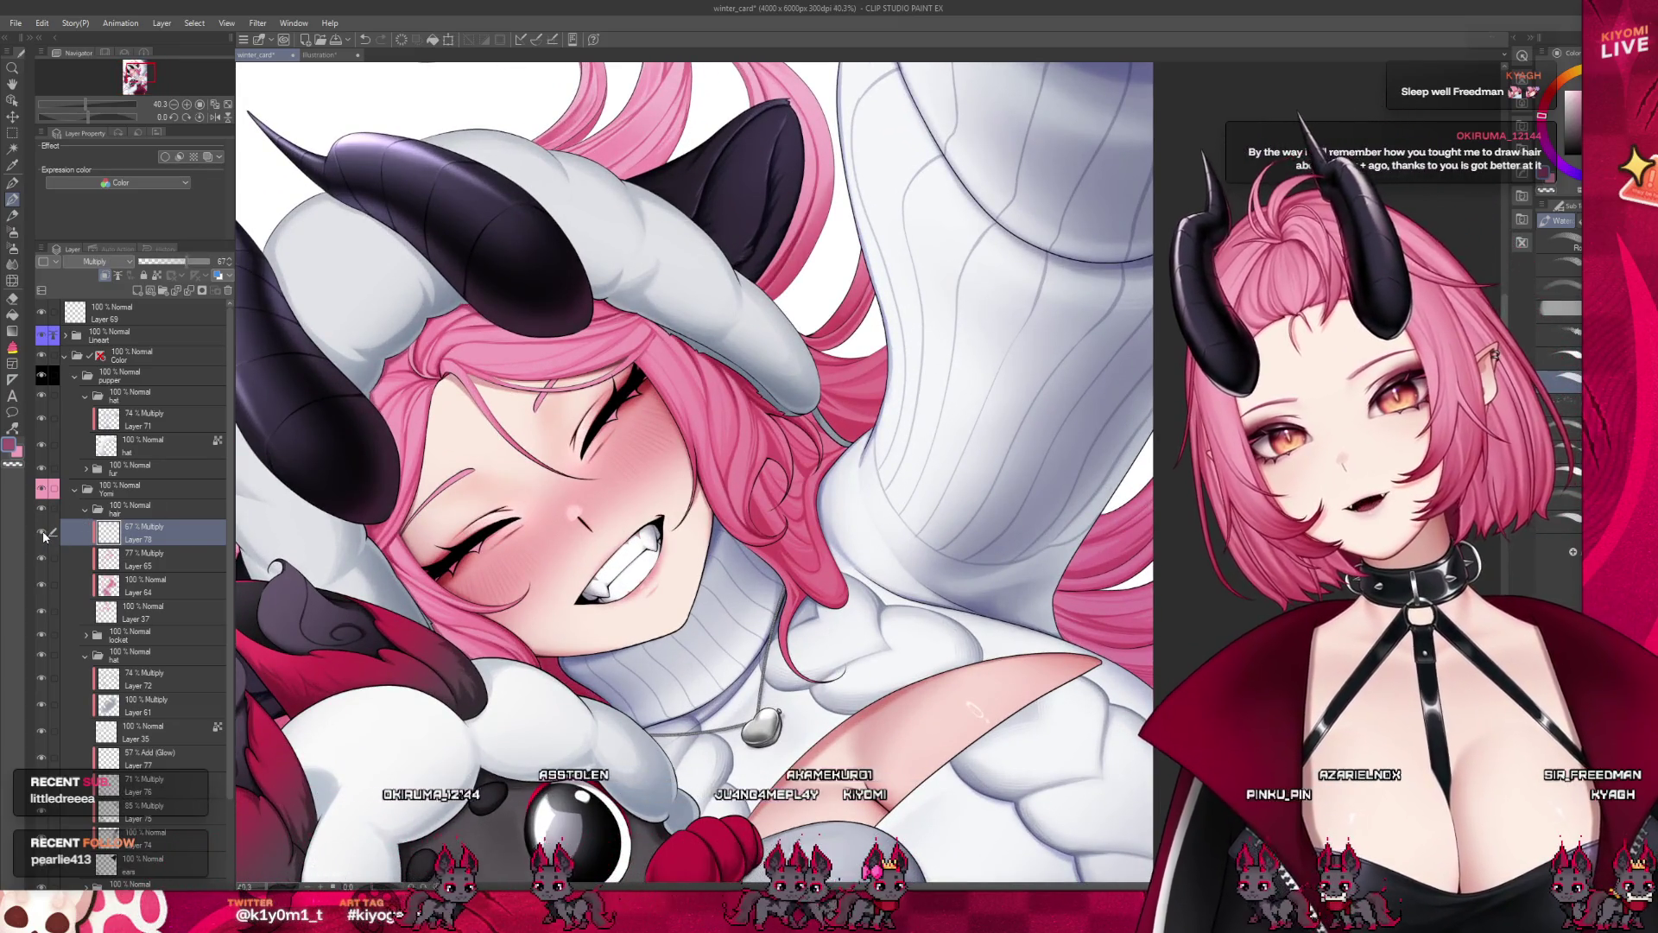
key(ctrl+minus)
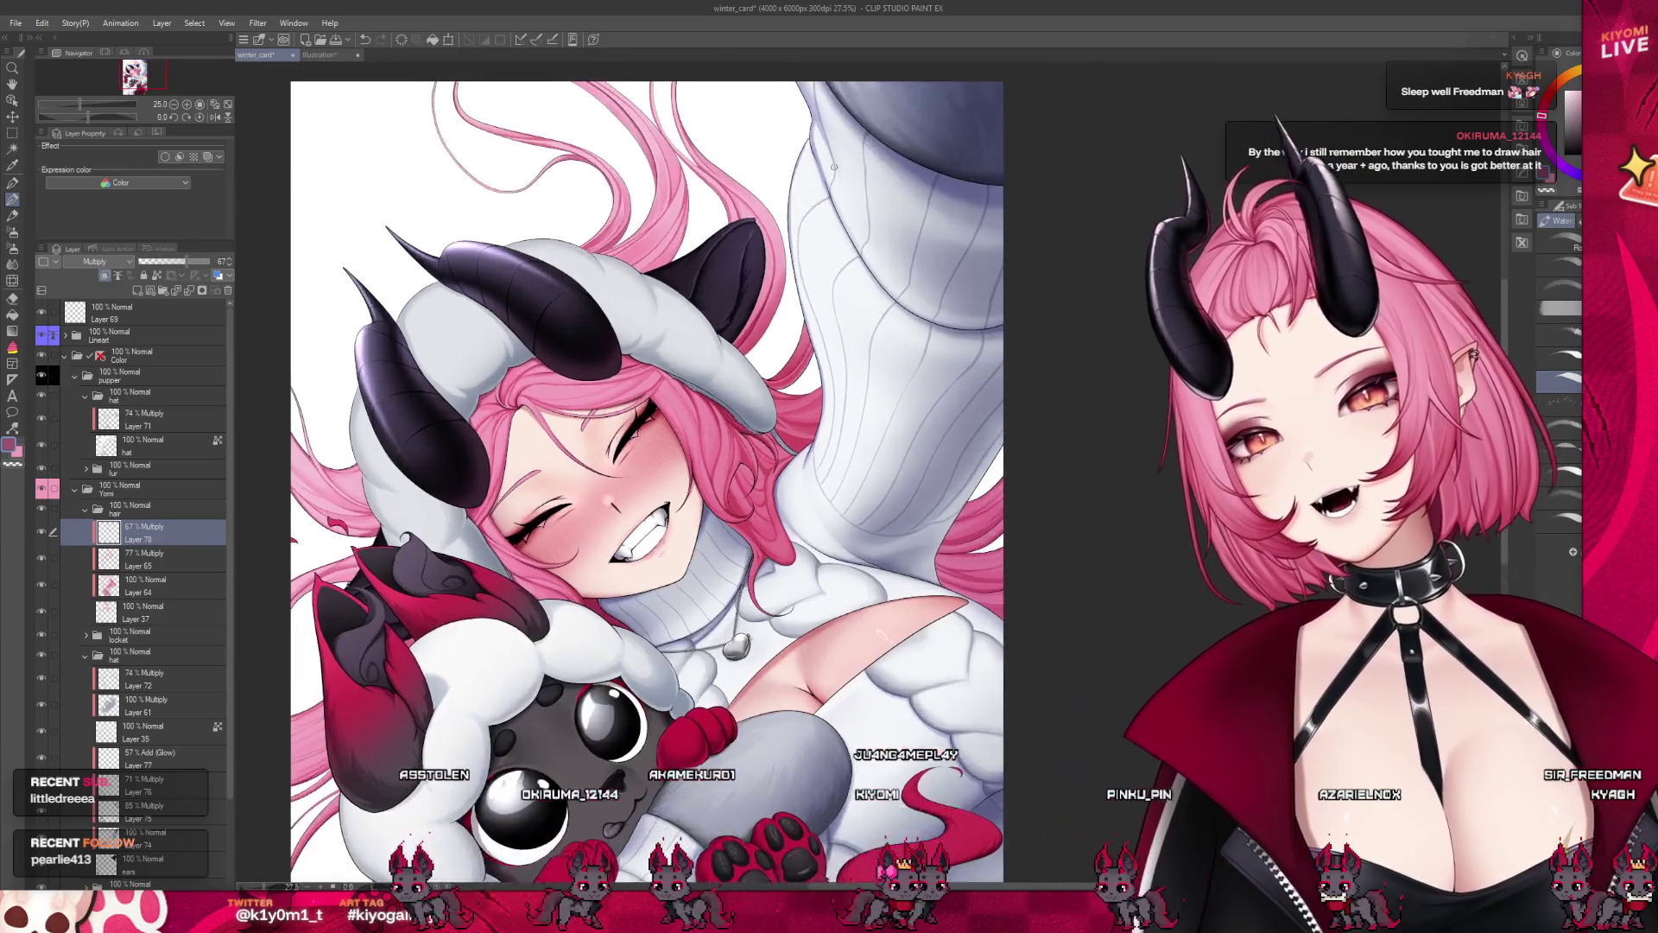
scroll(583, 224, up, 3)
scroll(618, 302, up, 2)
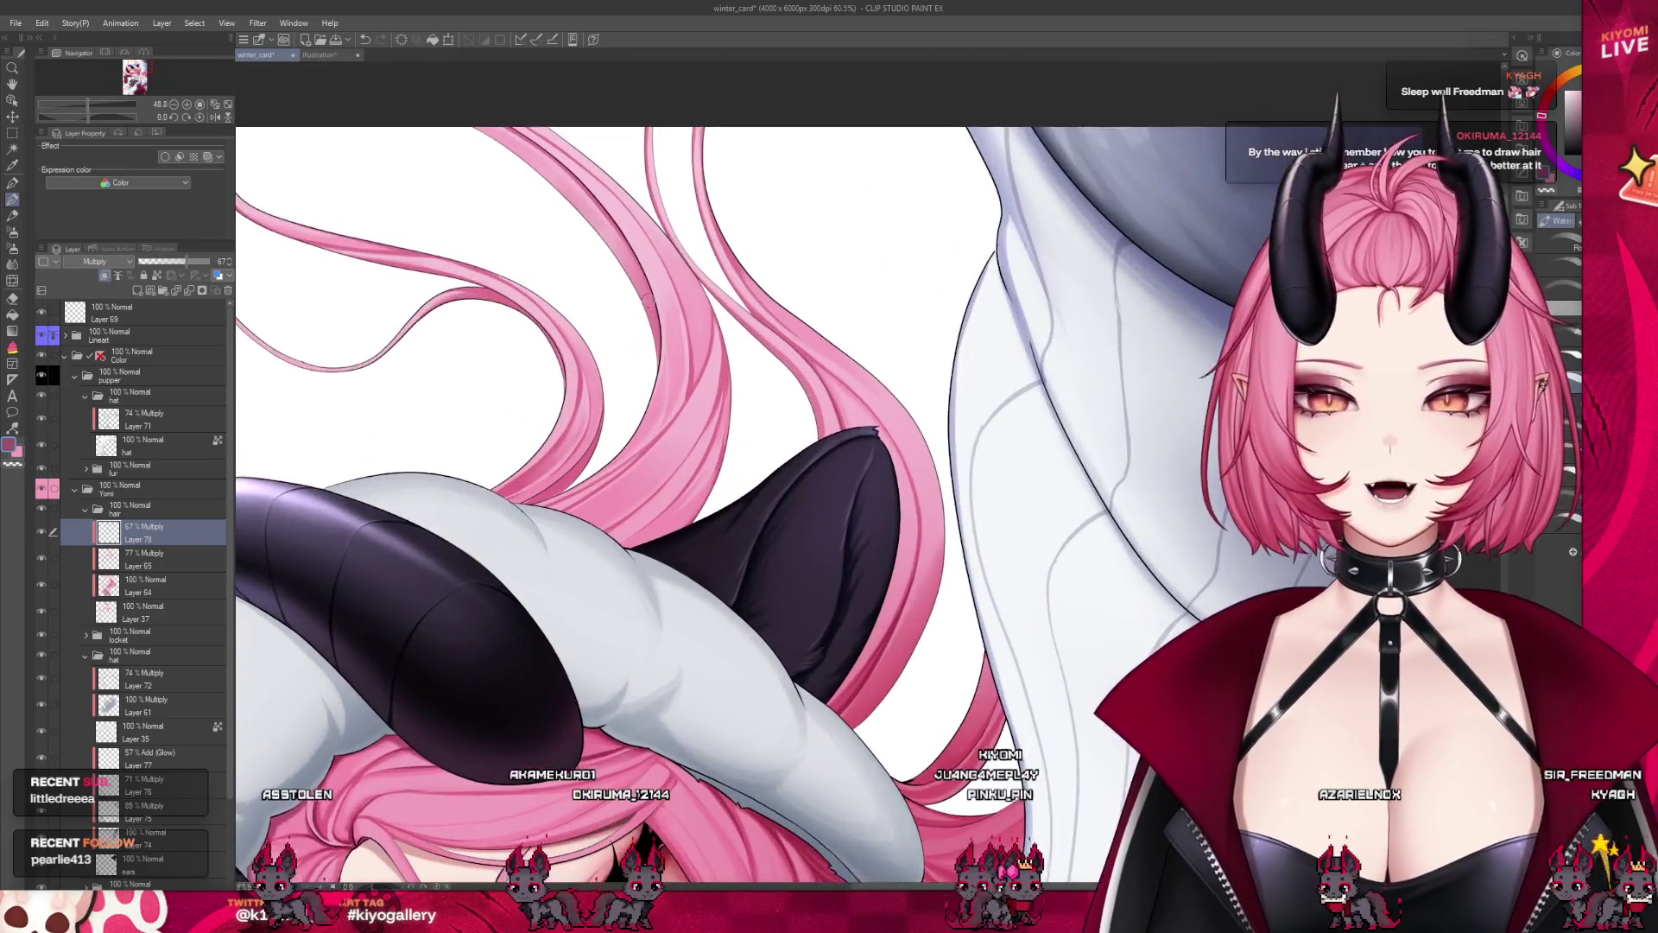
scroll(473, 473, up, 2)
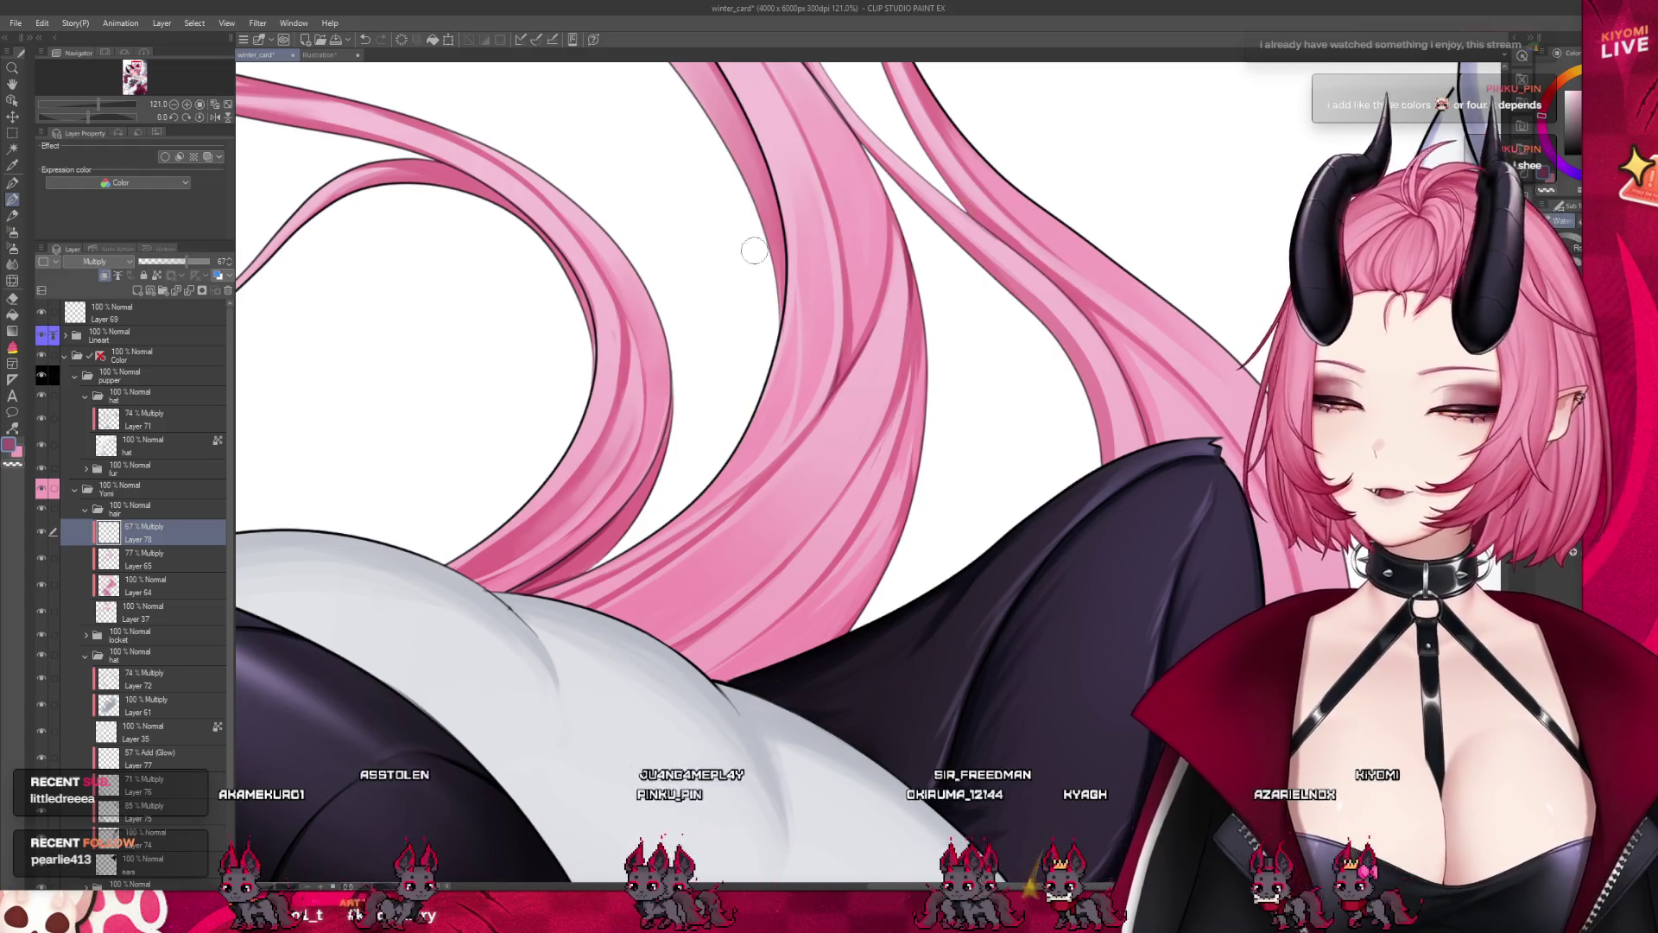
scroll(724, 432, down, 3)
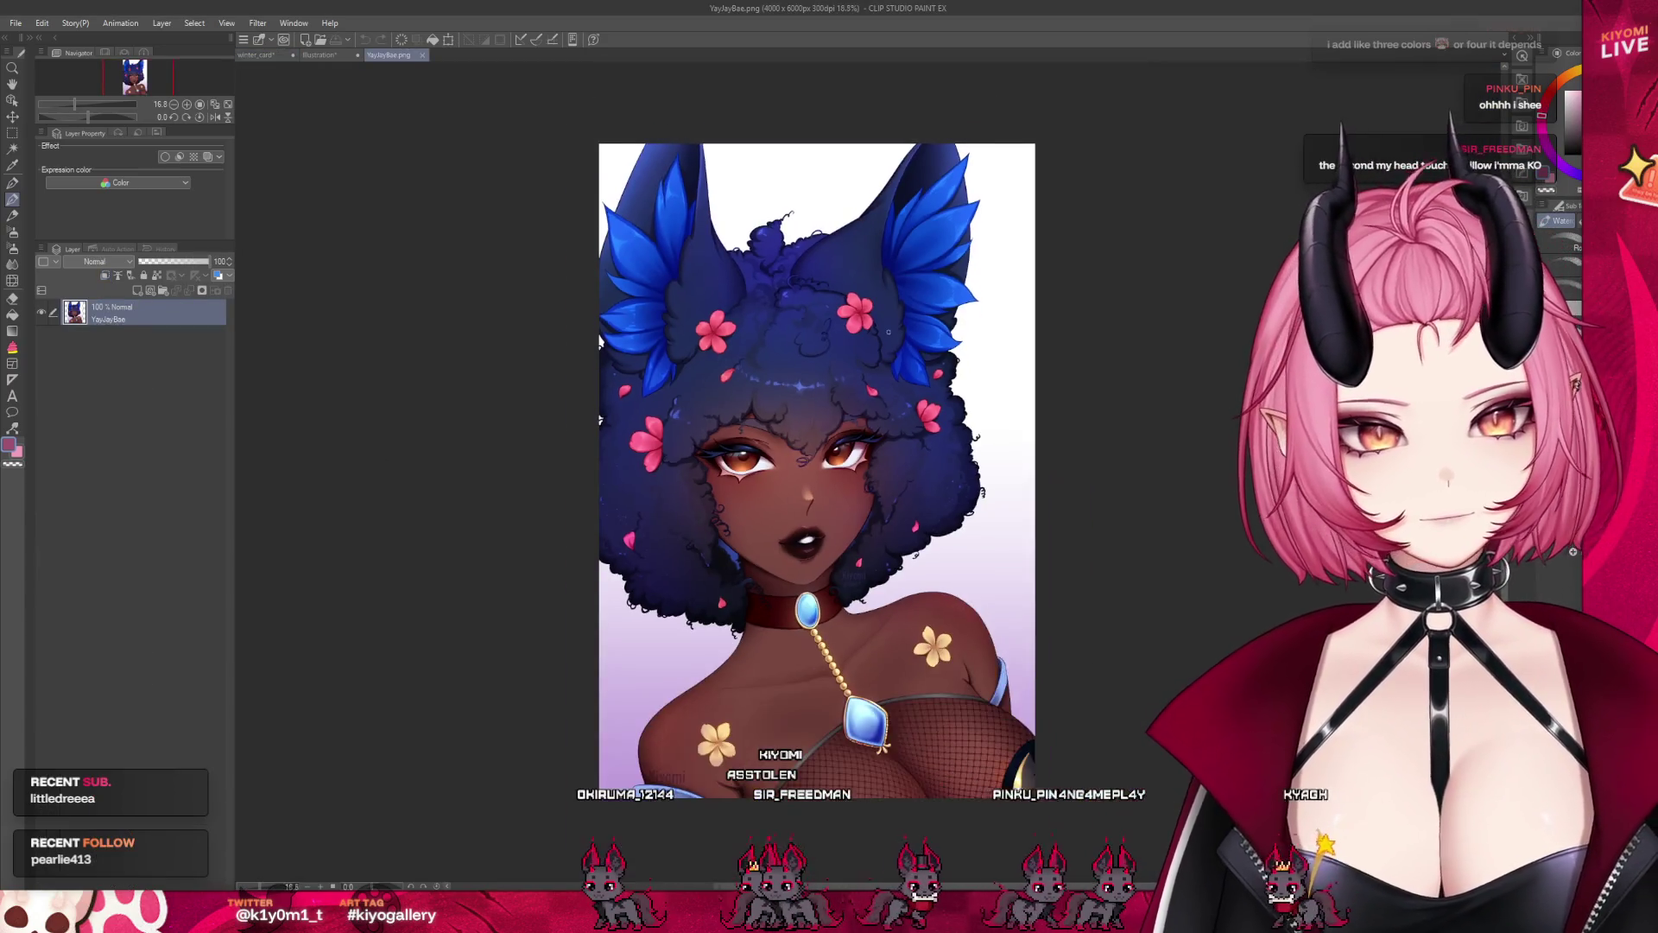
In YayJayBae.png, add a new layer and draw a curl in the sampled dark navy hair colour
scroll(984, 553, up, 5)
scroll(983, 553, up, 3)
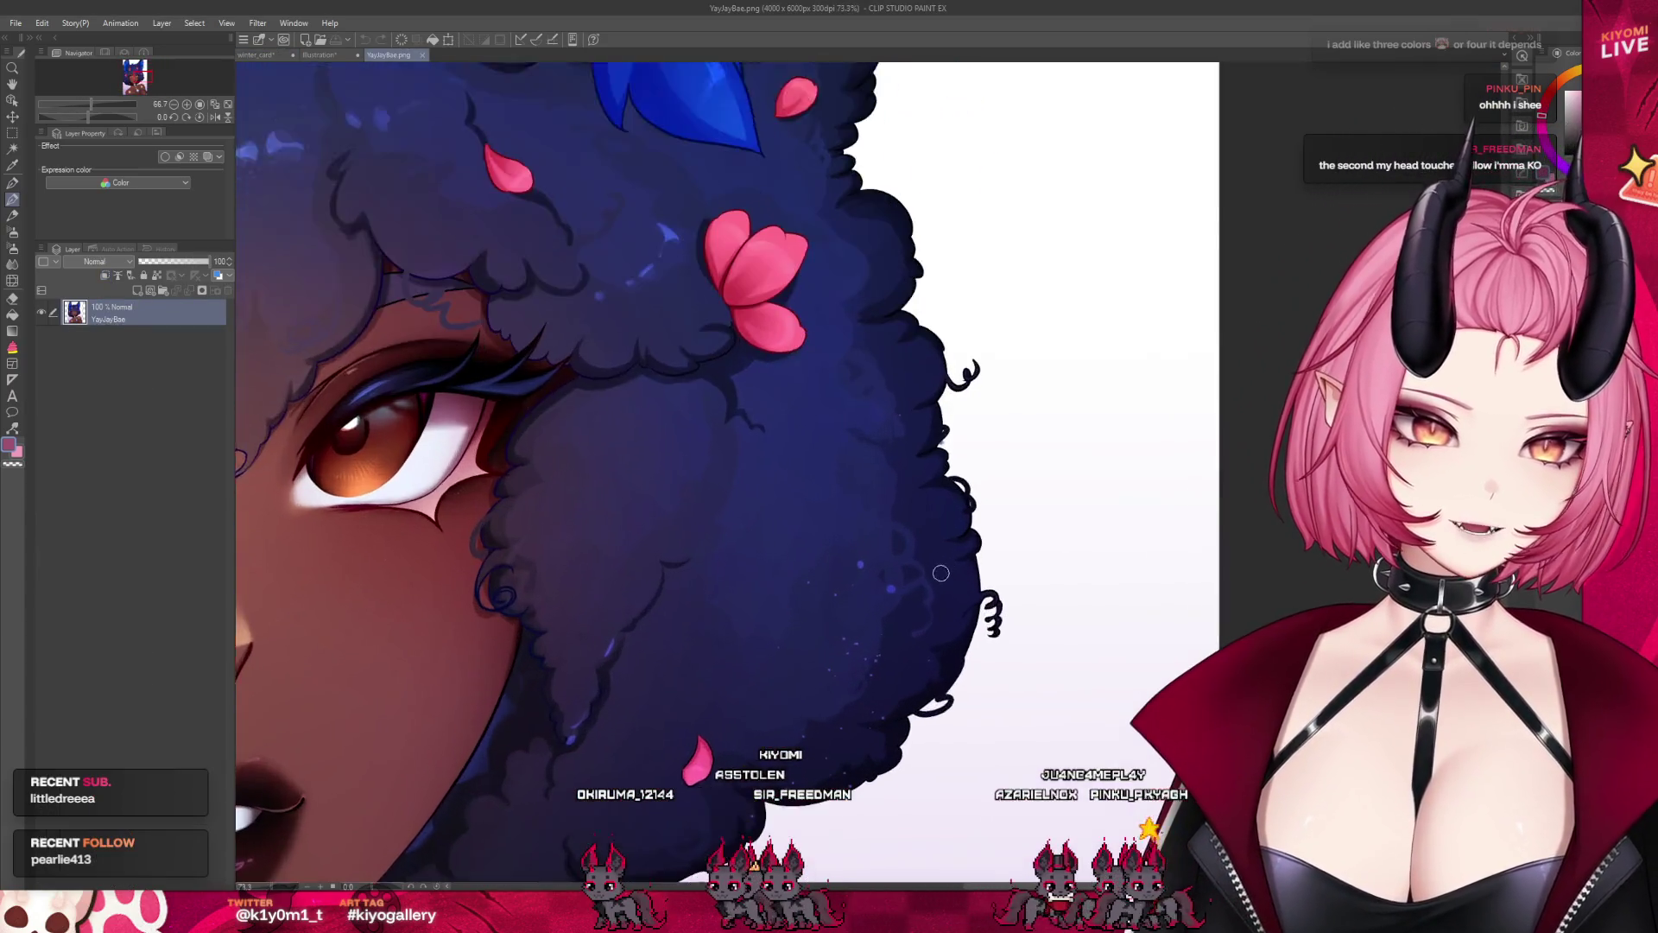
scroll(855, 649, down, 2)
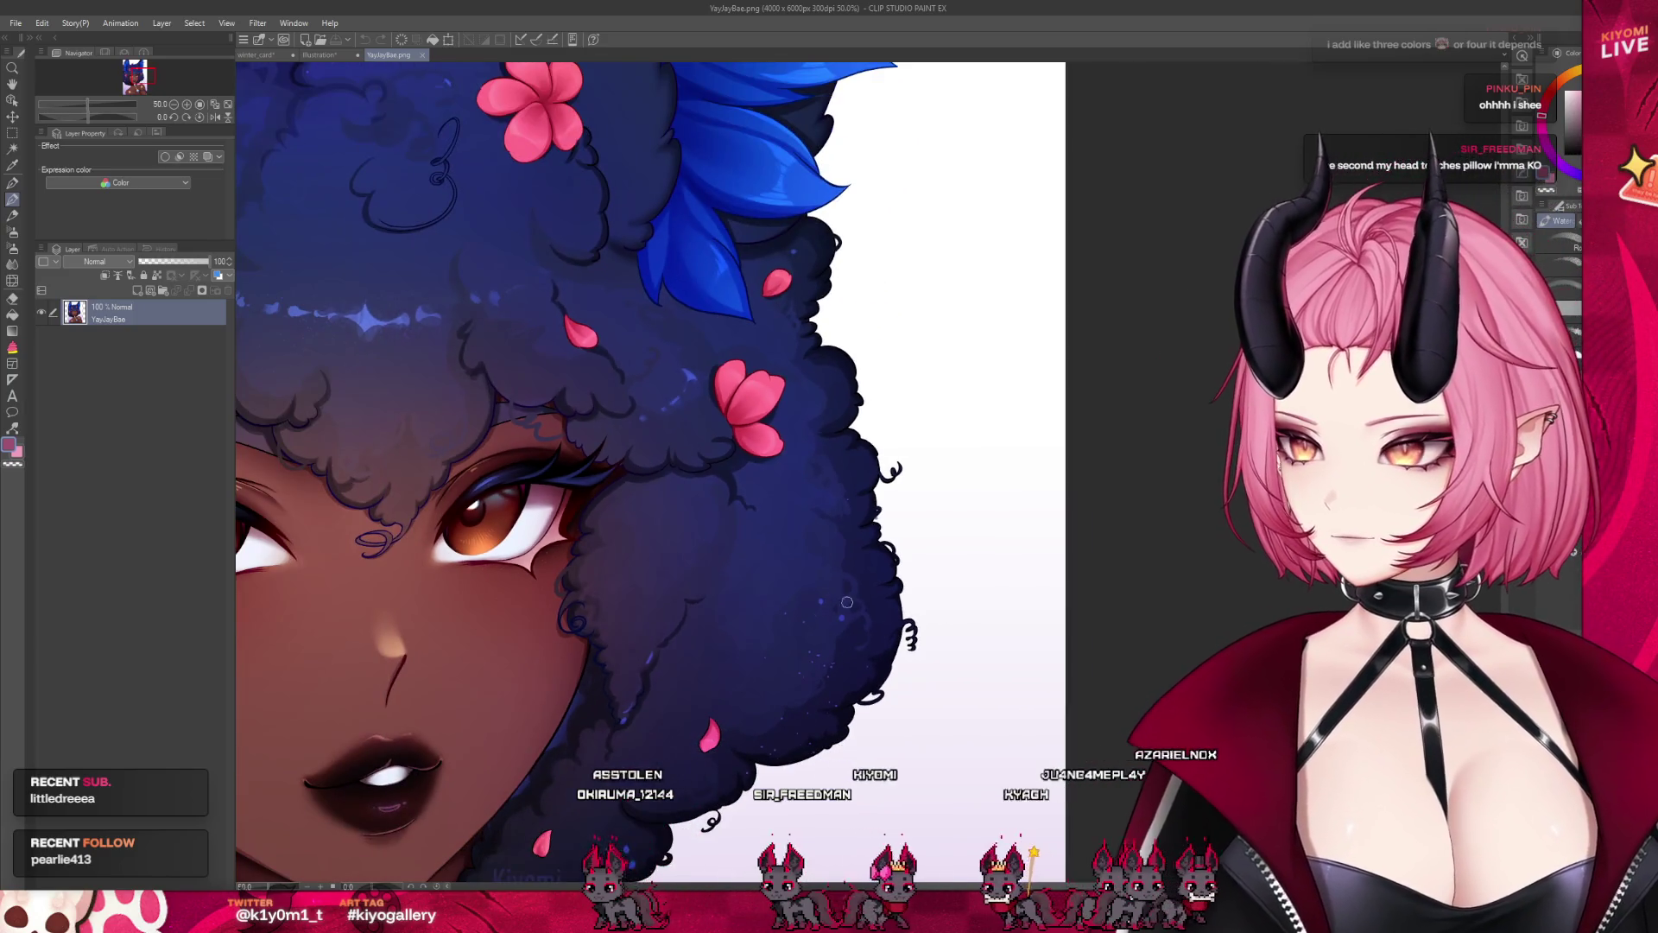
scroll(847, 602, down, 3)
scroll(539, 258, up, 3)
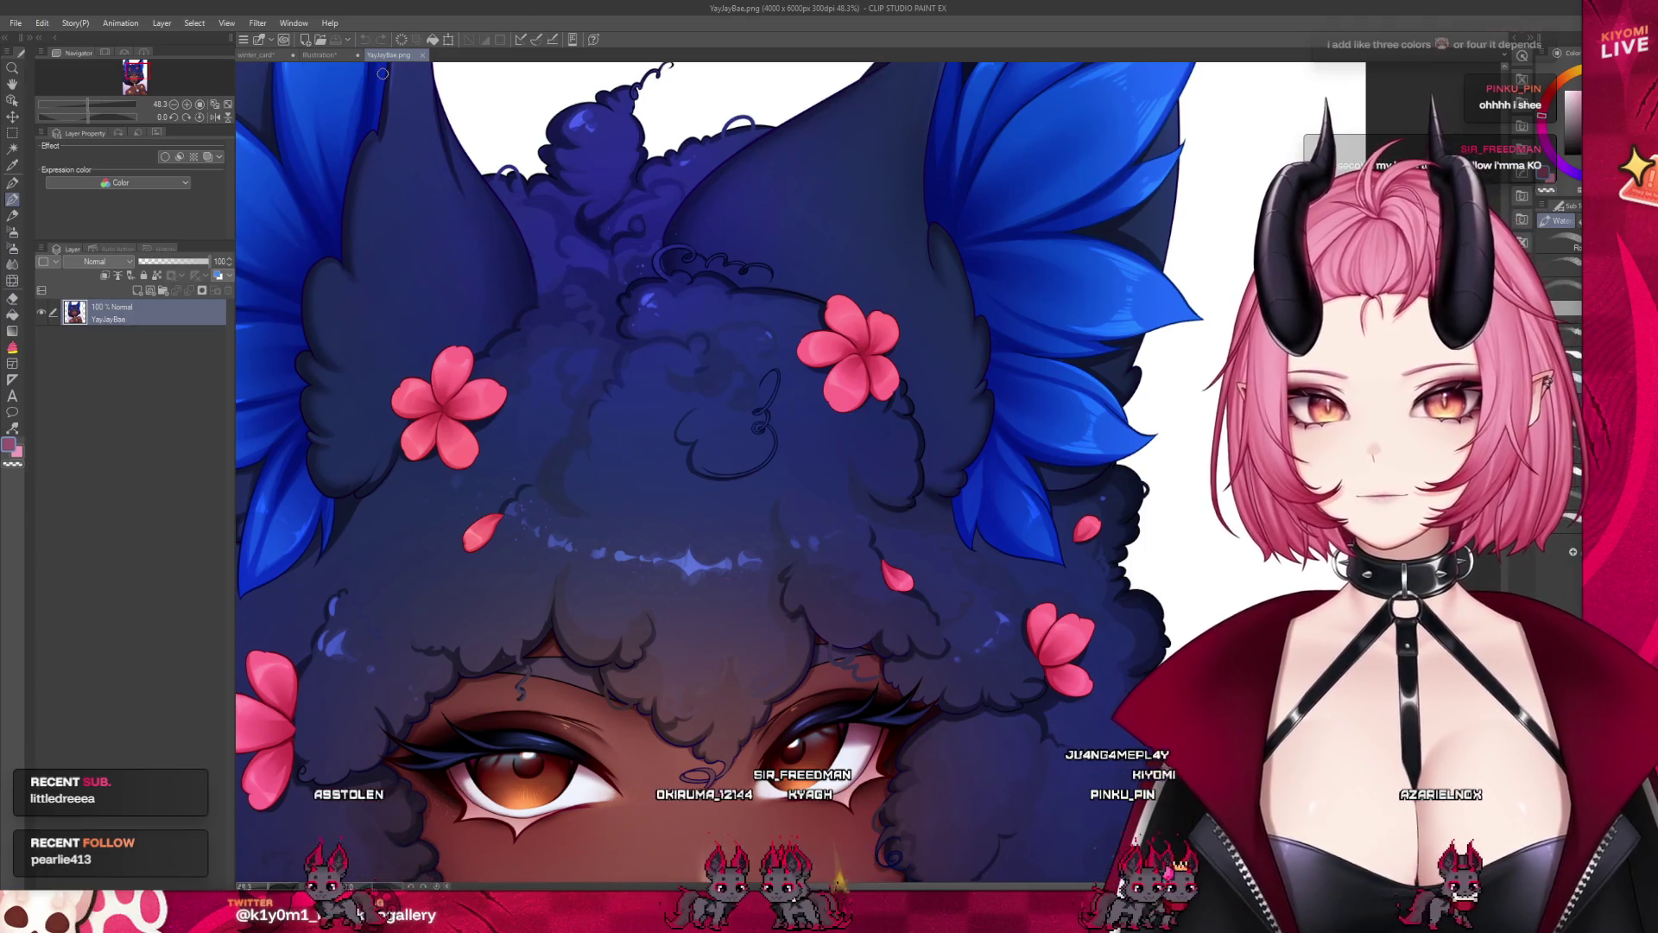
scroll(518, 432, down, 3)
scroll(519, 465, up, 1)
scroll(519, 464, up, 1)
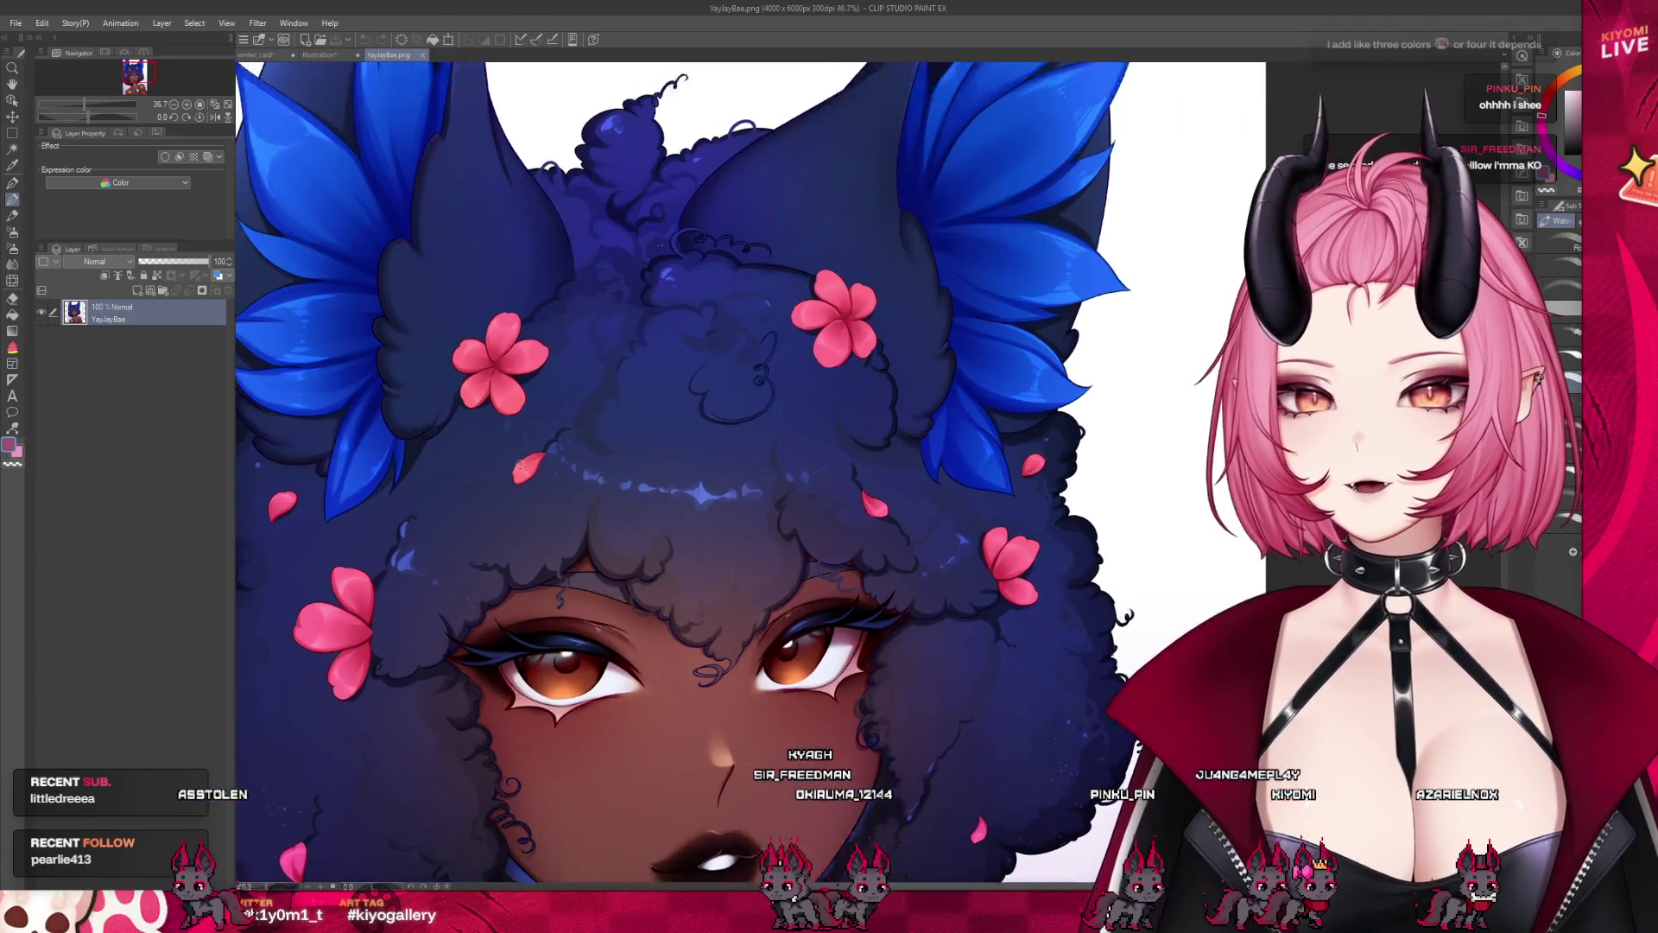
scroll(519, 464, up, 2)
click(139, 290)
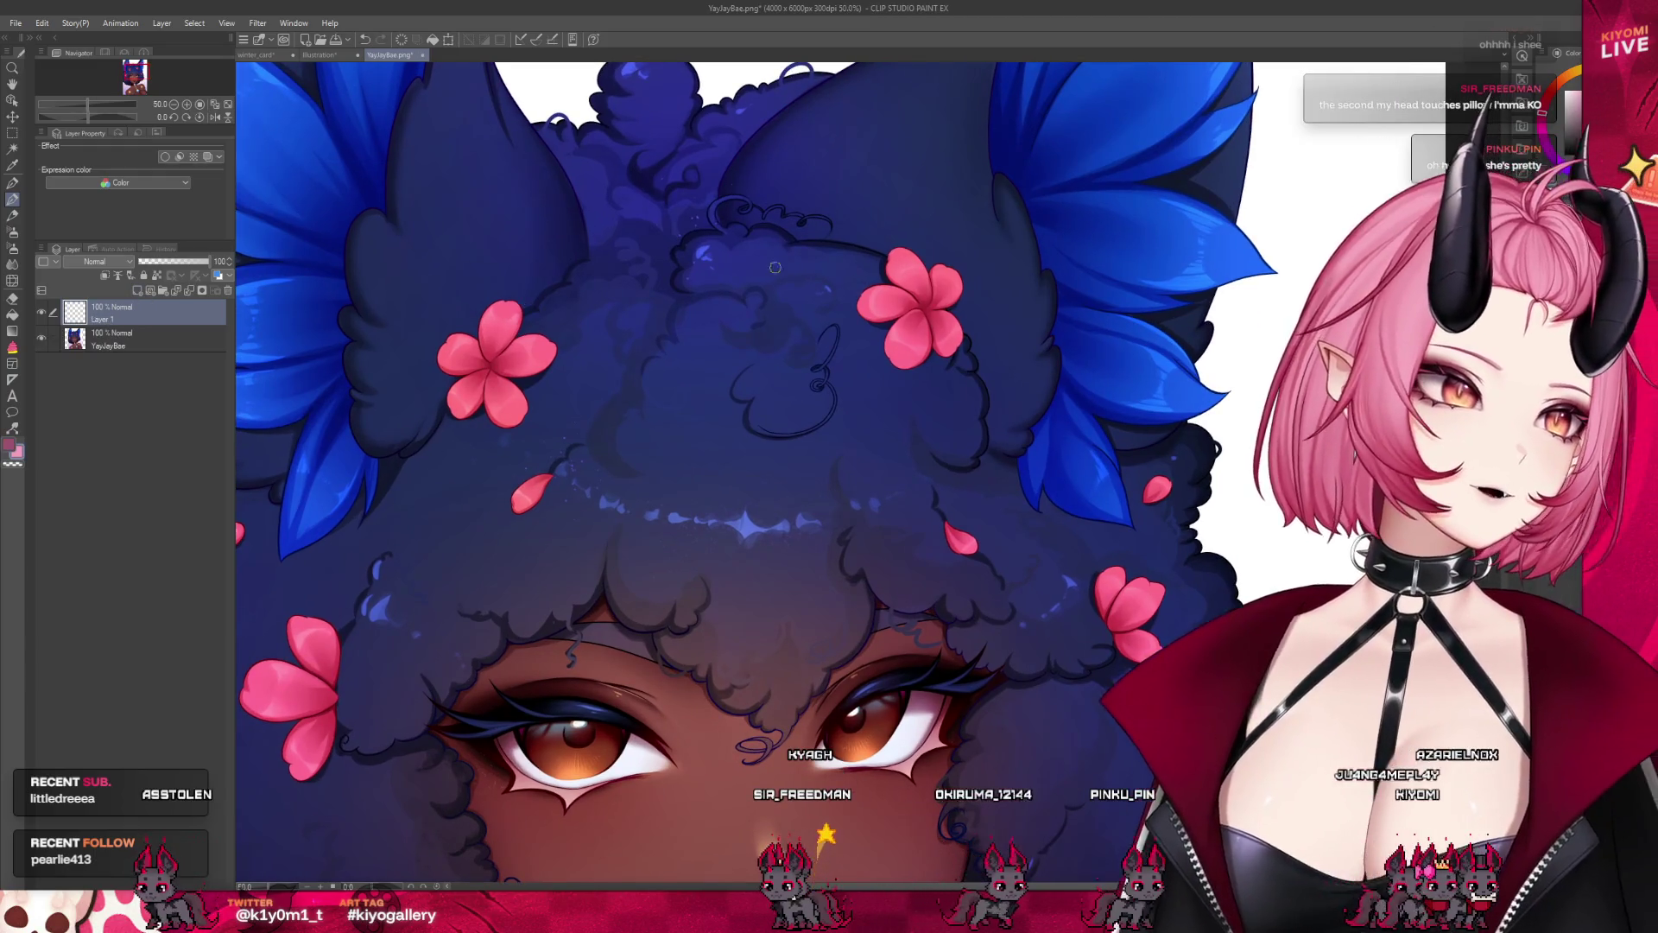
alt+click(506, 636)
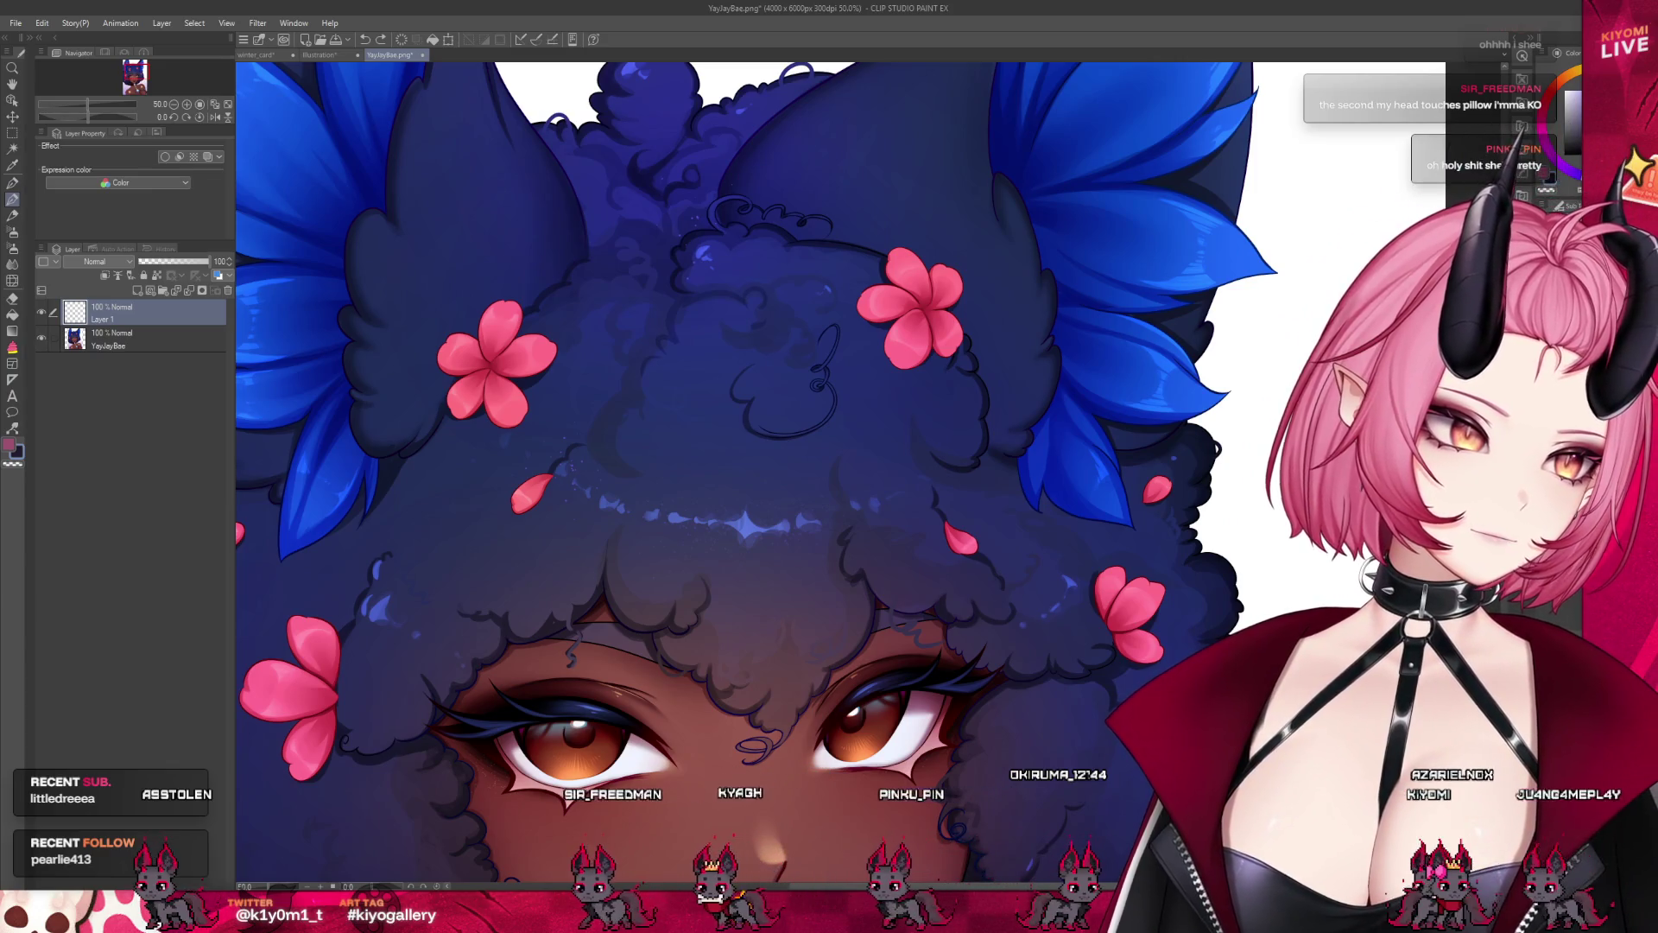
mouse_move(557, 549)
mouse_down()
mouse_move(554, 594)
mouse_move(579, 569)
mouse_up()
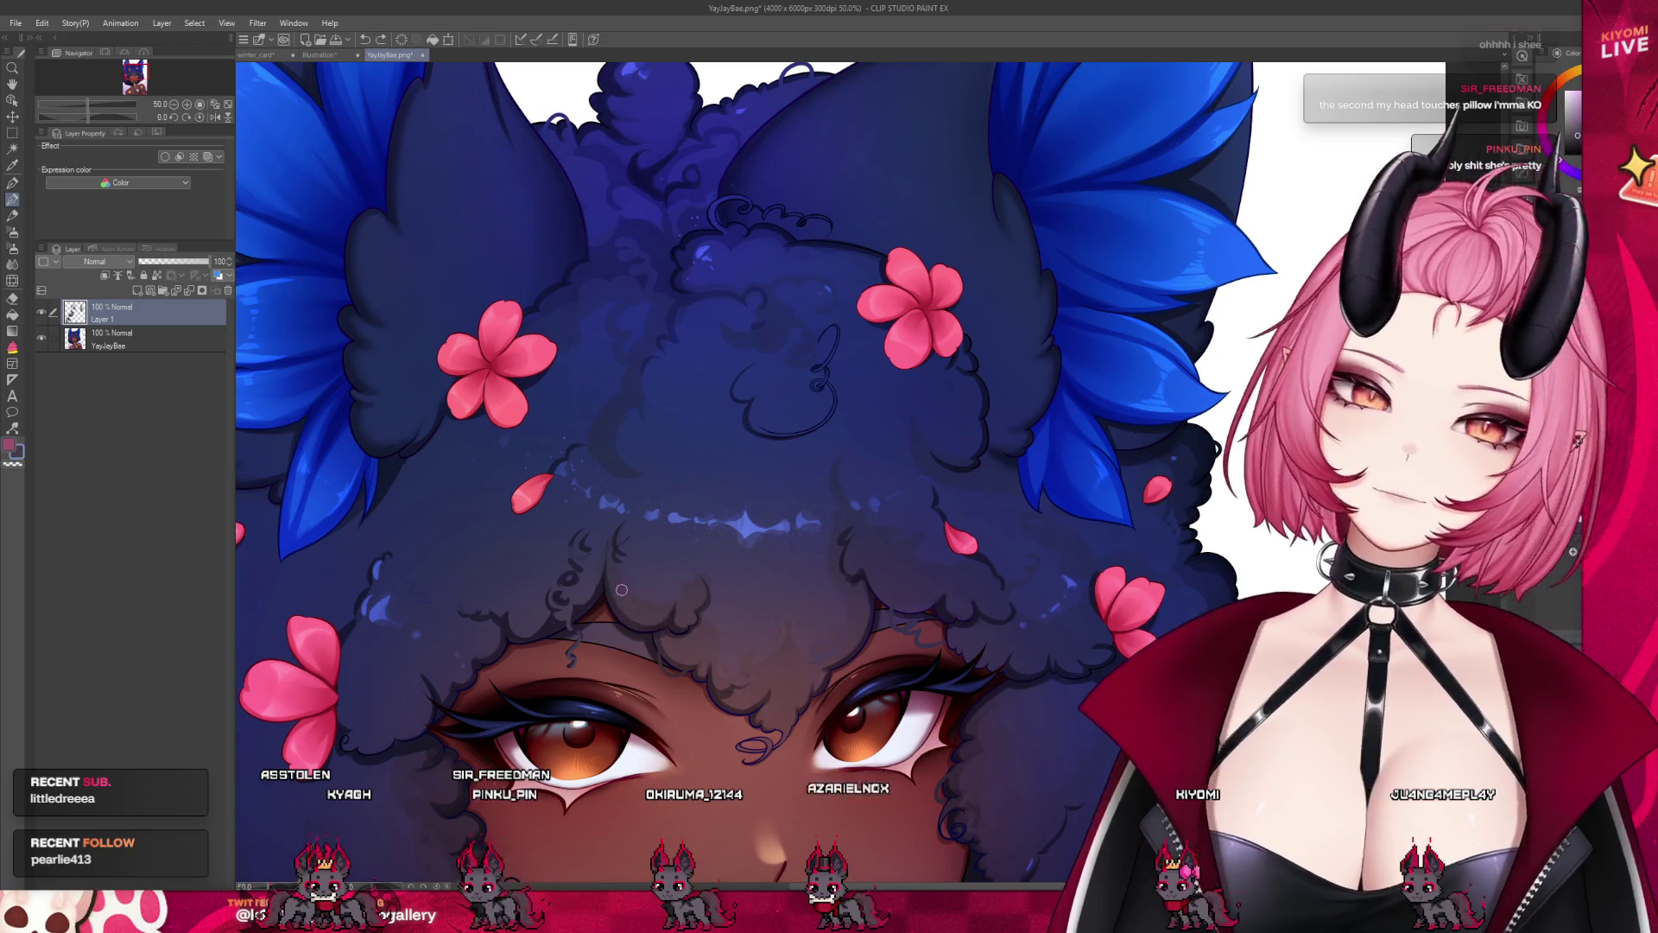
Switch between the open documents, close YayJayBae.png, and return to winter_card
scroll(557, 522, down, 3)
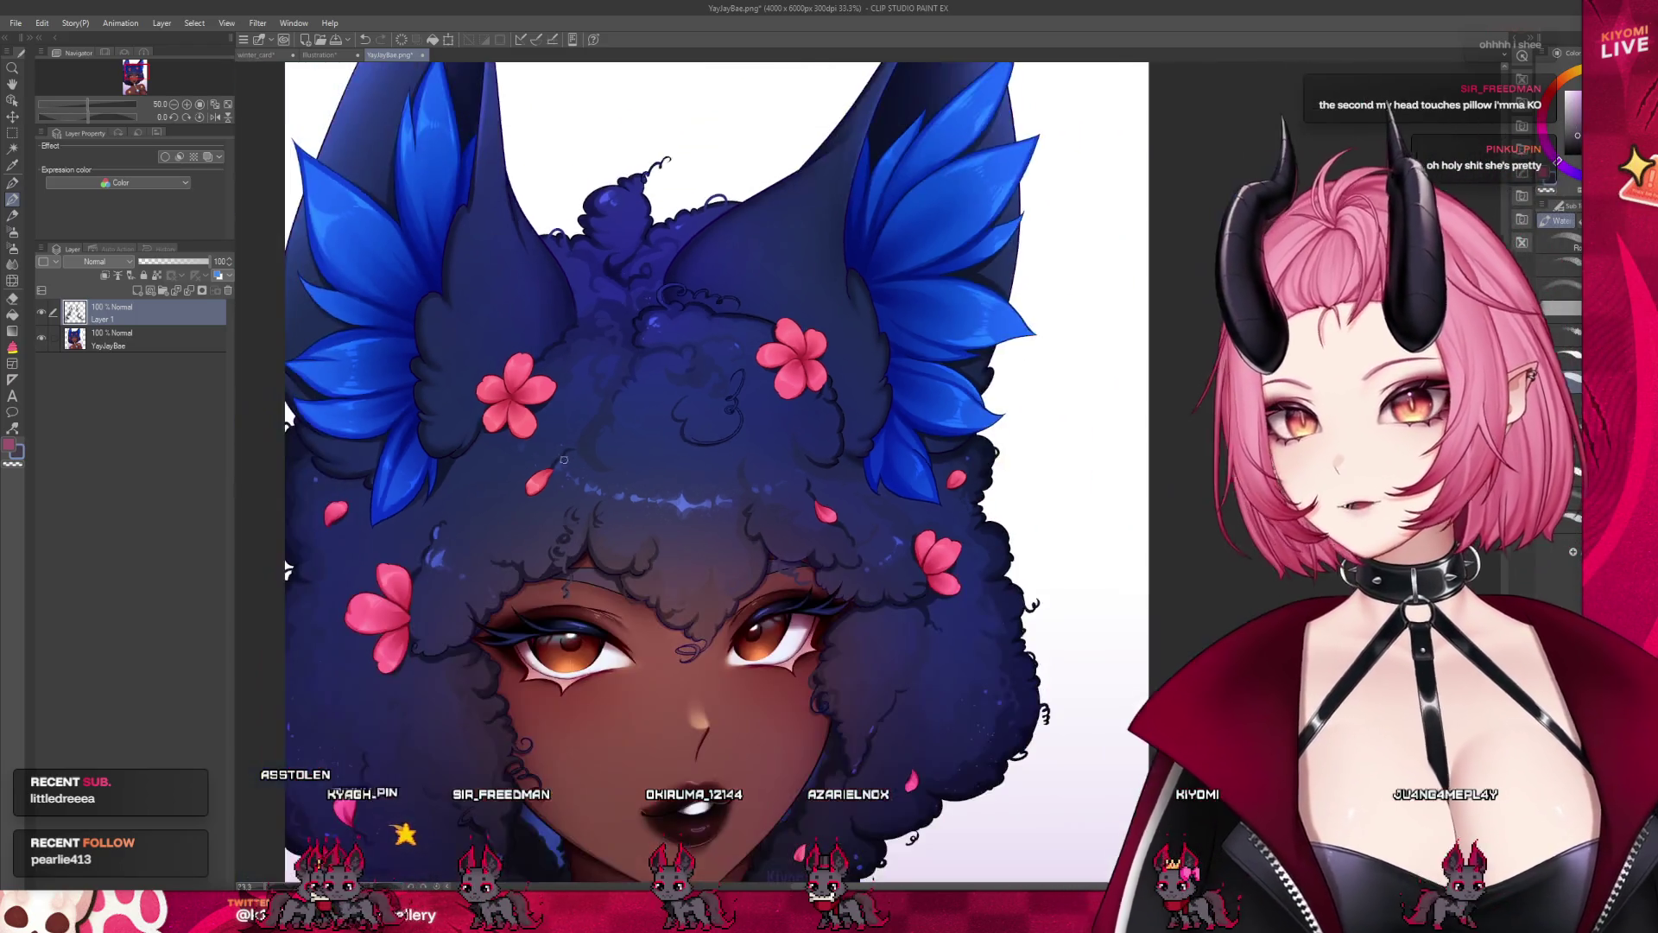
scroll(556, 521, down, 1)
scroll(570, 505, up, 3)
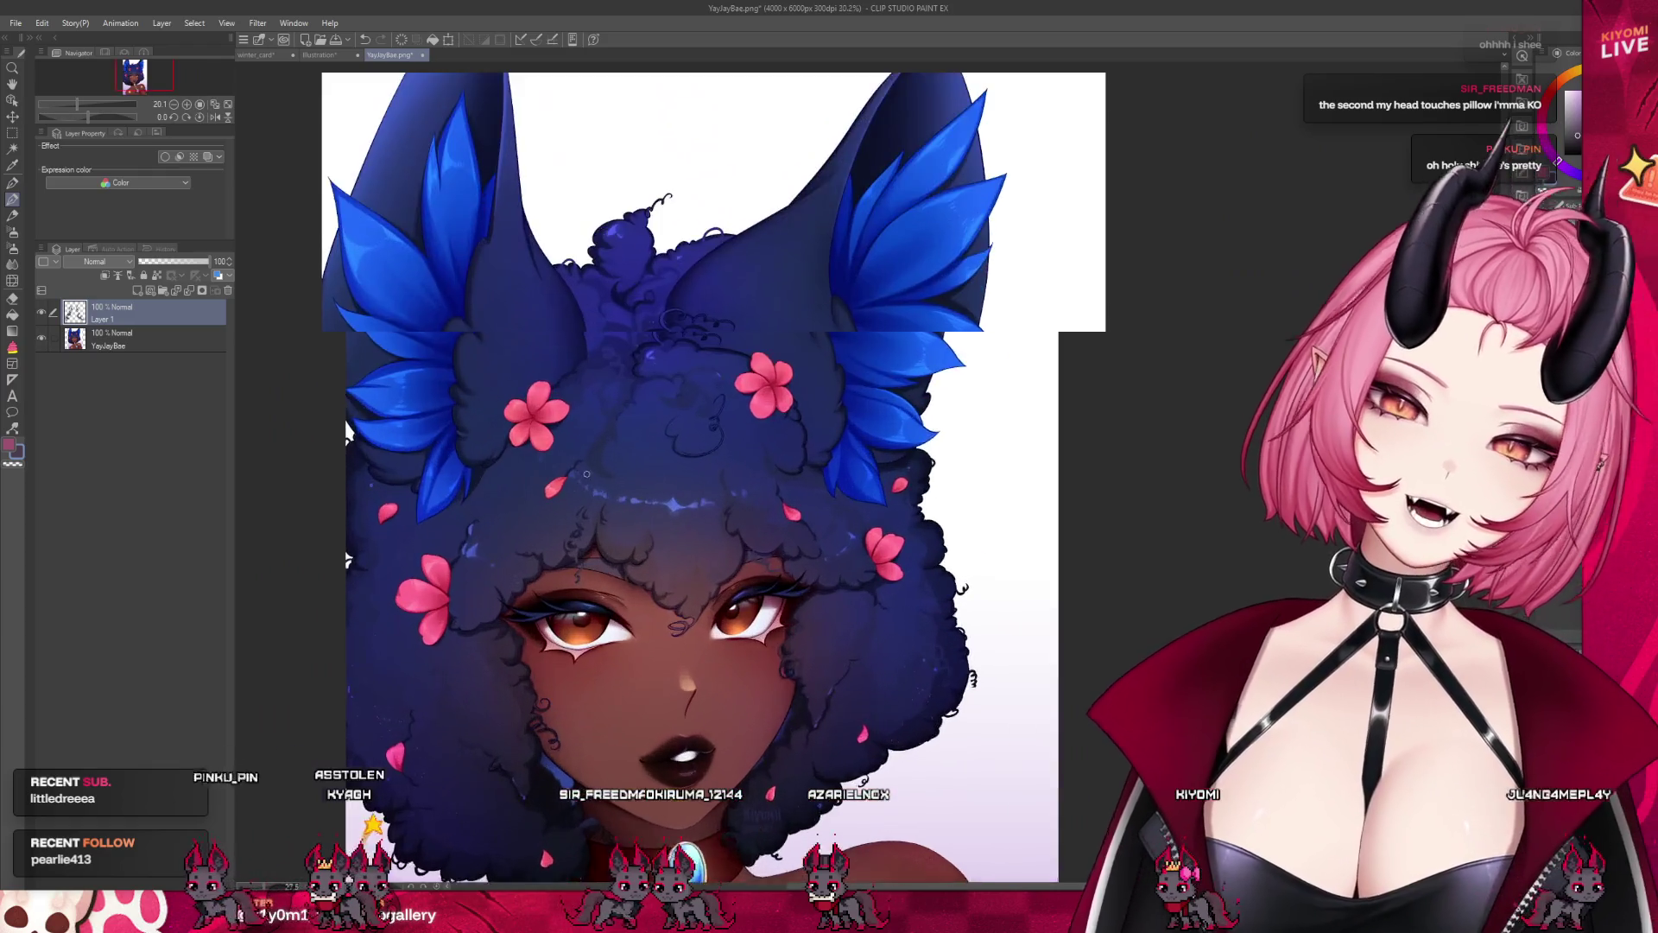
scroll(583, 487, up, 1)
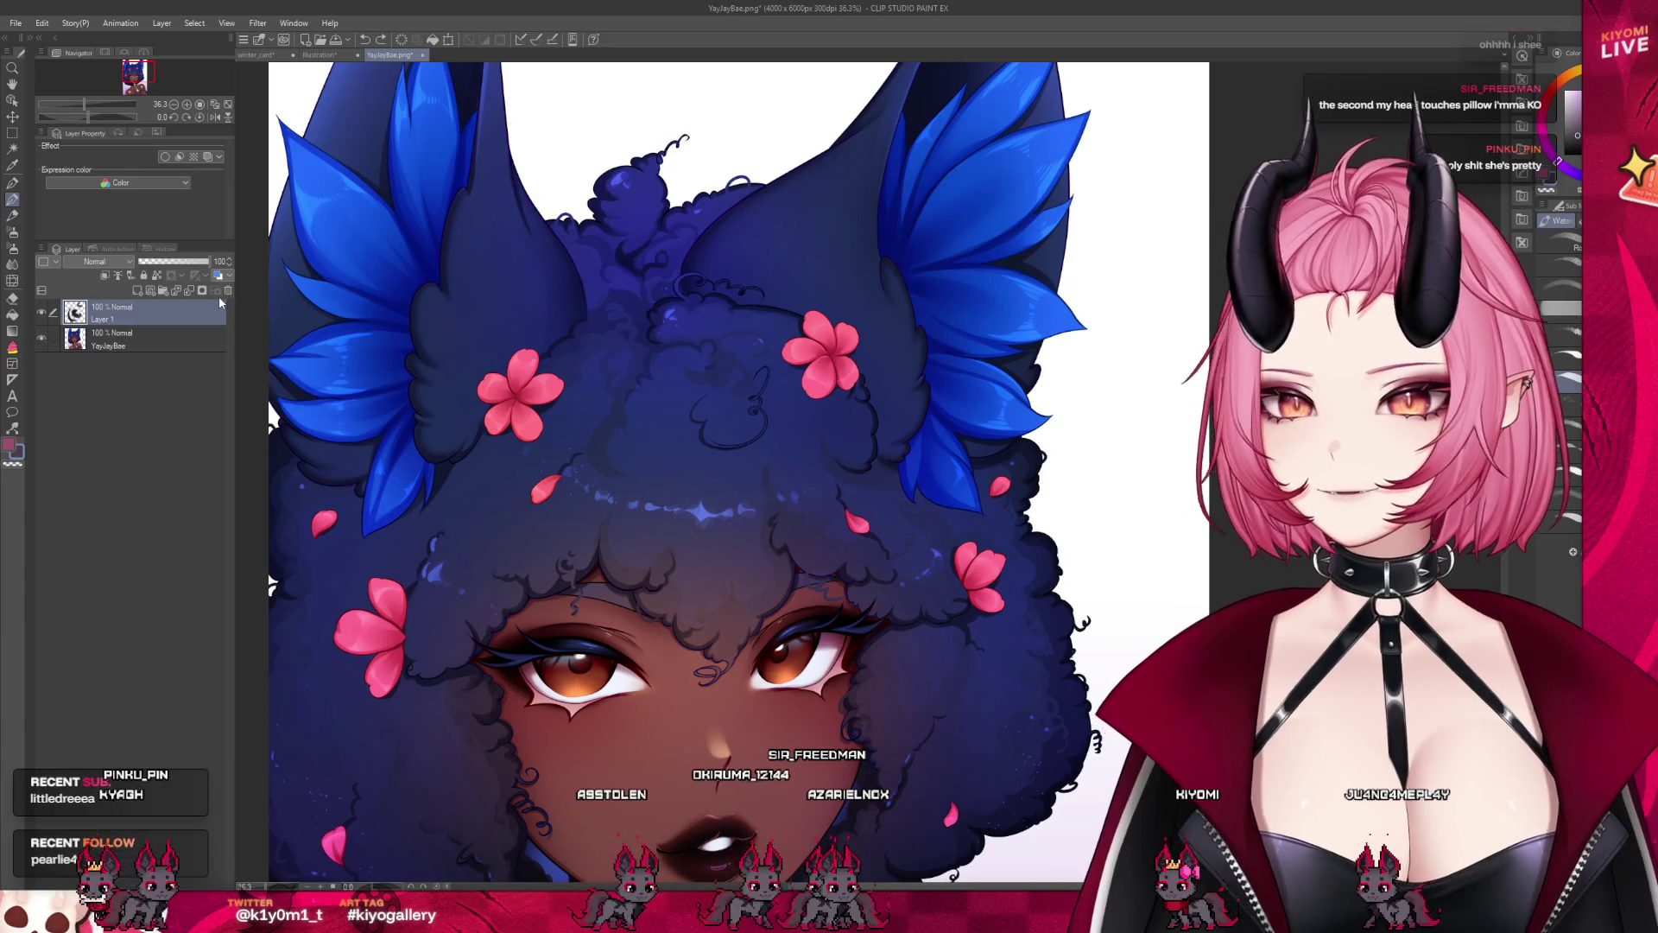
scroll(620, 337, down, 3)
scroll(739, 424, up, 3)
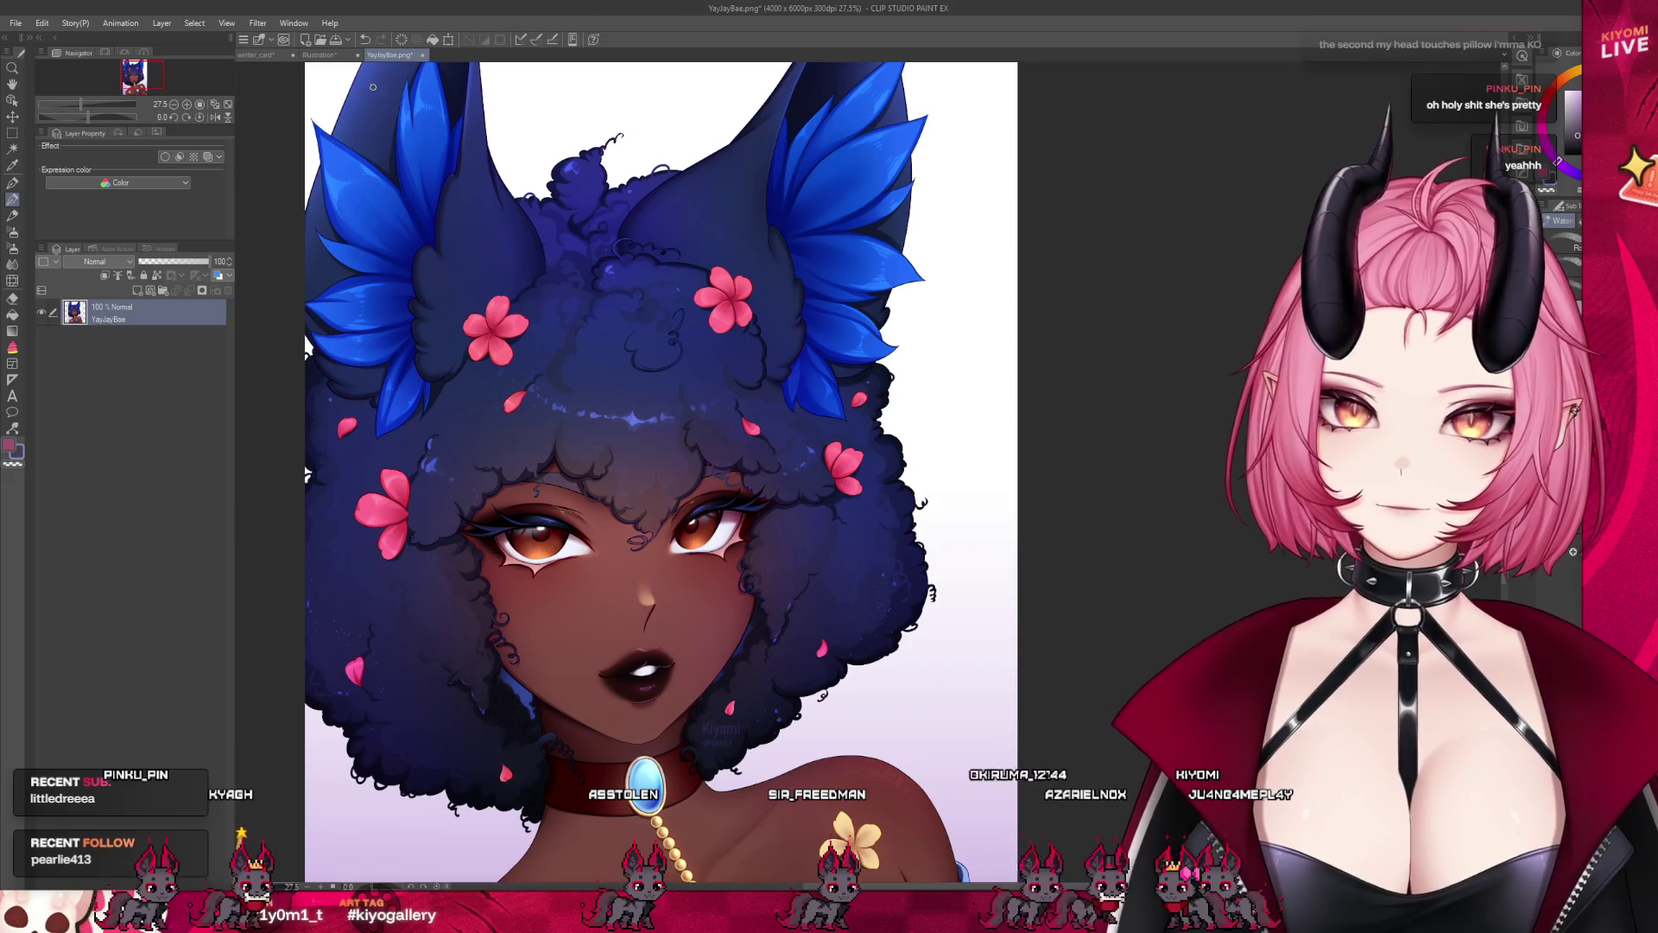
click(339, 59)
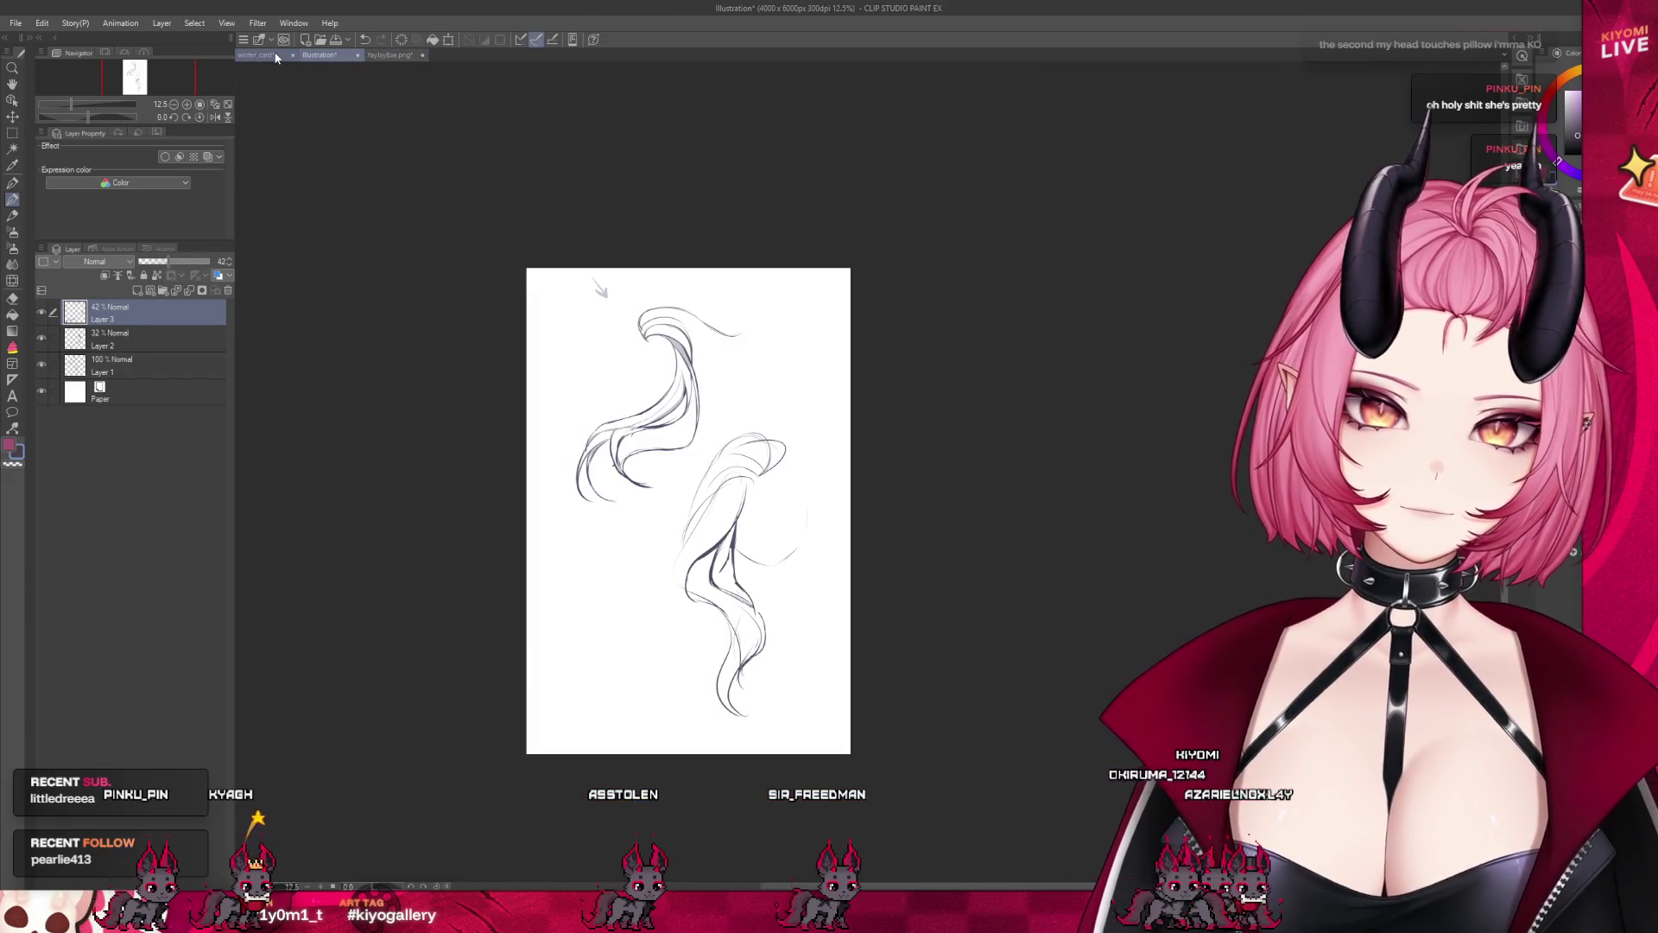
click(259, 54)
scroll(661, 234, down, 2)
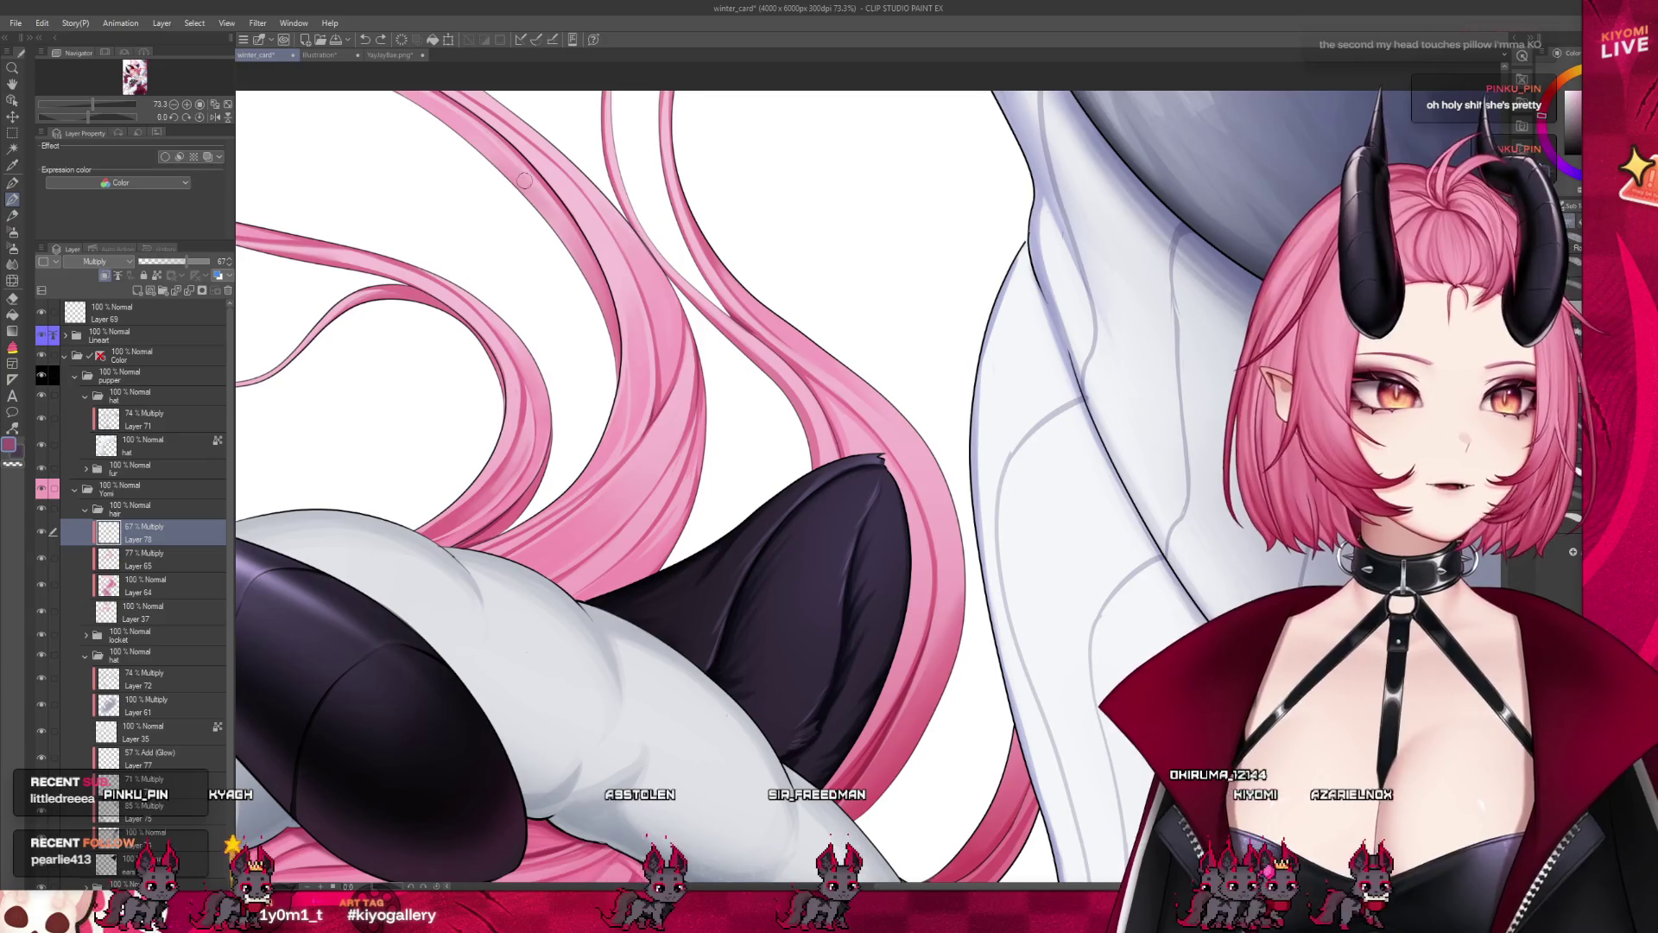
click(371, 56)
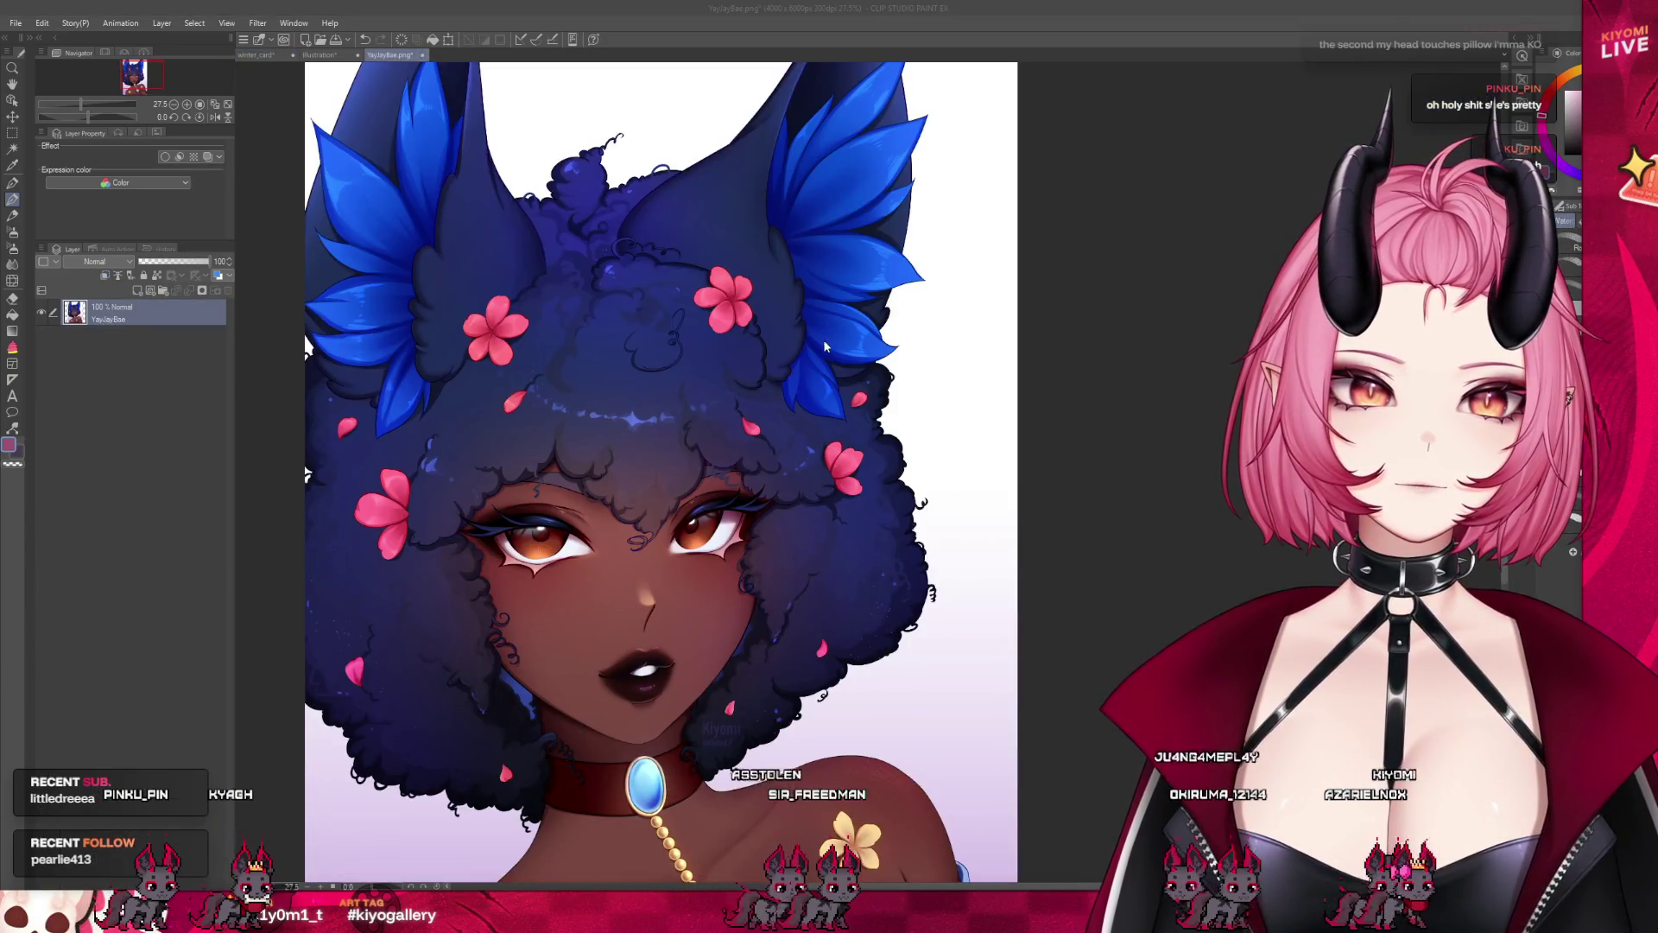
click(422, 54)
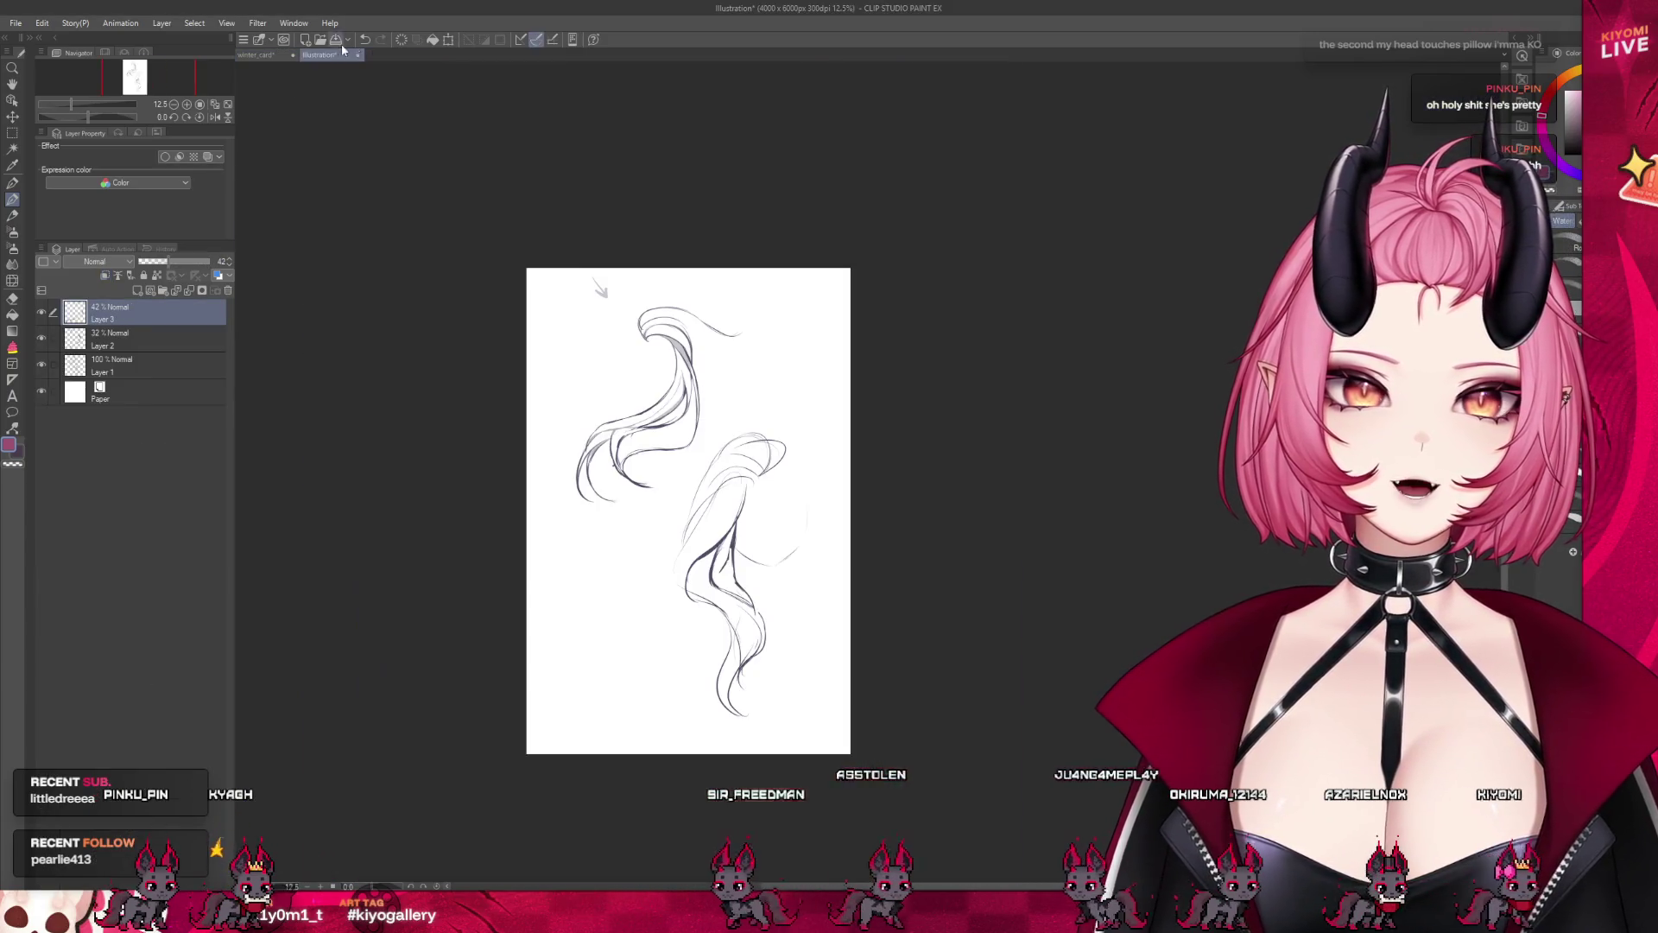
click(256, 55)
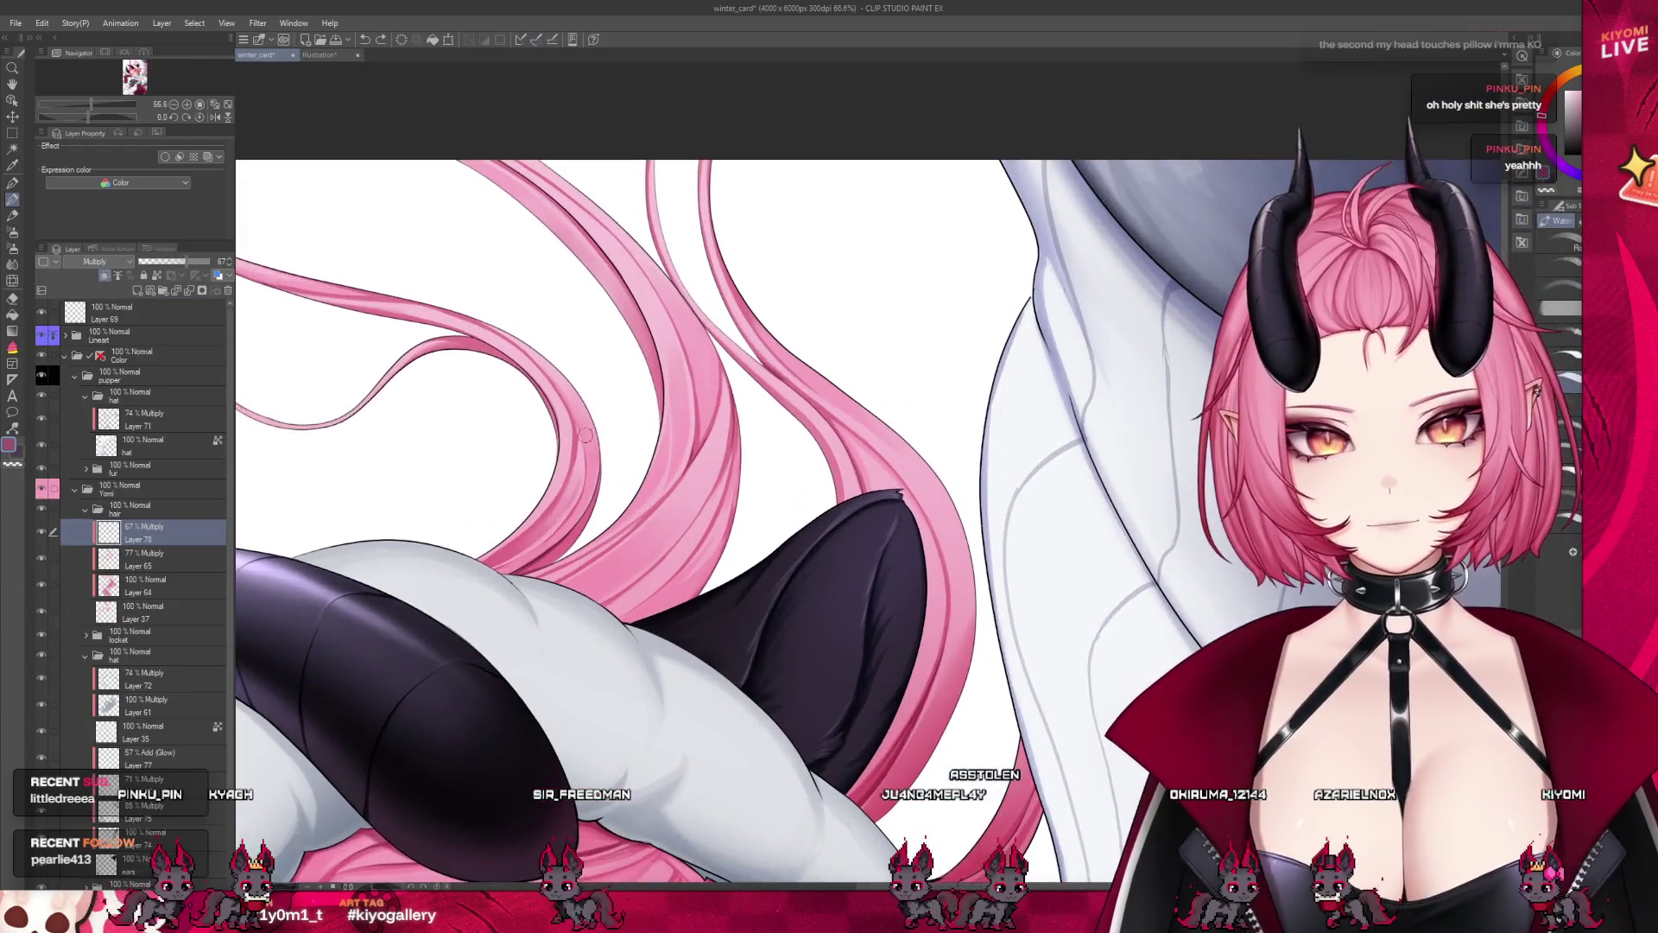
Zoom in and ink a darker outline along a loose pink hair strand
scroll(586, 435, up, 1)
scroll(518, 421, up, 1)
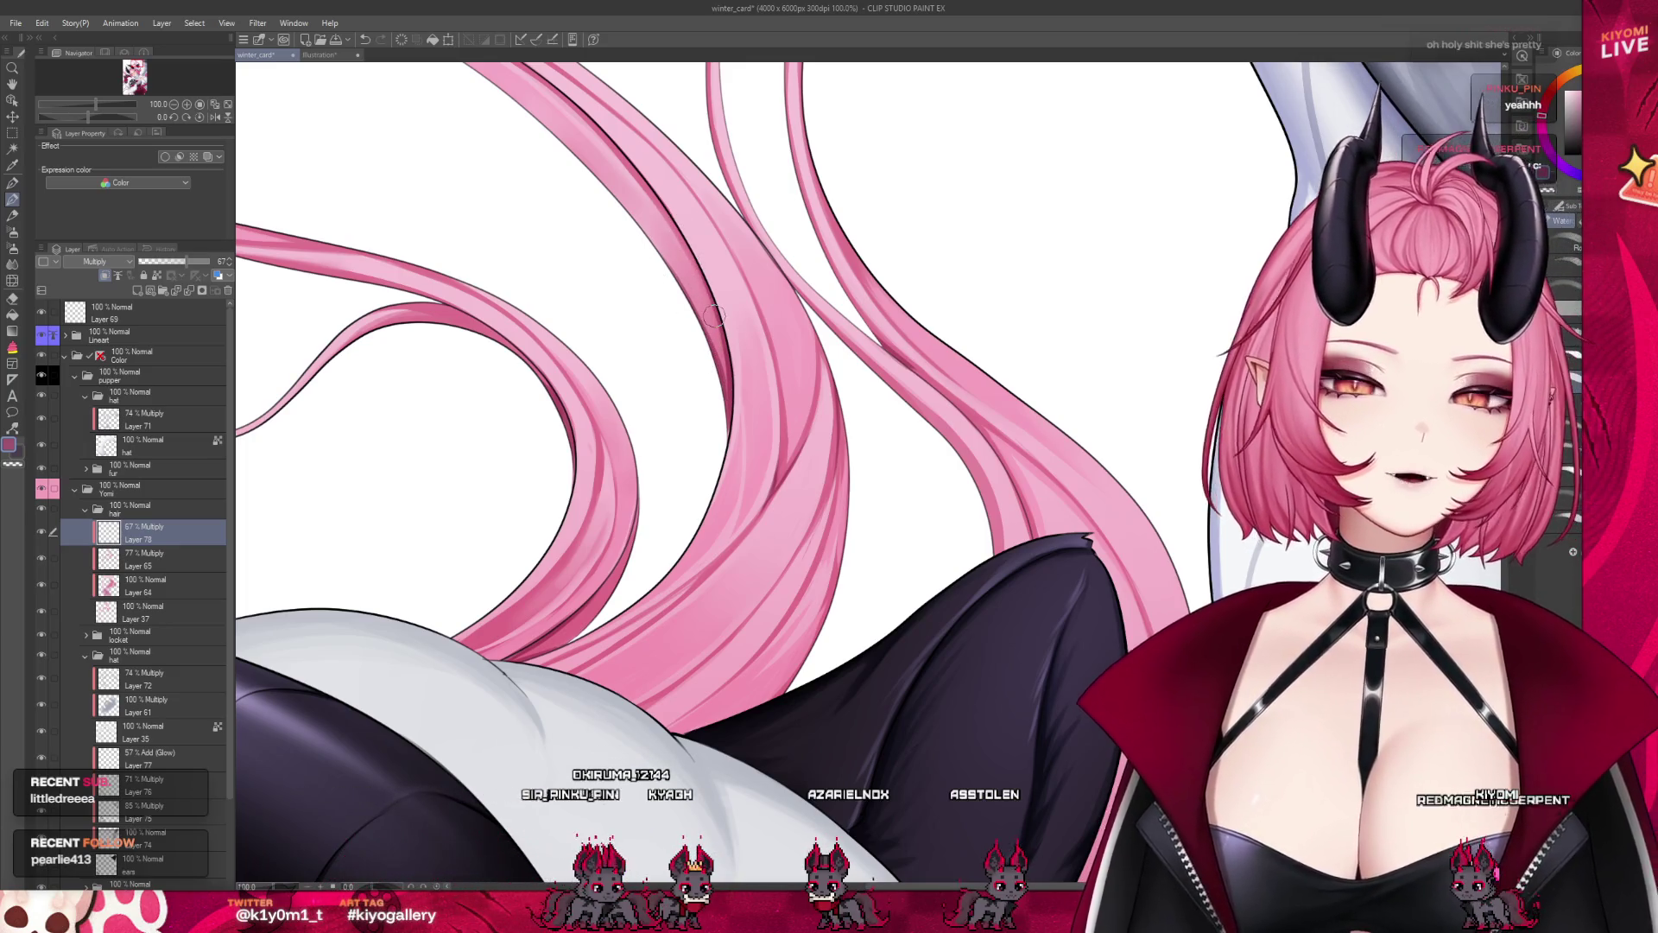
scroll(714, 315, down, 2)
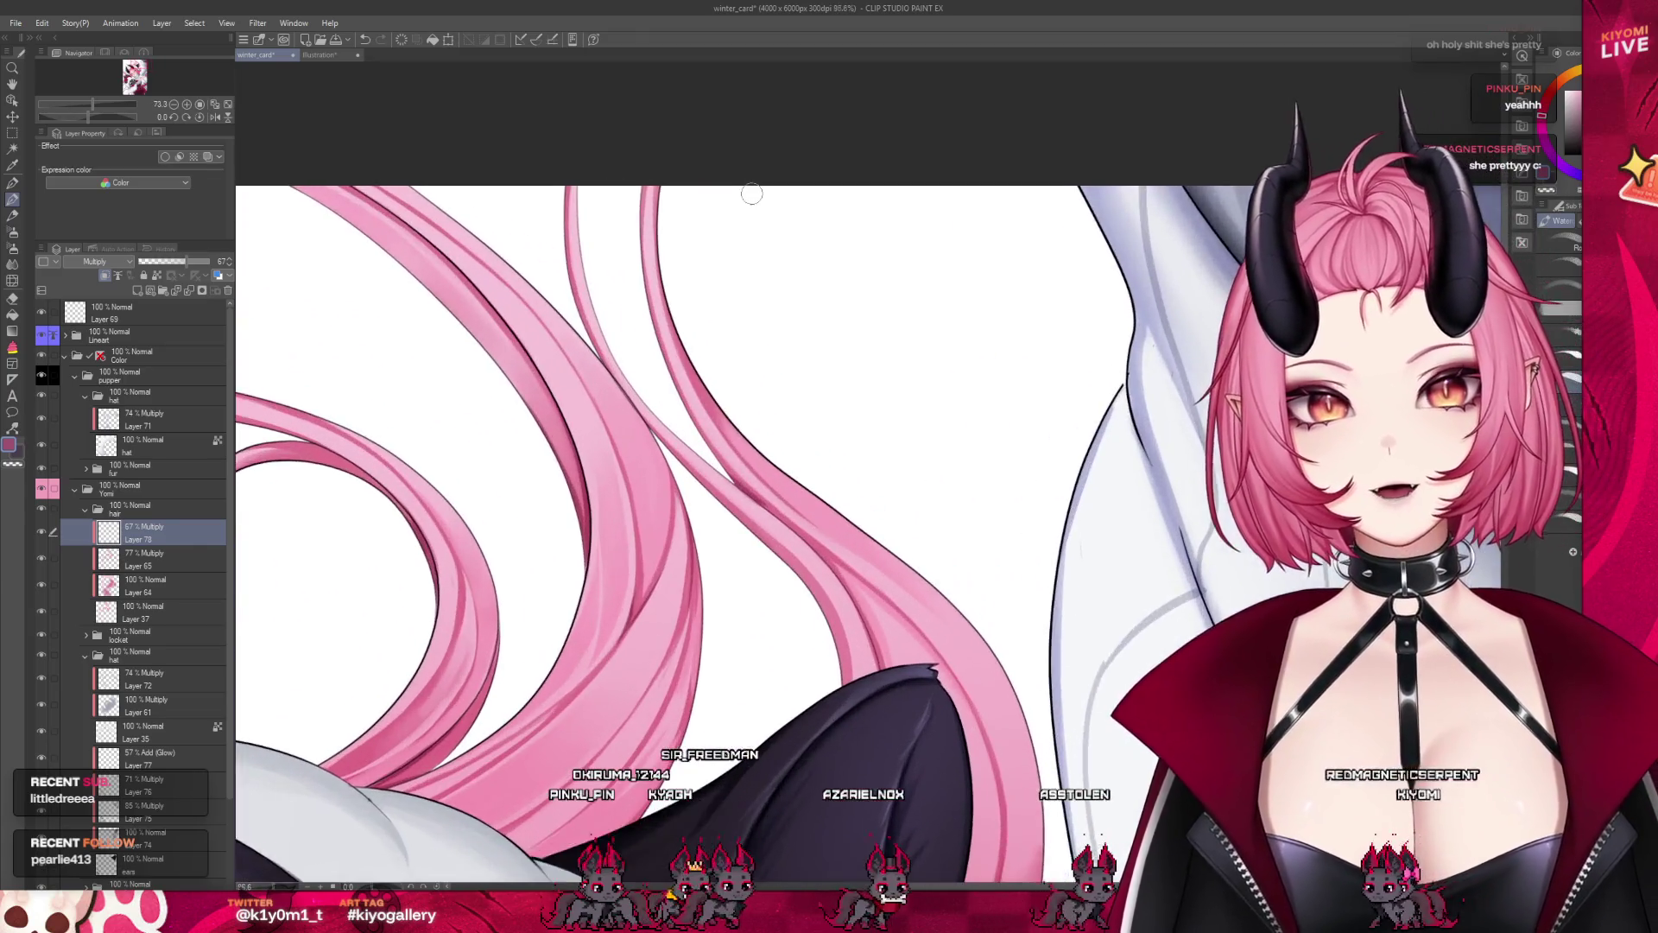
scroll(752, 193, up, 1)
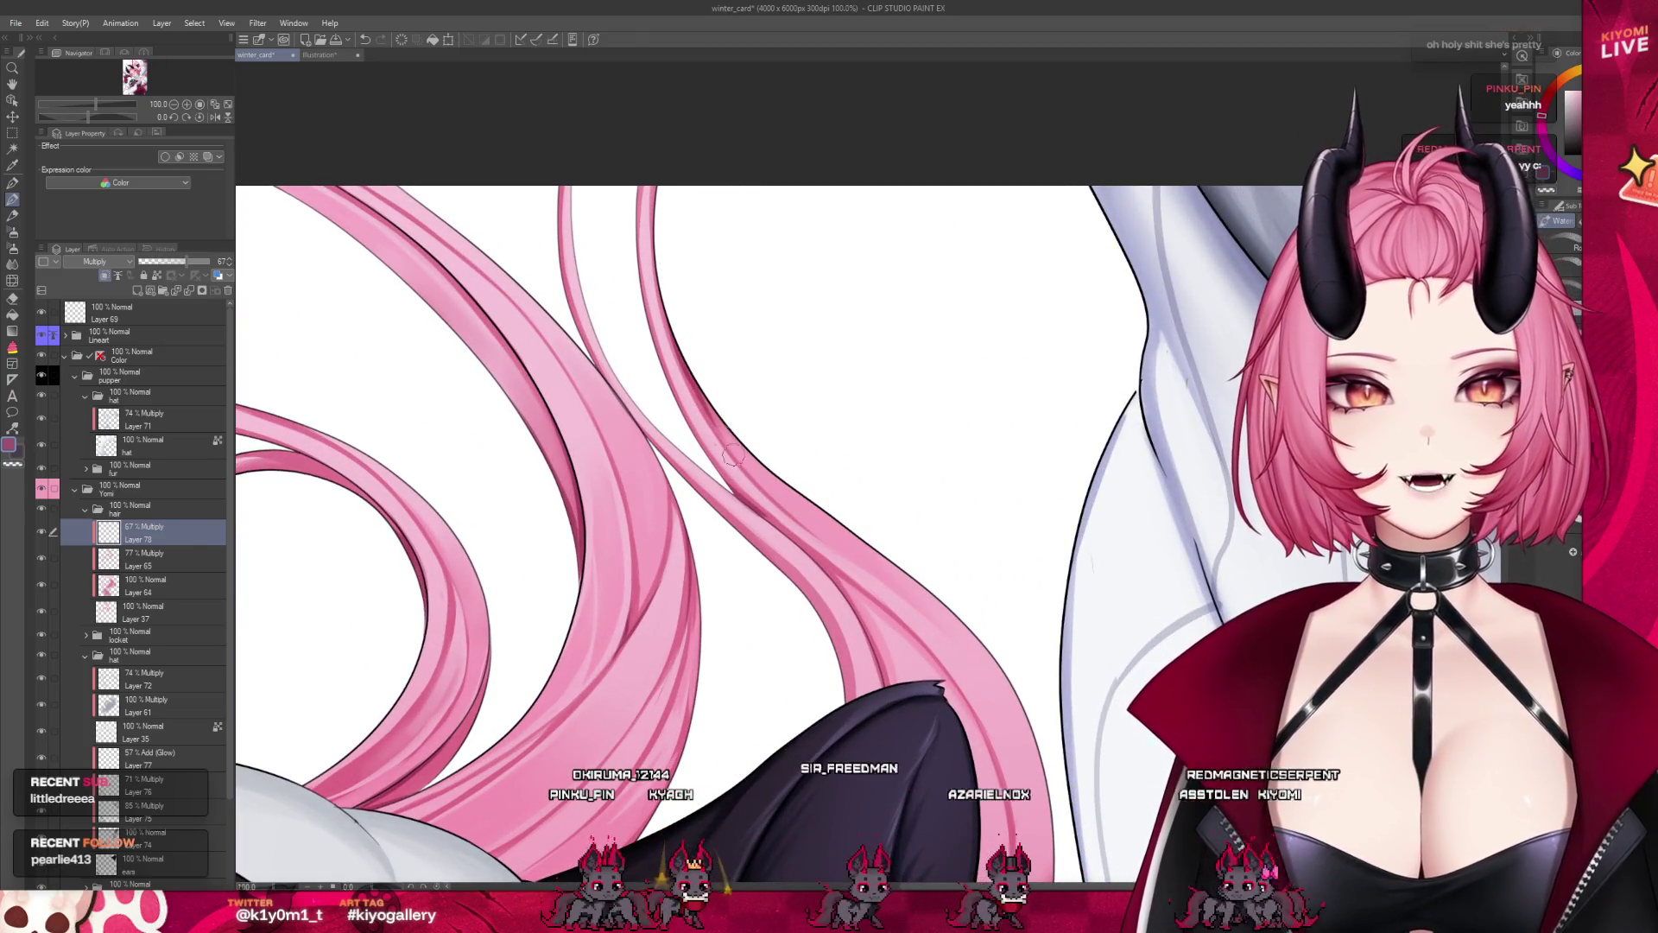
drag(730, 449, 677, 344)
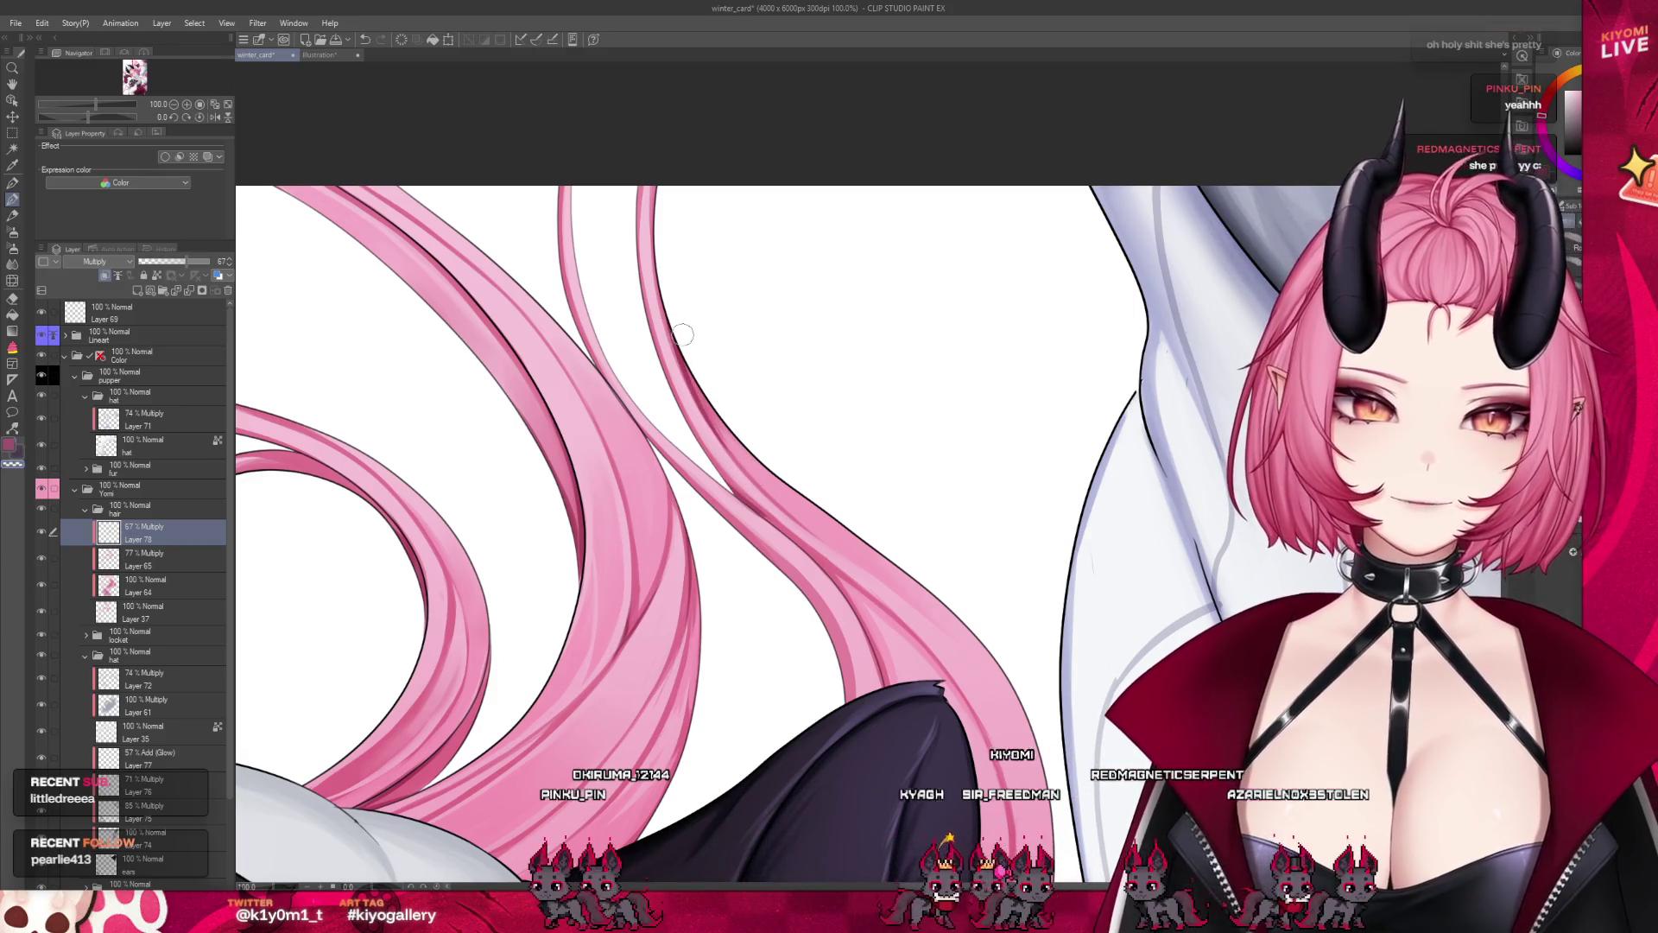
scroll(792, 397, down, 2)
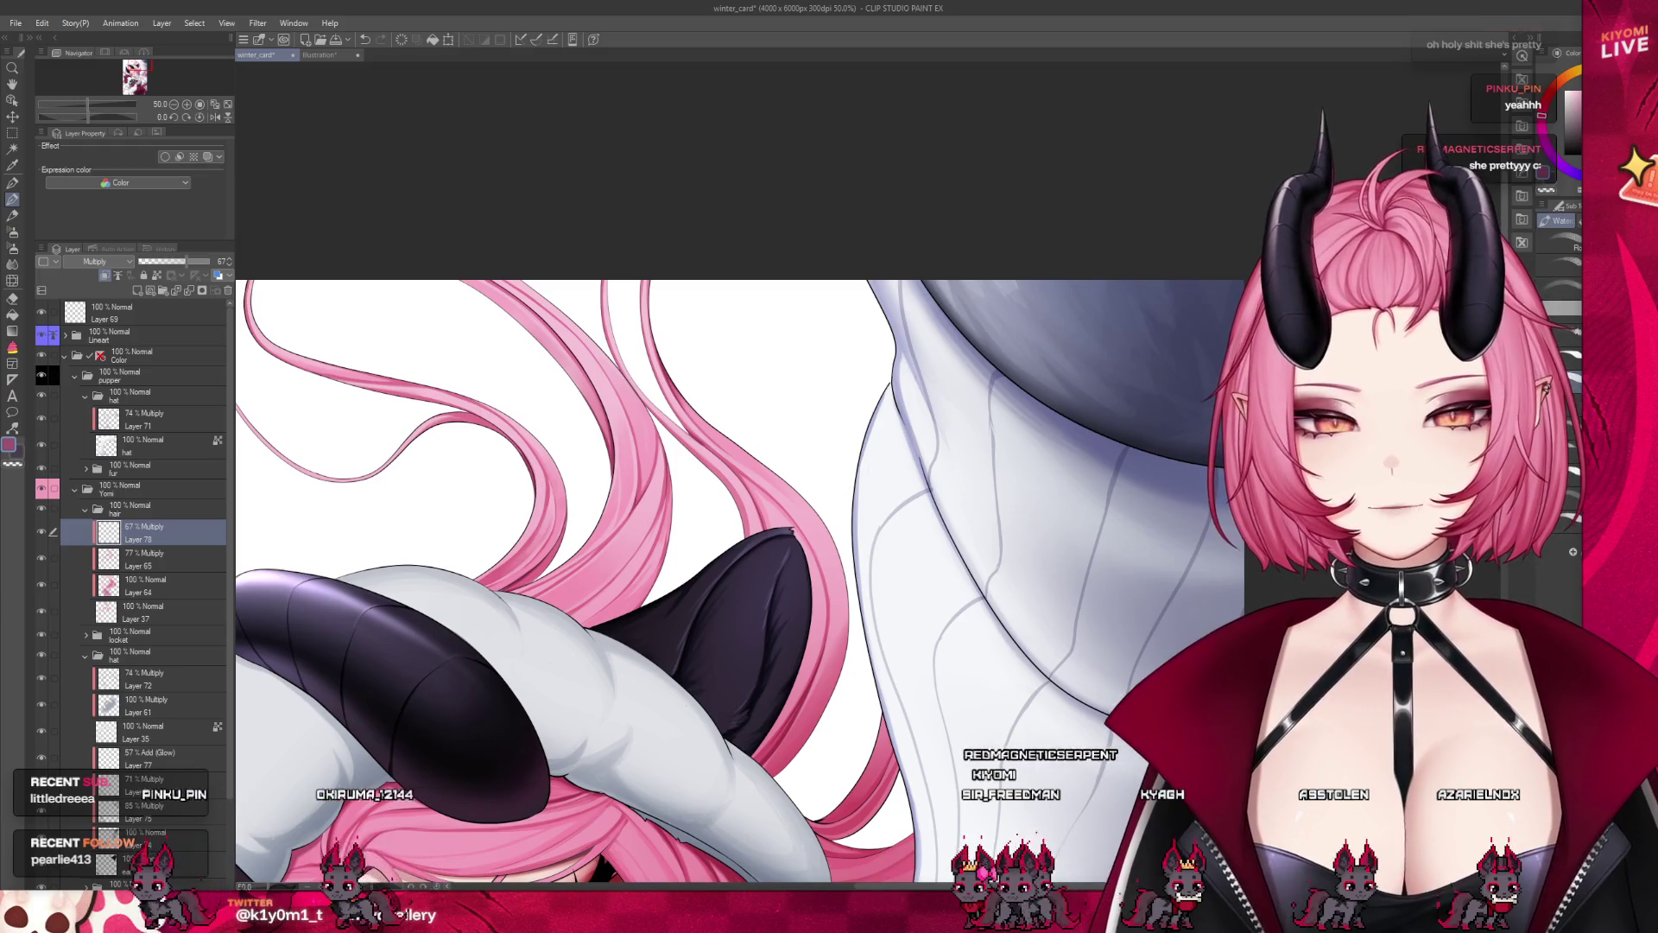
key(asciicircum)
key(asciicircum)
Rotate the view further, zoom in on the loose top hair strands, then zoom out to review
drag(605, 431, 642, 361)
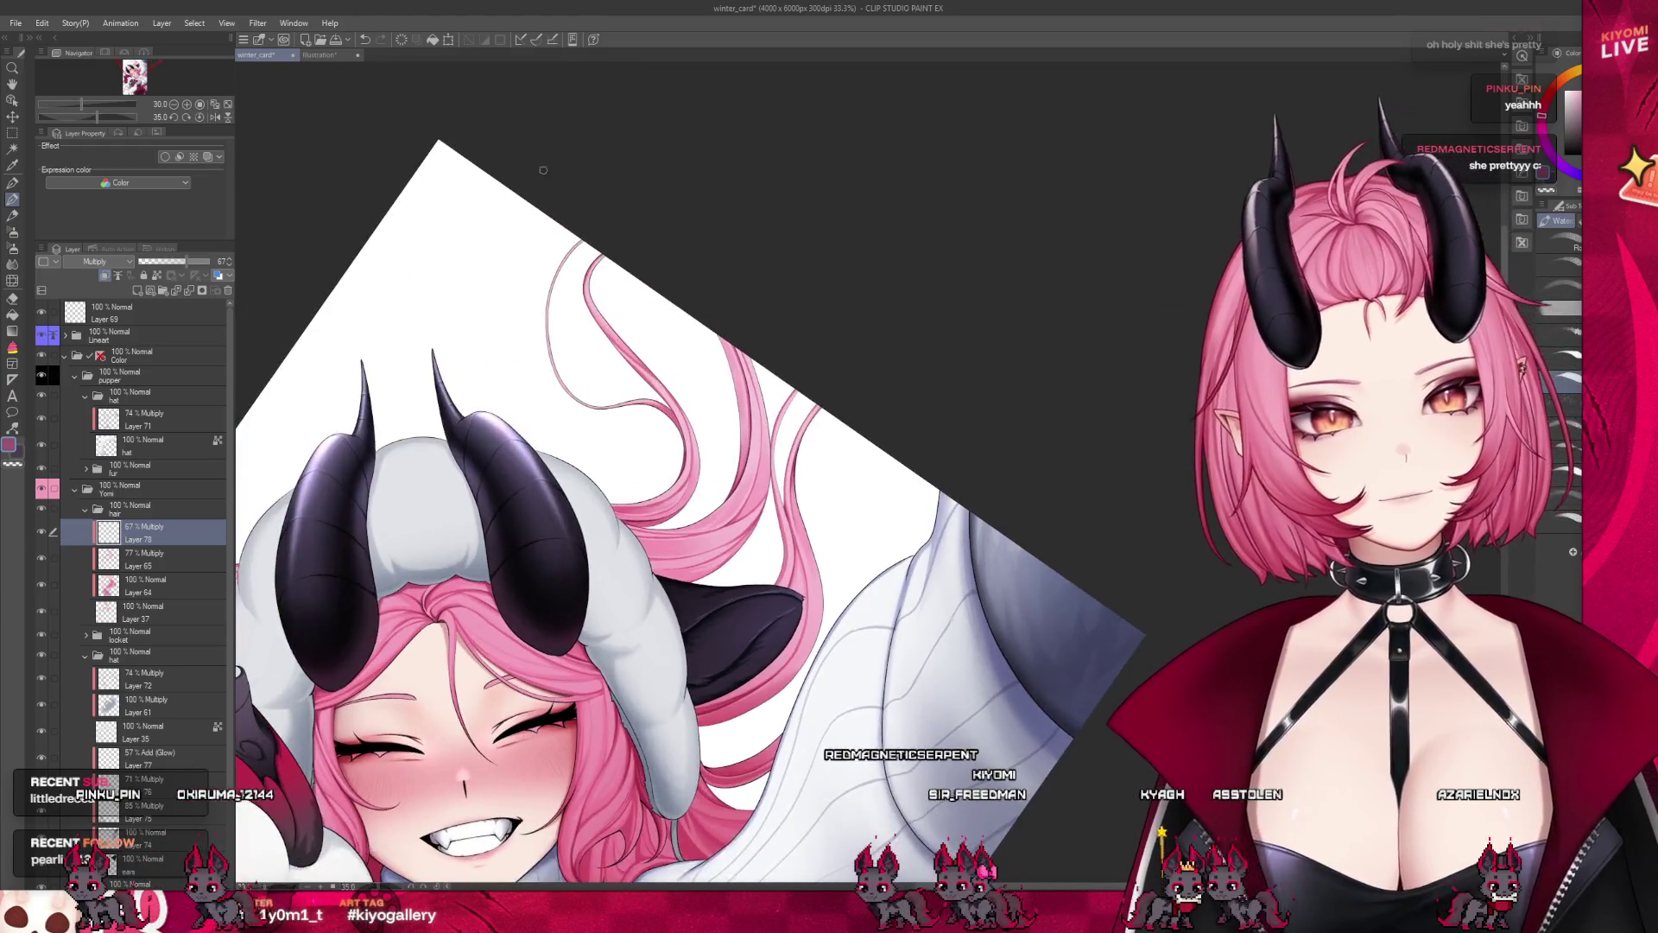
scroll(643, 361, up, 3)
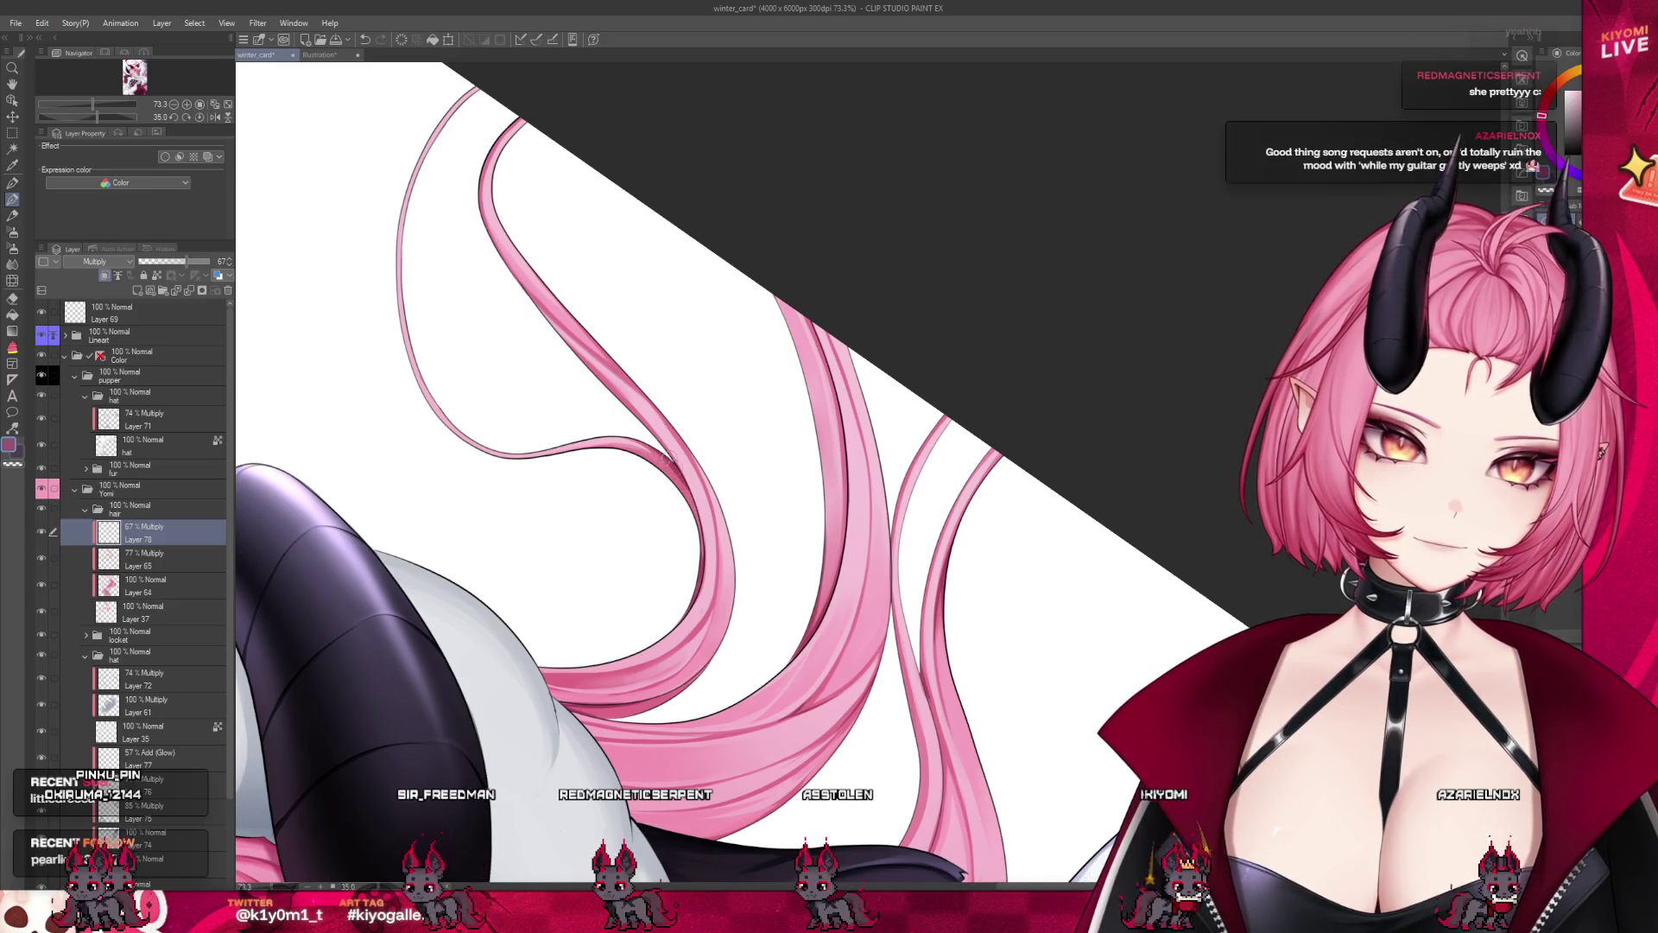
scroll(708, 484, up, 5)
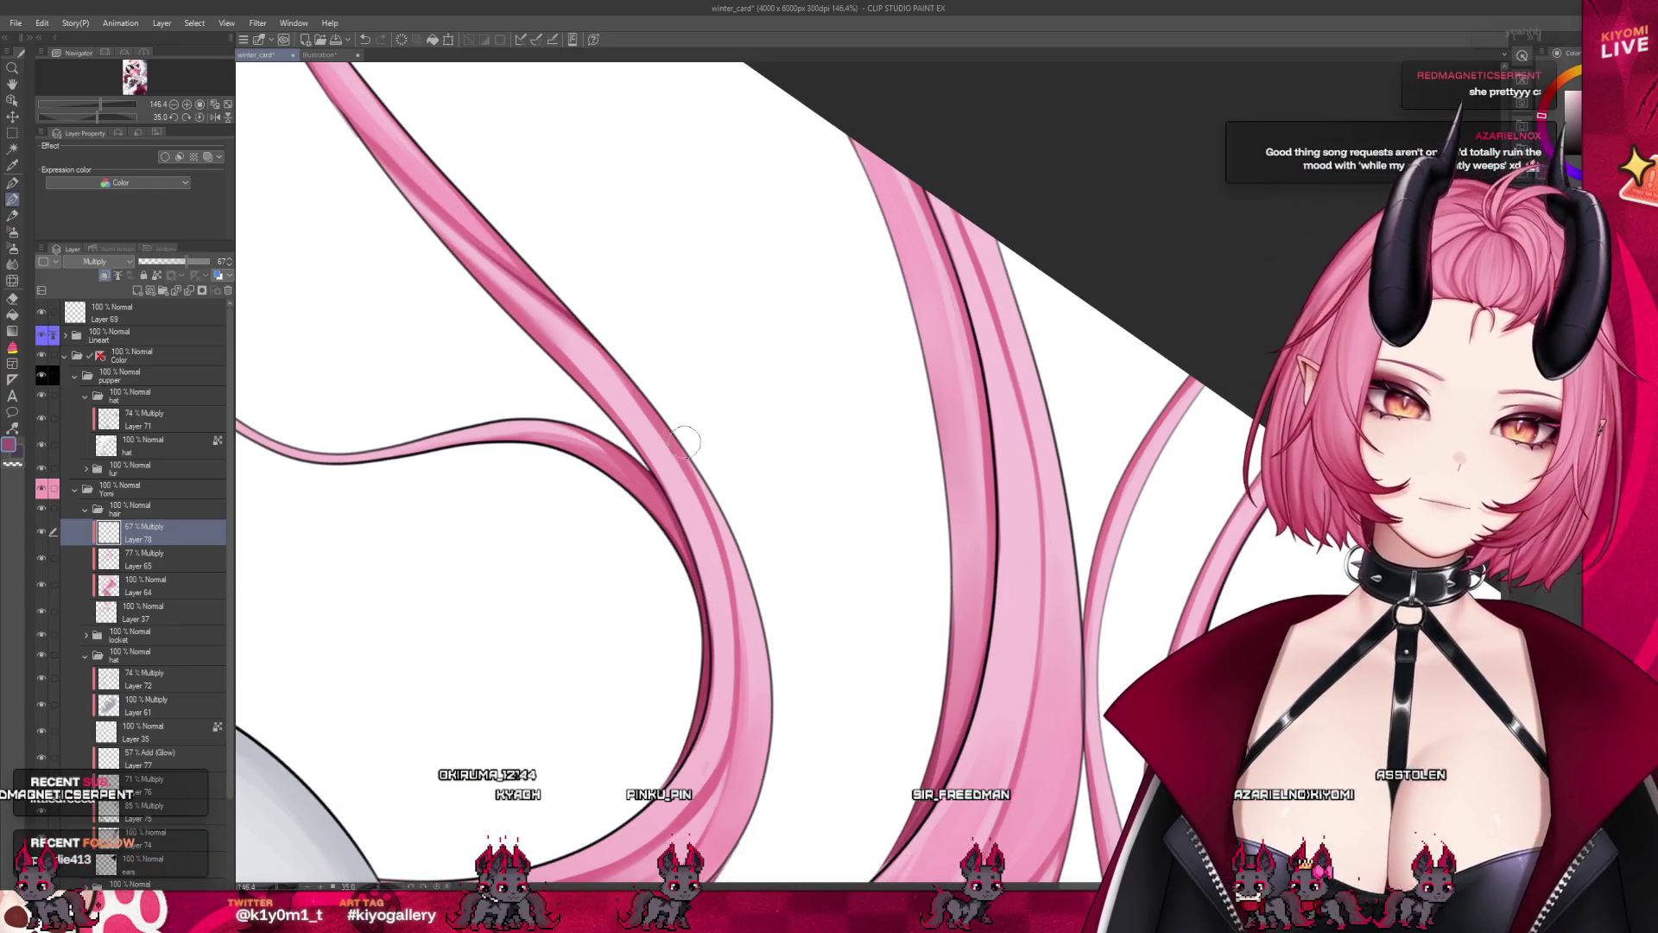
scroll(698, 324, down, 6)
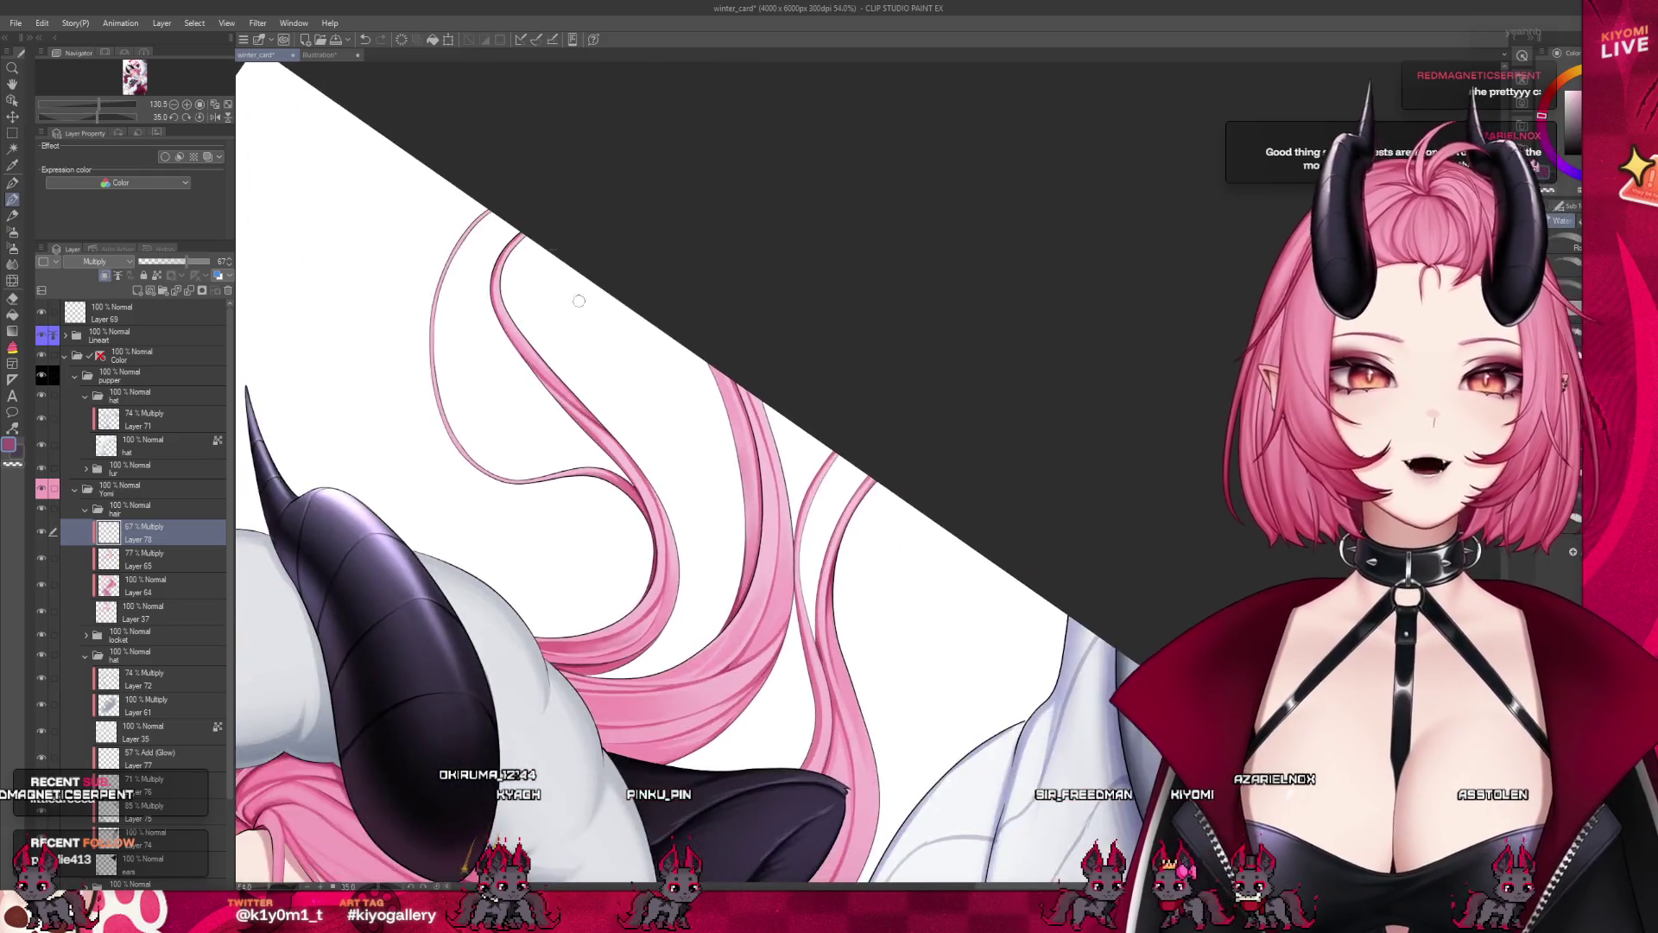
scroll(734, 320, down, 2)
scroll(733, 320, down, 2)
scroll(747, 319, down, 1)
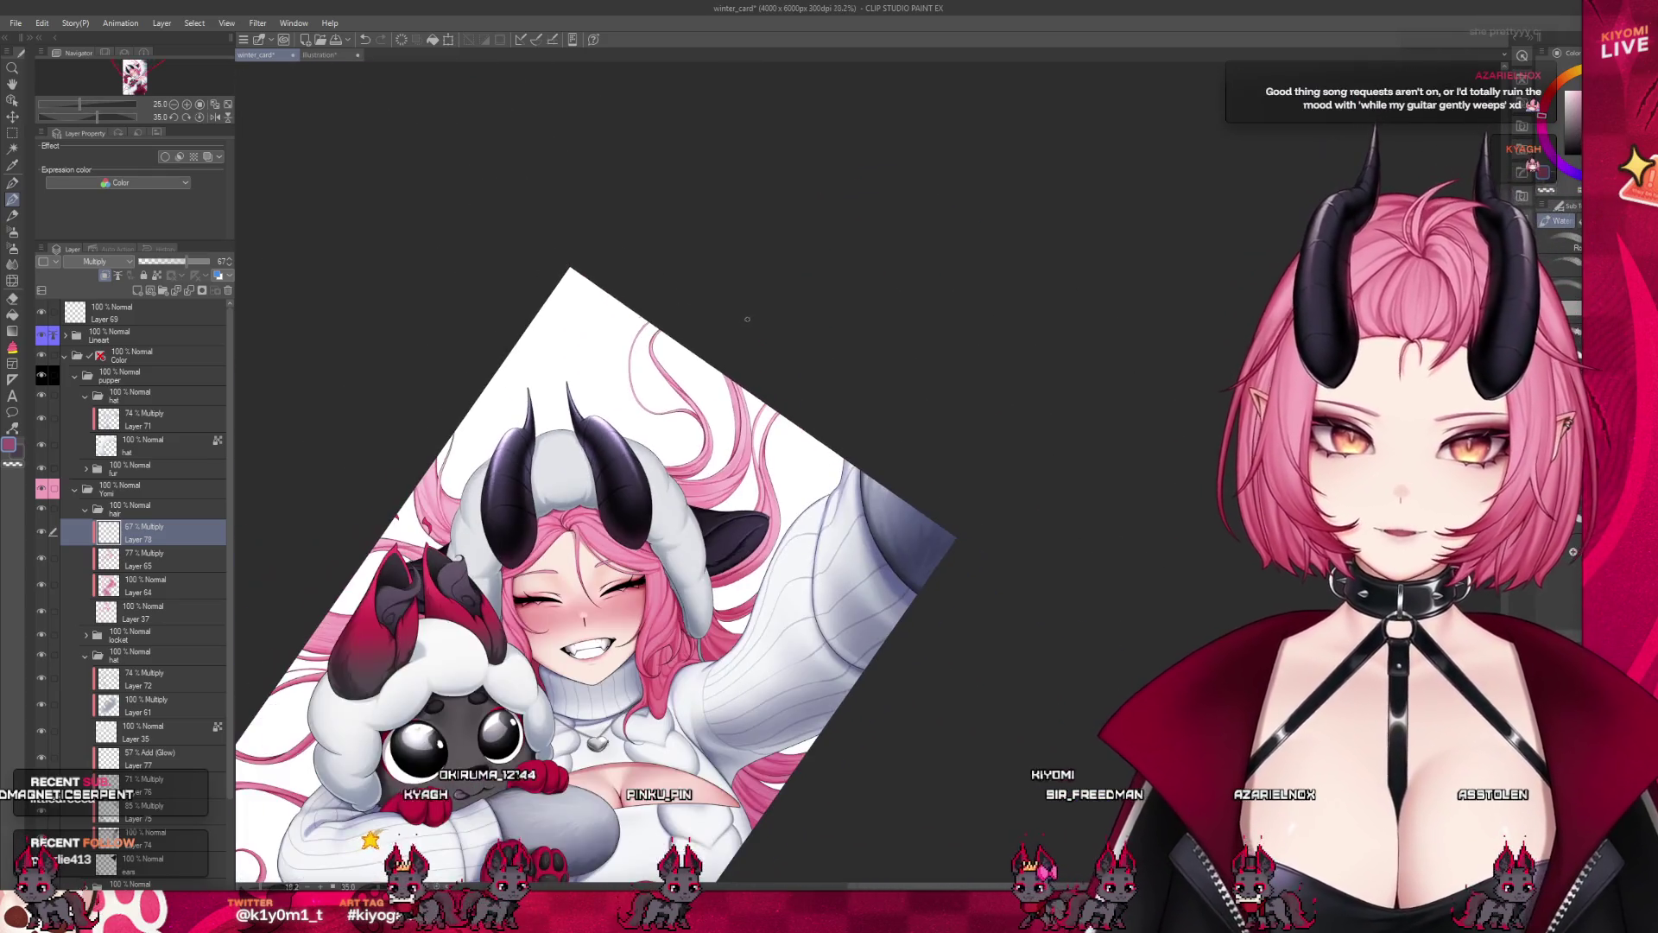
scroll(527, 469, up, 2)
scroll(501, 467, up, 2)
scroll(466, 465, up, 2)
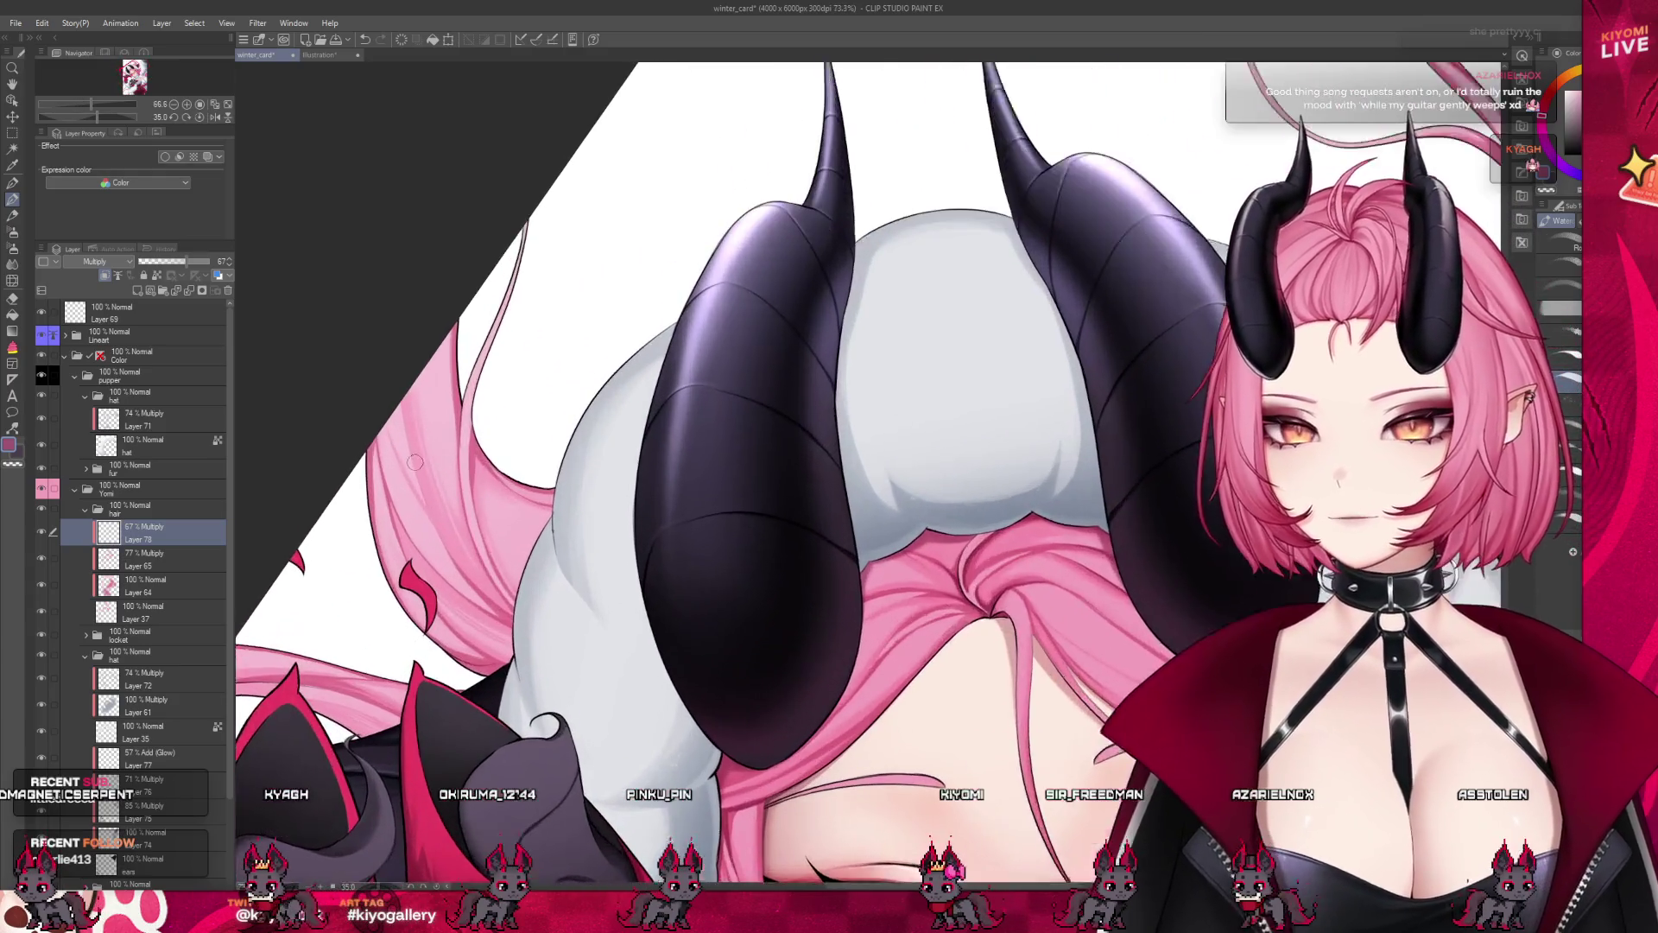
scroll(417, 463, up, 1)
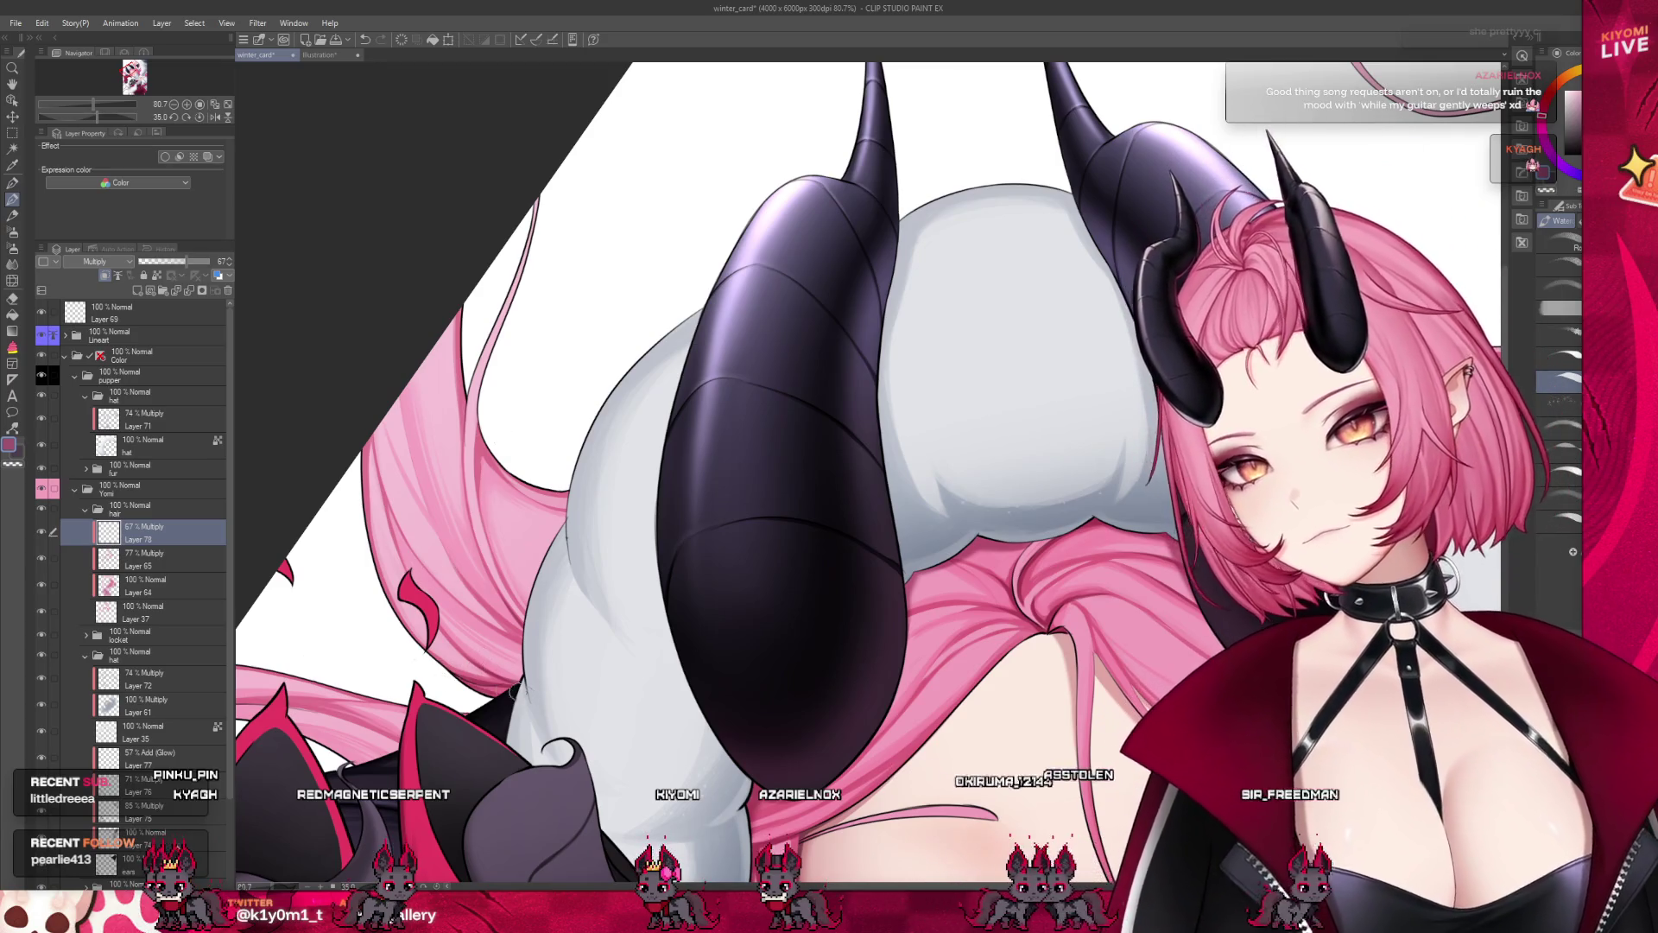
scroll(482, 613, down, 2)
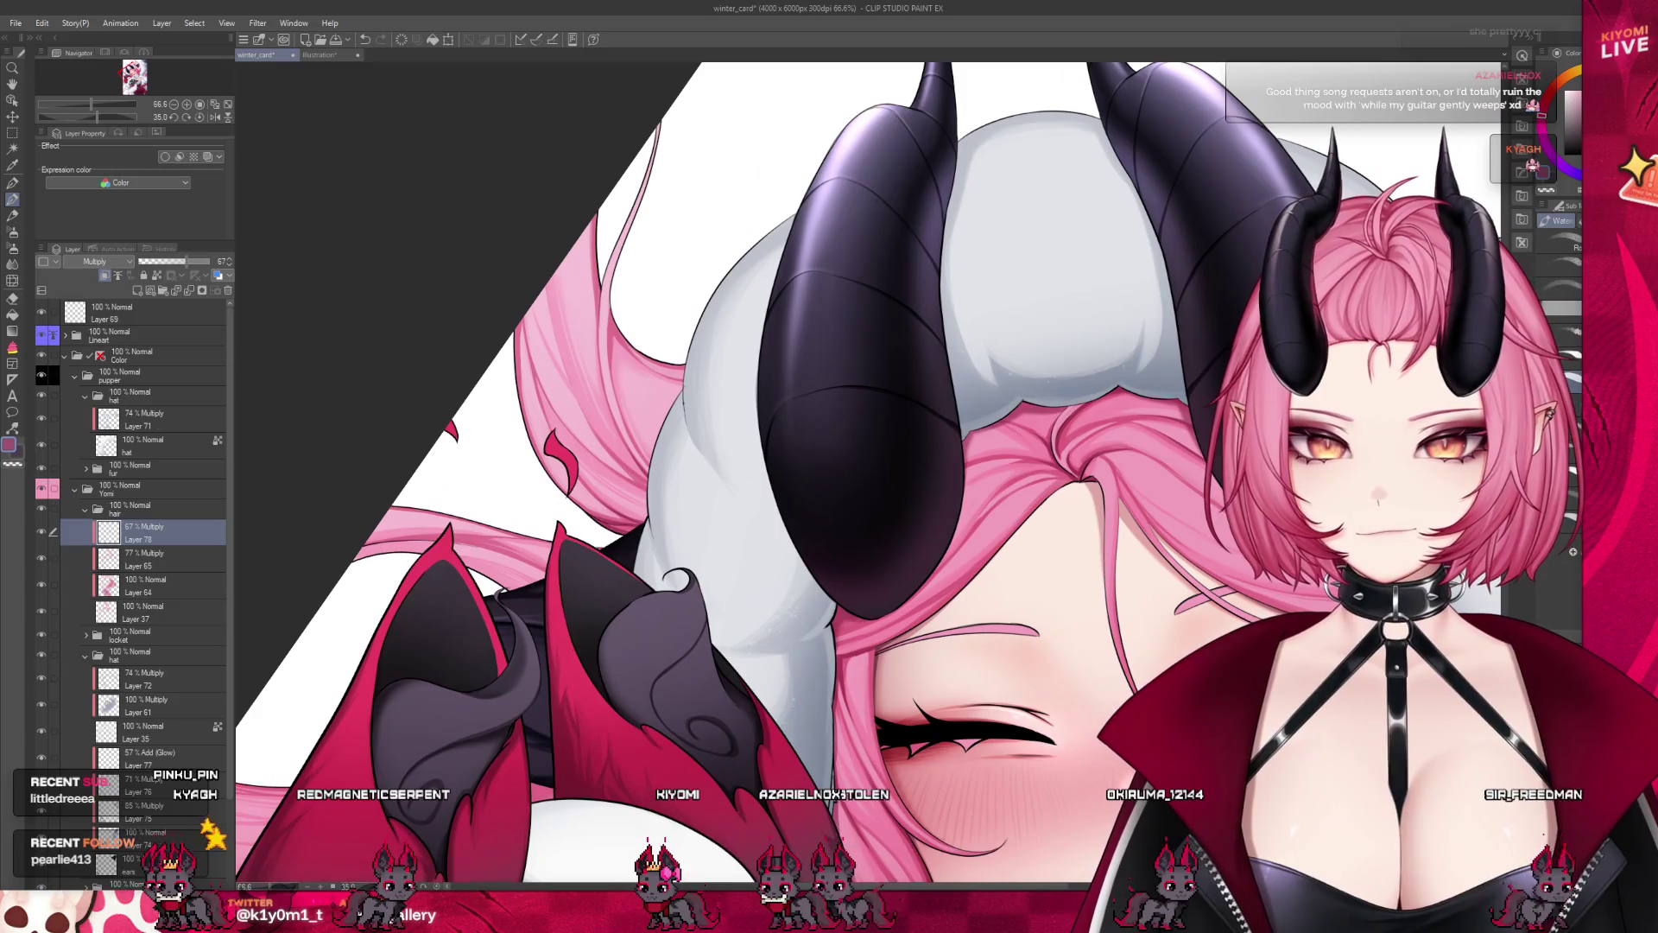
drag(777, 259, 604, 288)
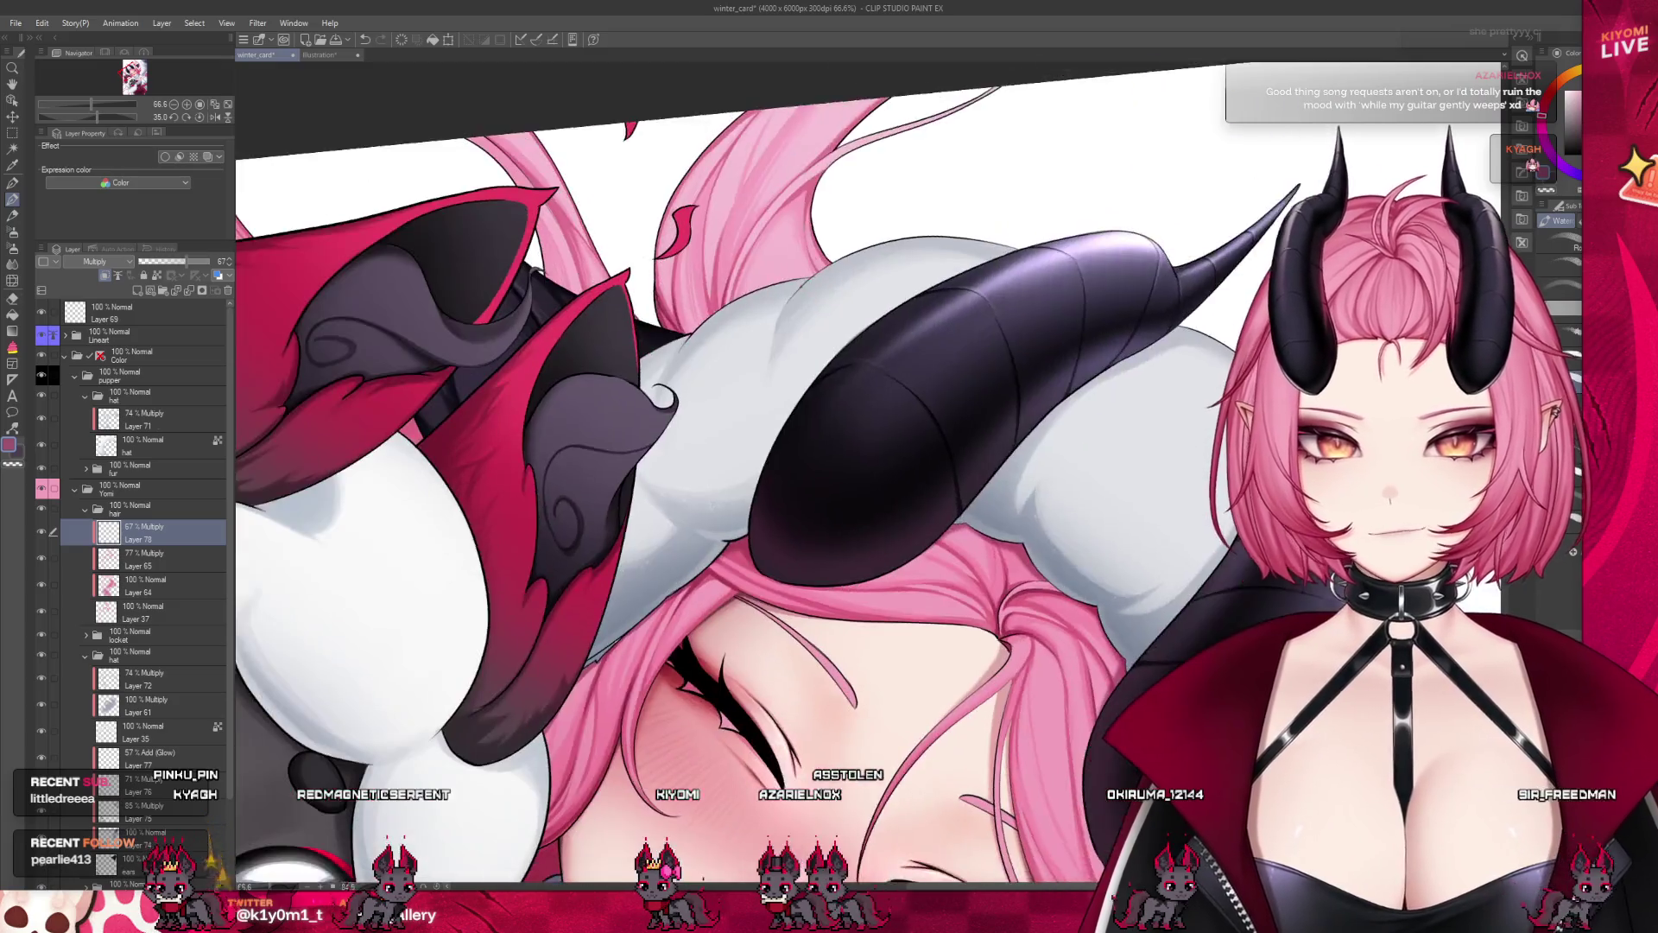
scroll(603, 288, up, 2)
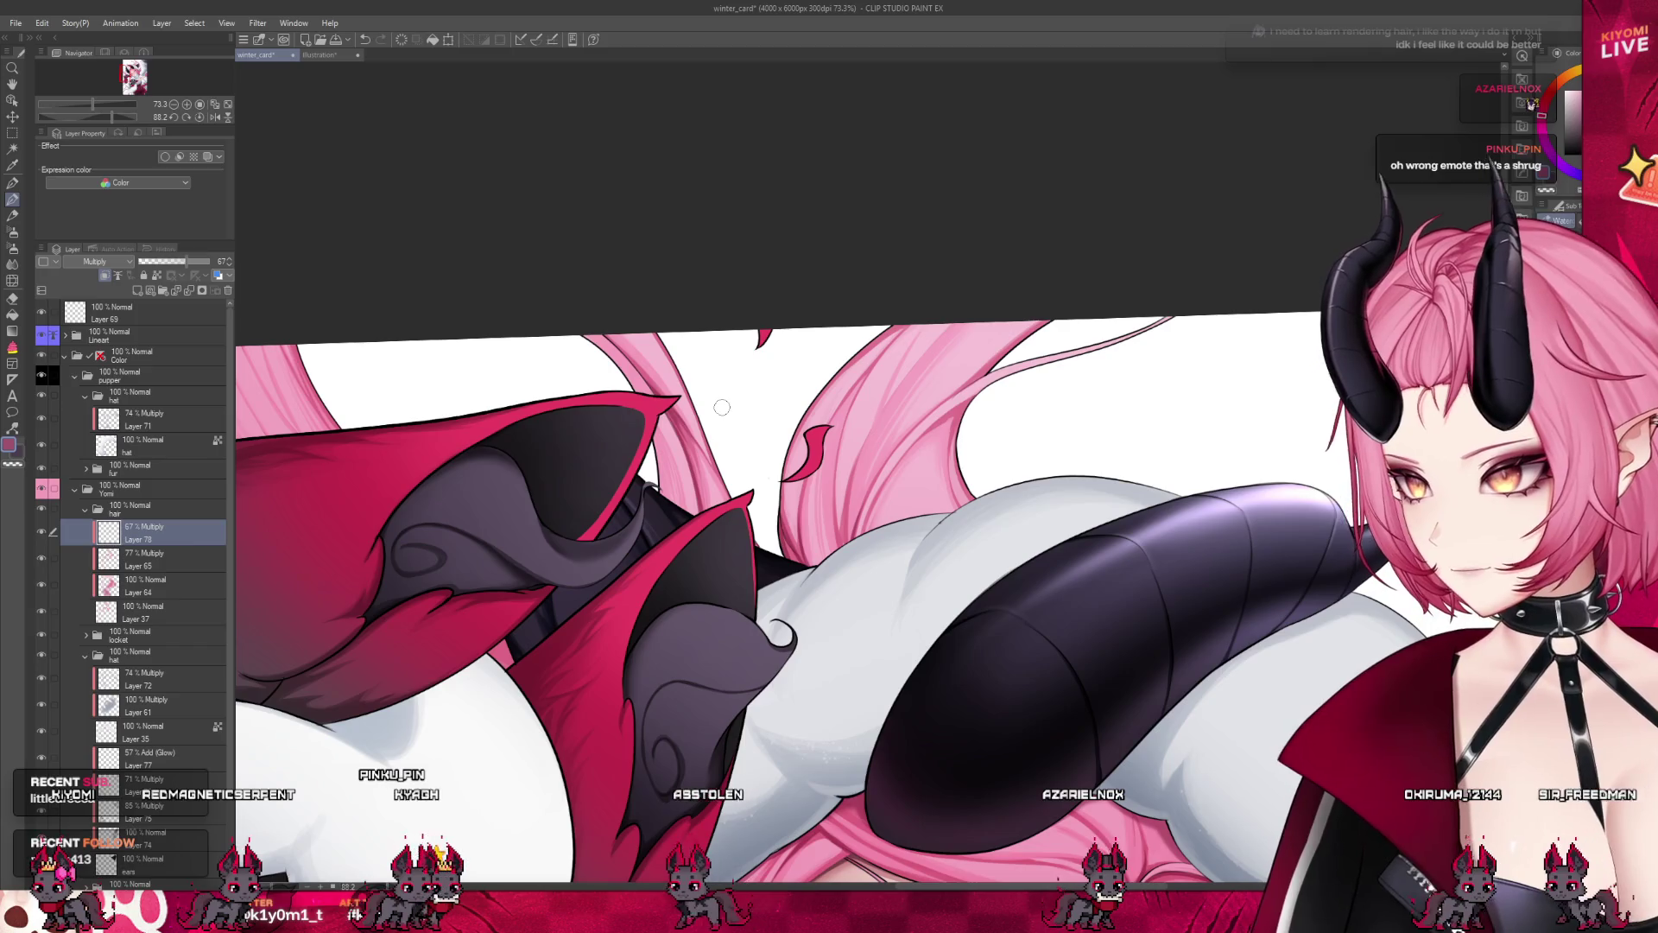
scroll(683, 330, down, 2)
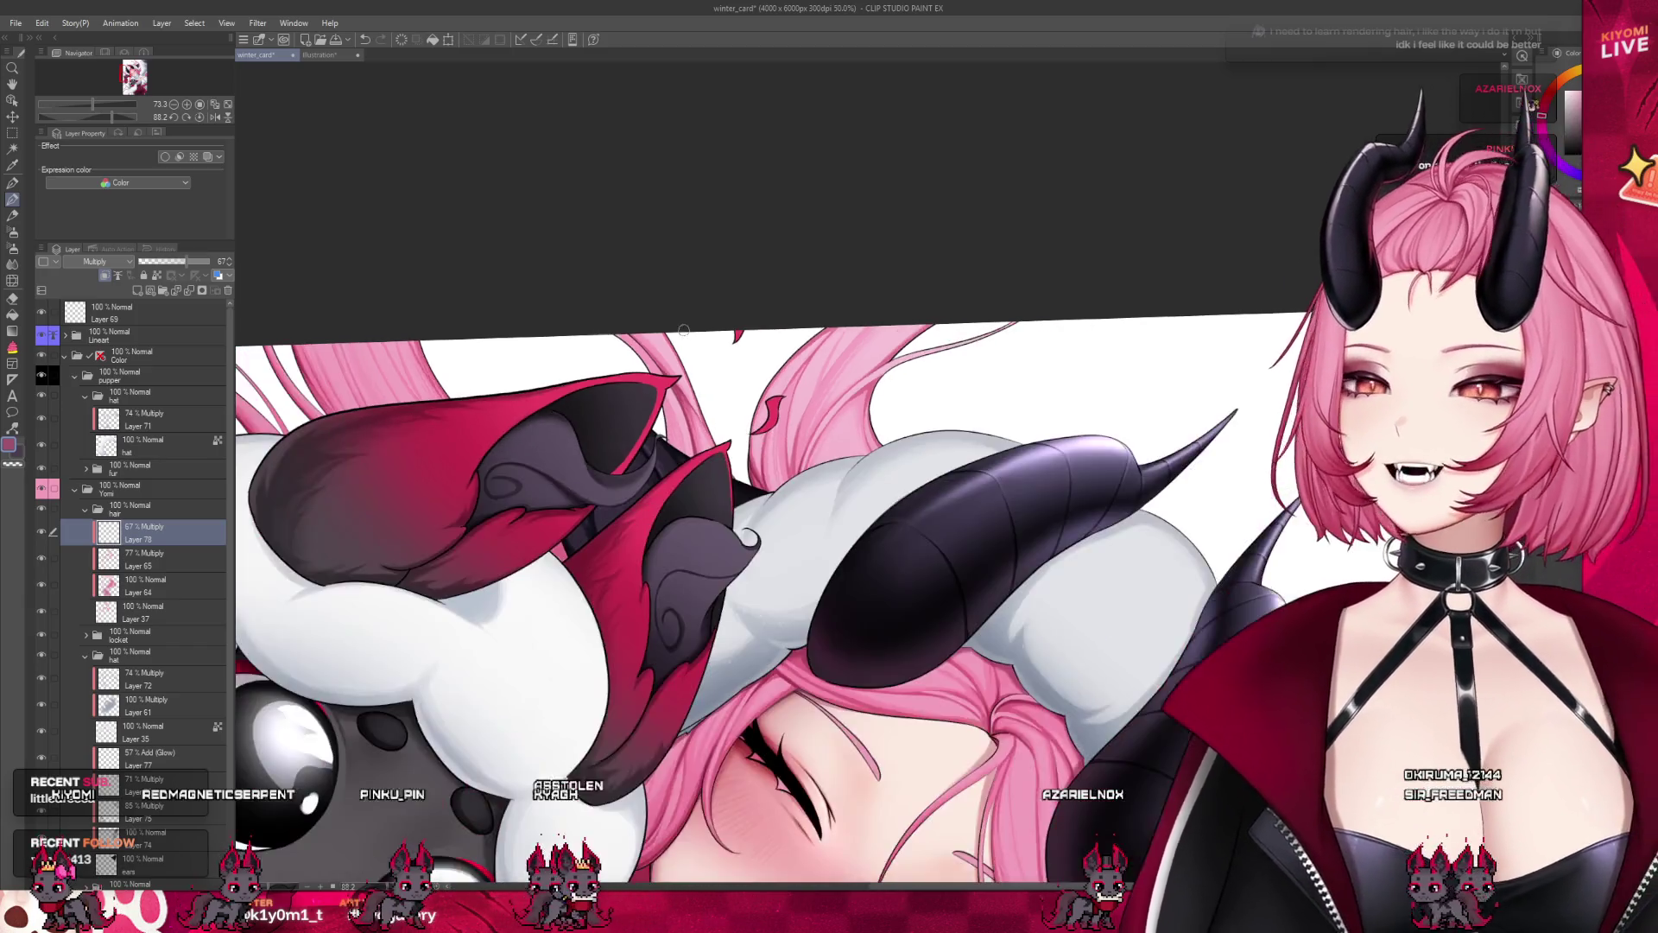
scroll(683, 330, down, 1)
scroll(683, 330, down, 1)
scroll(683, 330, down, 1)
scroll(683, 330, down, 1)
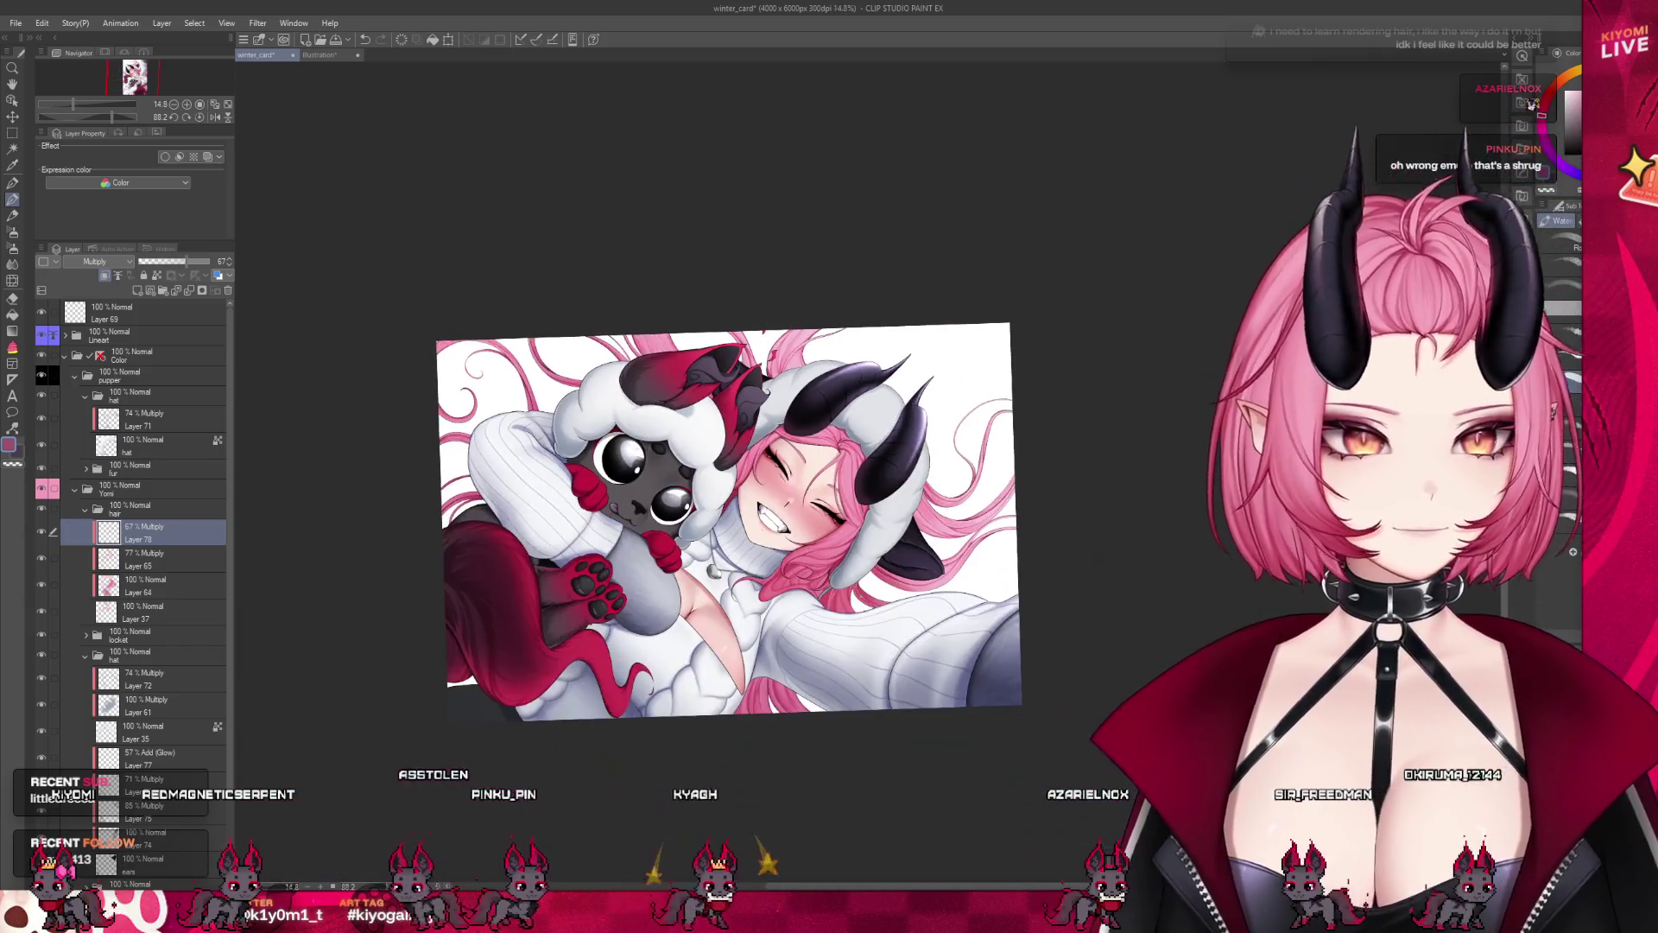
scroll(824, 680, up, 1)
scroll(825, 680, up, 1)
scroll(825, 680, up, 1)
scroll(825, 679, up, 1)
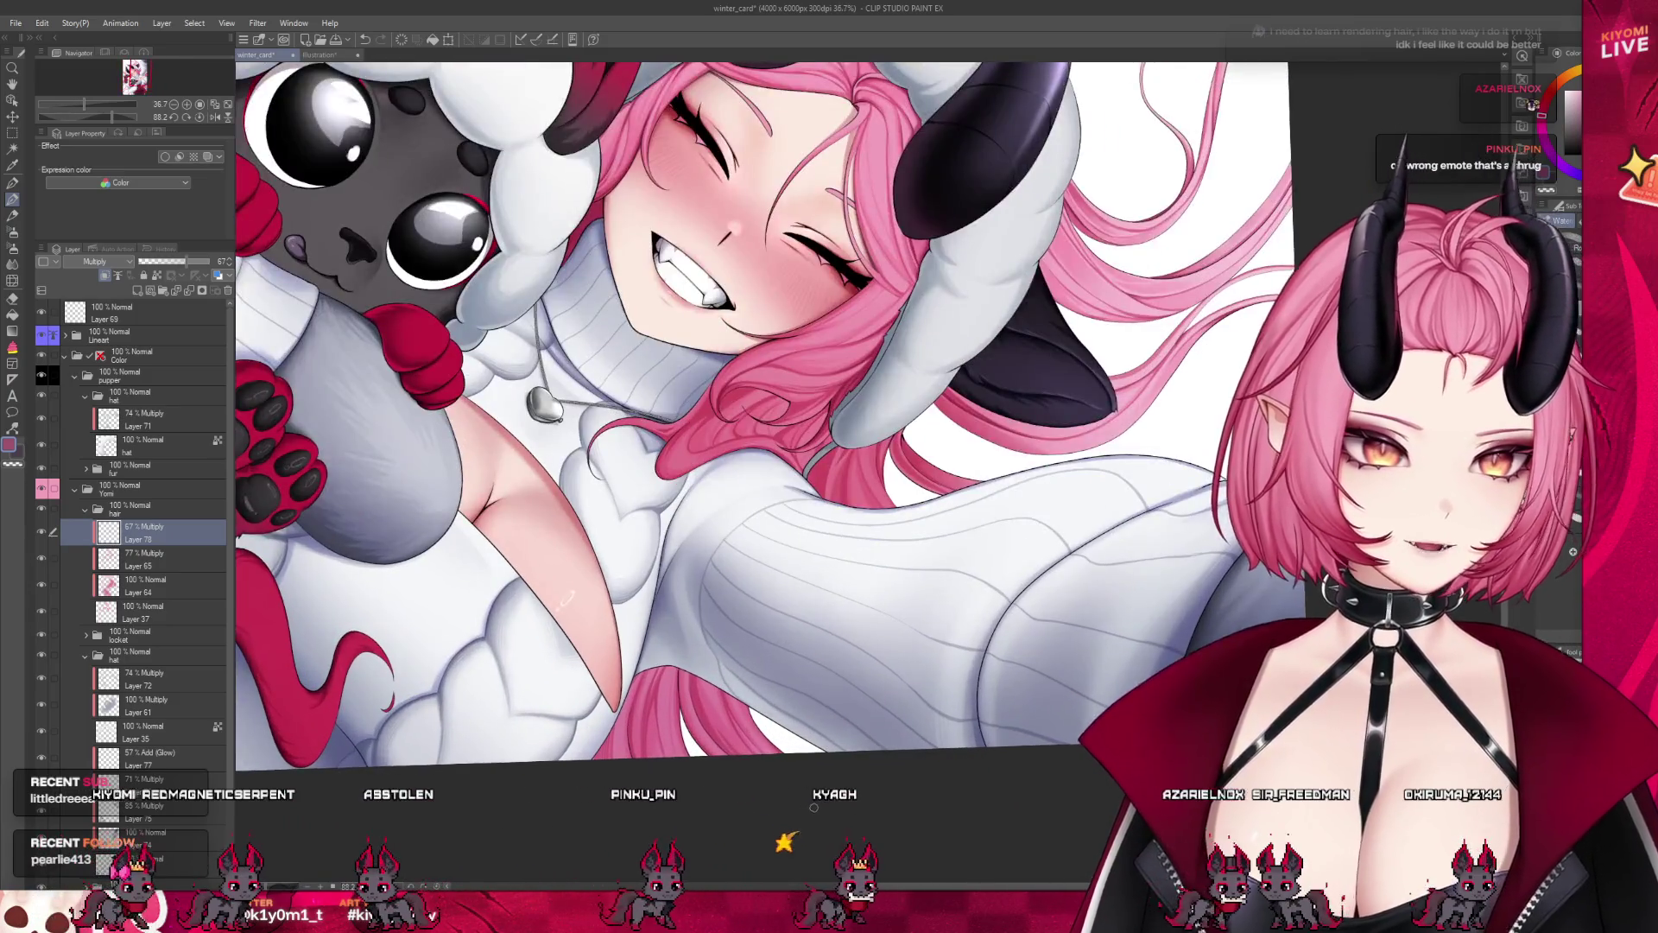
scroll(813, 807, up, 1)
Zoom into the hair lock over the sweater collar, then straighten and re-tilt the view around the face
scroll(698, 343, up, 1)
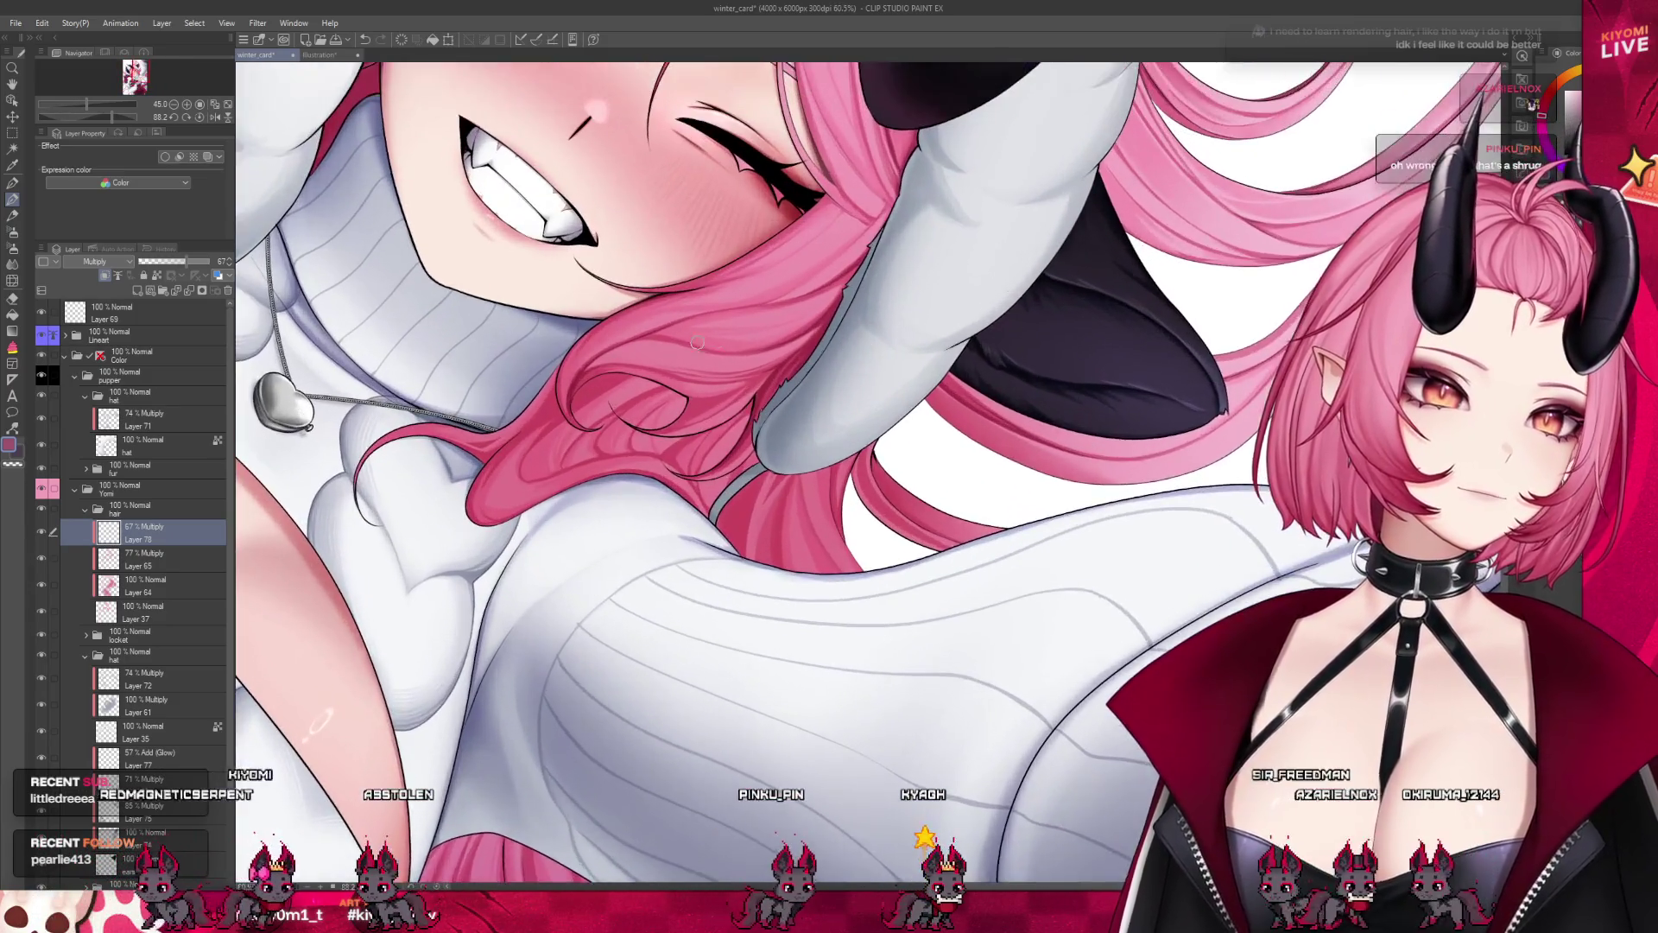
scroll(698, 343, up, 1)
scroll(523, 432, up, 1)
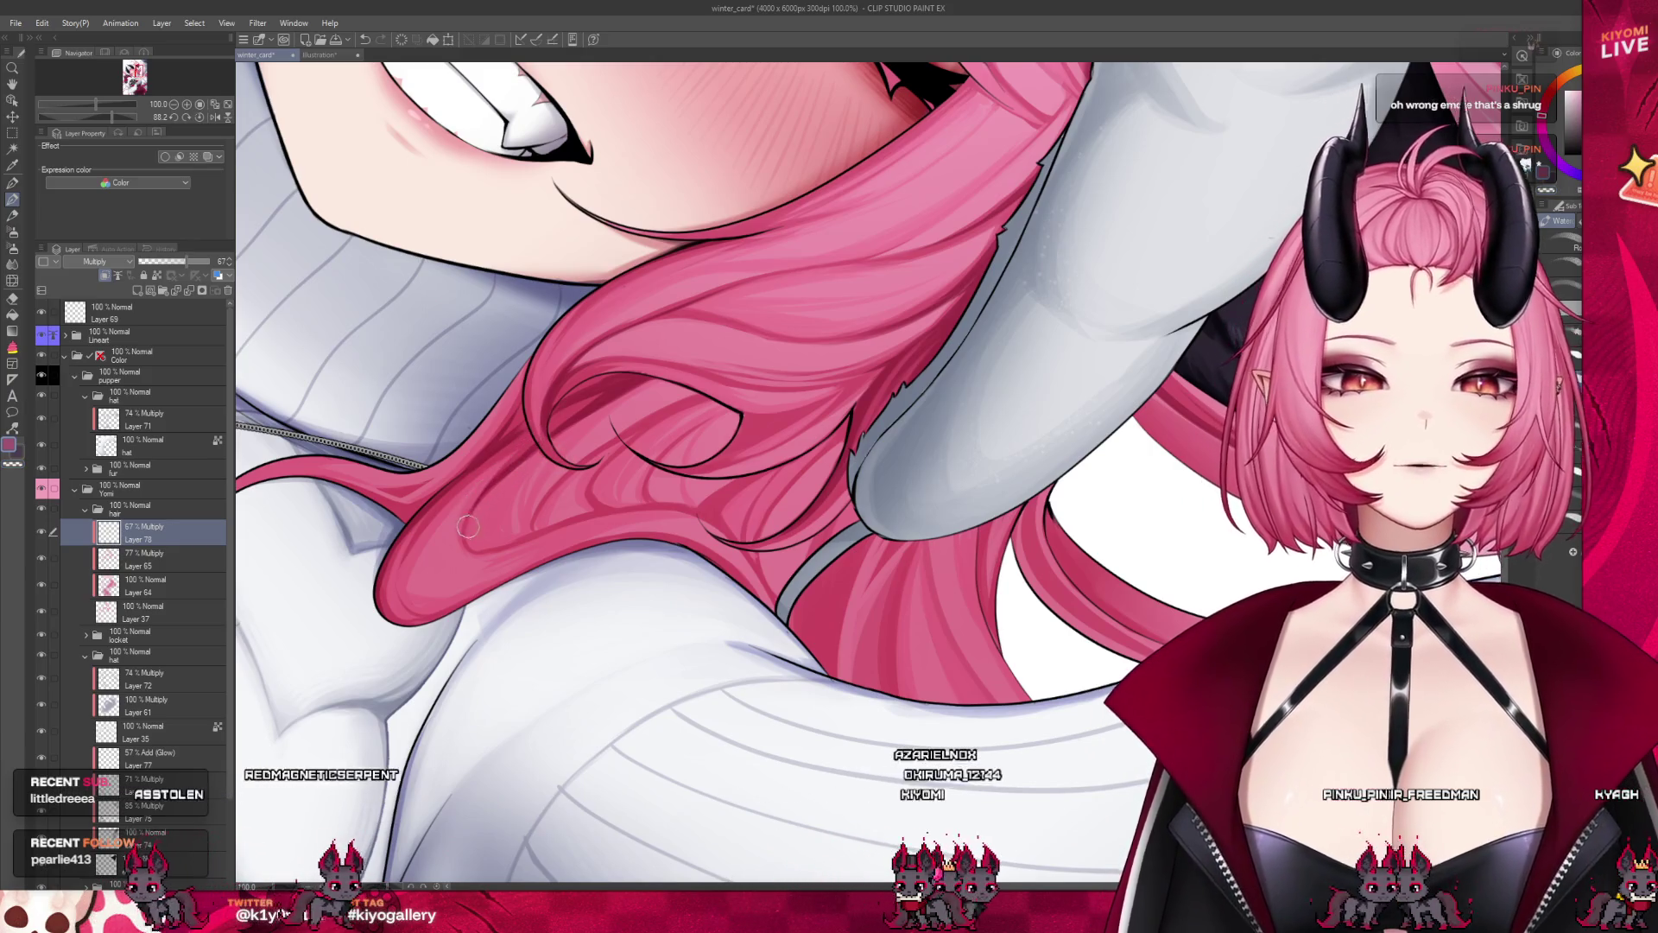
scroll(524, 443, down, 3)
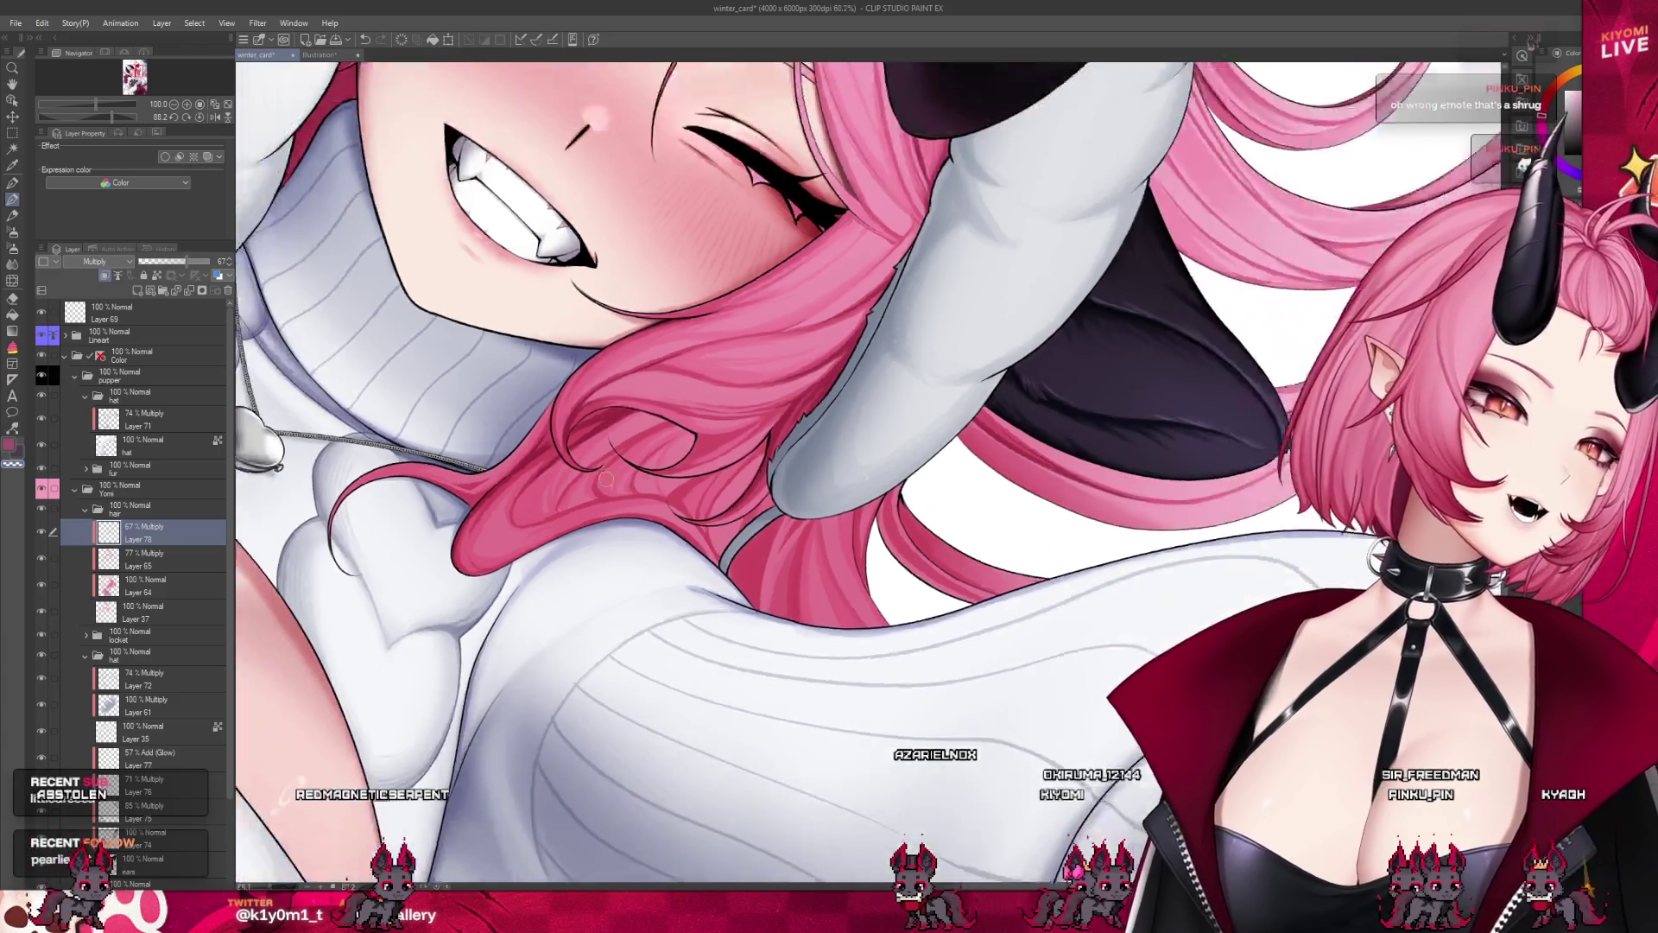
scroll(629, 495, up, 1)
scroll(628, 495, up, 1)
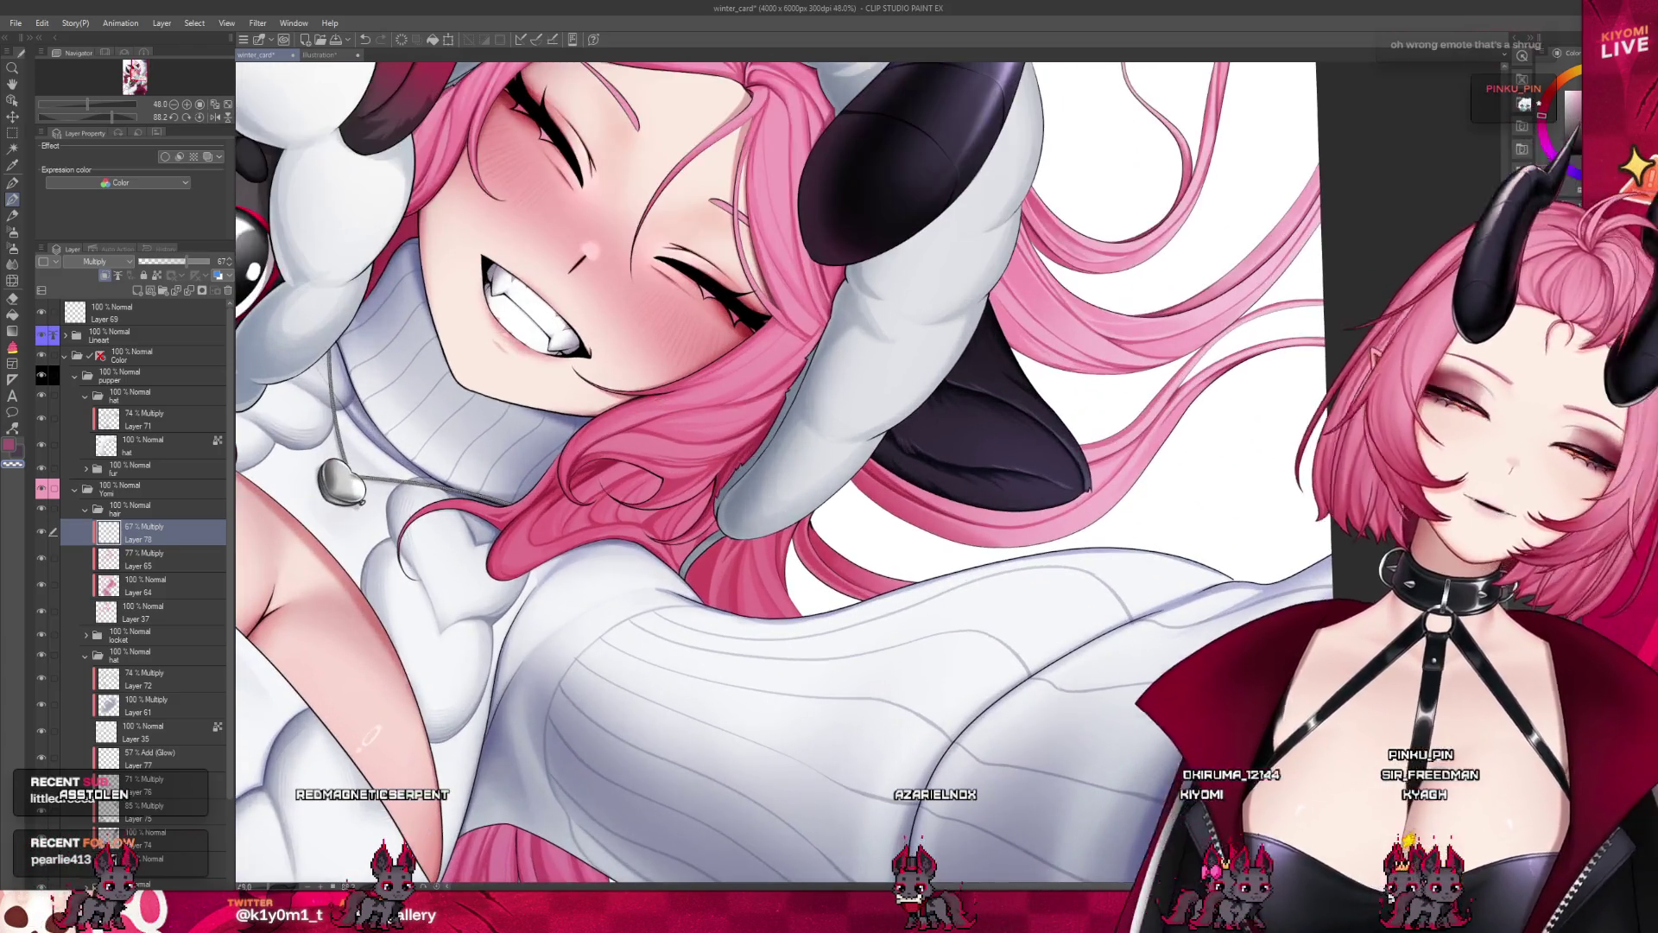
drag(778, 518, 847, 692)
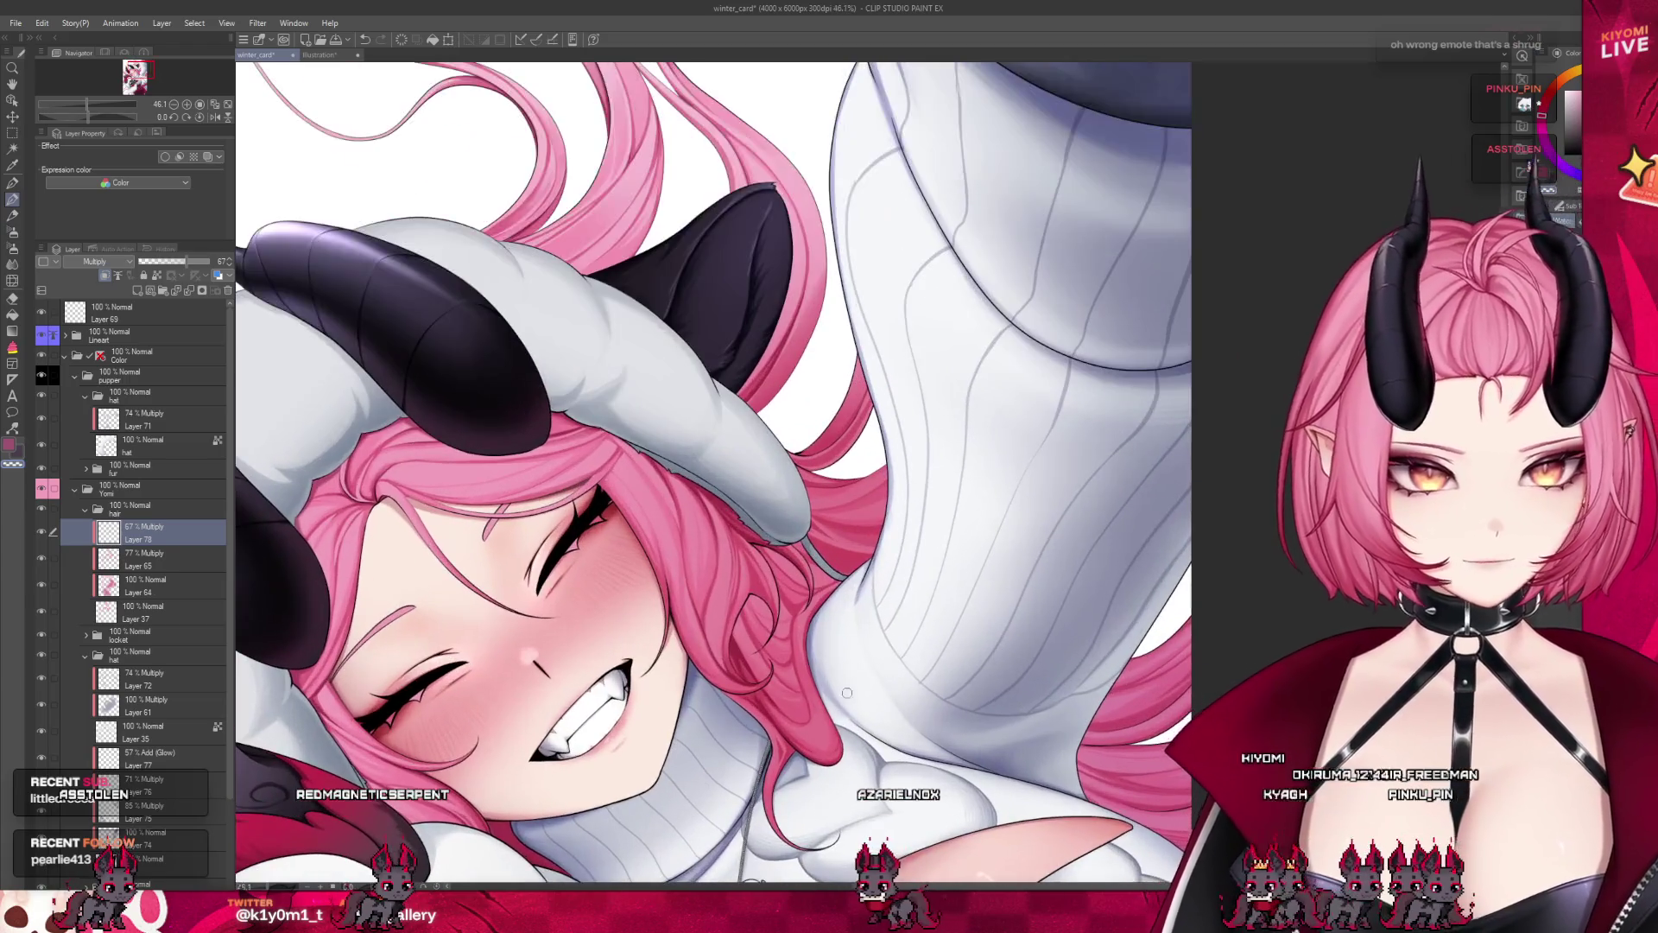
drag(604, 484, 507, 495)
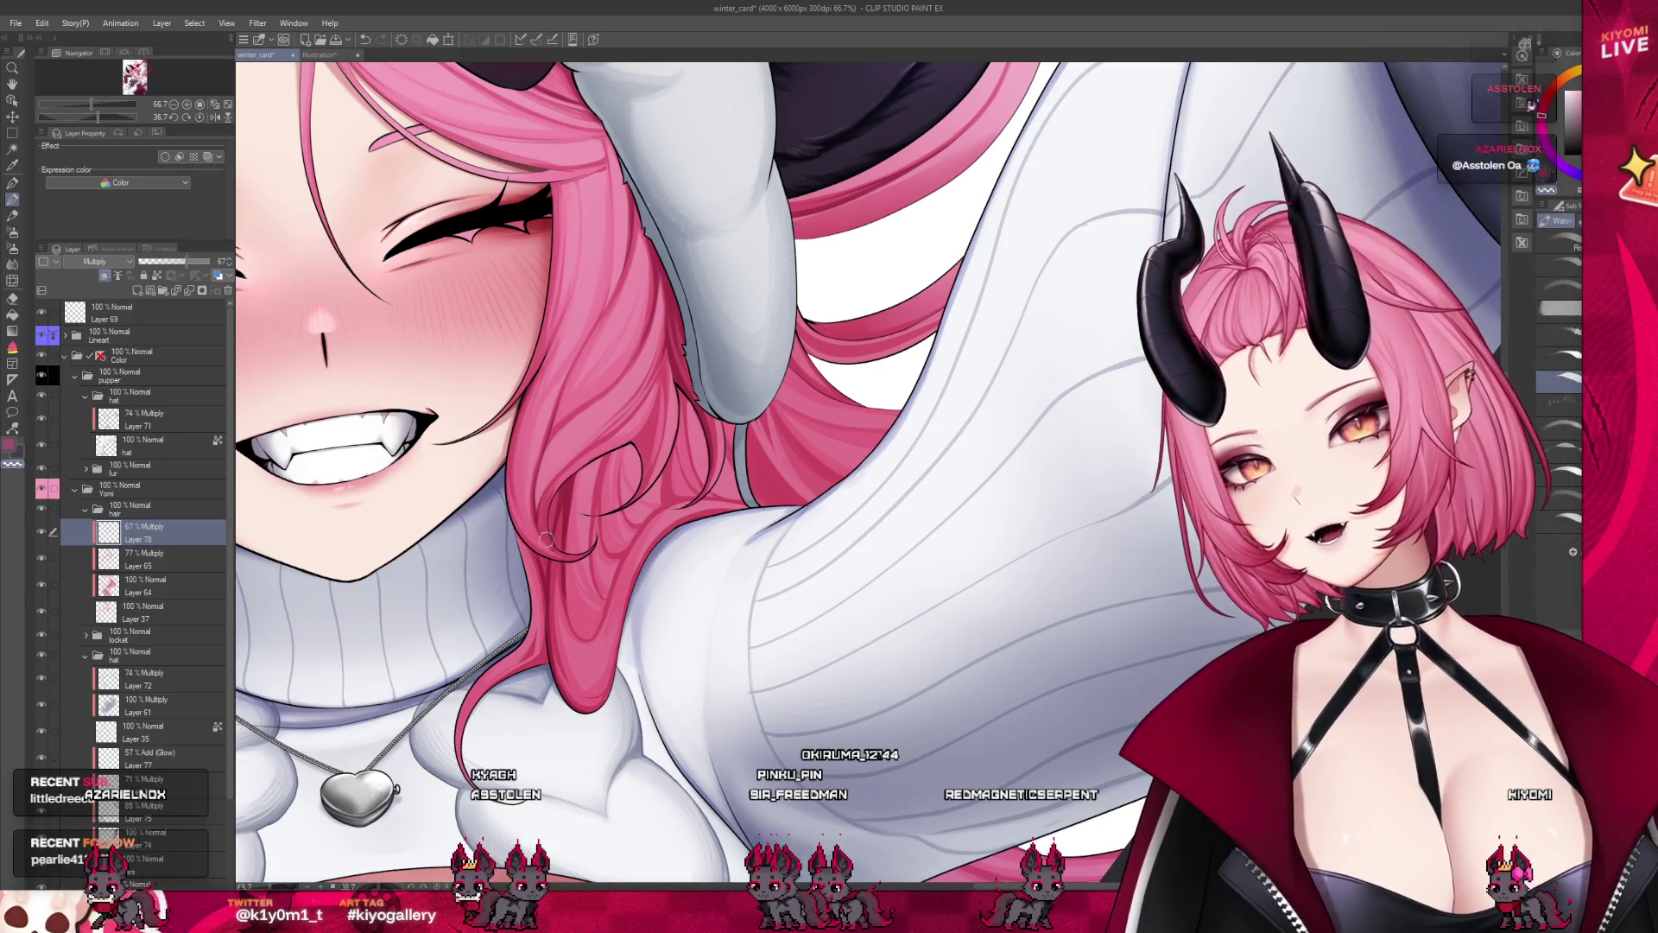
Save the winter_card illustration while working on the hair beside the face
scroll(576, 535, down, 2)
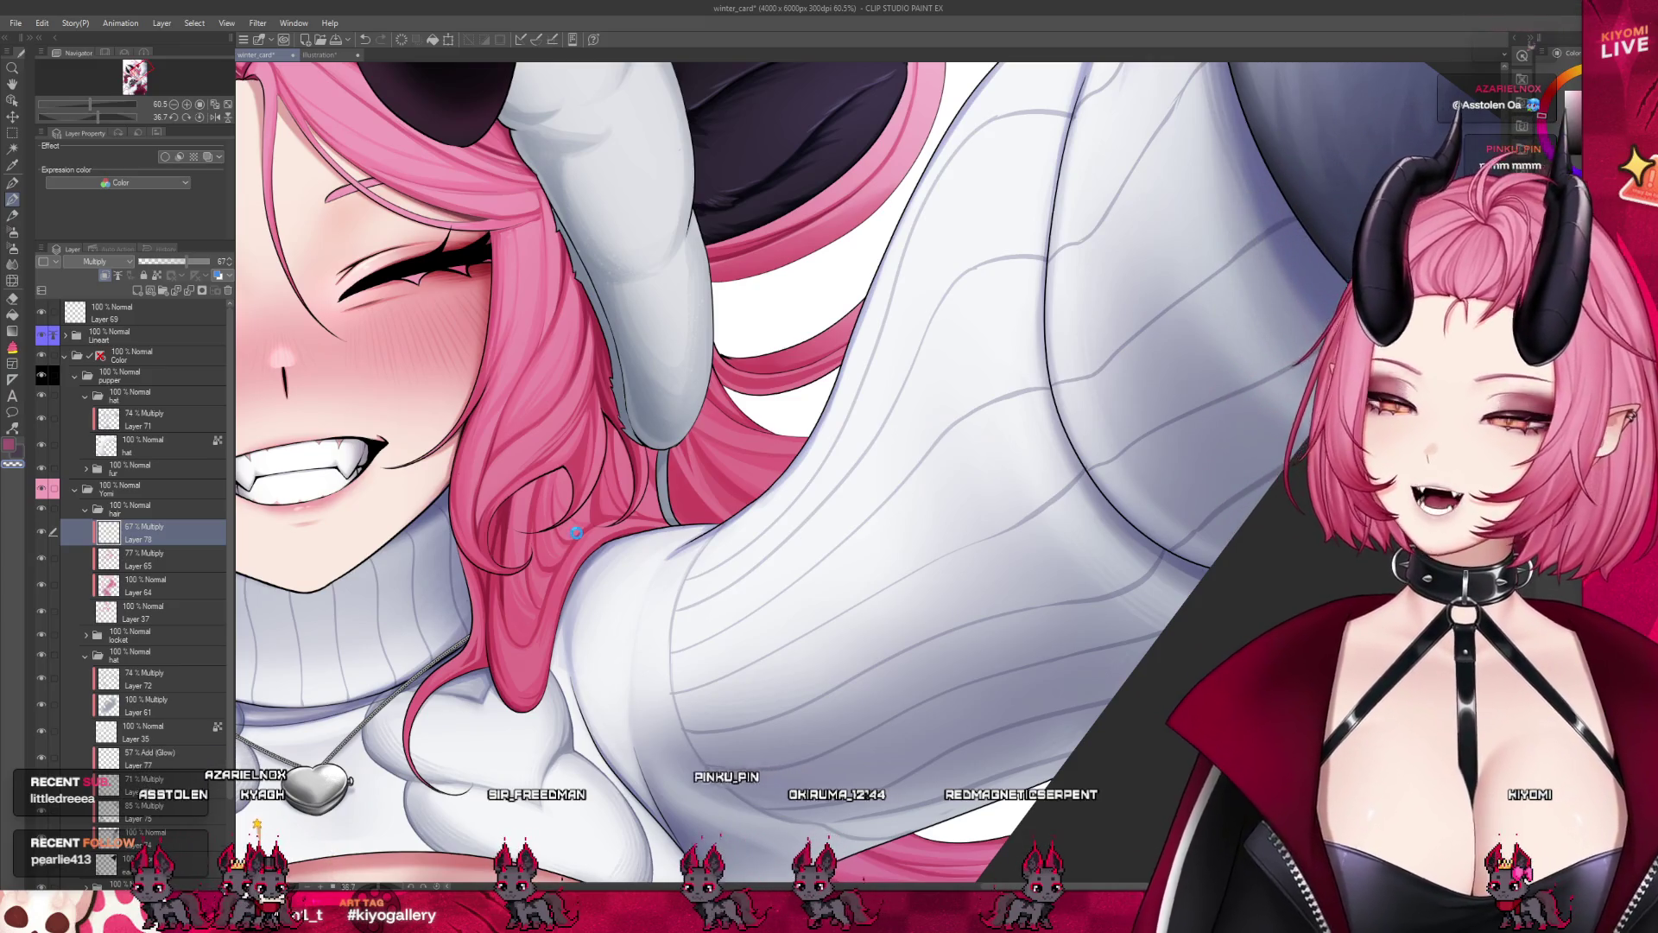
key(ctrl+s)
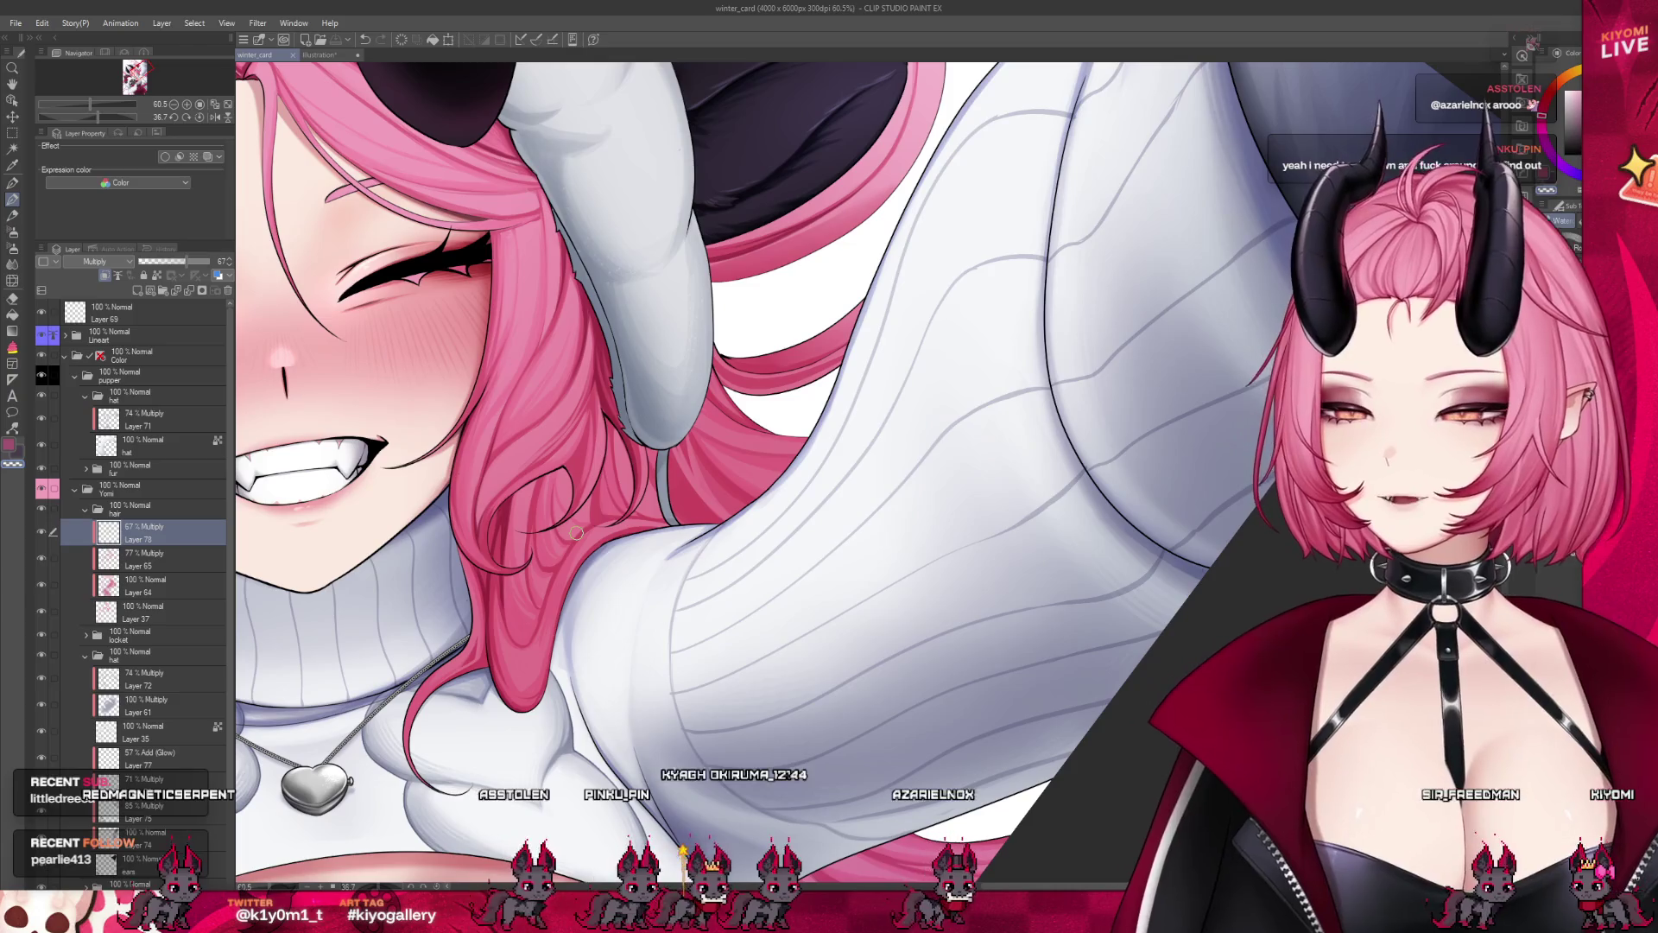
scroll(576, 533, up, 3)
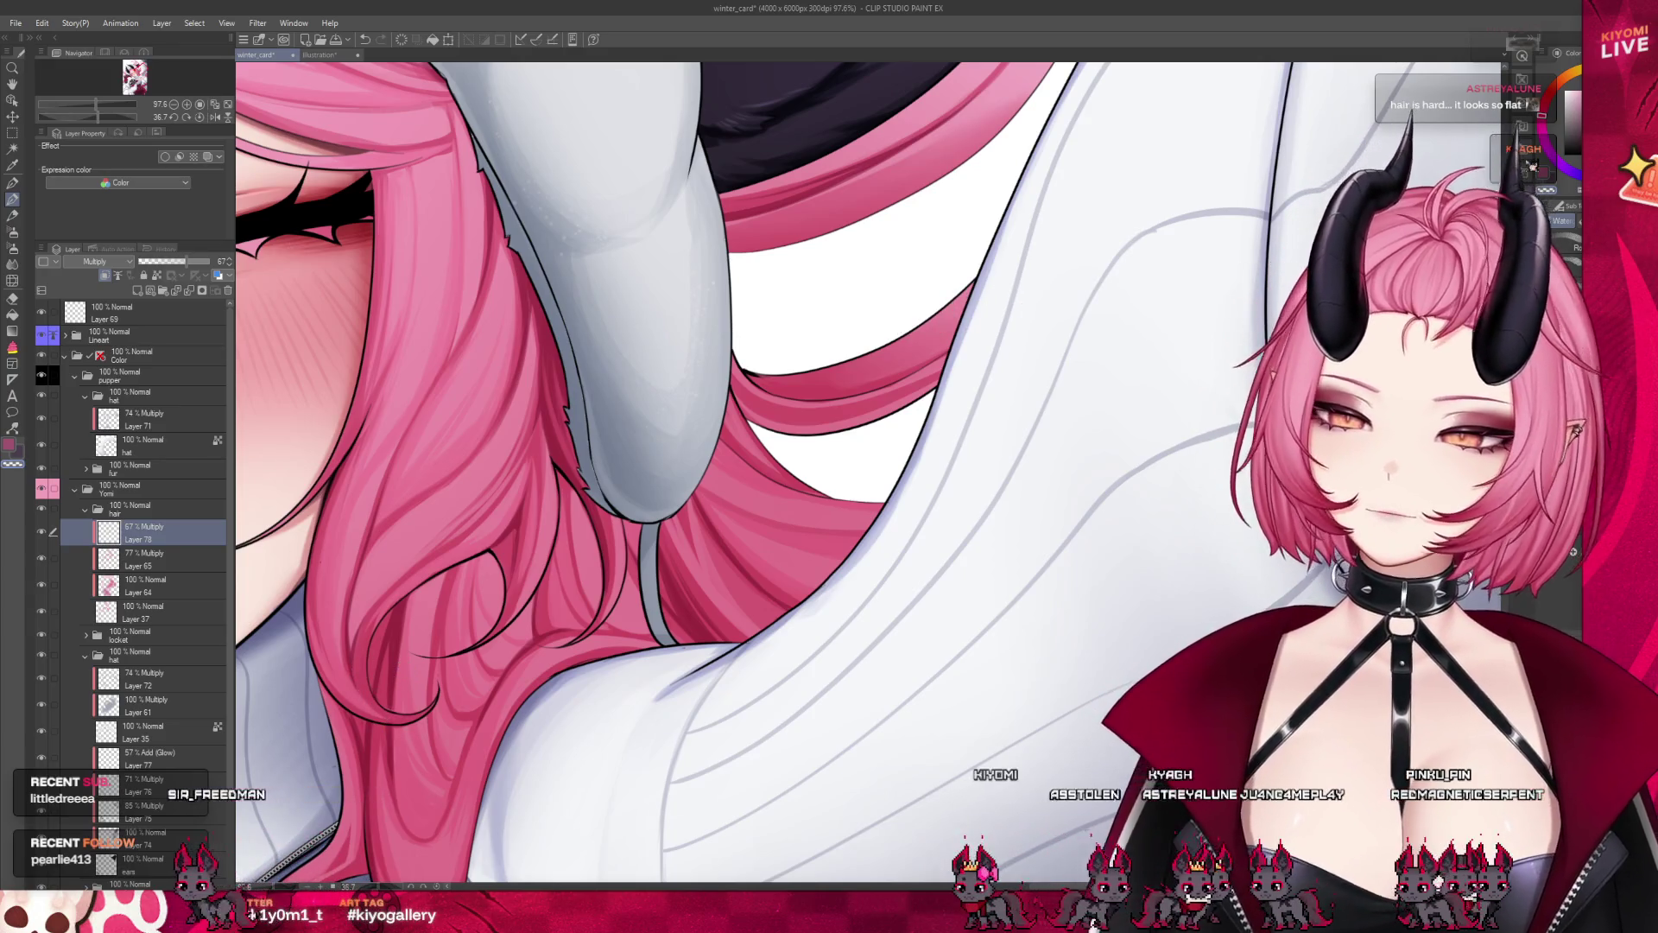
Zoom in on the hair under the raised sweater arm, then zoom back out to review
scroll(488, 540, down, 2)
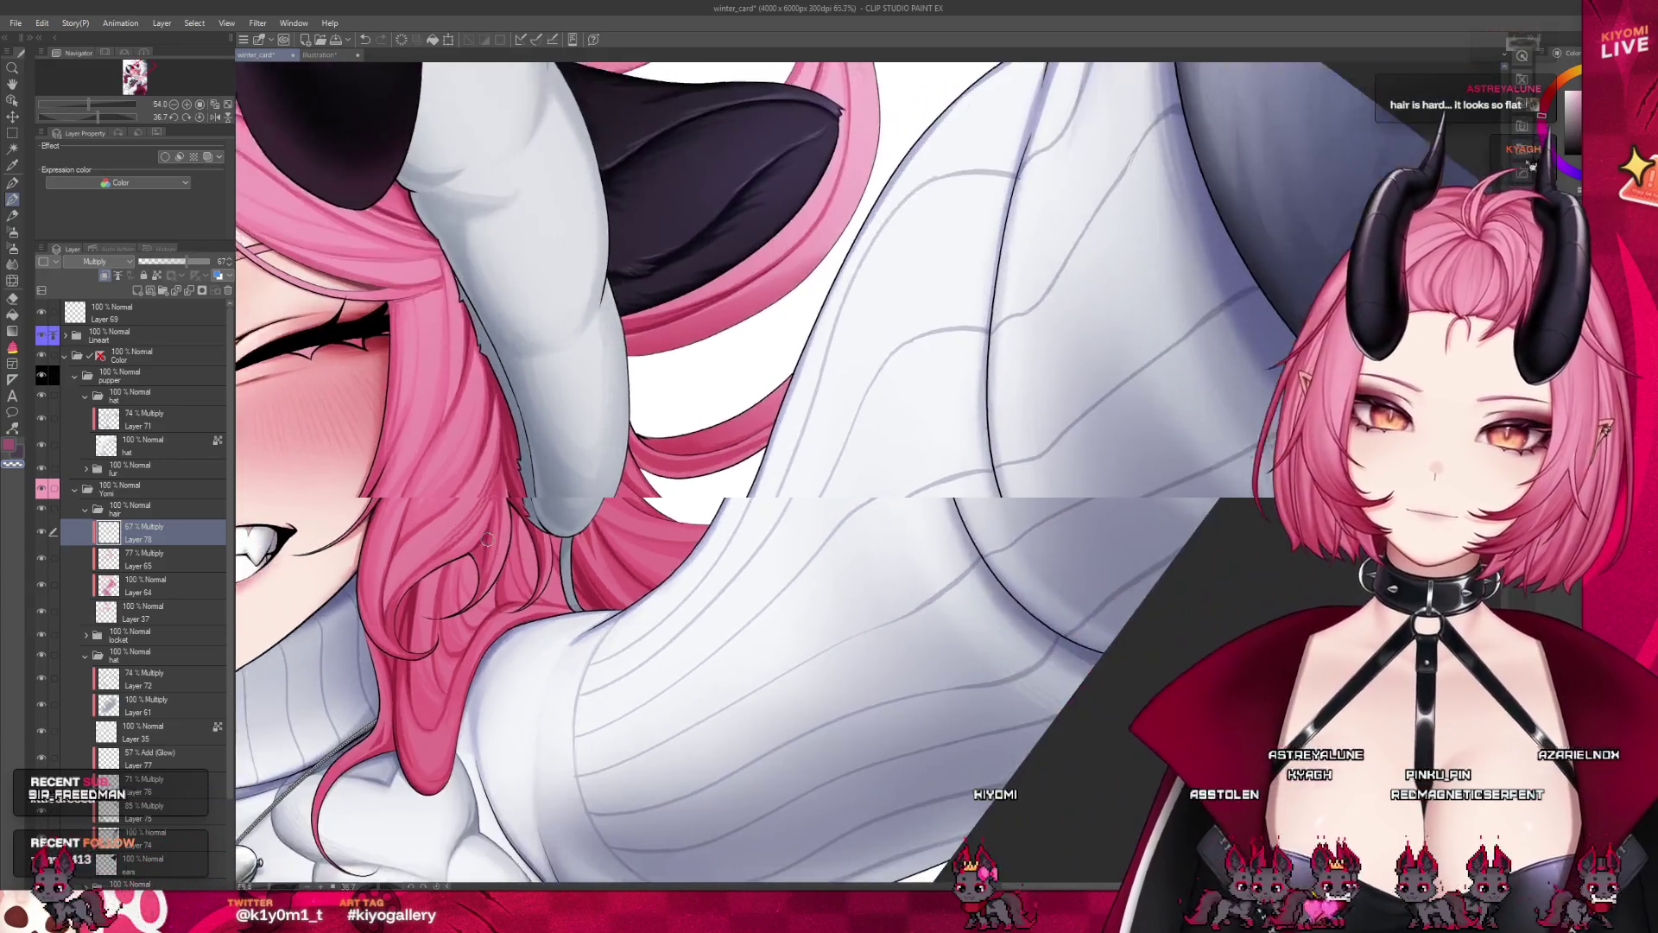
scroll(488, 540, up, 1)
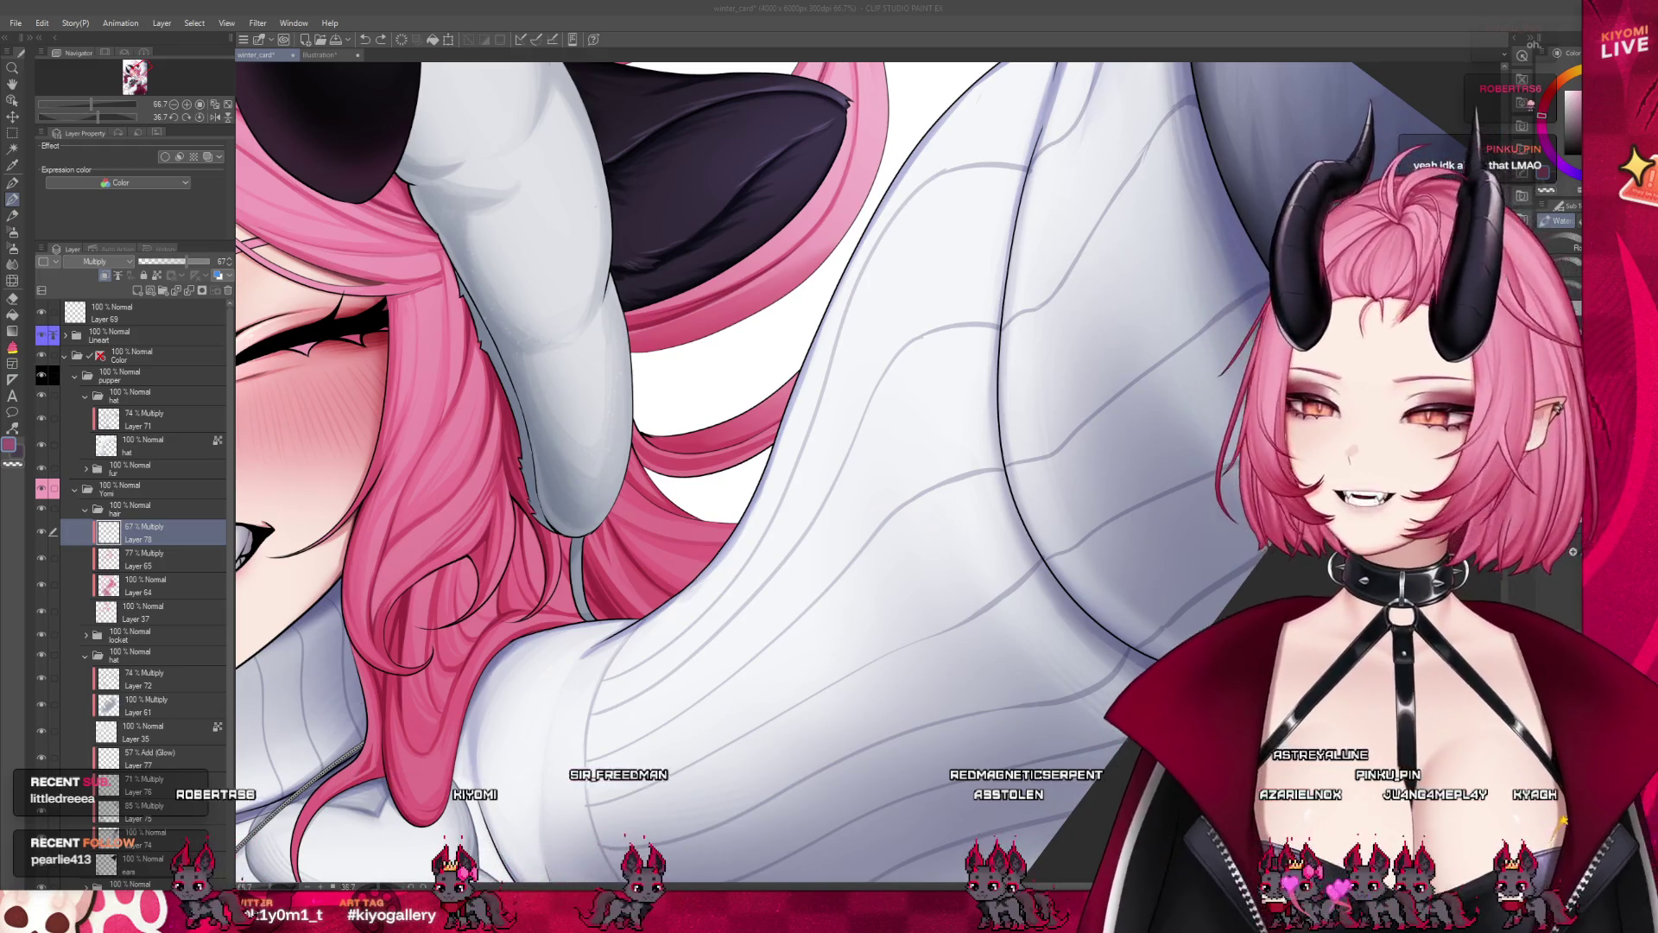
scroll(615, 394, up, 2)
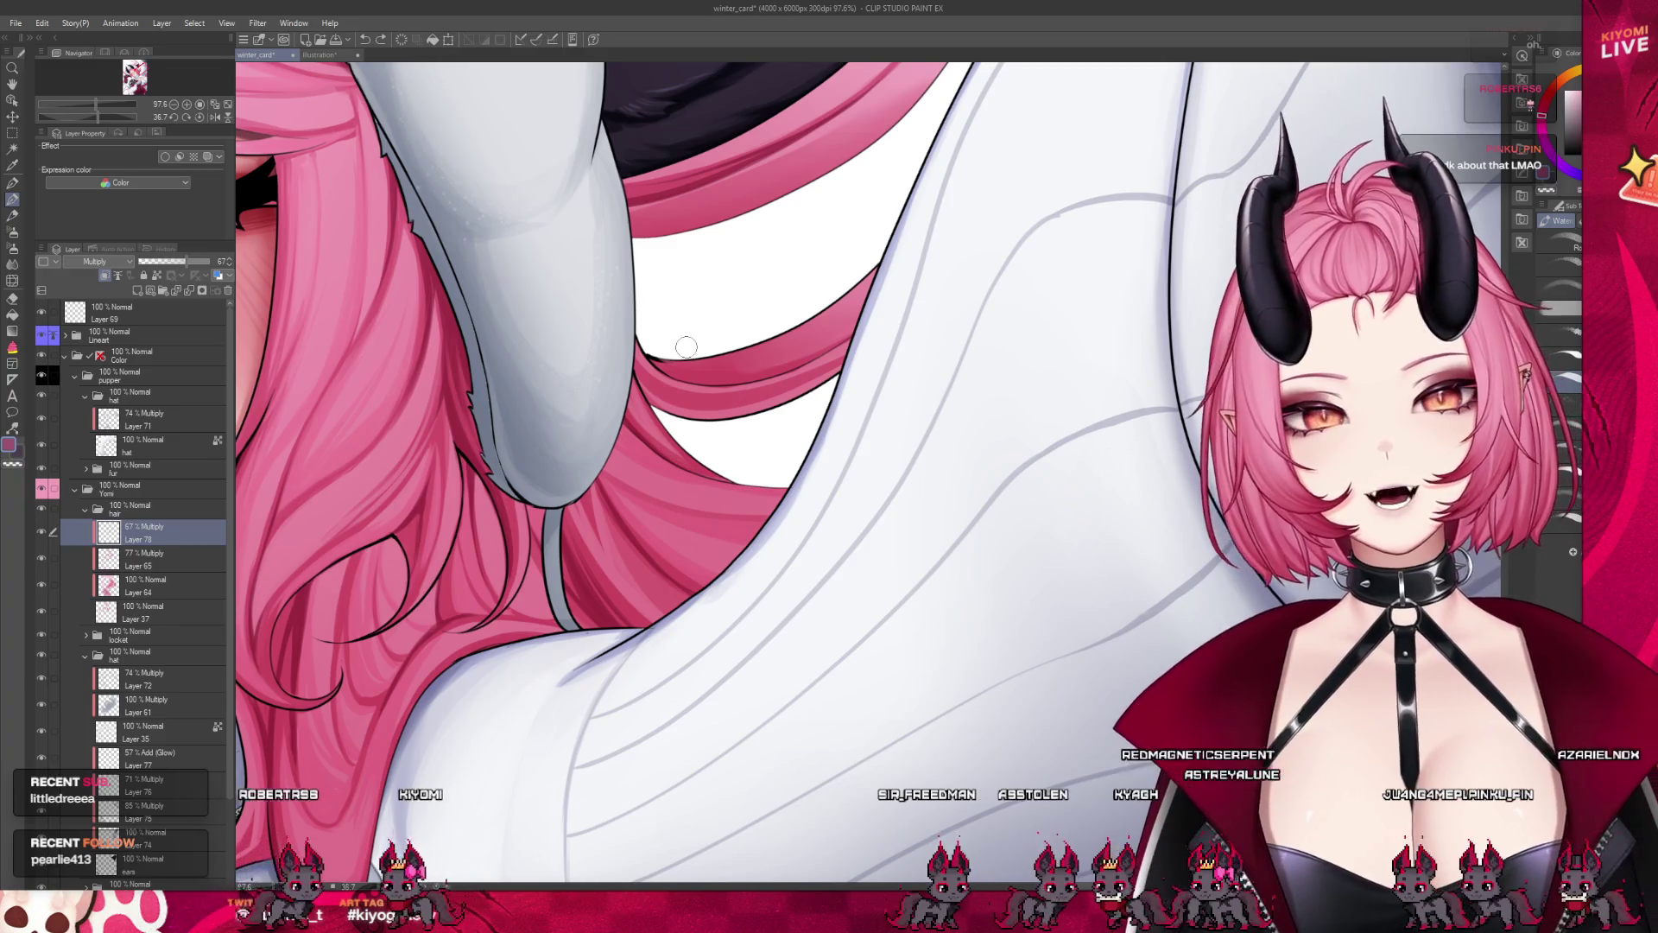
scroll(687, 346, down, 2)
scroll(687, 346, down, 1)
scroll(686, 346, down, 1)
Zoom and rotate the view for a close look at the sweater
scroll(686, 346, down, 1)
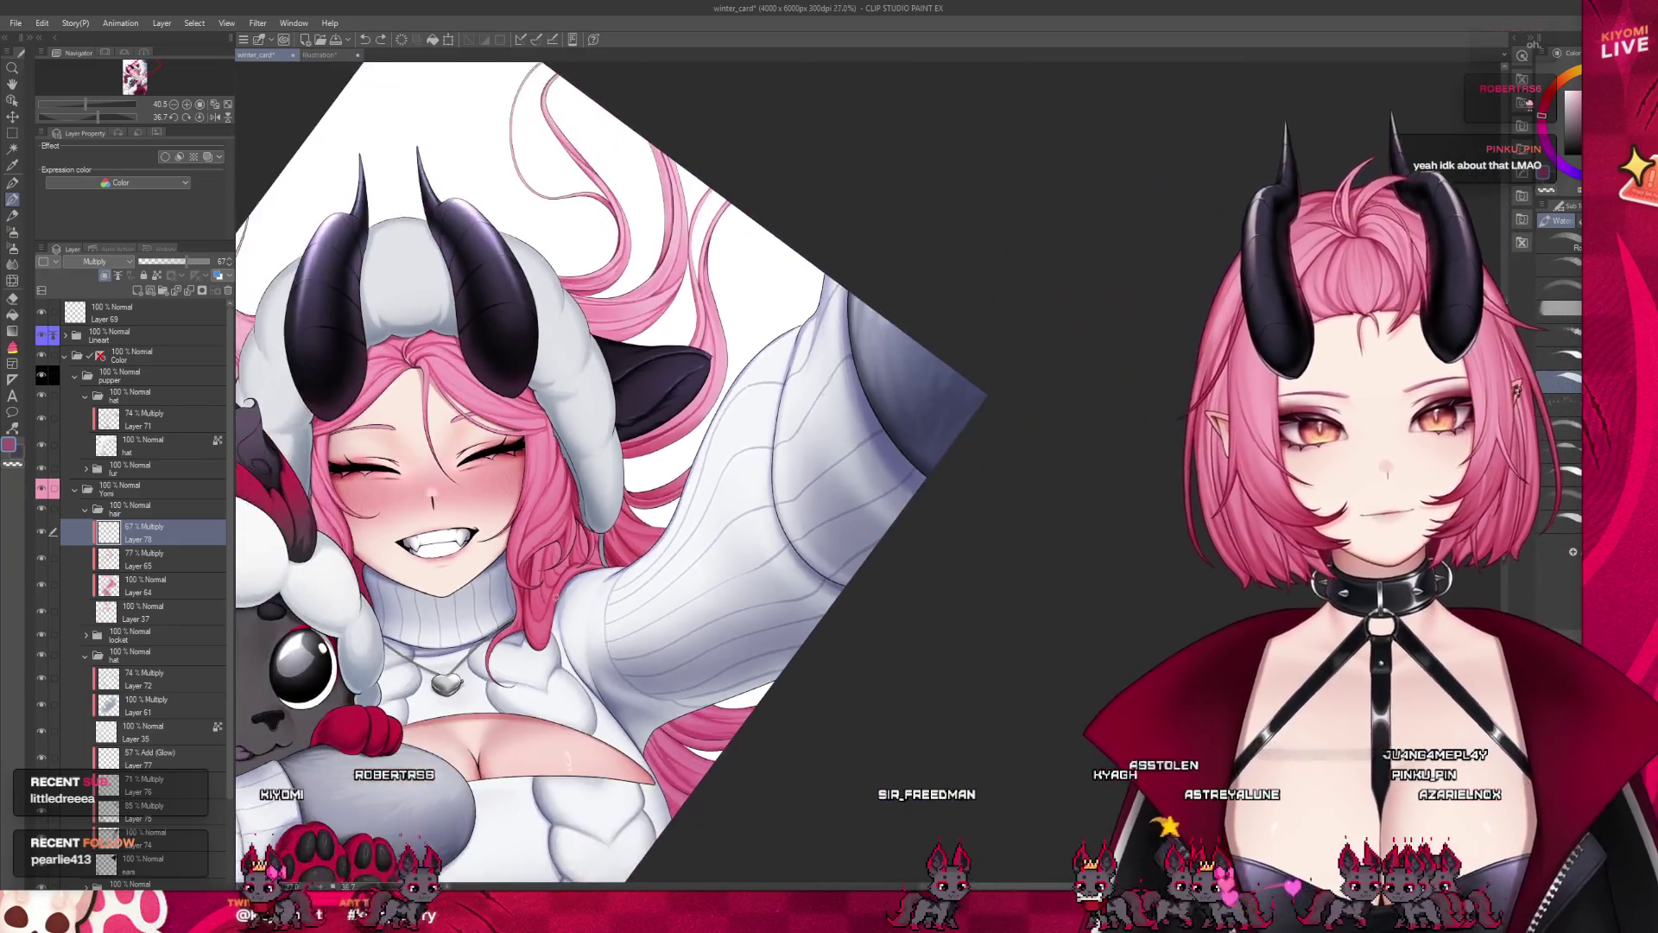
scroll(691, 346, down, 1)
scroll(690, 345, down, 1)
scroll(691, 346, up, 1)
scroll(691, 345, up, 1)
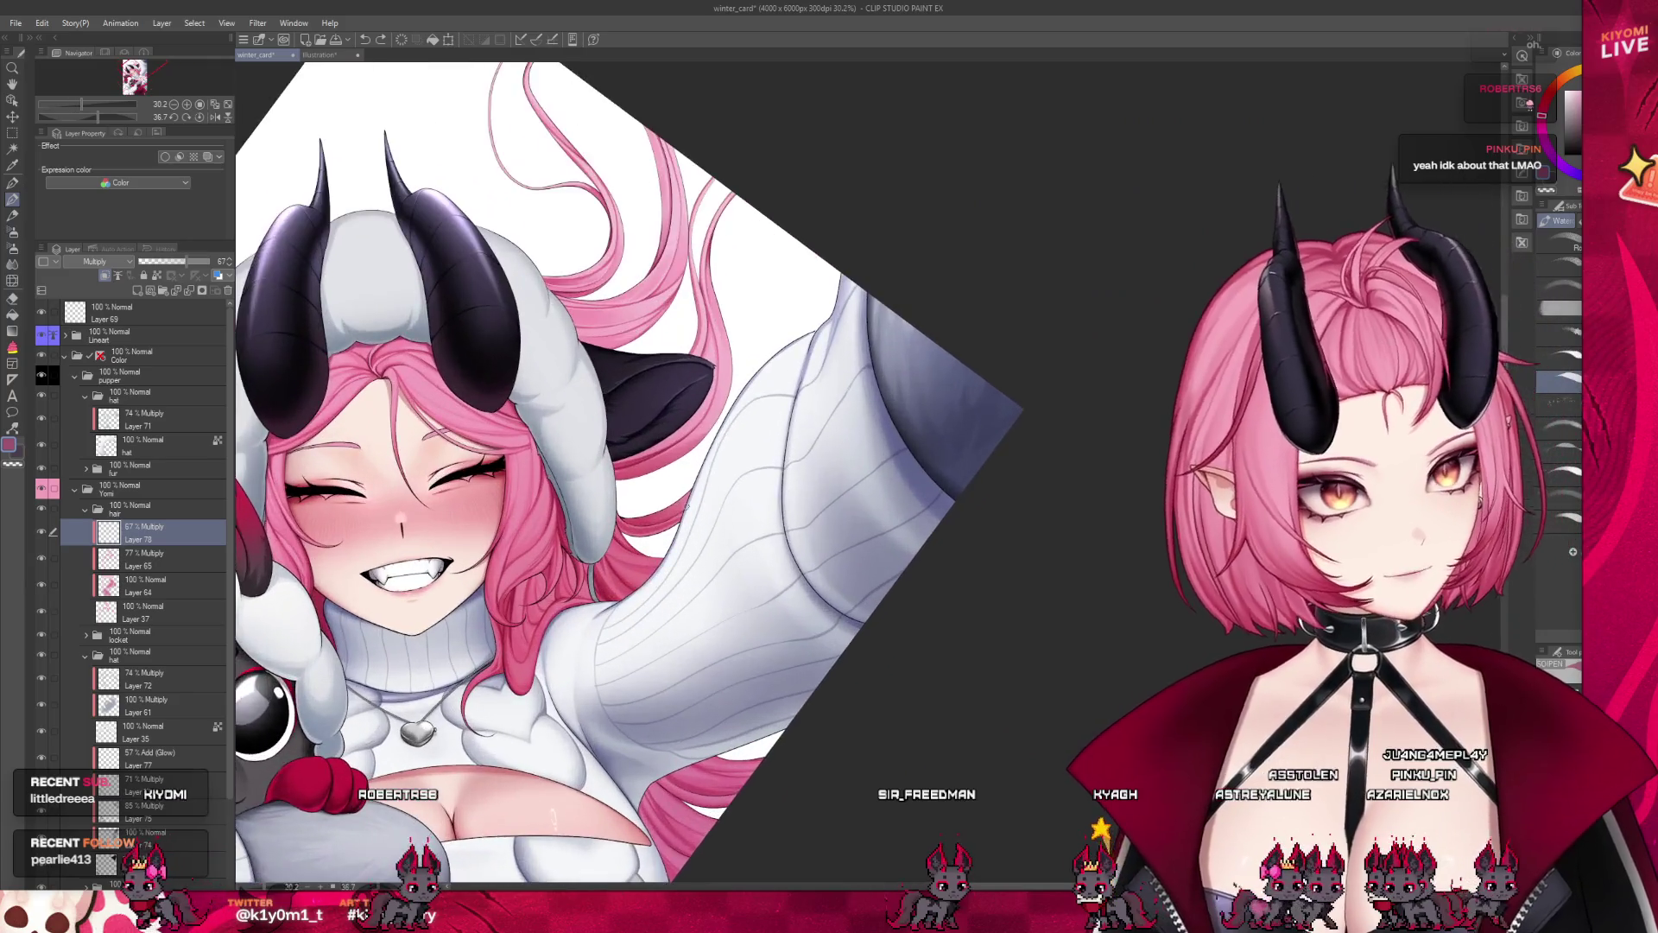
scroll(687, 496, up, 1)
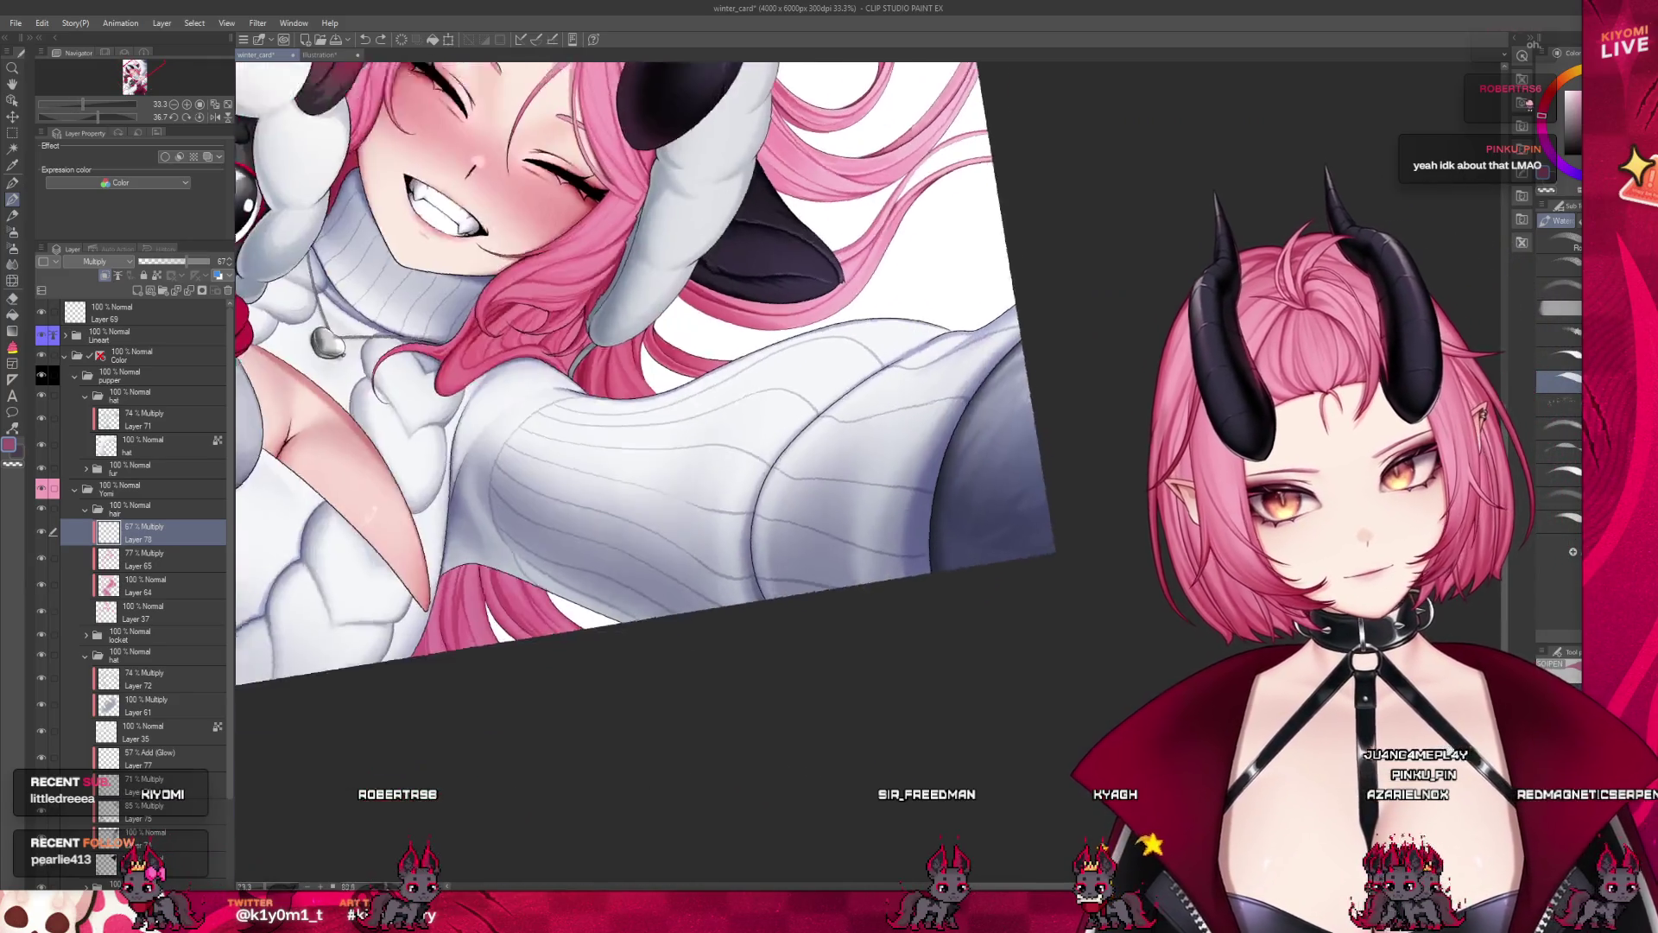
drag(604, 432, 476, 513)
scroll(476, 513, up, 4)
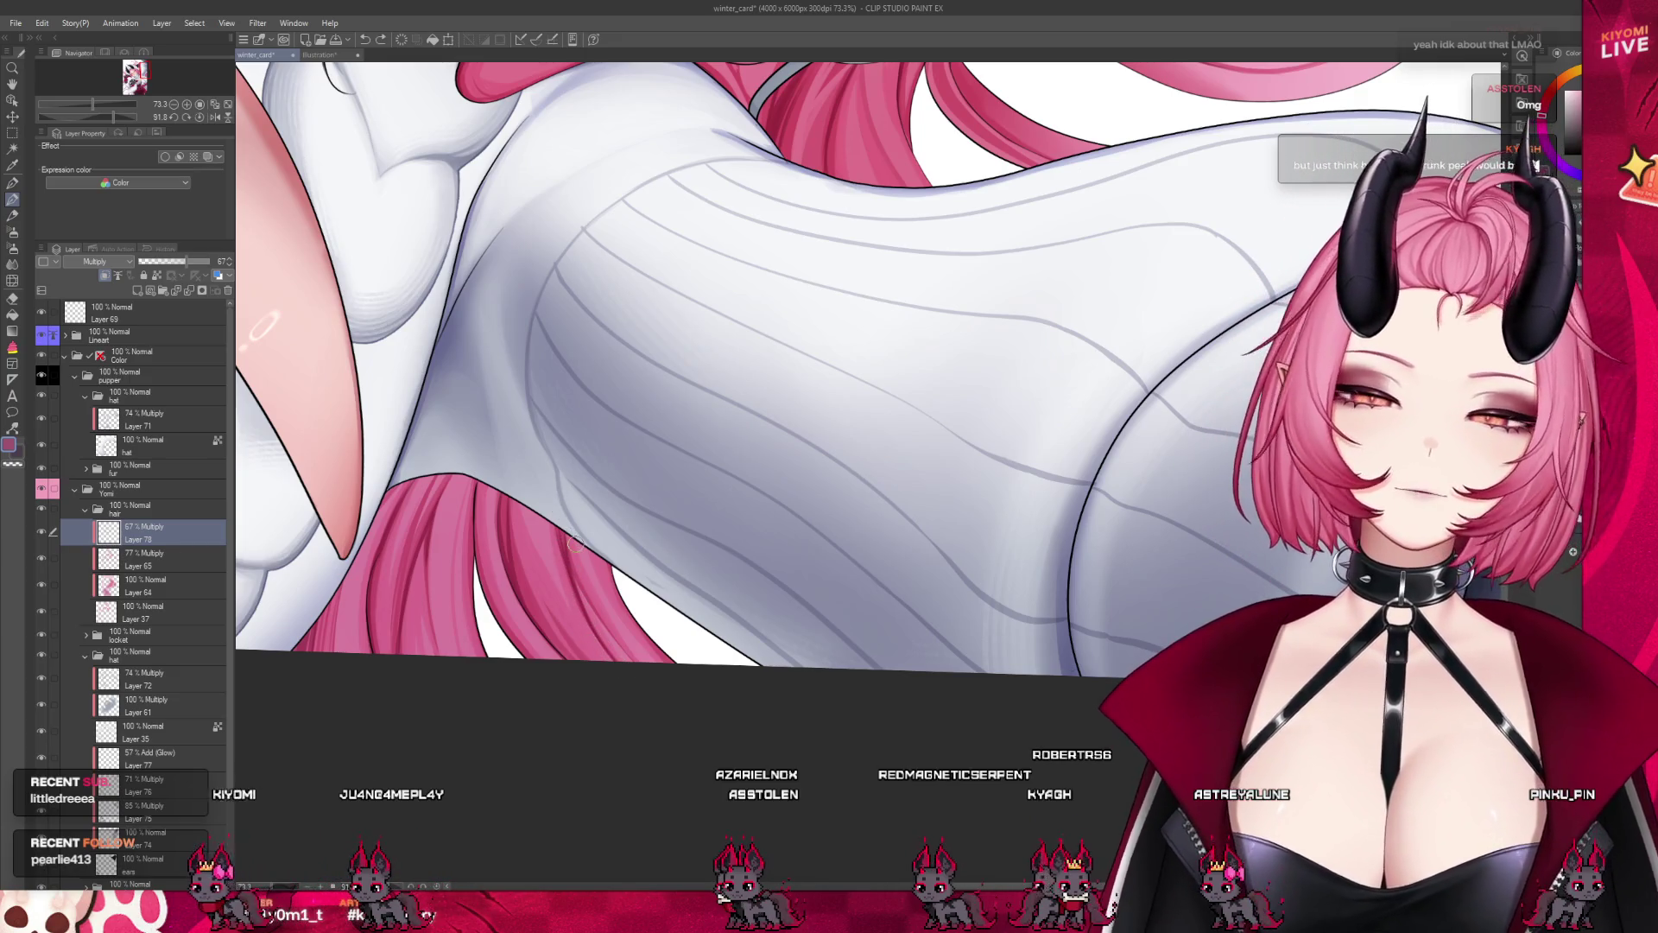
scroll(577, 550, down, 6)
scroll(594, 548, up, 1)
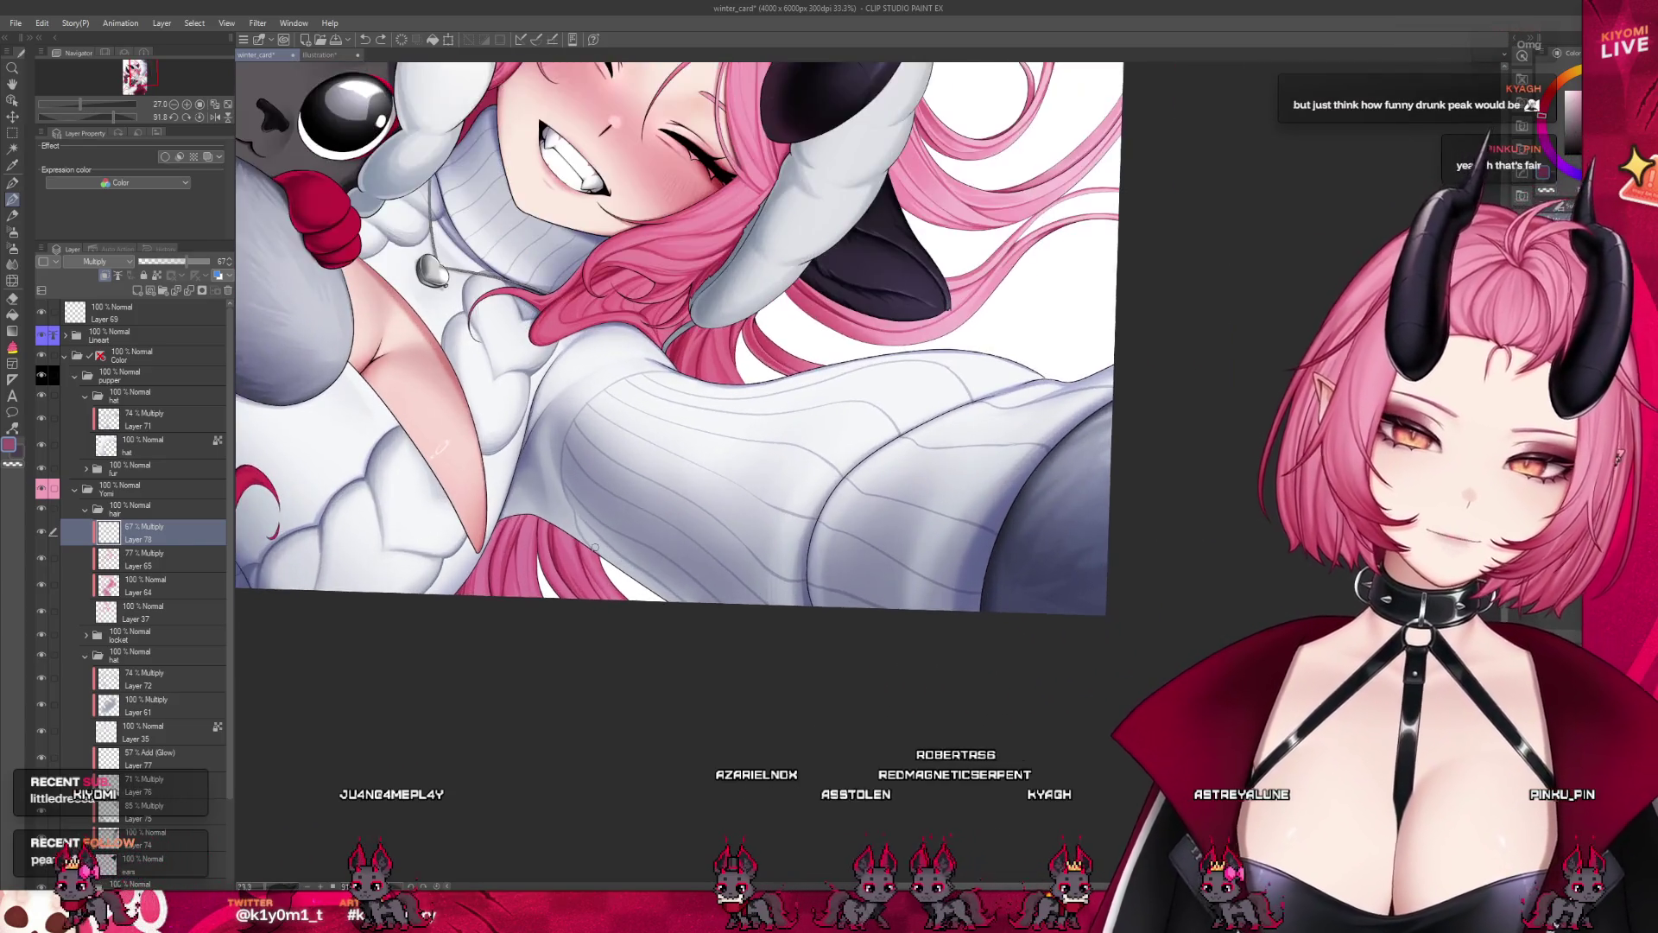
scroll(594, 548, up, 2)
scroll(595, 545, up, 2)
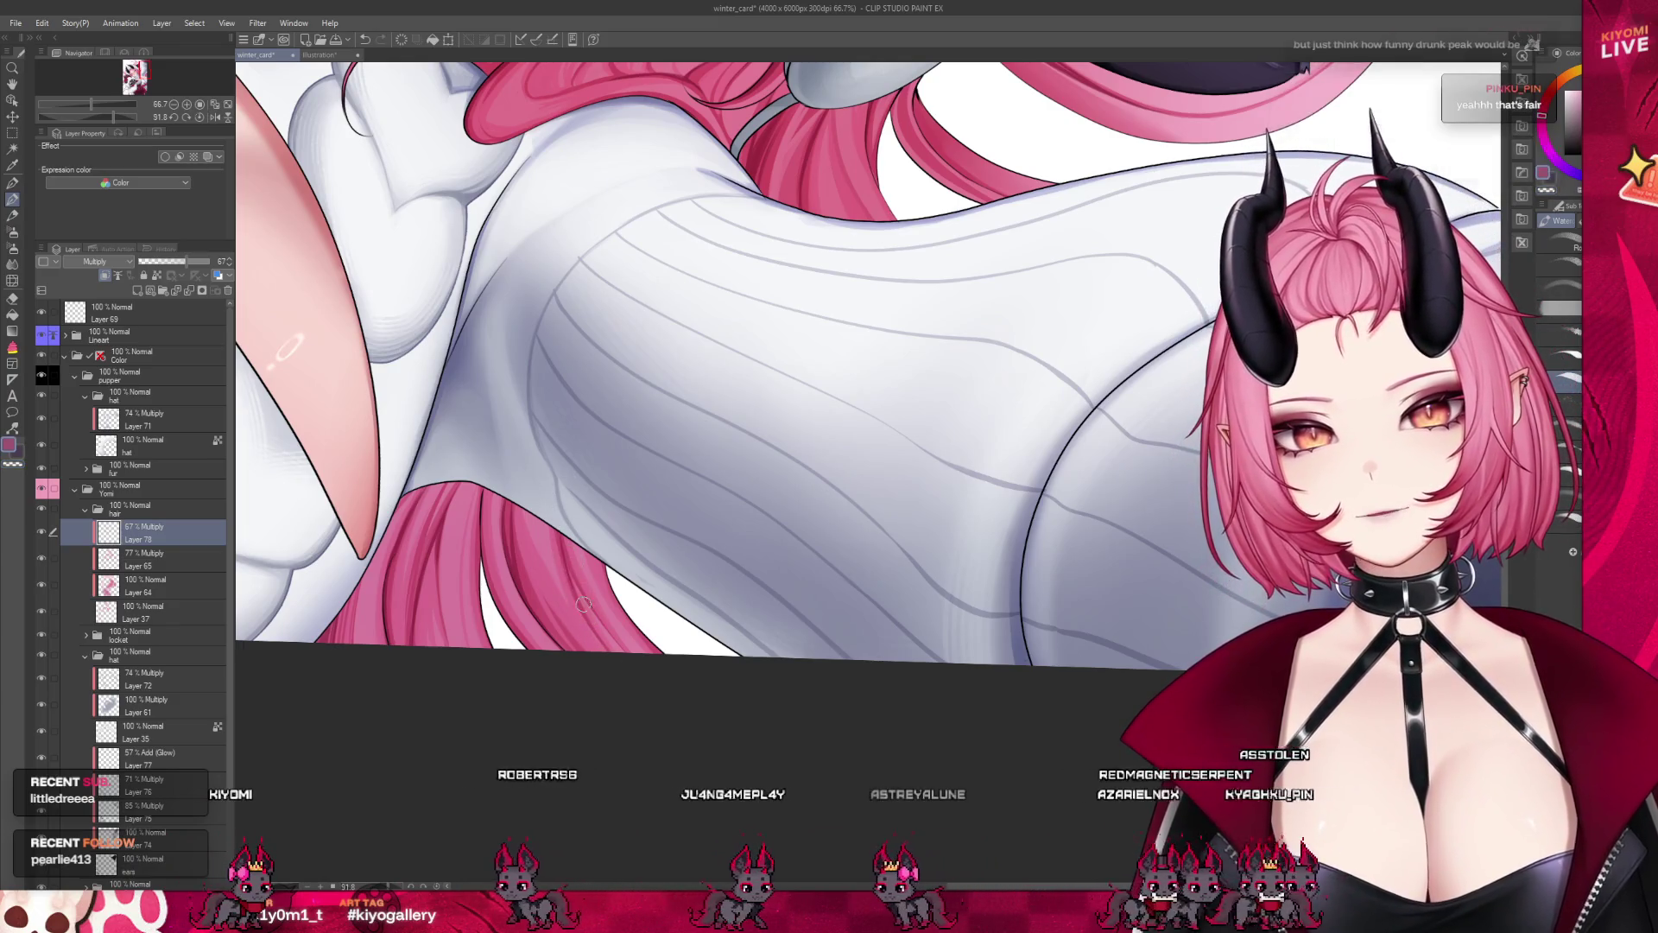
scroll(572, 485, down, 4)
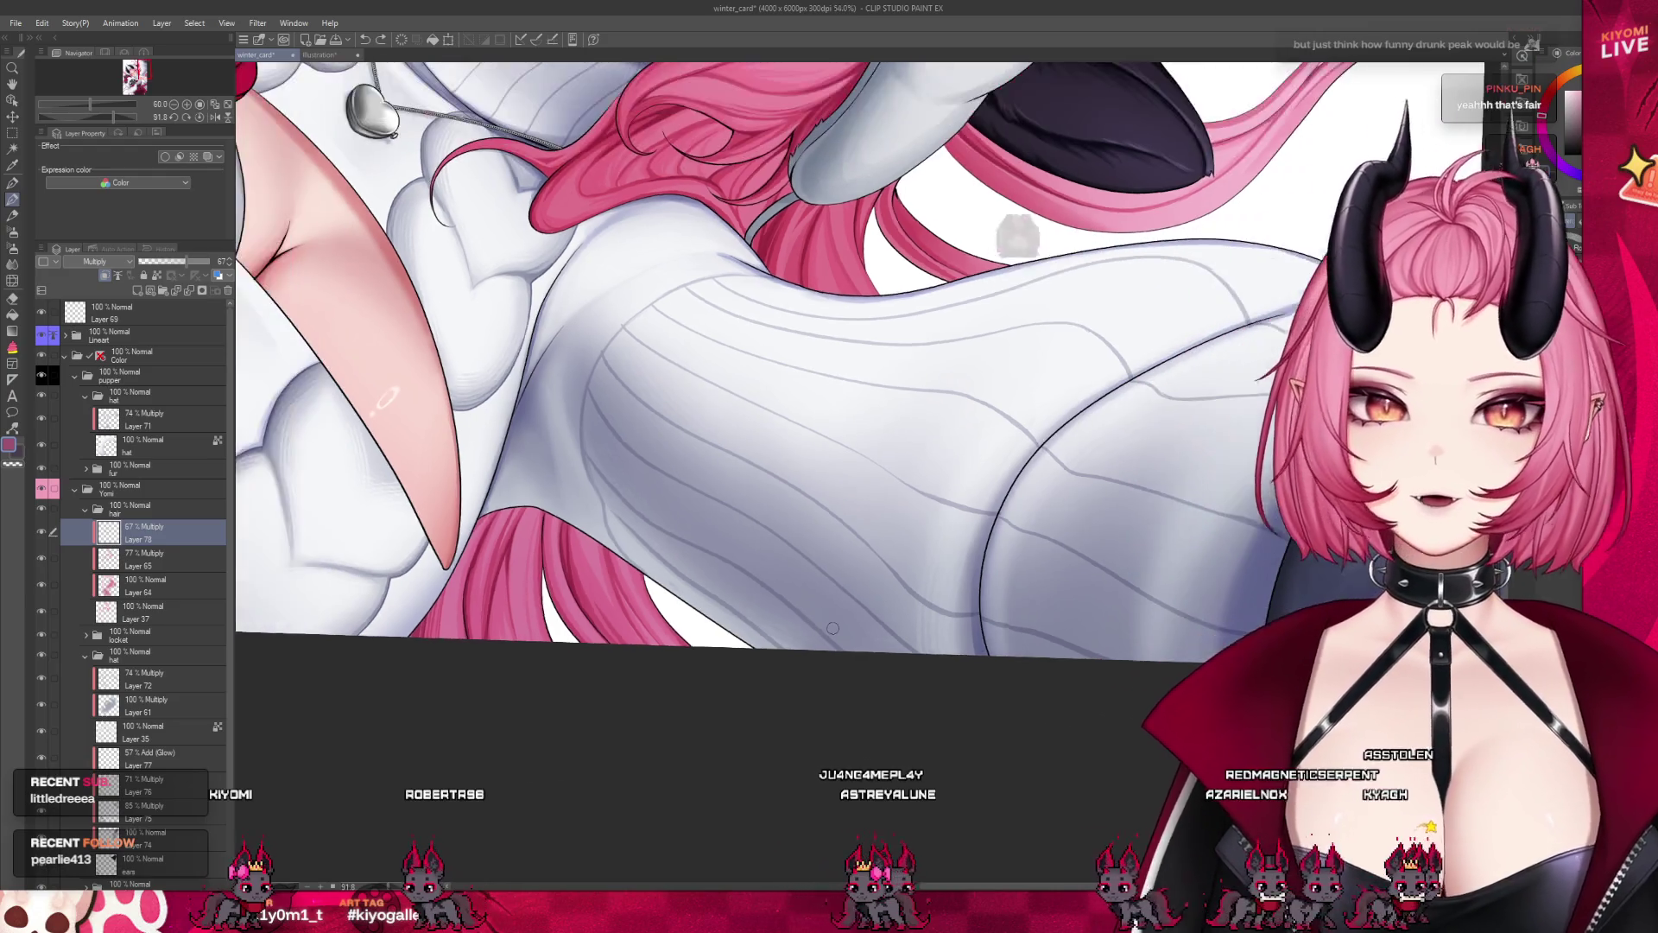
scroll(833, 627, down, 2)
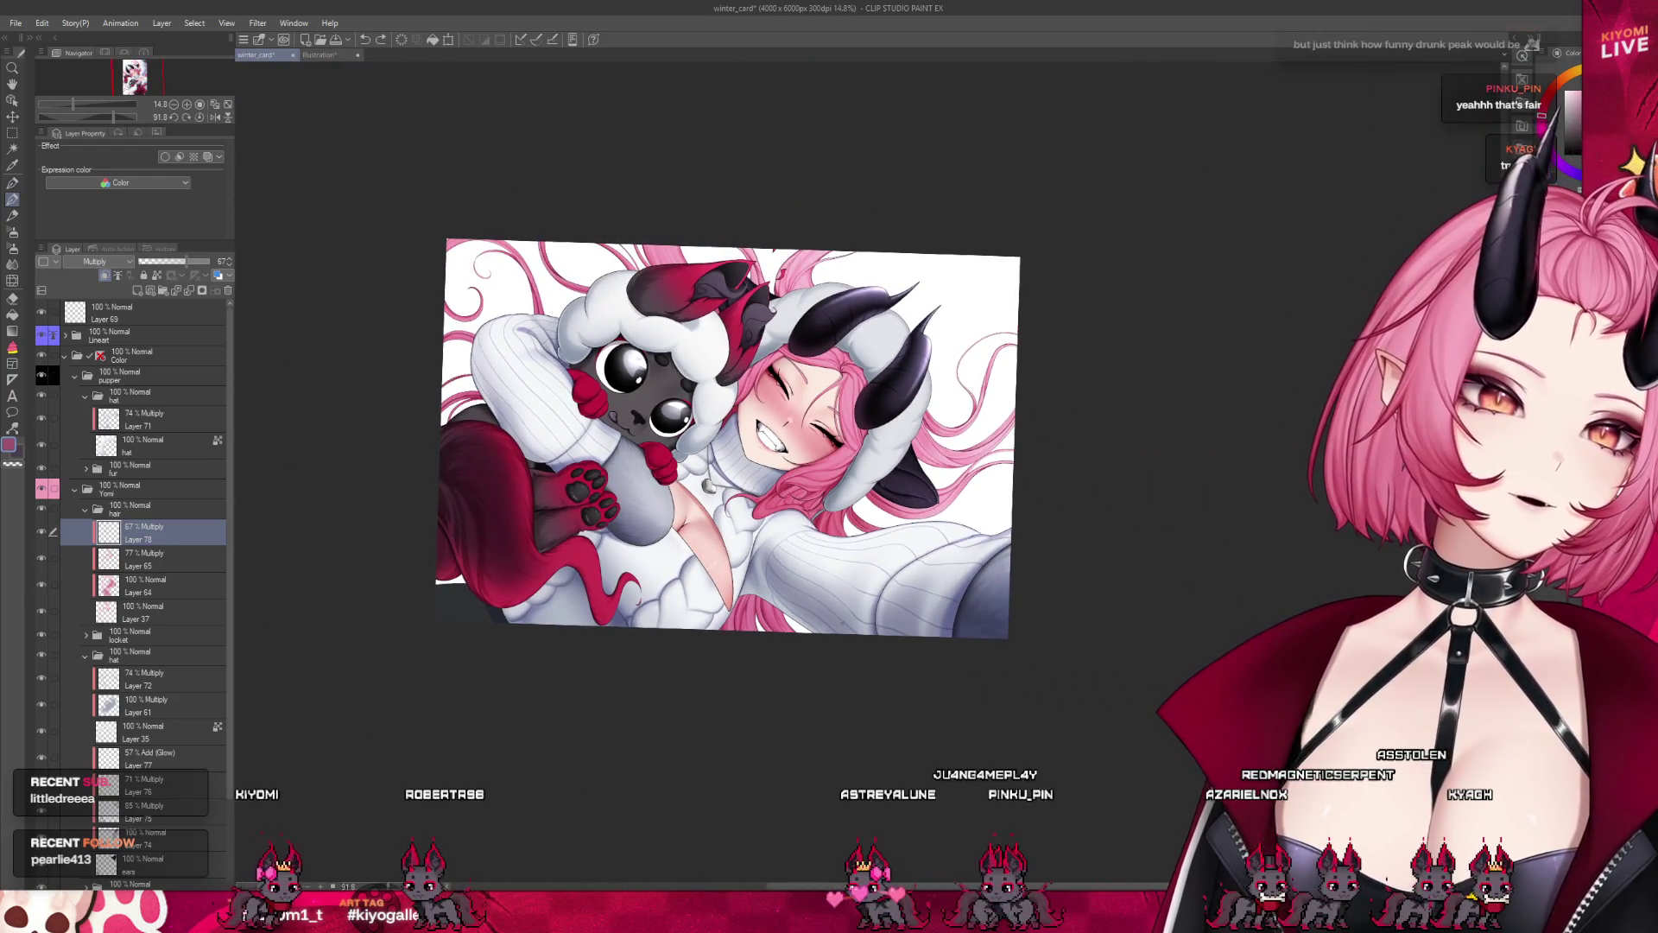
scroll(1002, 566, up, 1)
scroll(1002, 566, up, 3)
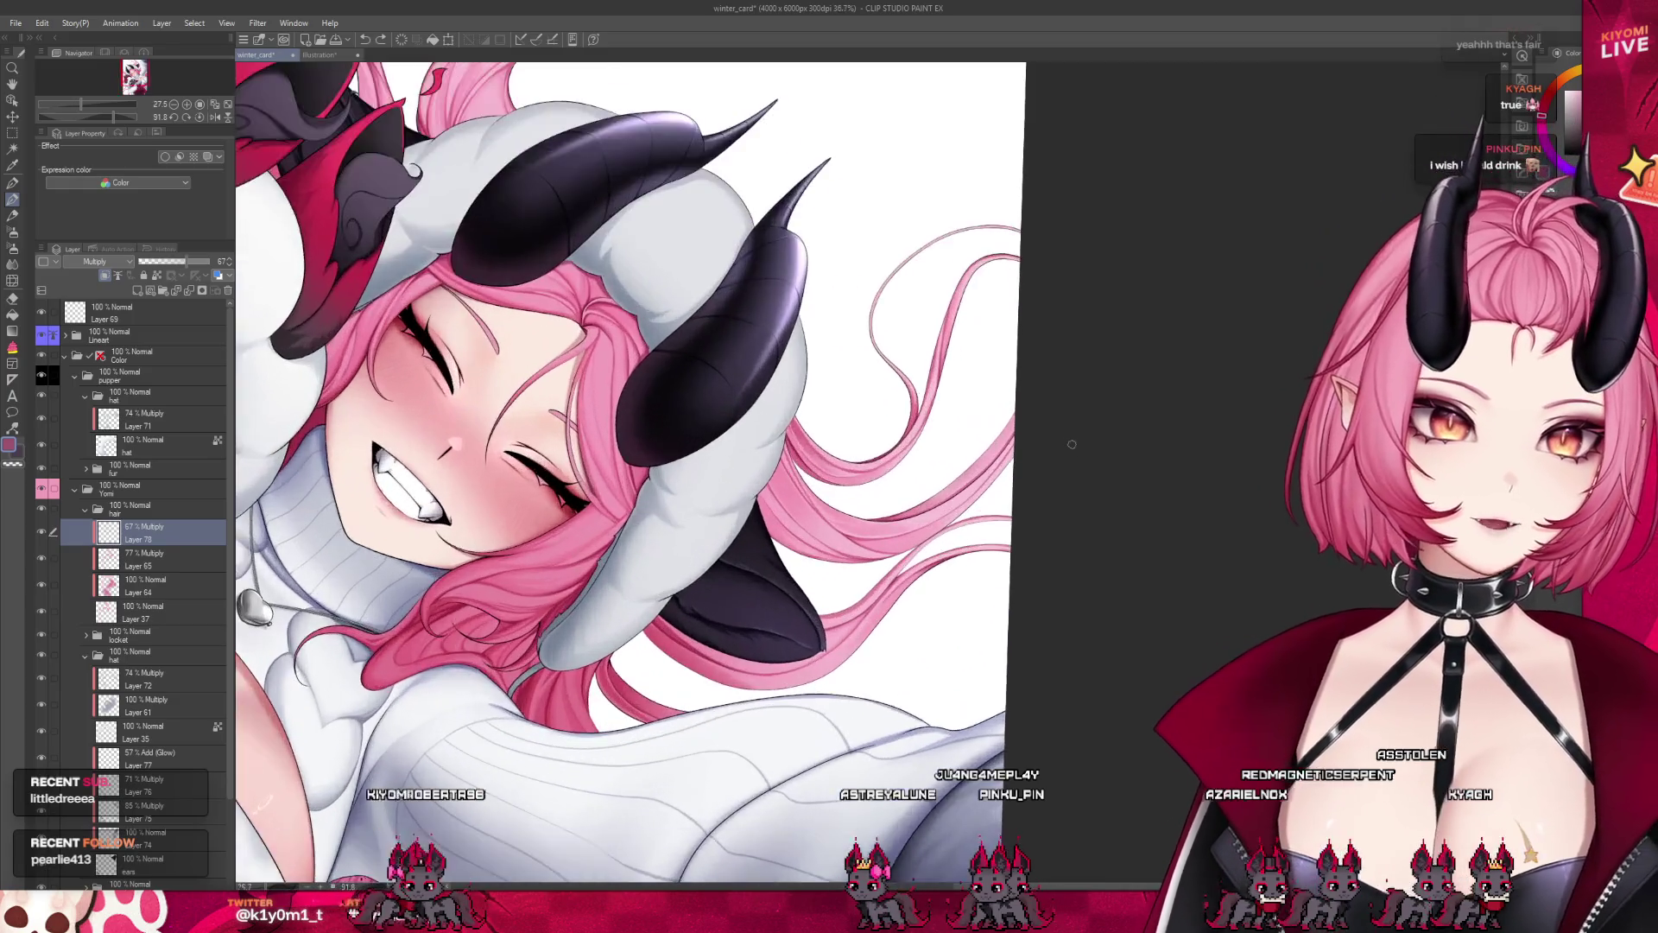
scroll(928, 604, up, 1)
scroll(925, 603, up, 2)
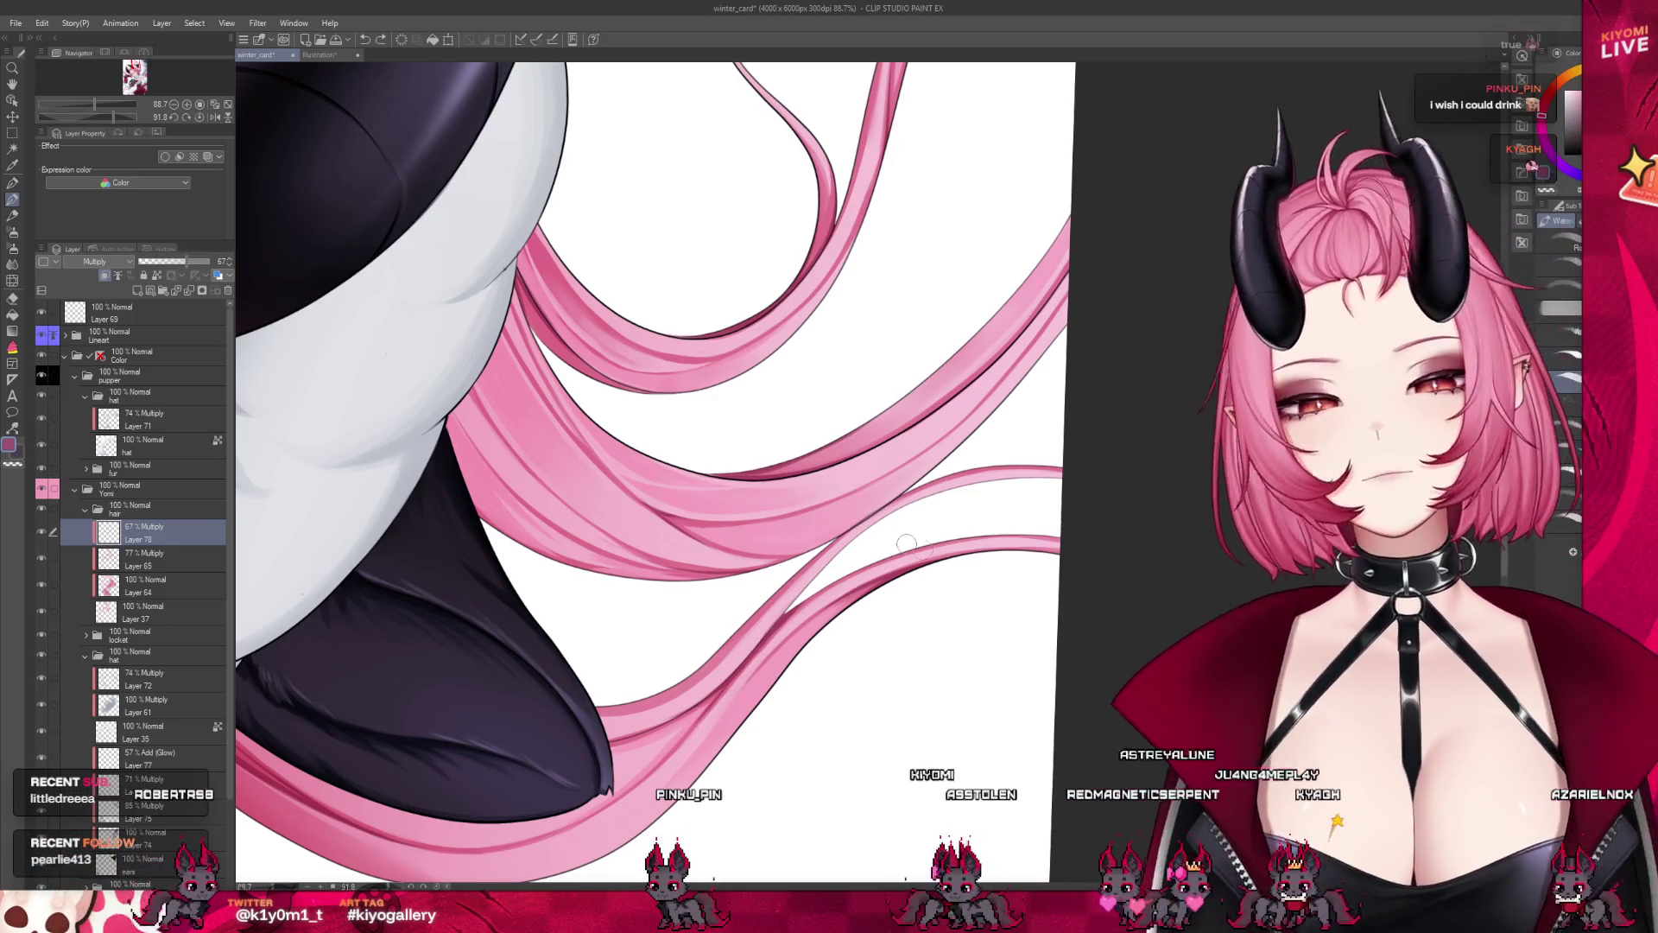
scroll(902, 548, down, 6)
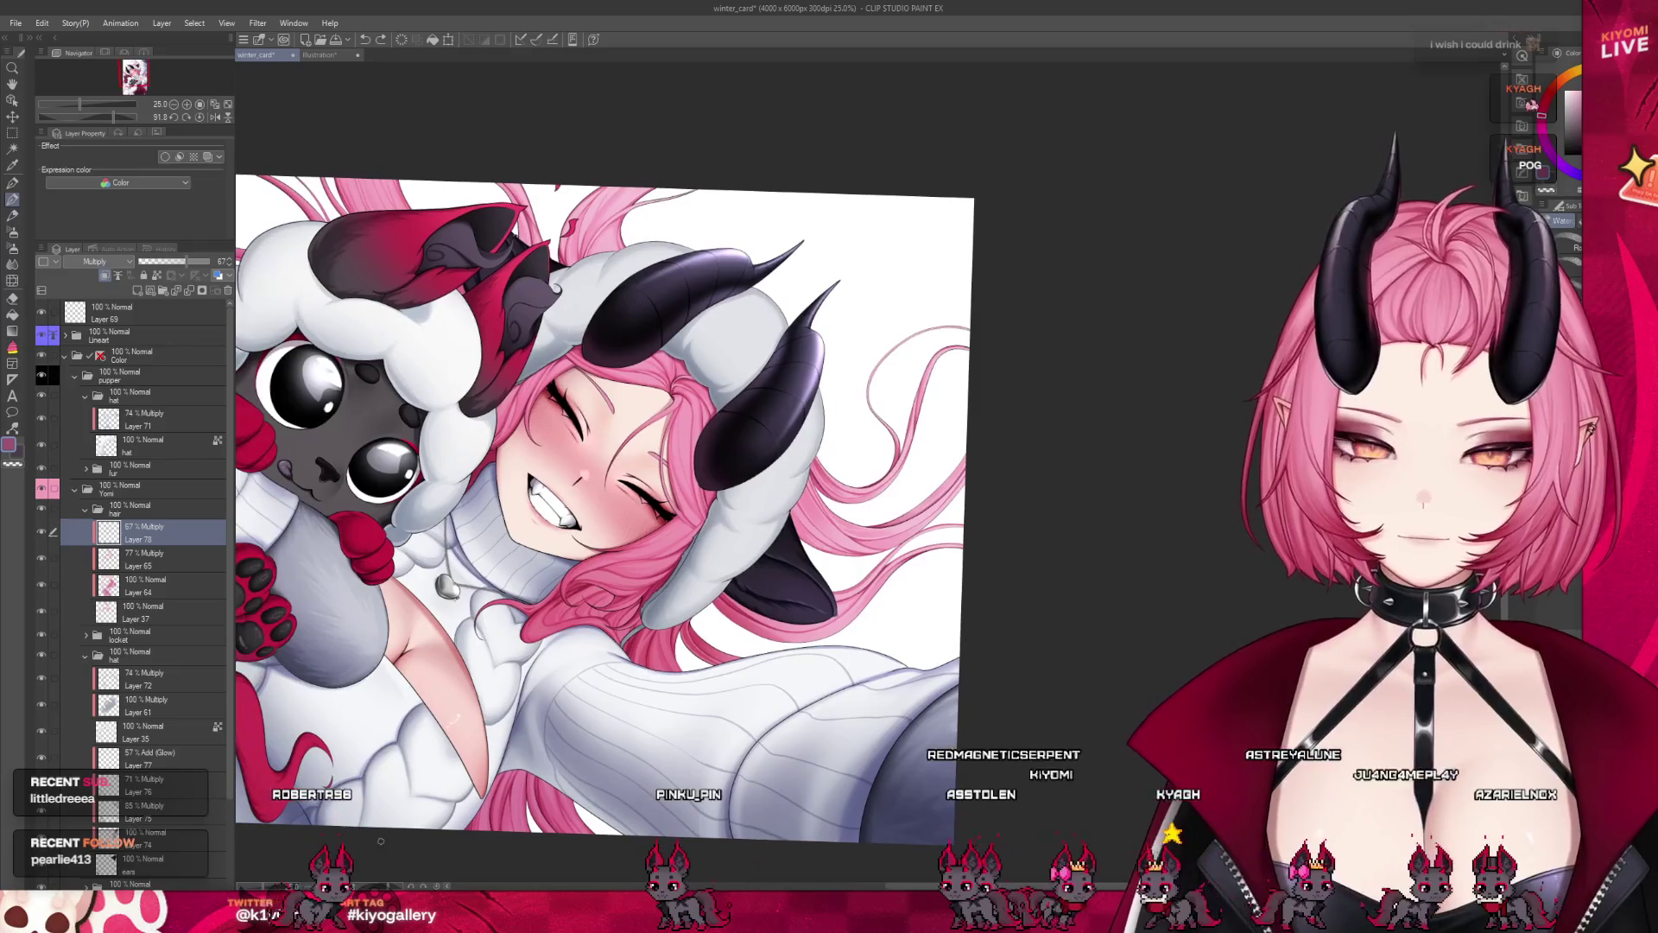
Reset the view rotation, then tilt and zoom toward the hood area
key(ctrl+0)
scroll(930, 586, up, 4)
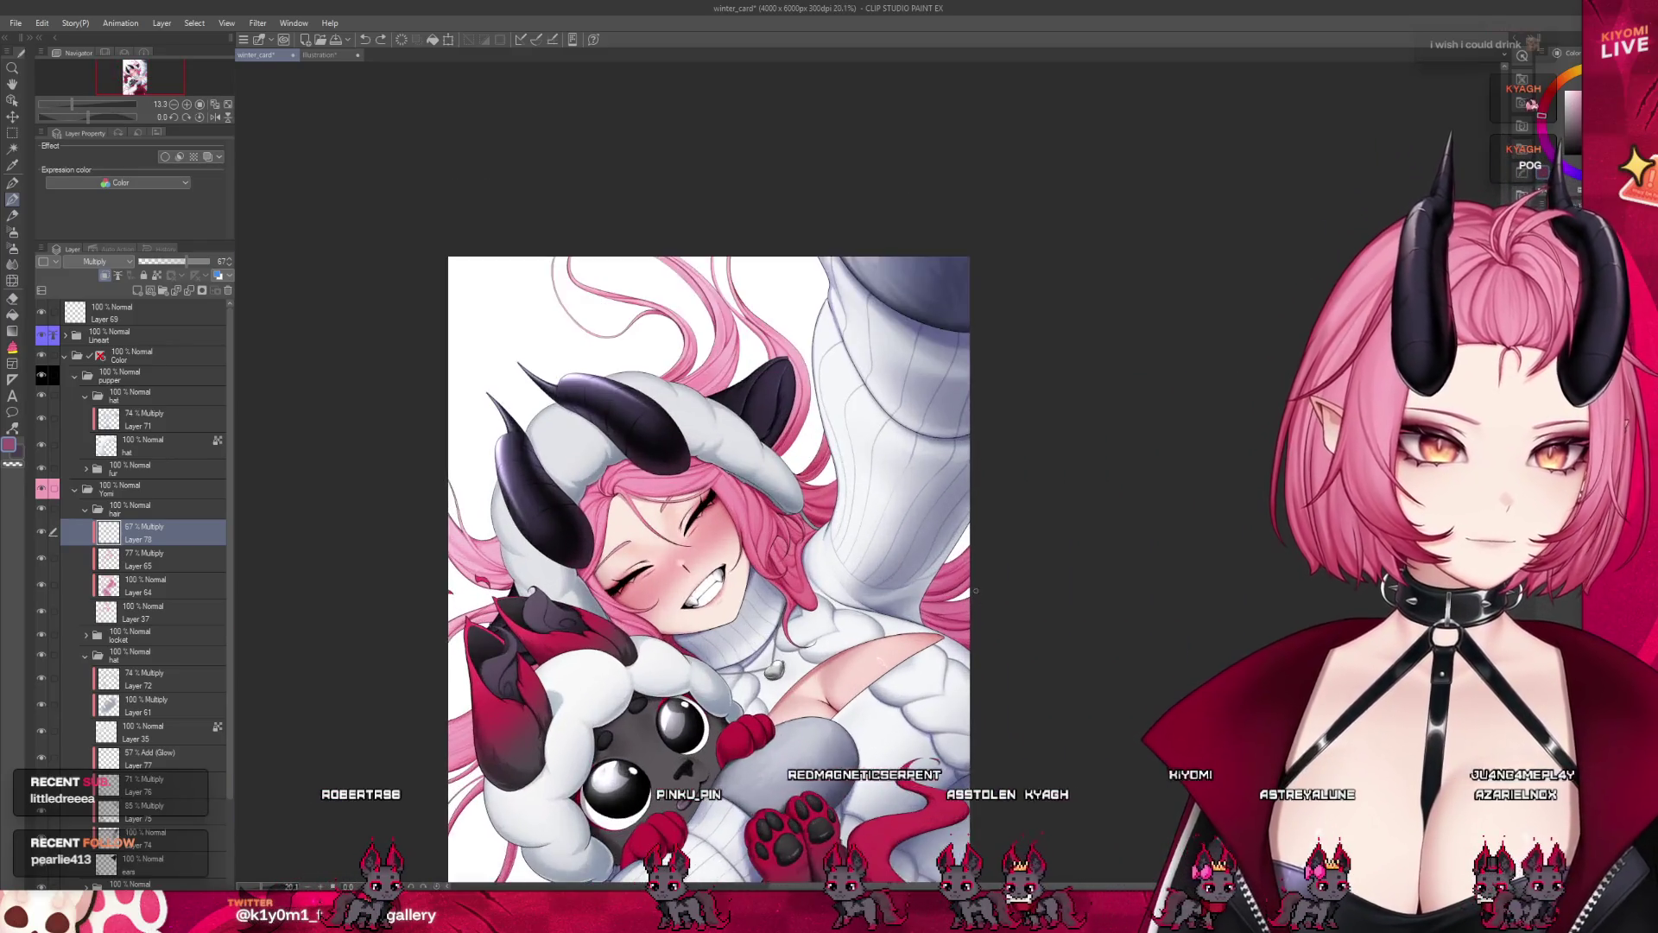
scroll(518, 422, down, 4)
scroll(637, 479, up, 1)
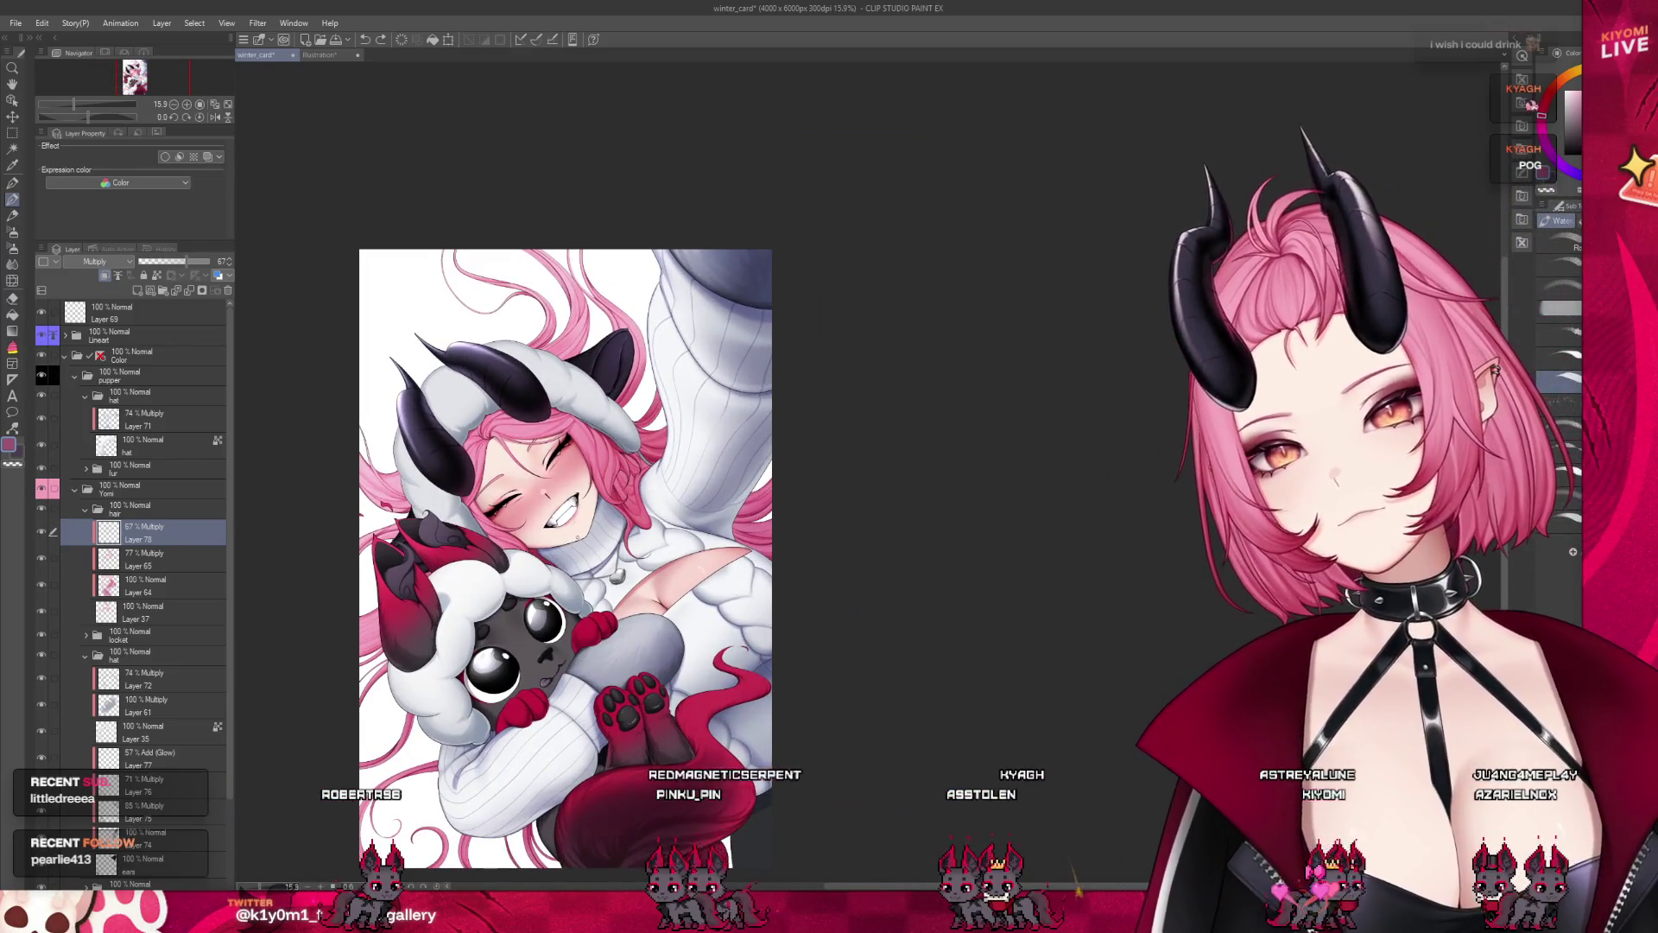
drag(605, 389, 552, 259)
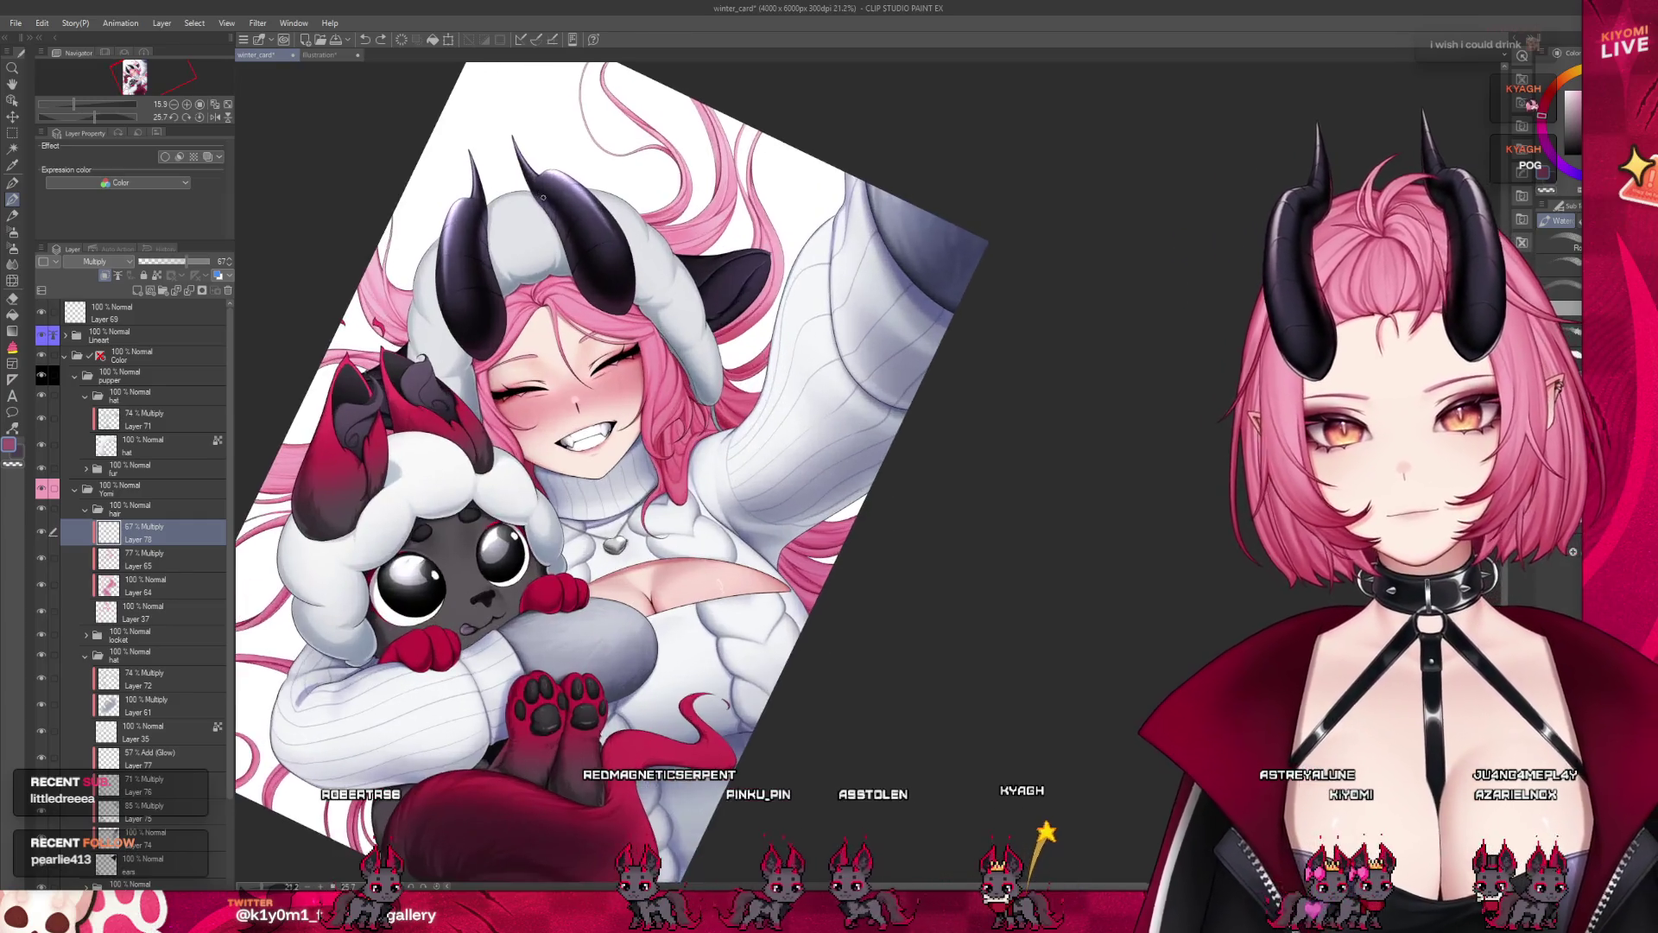
scroll(511, 204, up, 6)
scroll(511, 203, up, 1)
Add a new layer above the hair shading and set its blend mode to Multiply
click(105, 276)
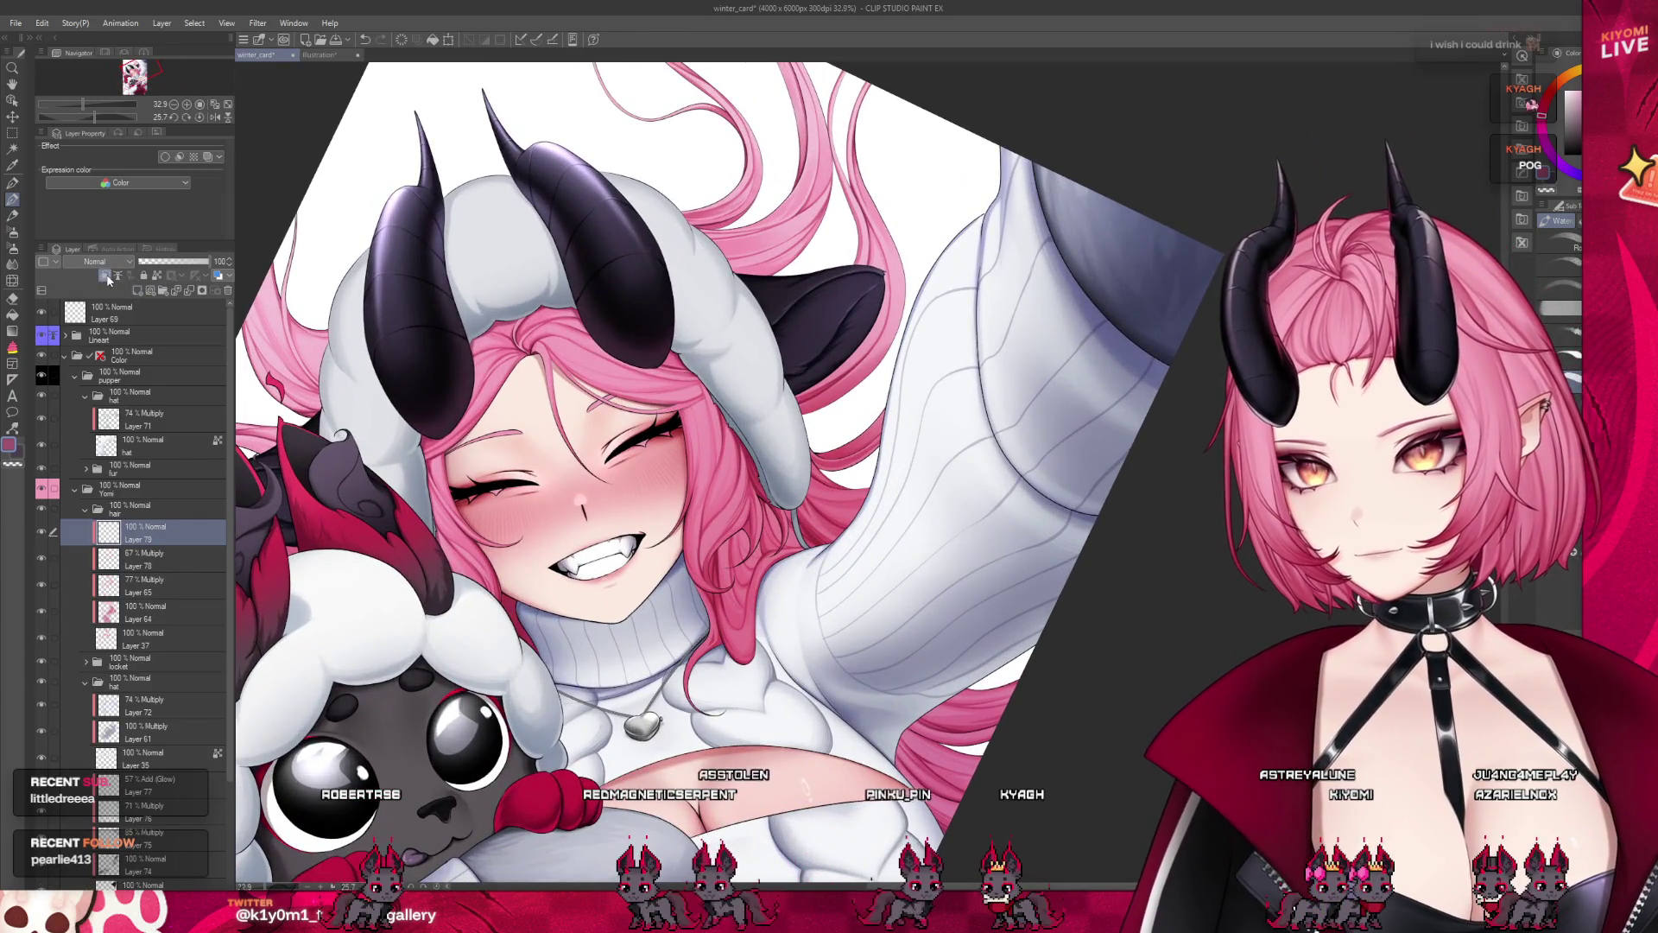
click(95, 261)
click(95, 294)
Airbrush soft shadow along the pink hair under the hood
scroll(534, 330, up, 4)
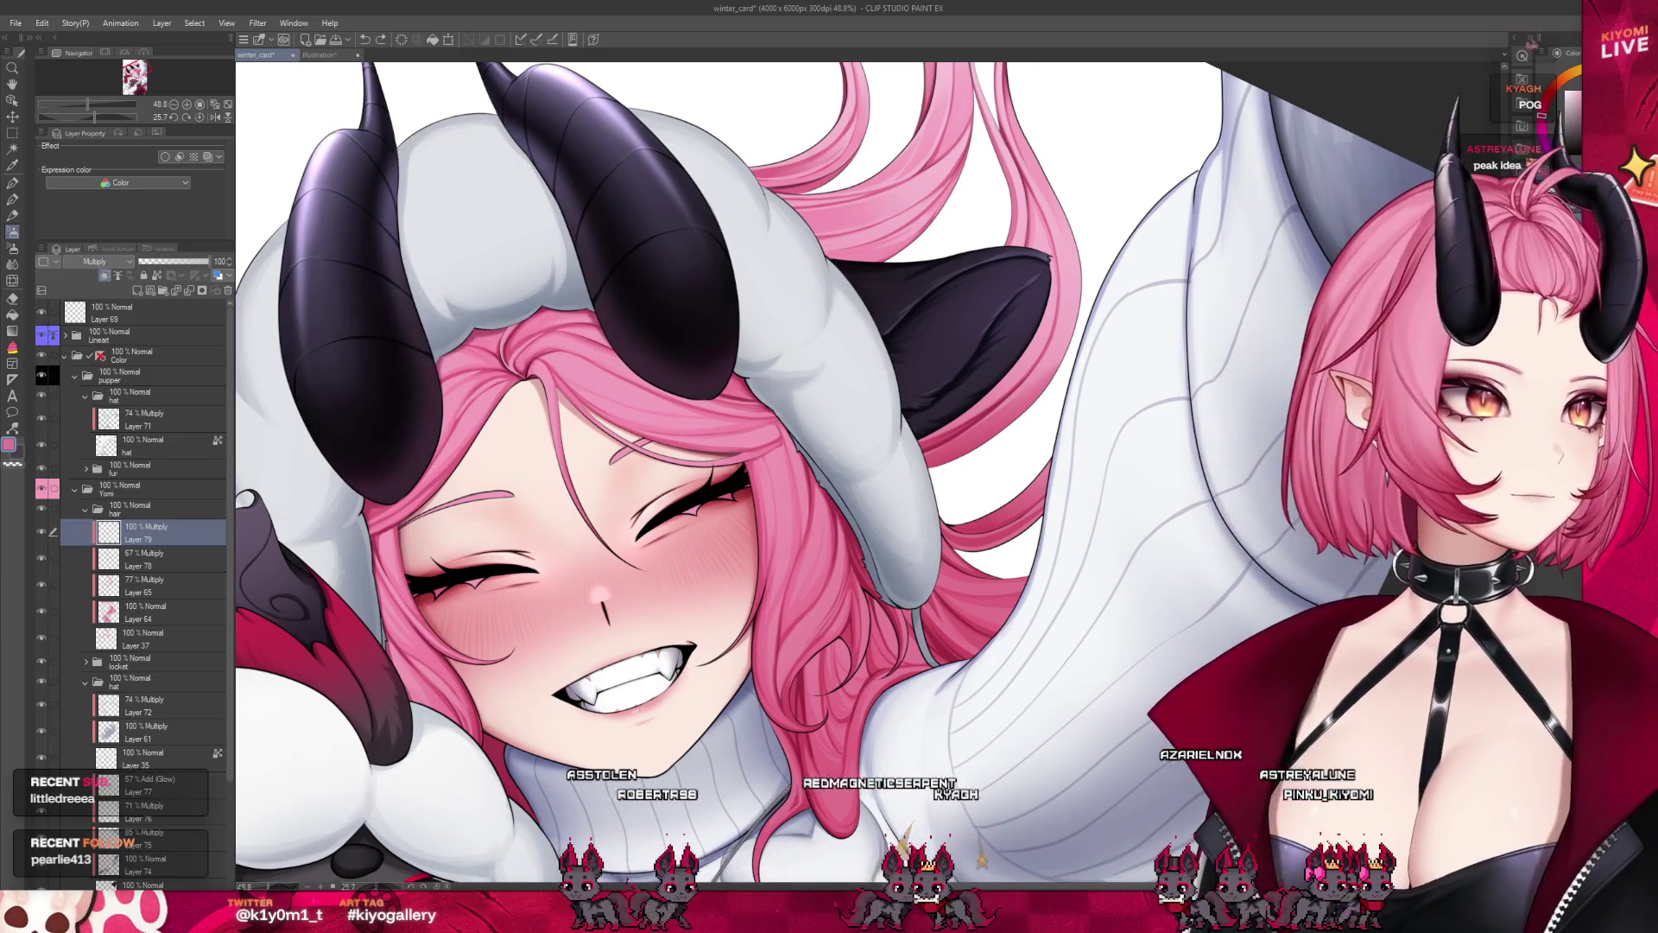
drag(486, 298, 656, 326)
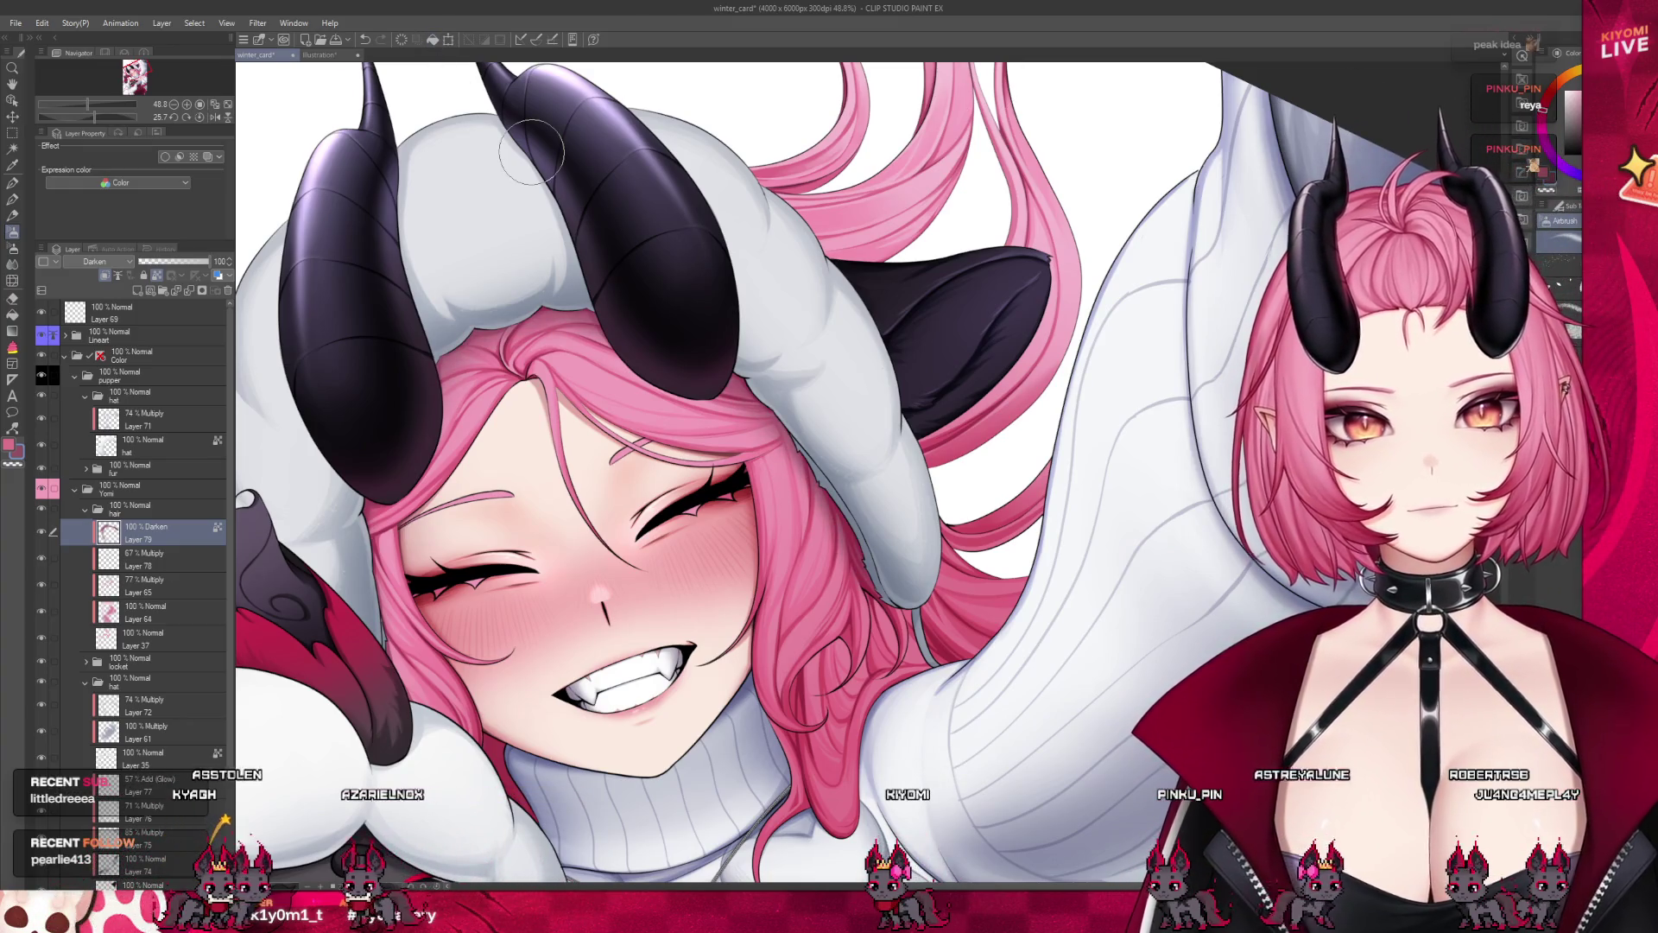
scroll(682, 291, down, 1)
scroll(740, 391, down, 1)
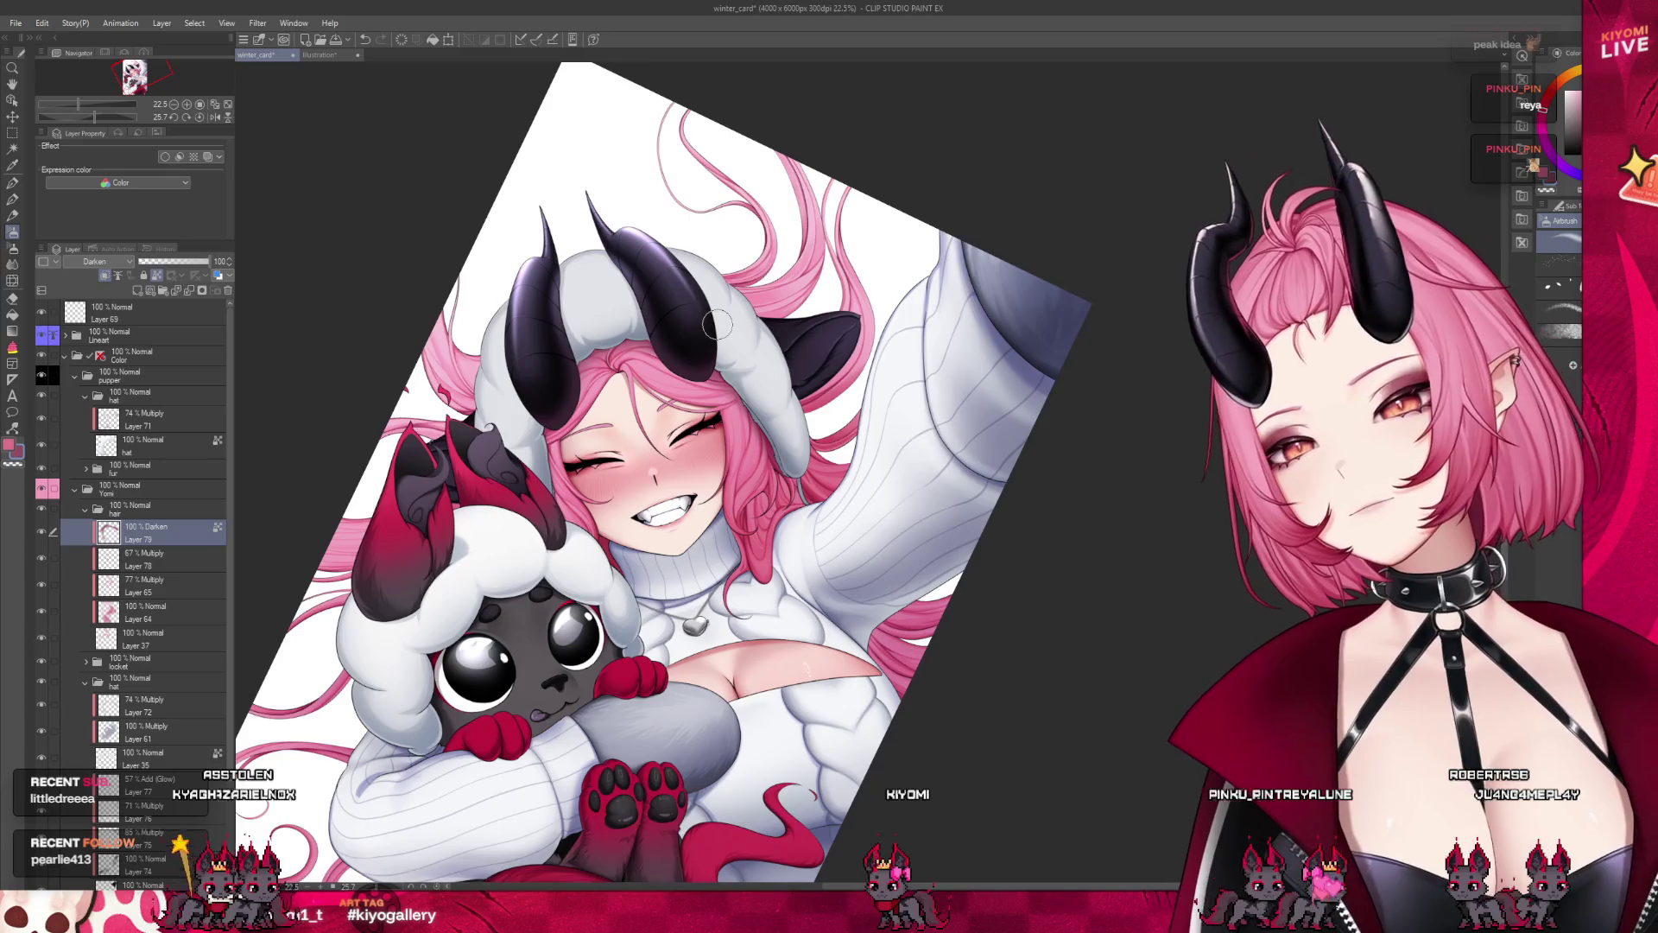
scroll(876, 367, up, 1)
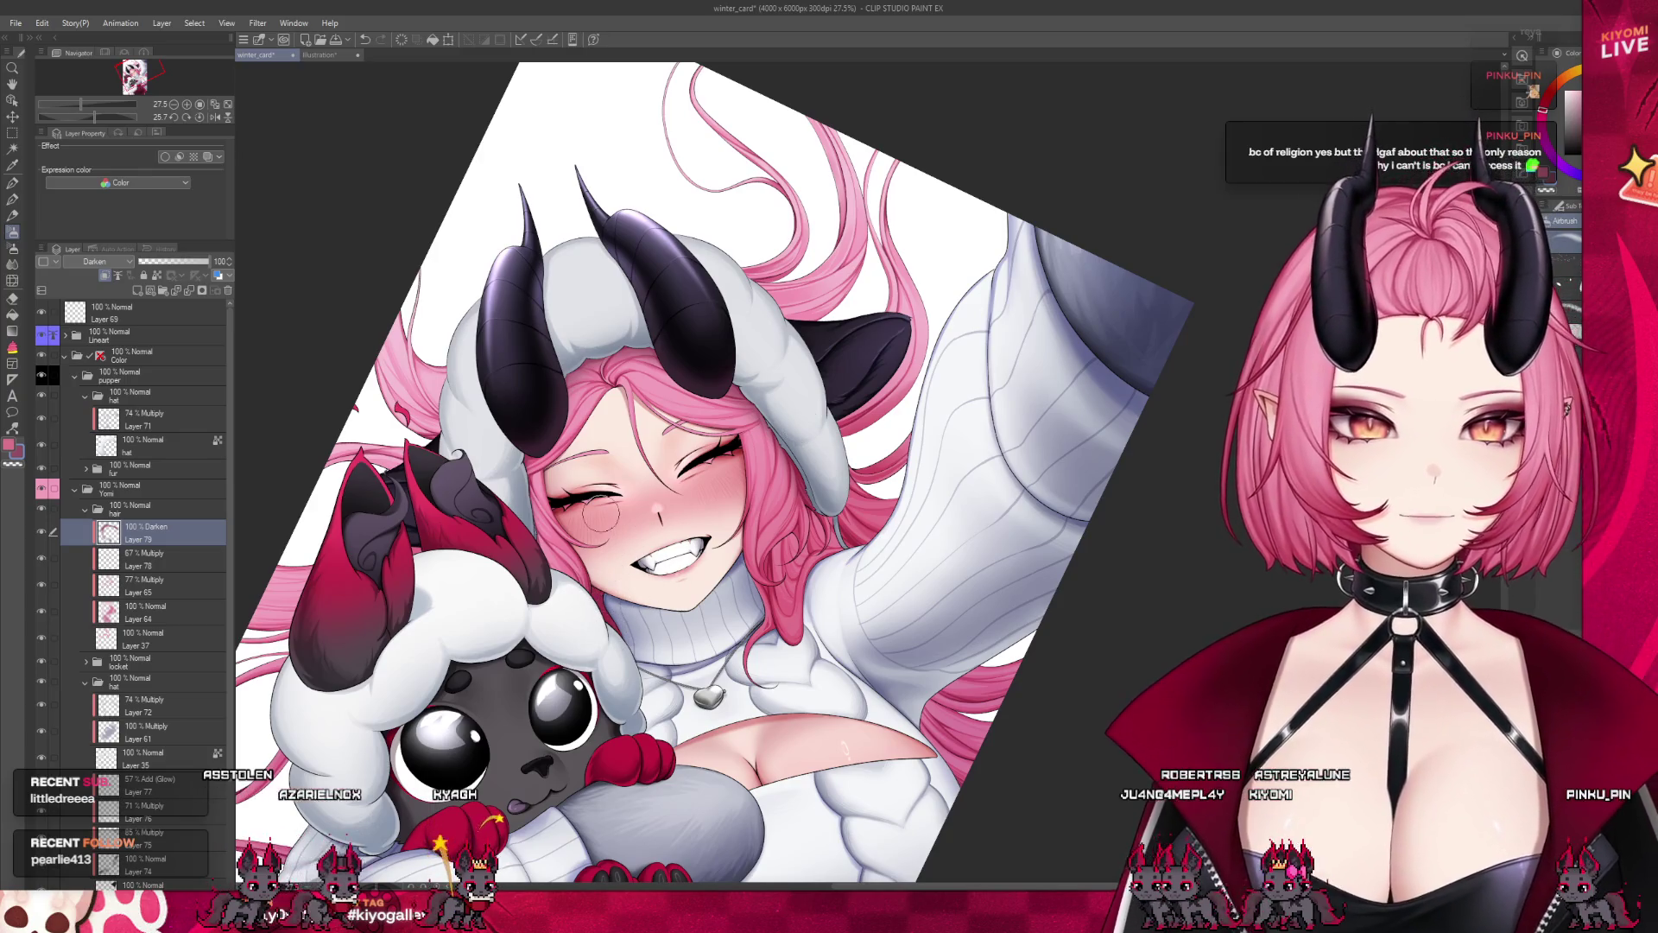
key(m)
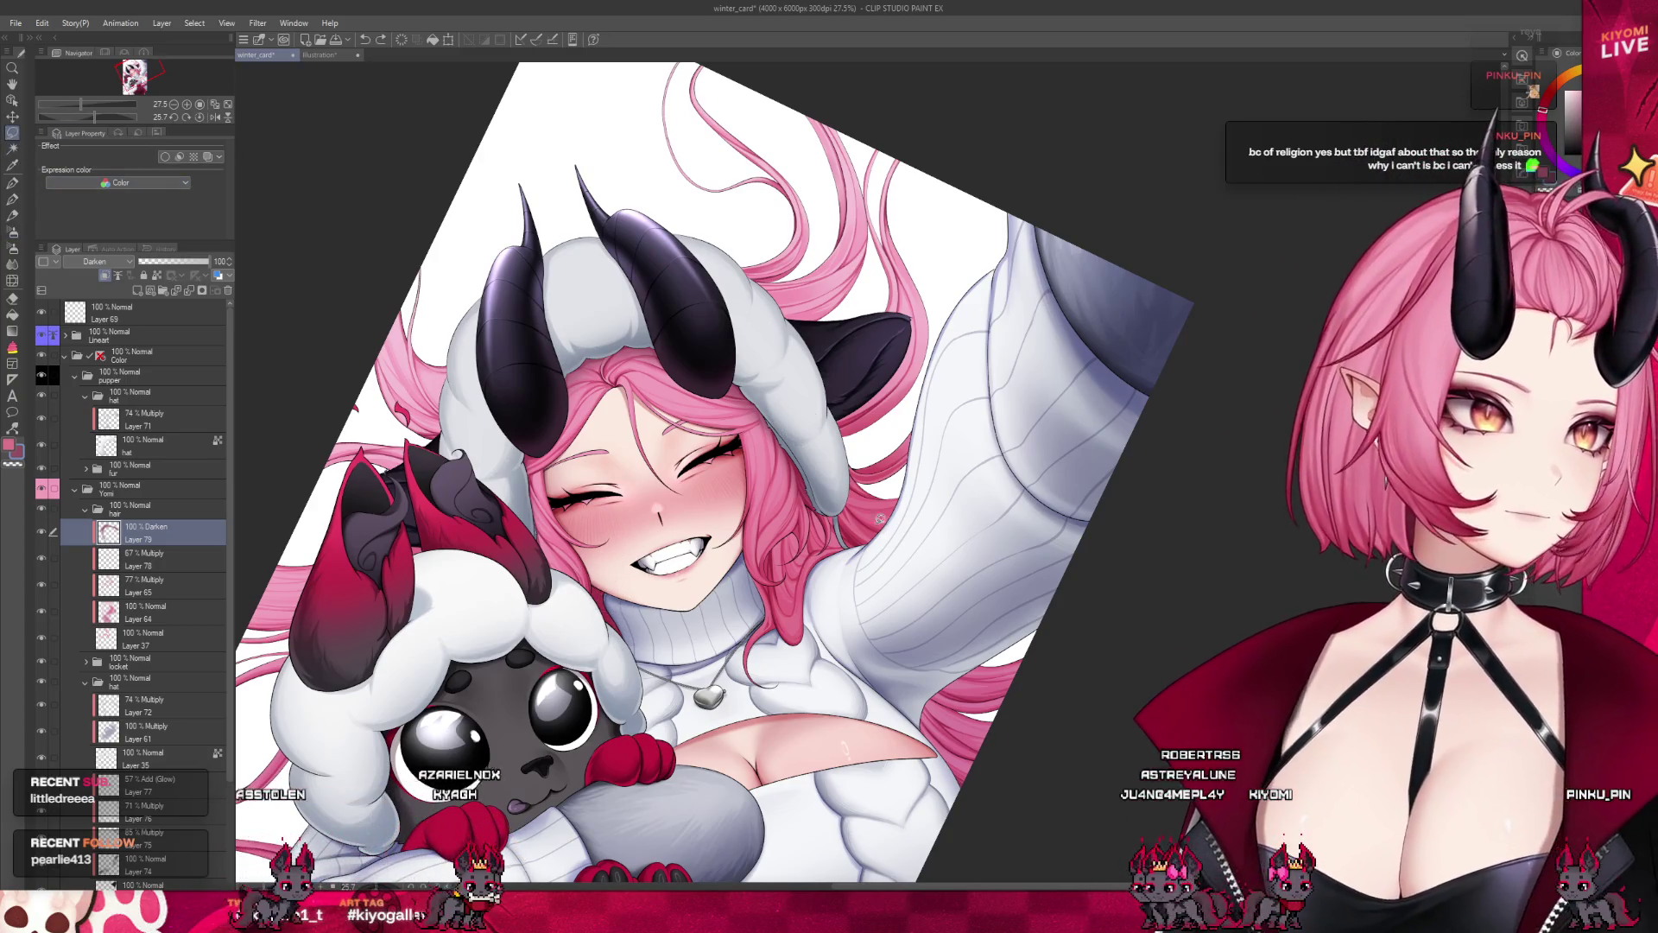
drag(622, 572, 598, 594)
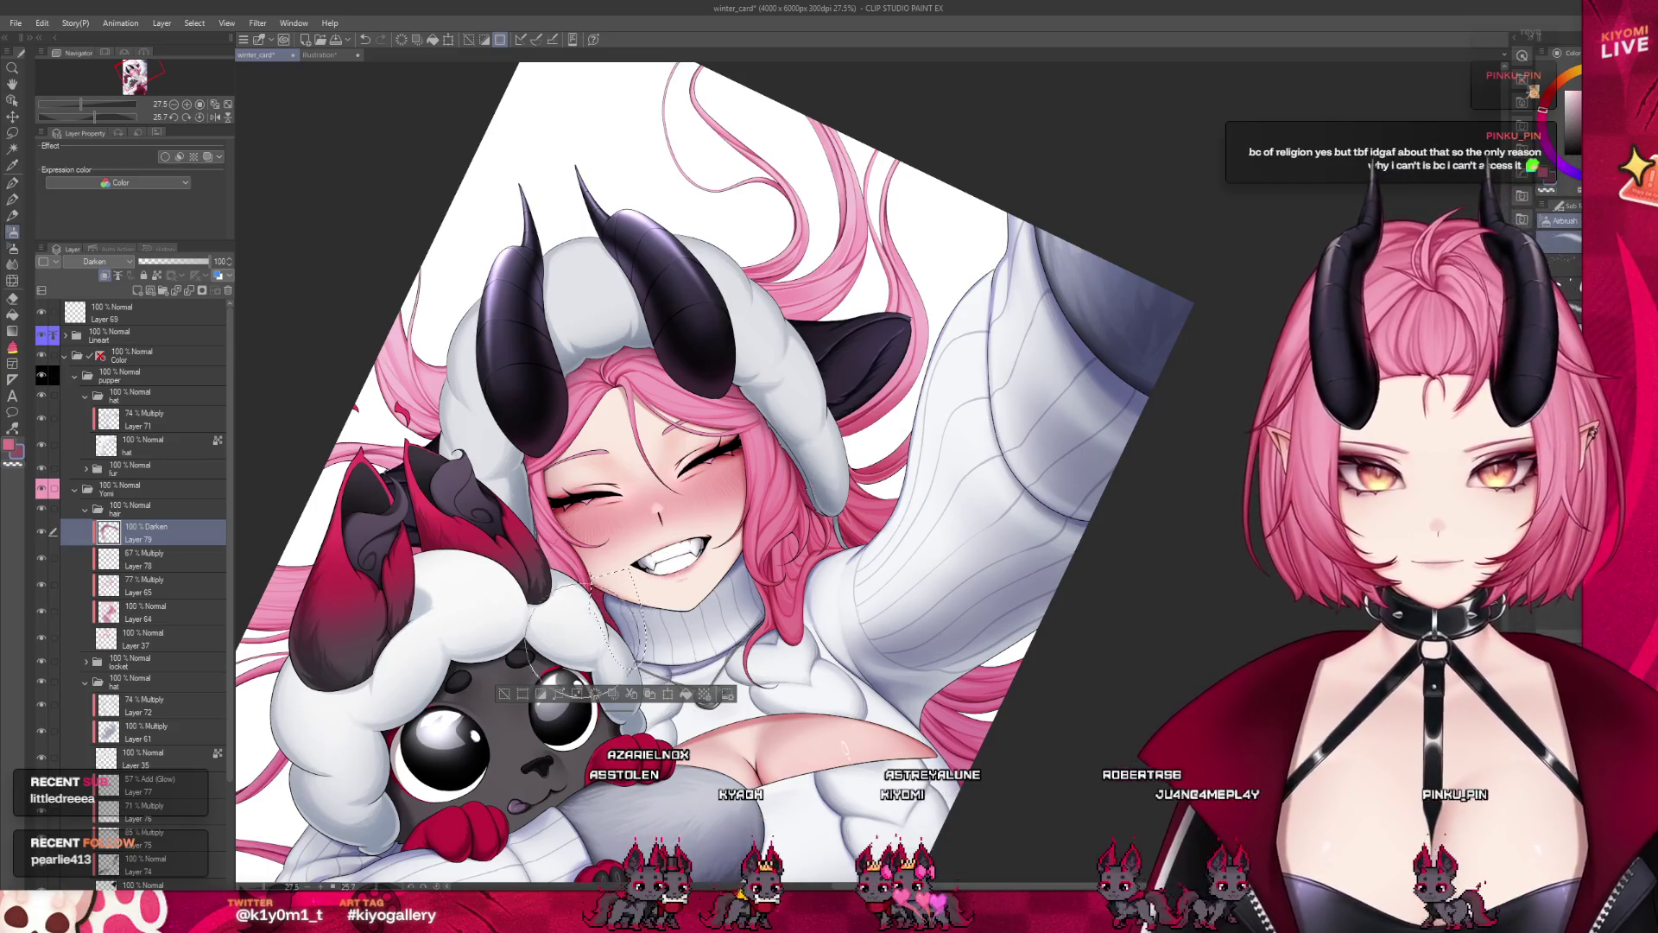
key(ctrl+d)
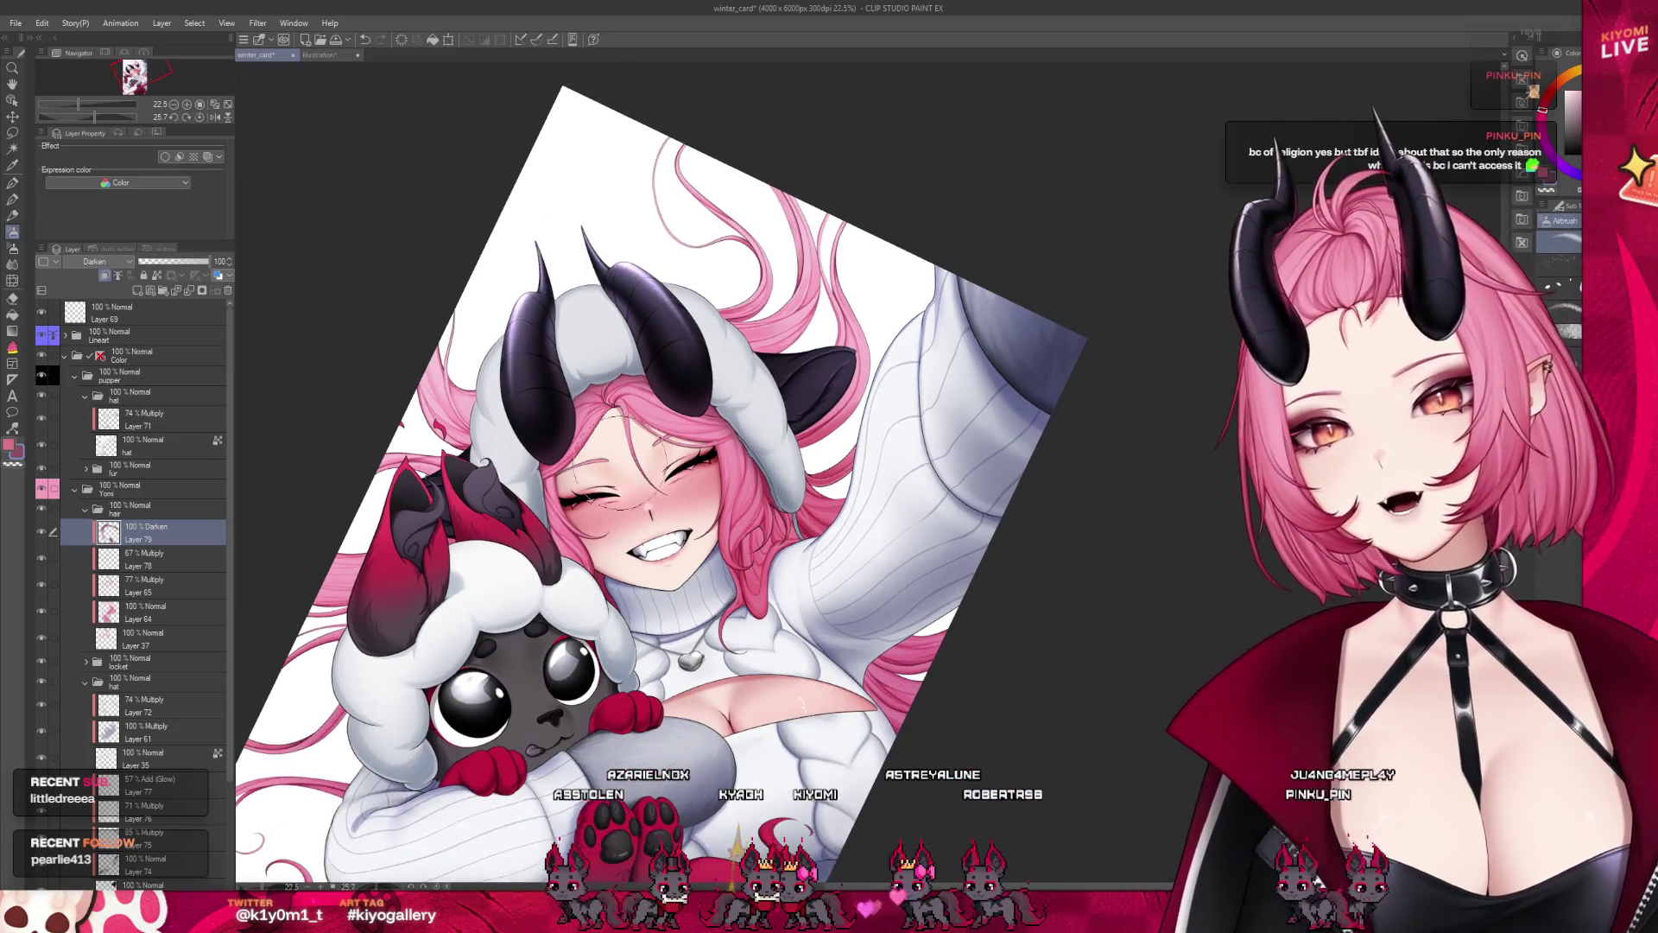
scroll(432, 359, up, 2)
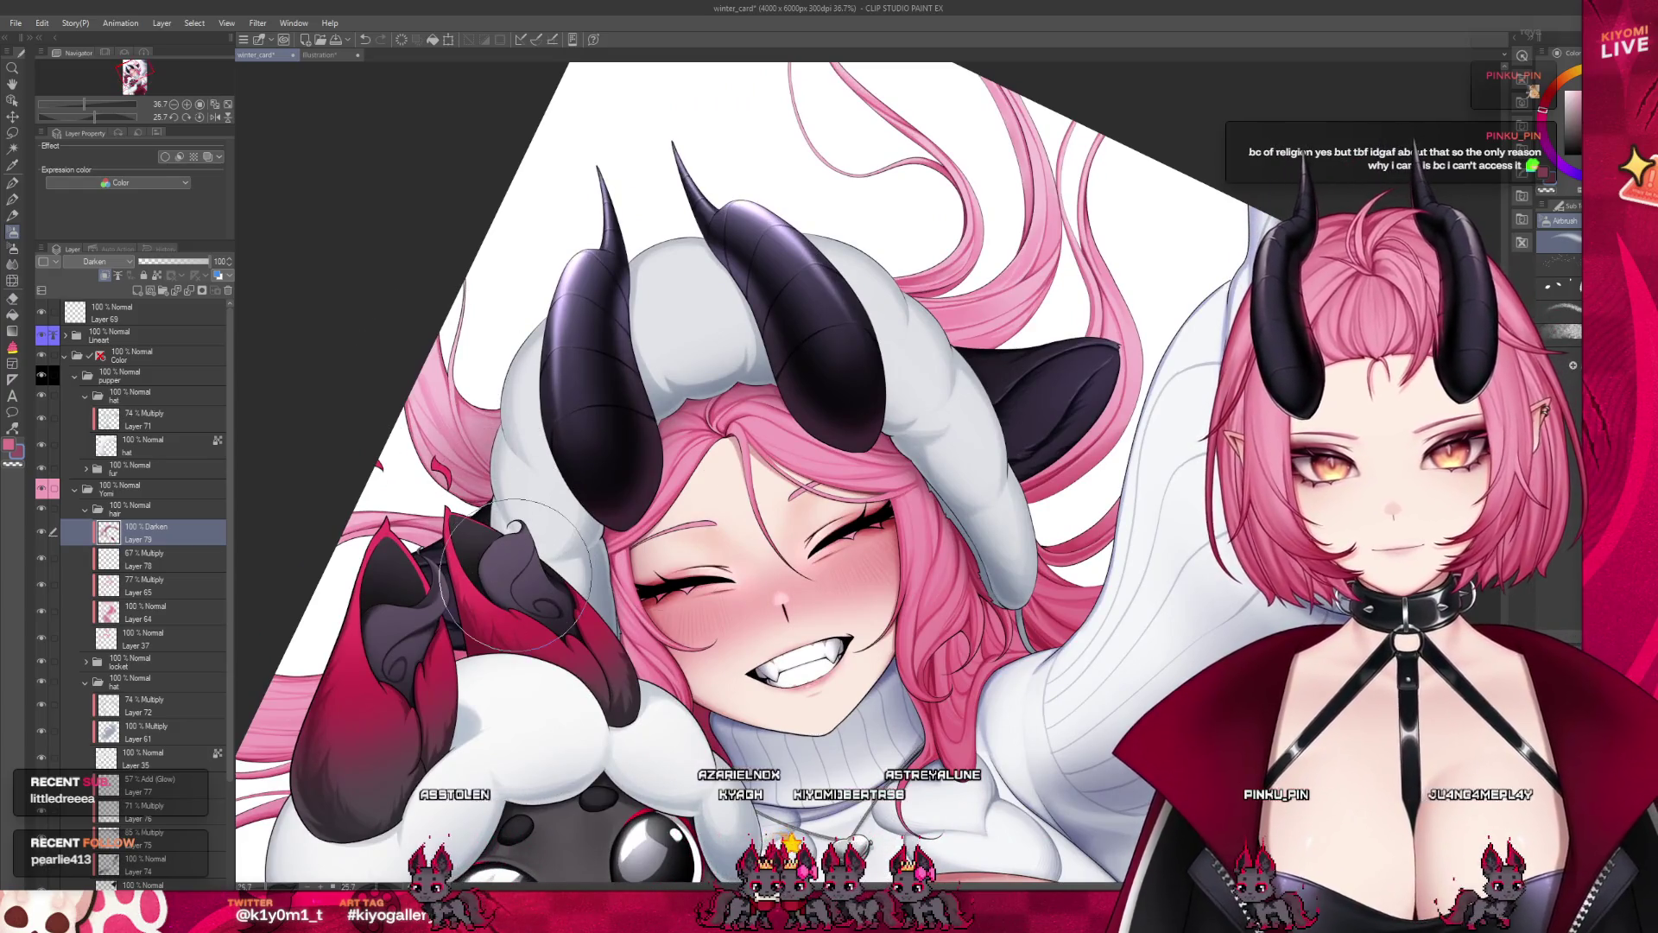
scroll(515, 584, down, 4)
scroll(542, 756, up, 4)
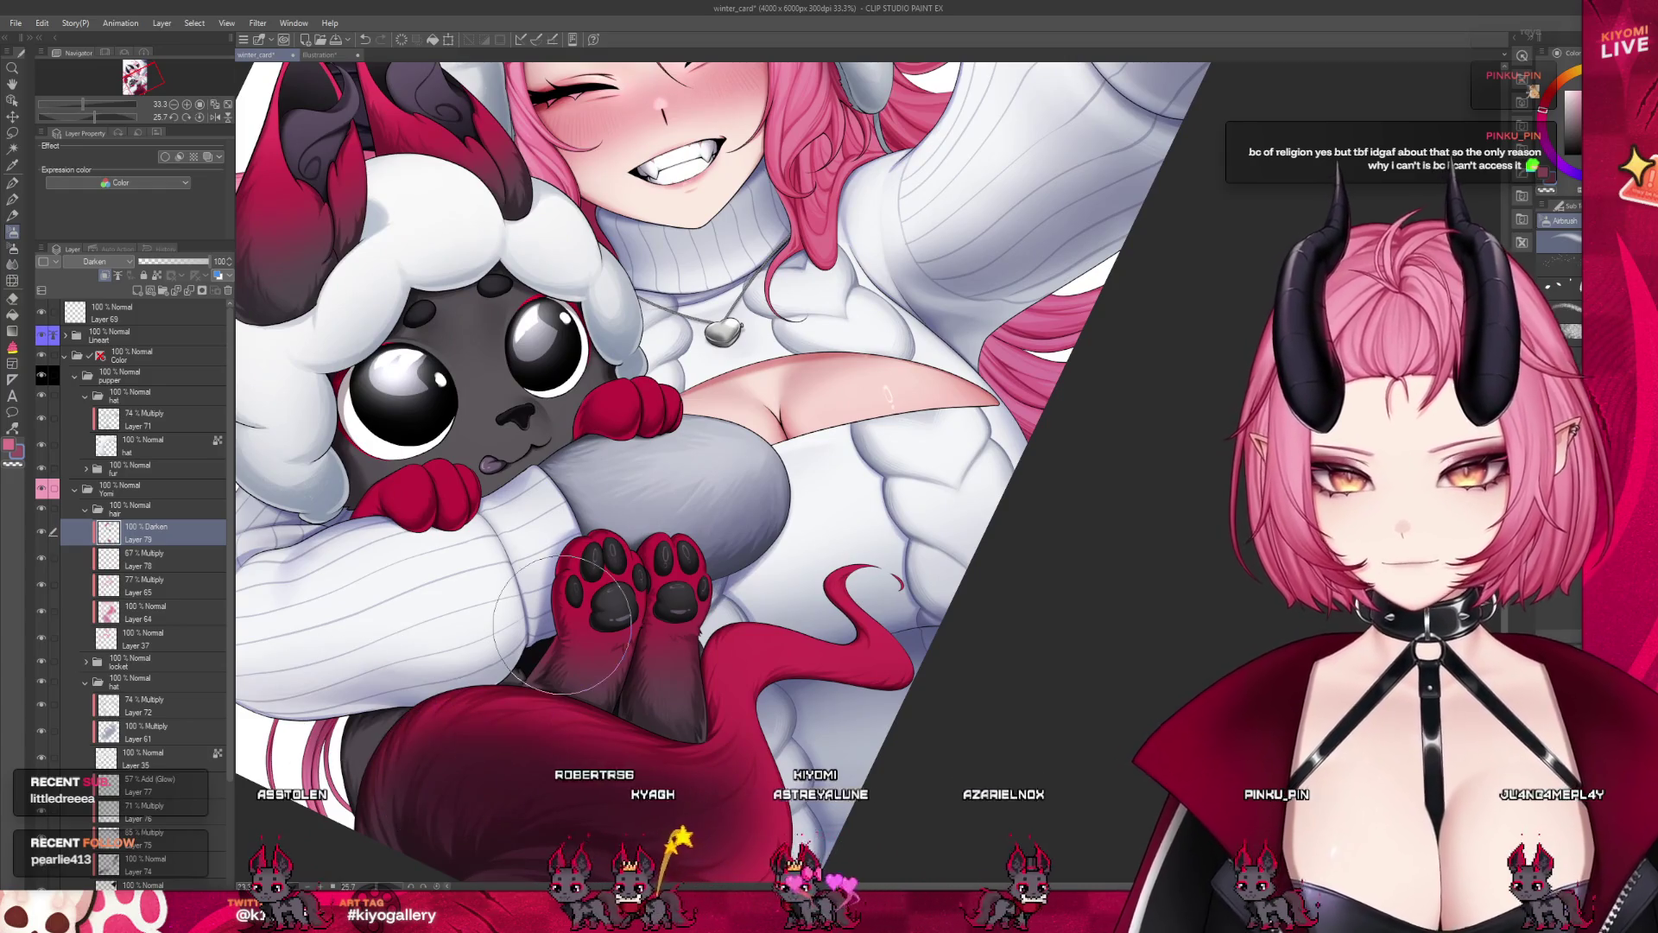
scroll(1054, 277, down, 2)
scroll(975, 263, up, 3)
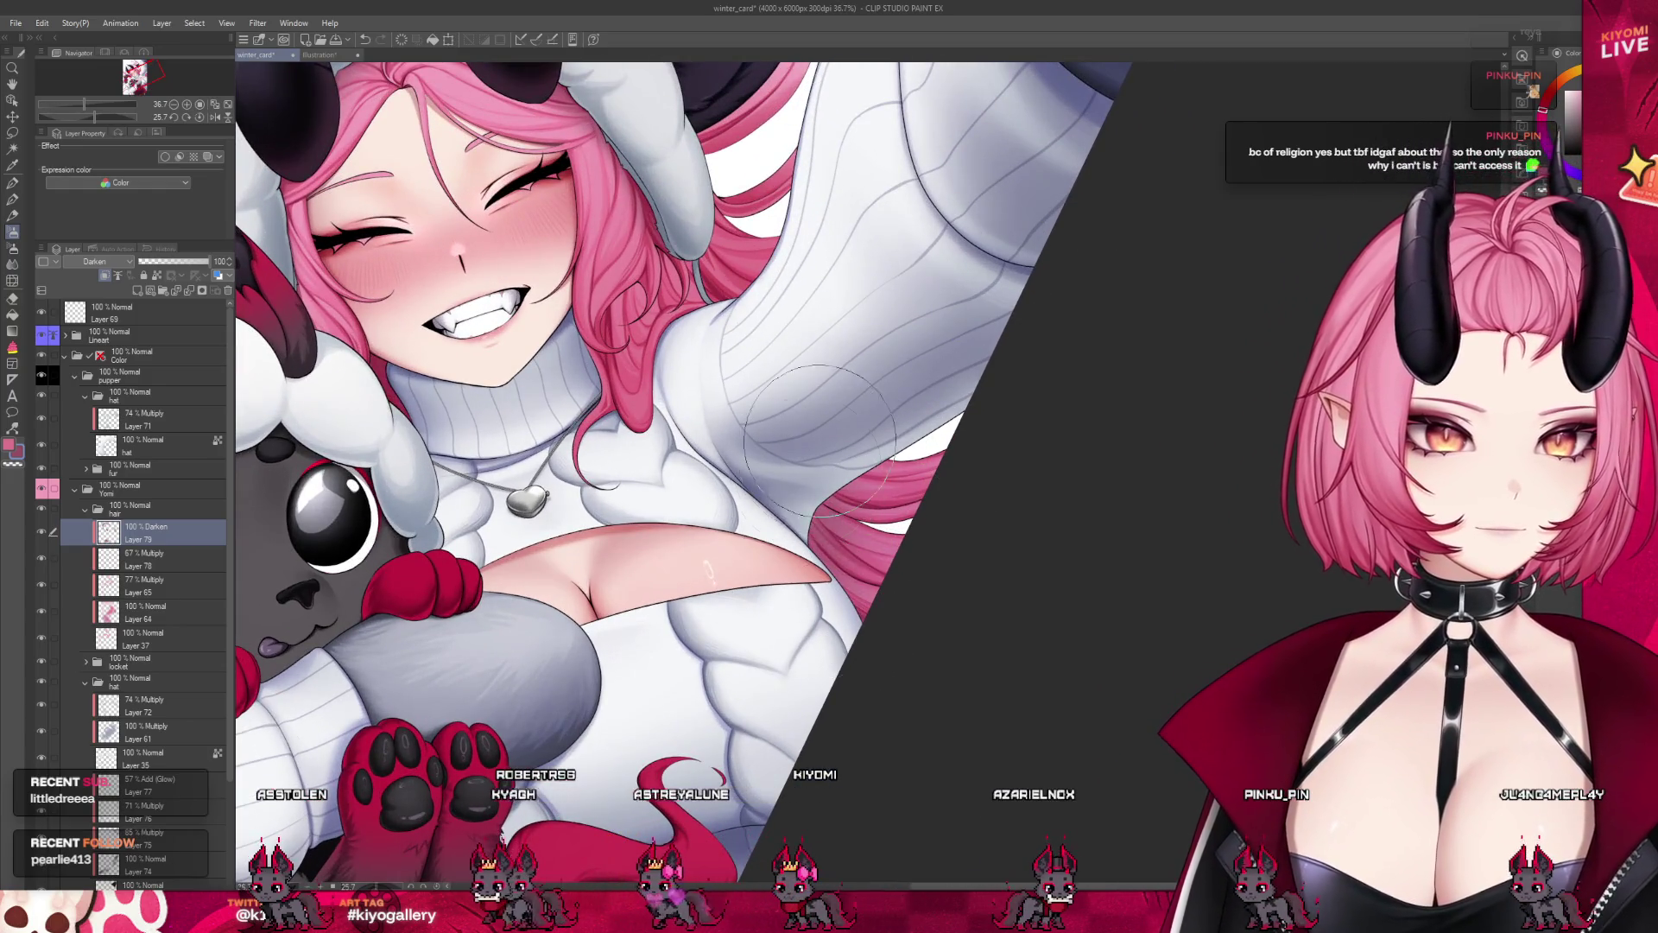
scroll(992, 588, down, 2)
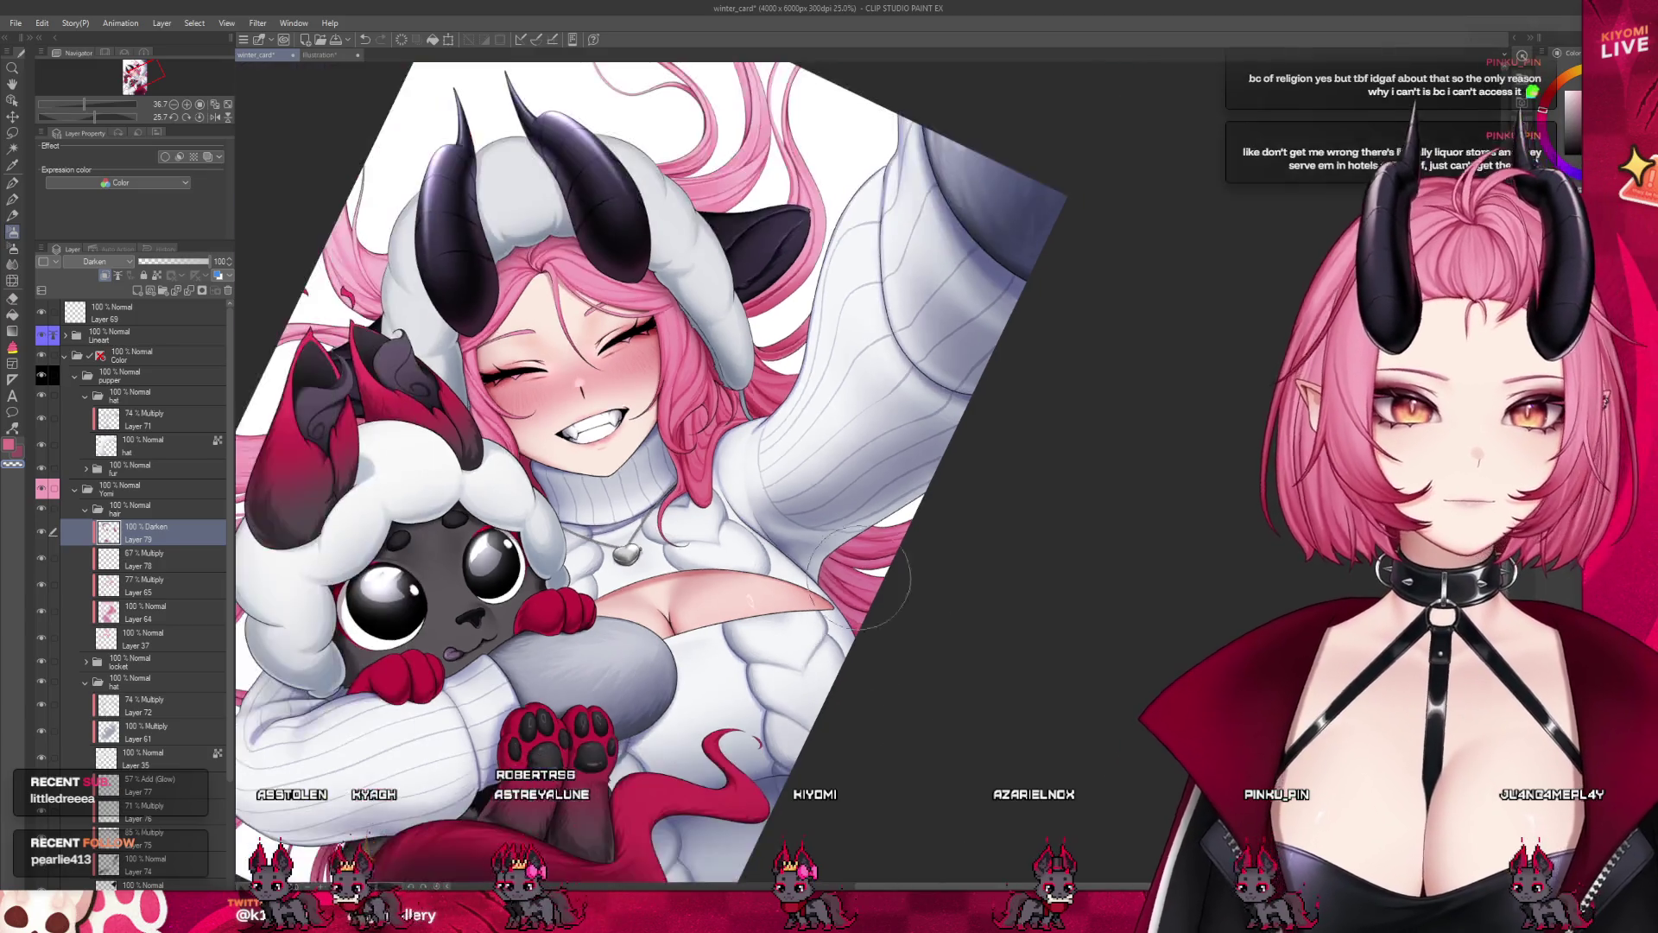
scroll(741, 458, up, 4)
Select the hair strand beside the neck using Lineart as reference, then ready the Darken layer's airbrush
click(12, 149)
click(121, 335)
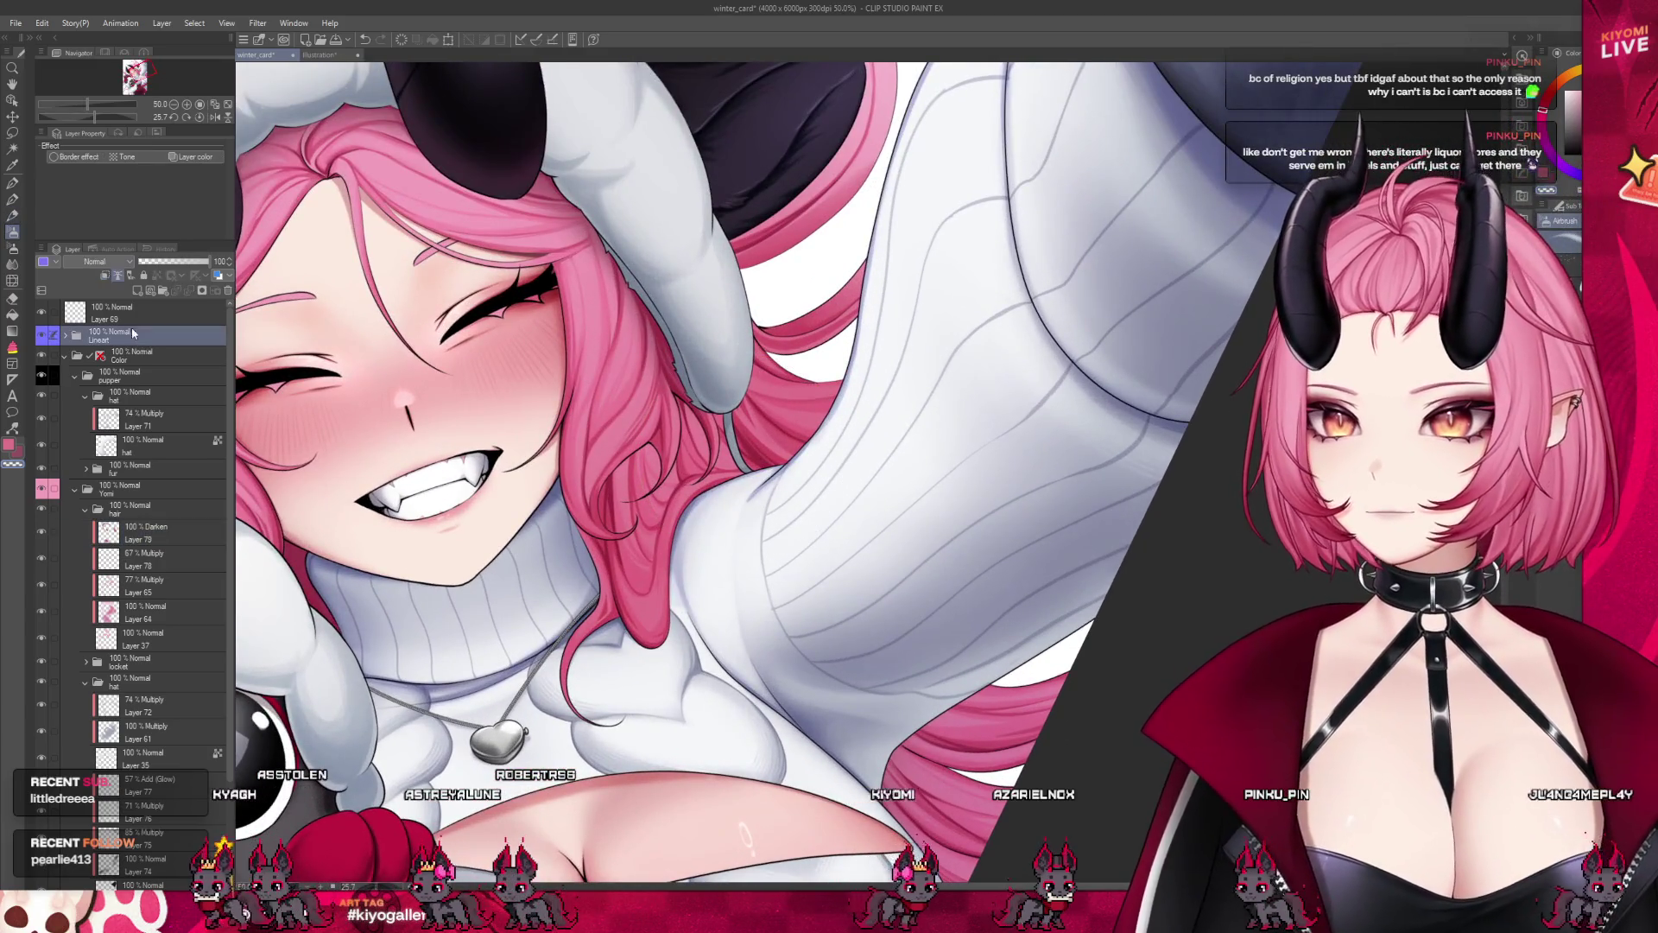
click(649, 523)
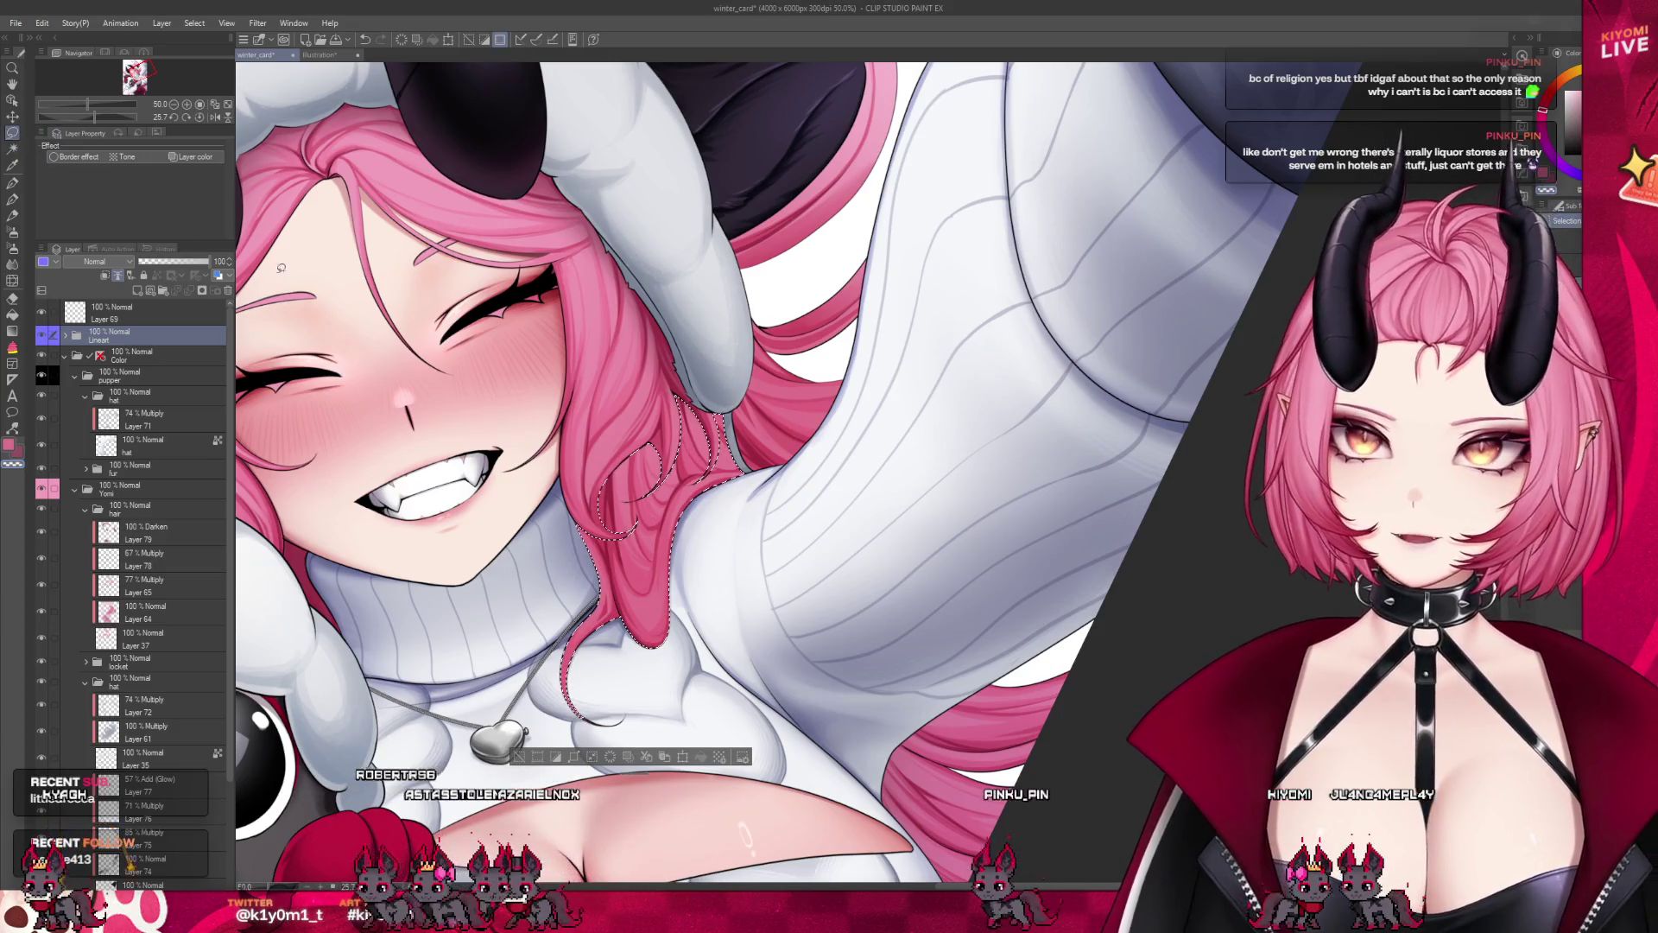
drag(629, 741, 674, 639)
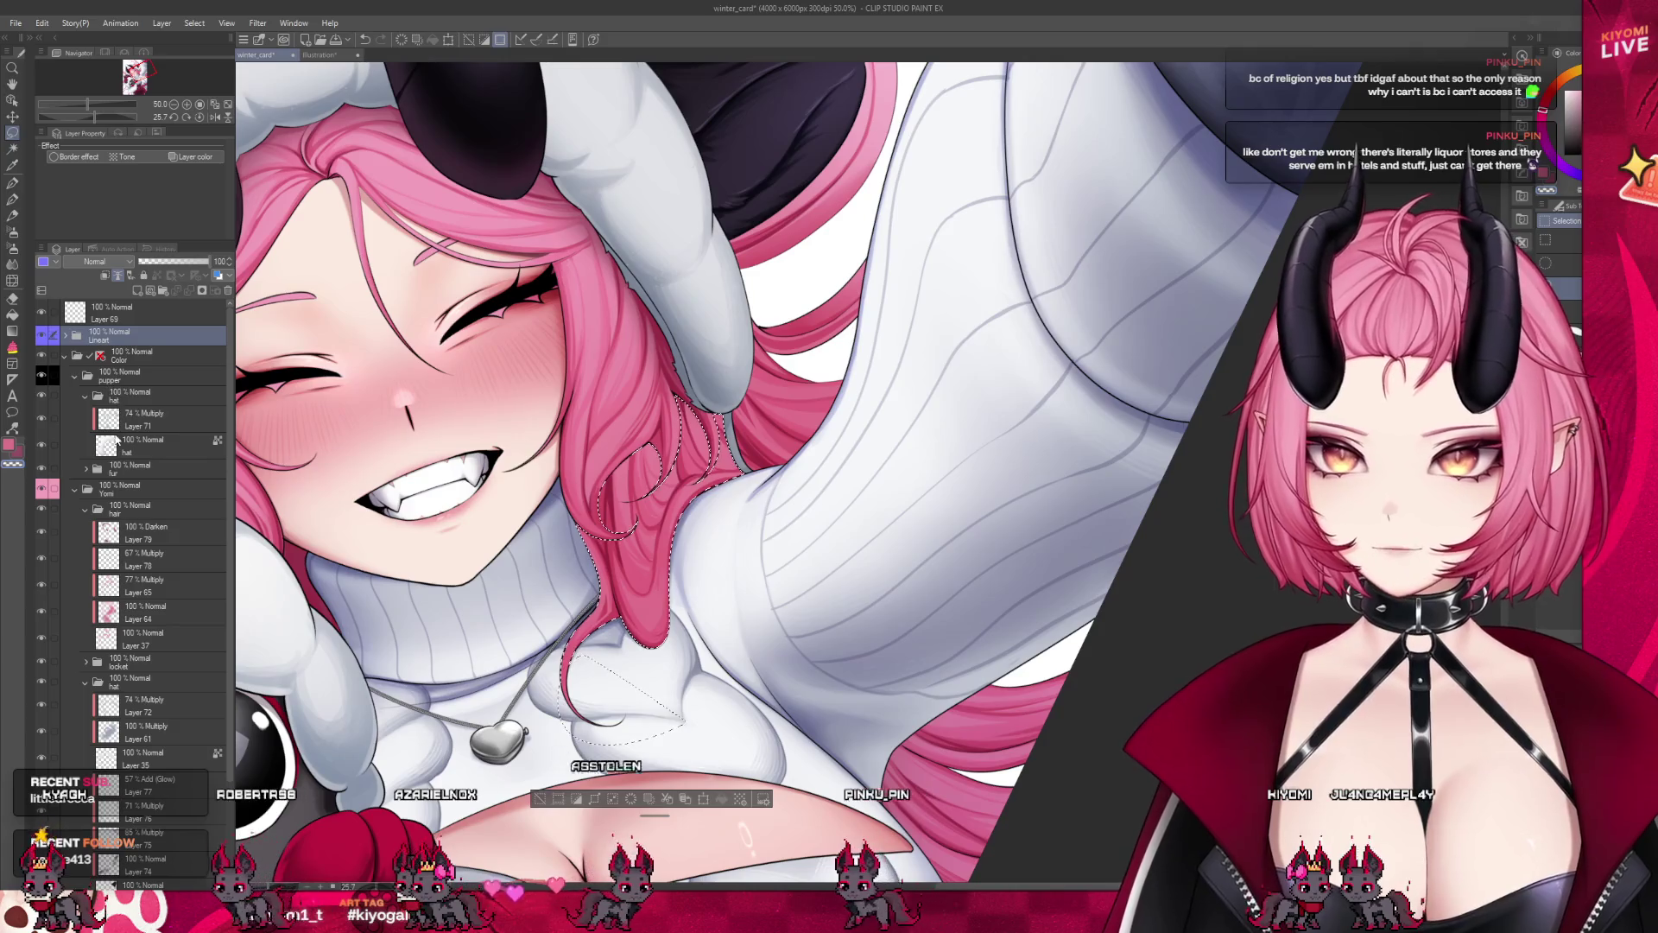
click(170, 528)
click(13, 230)
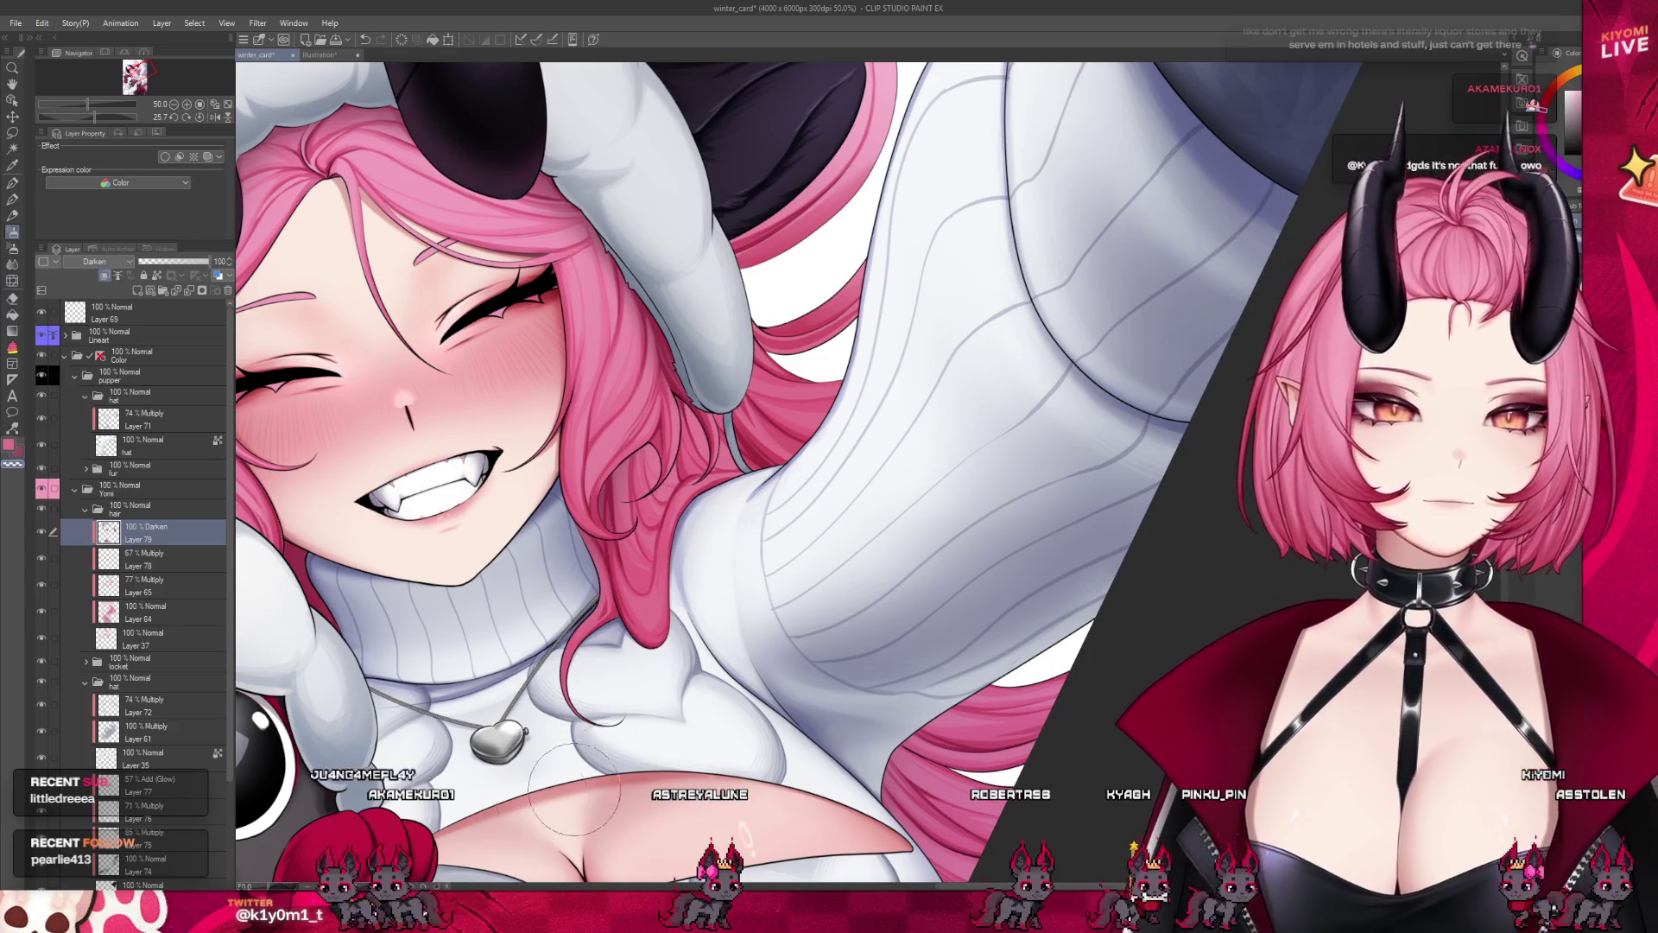
Reset the canvas rotation to upright and zoom around to review the hair
scroll(656, 725, down, 1)
scroll(673, 690, down, 2)
scroll(700, 639, down, 2)
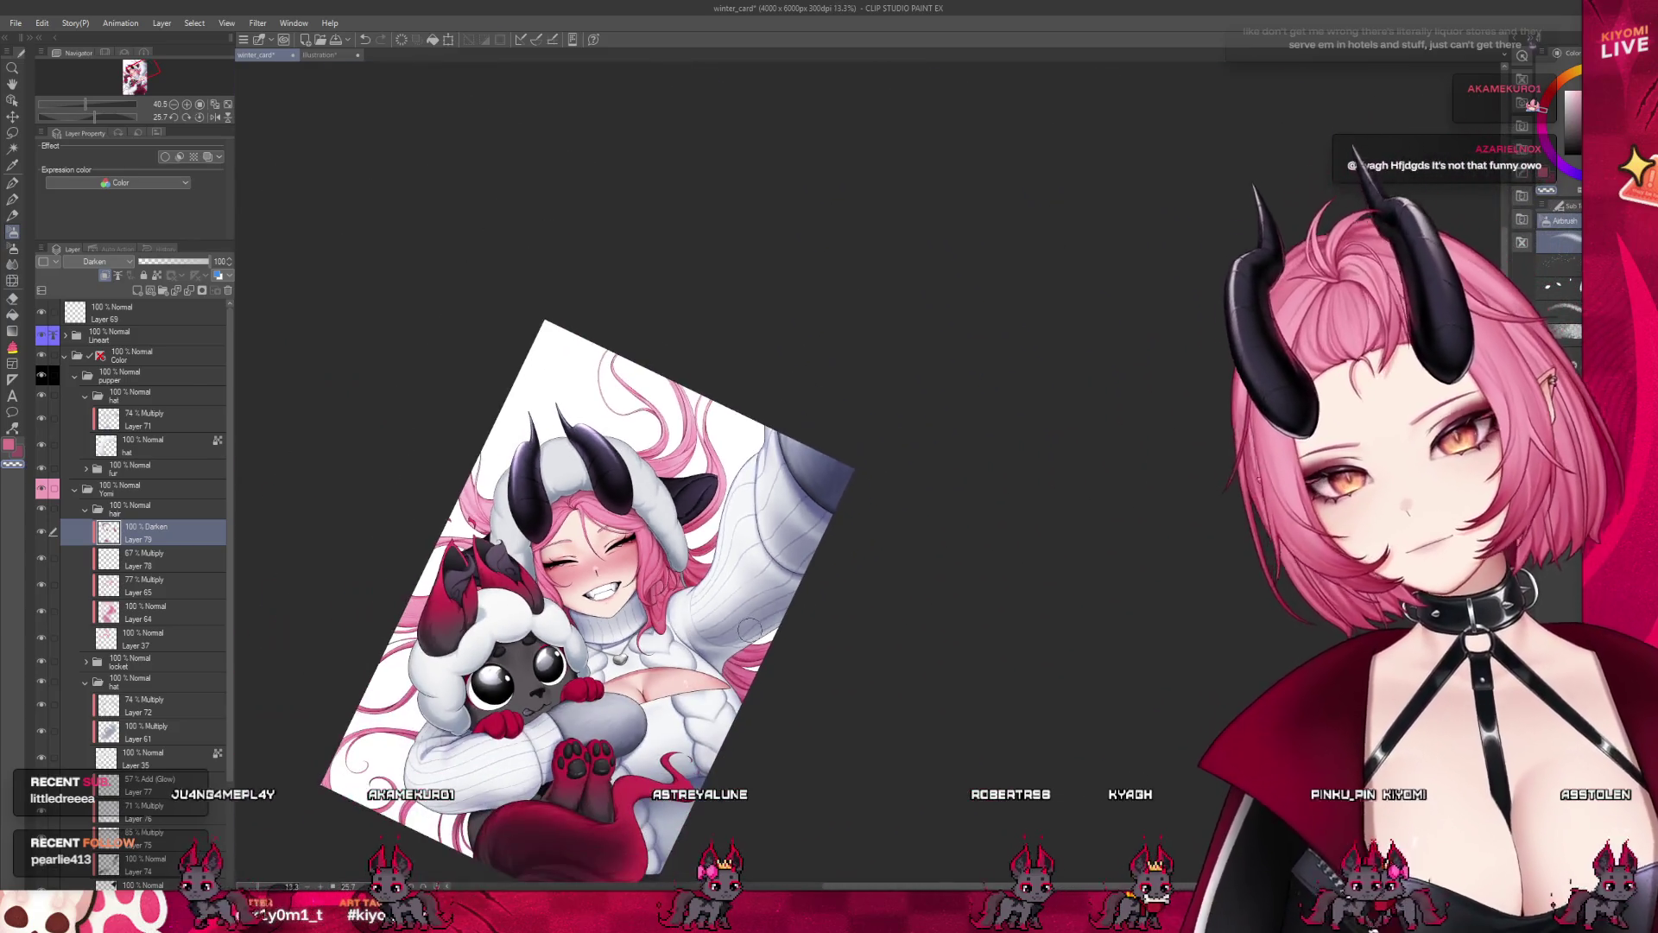
scroll(719, 603, down, 1)
scroll(743, 578, up, 1)
scroll(811, 509, up, 1)
scroll(879, 432, up, 2)
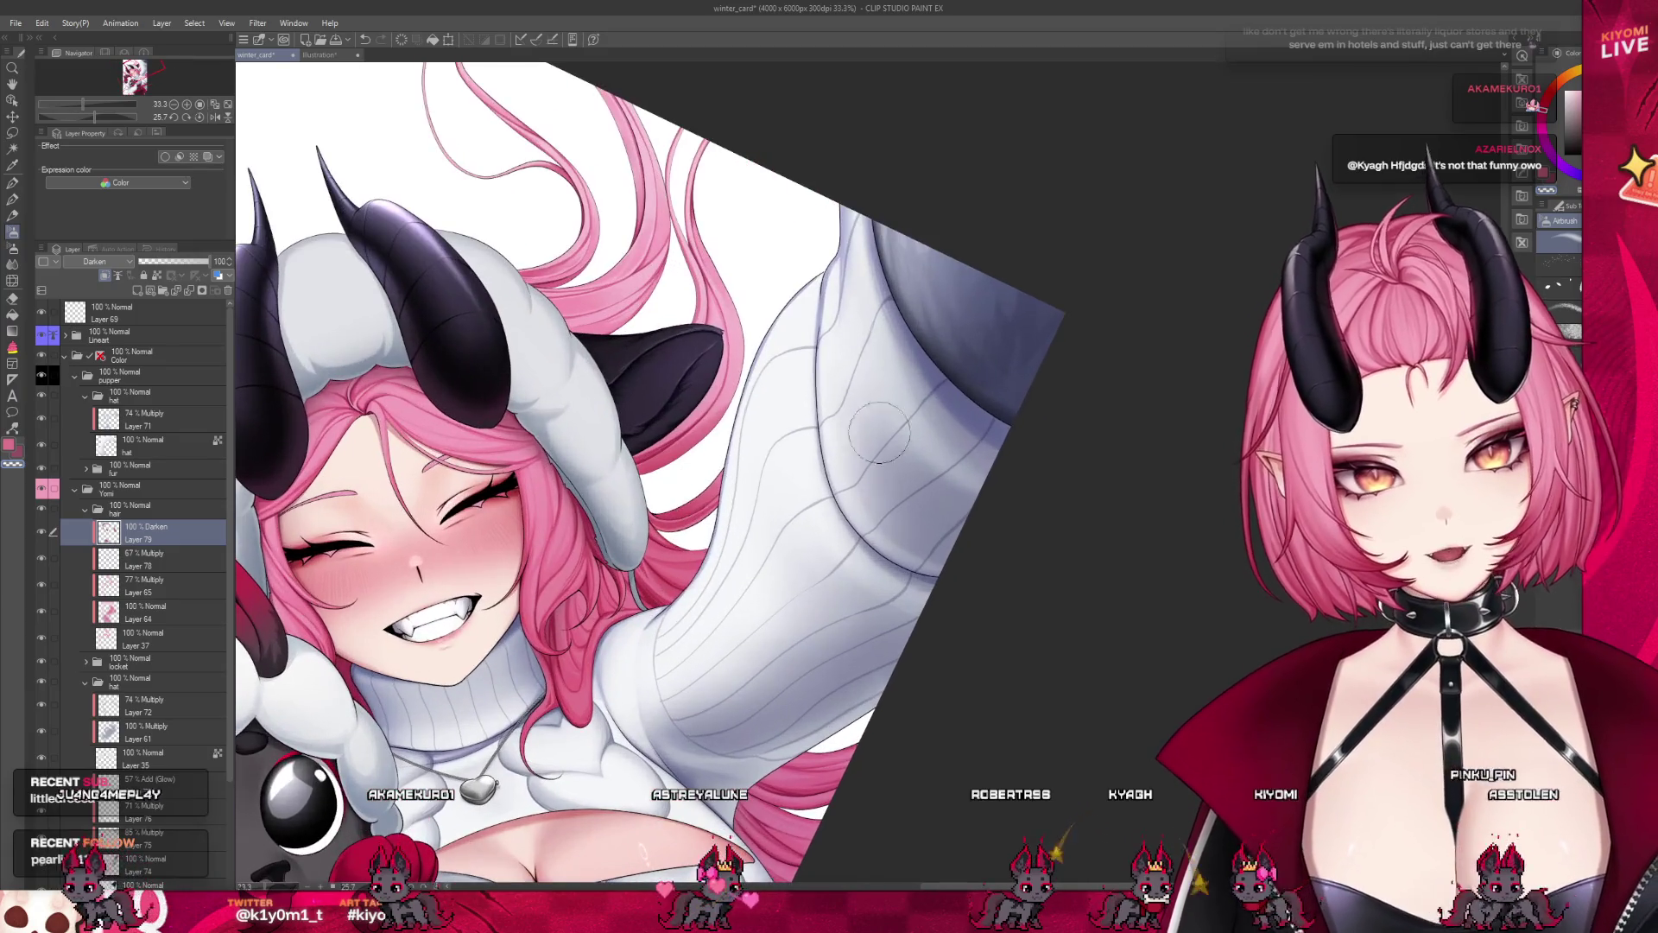
scroll(803, 574, down, 2)
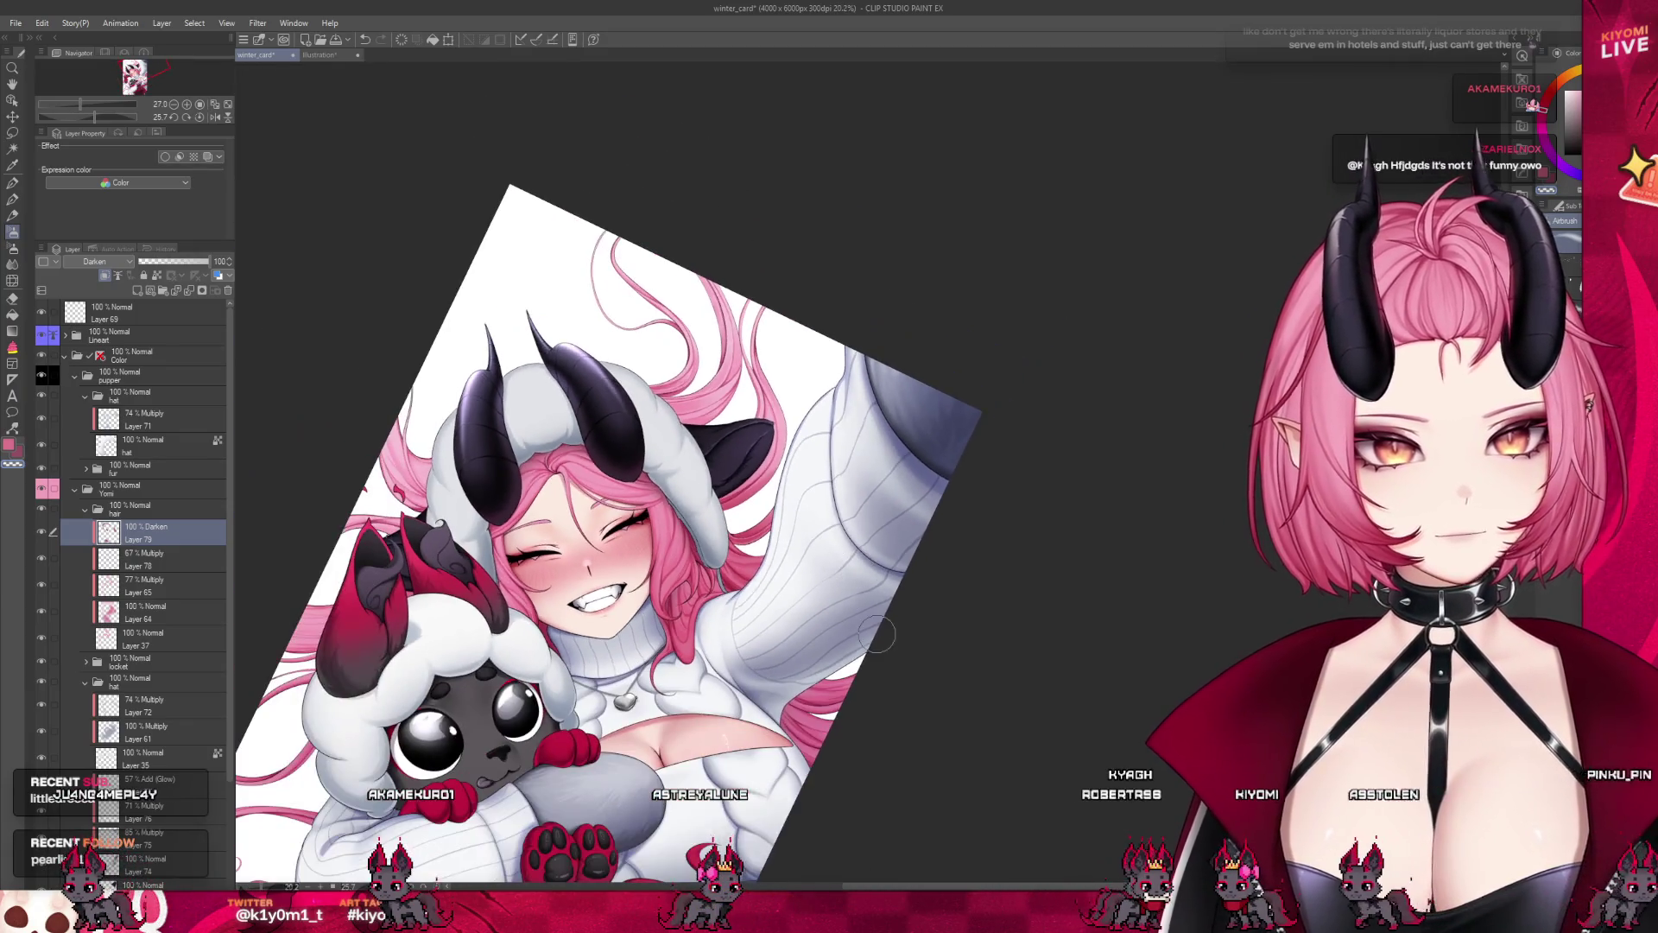
scroll(743, 596, down, 1)
scroll(665, 617, up, 1)
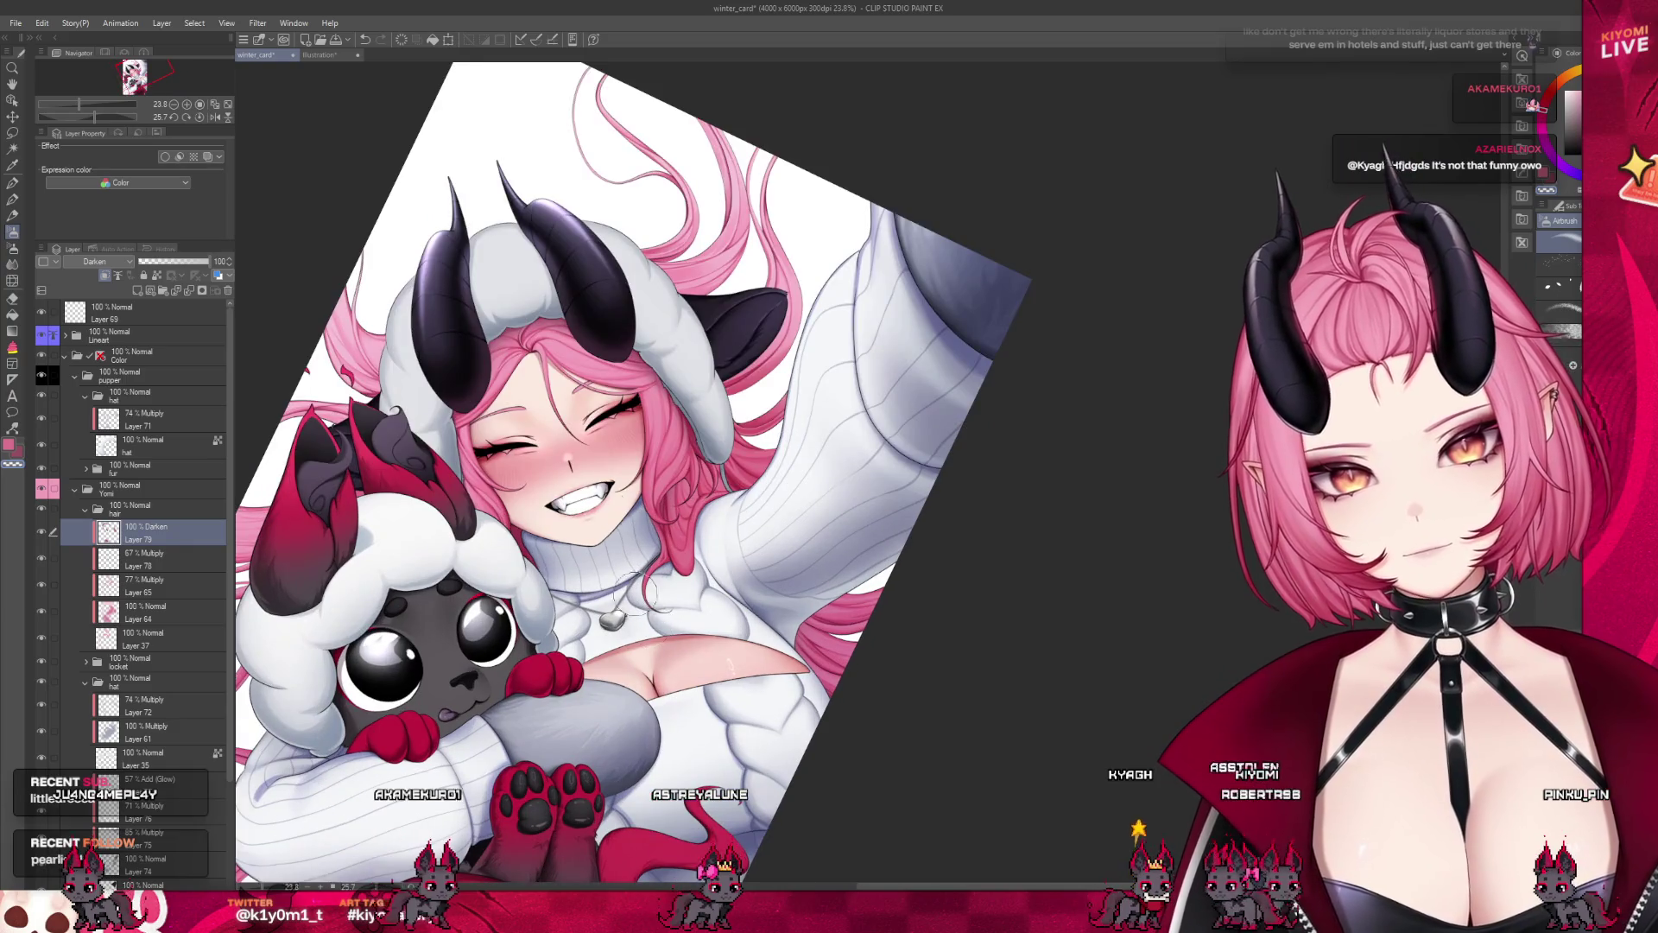
scroll(641, 591, down, 1)
scroll(518, 778, down, 1)
key(ctrl+@)
scroll(555, 296, down, 1)
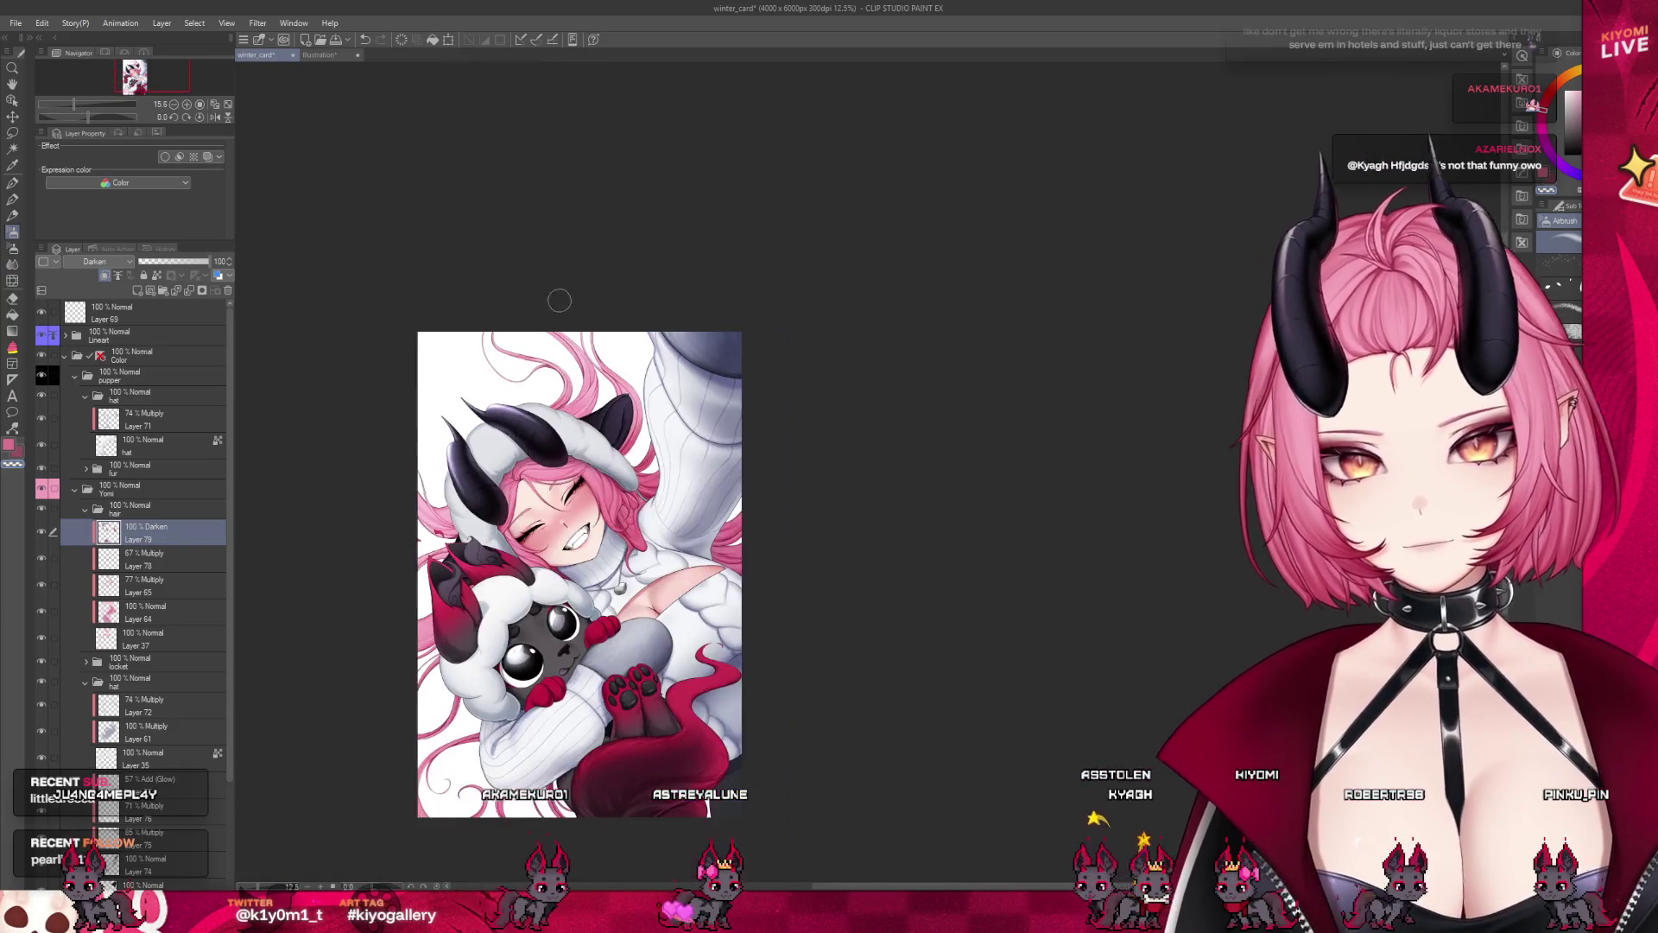
scroll(553, 501, up, 2)
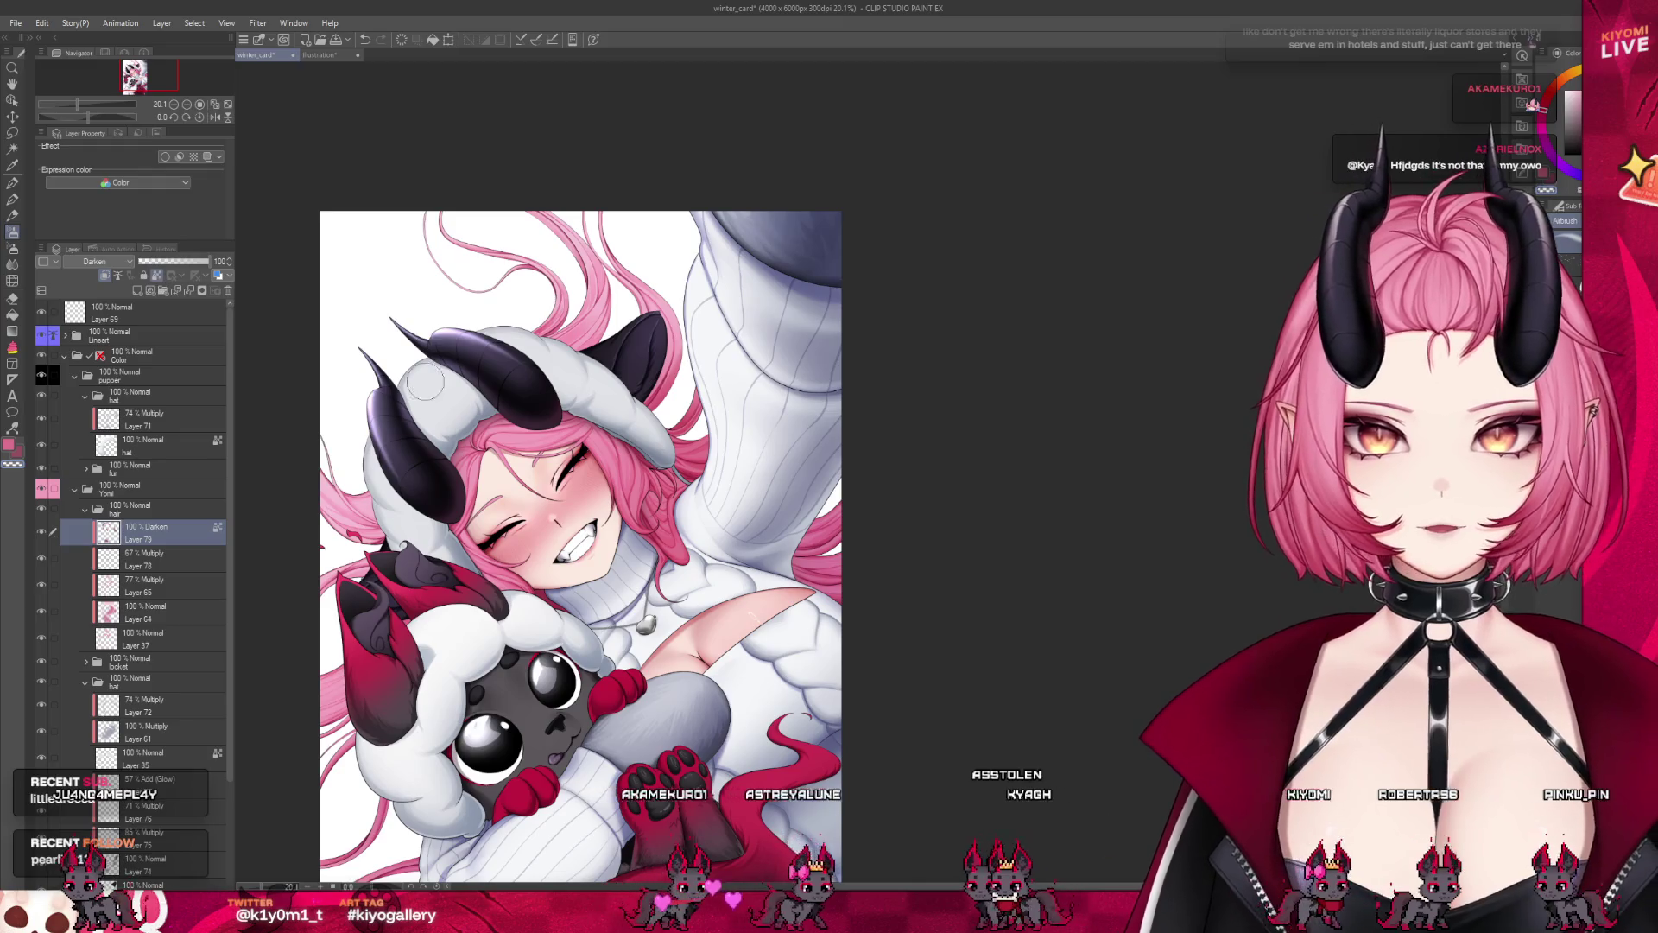
scroll(509, 483, up, 1)
scroll(510, 483, up, 1)
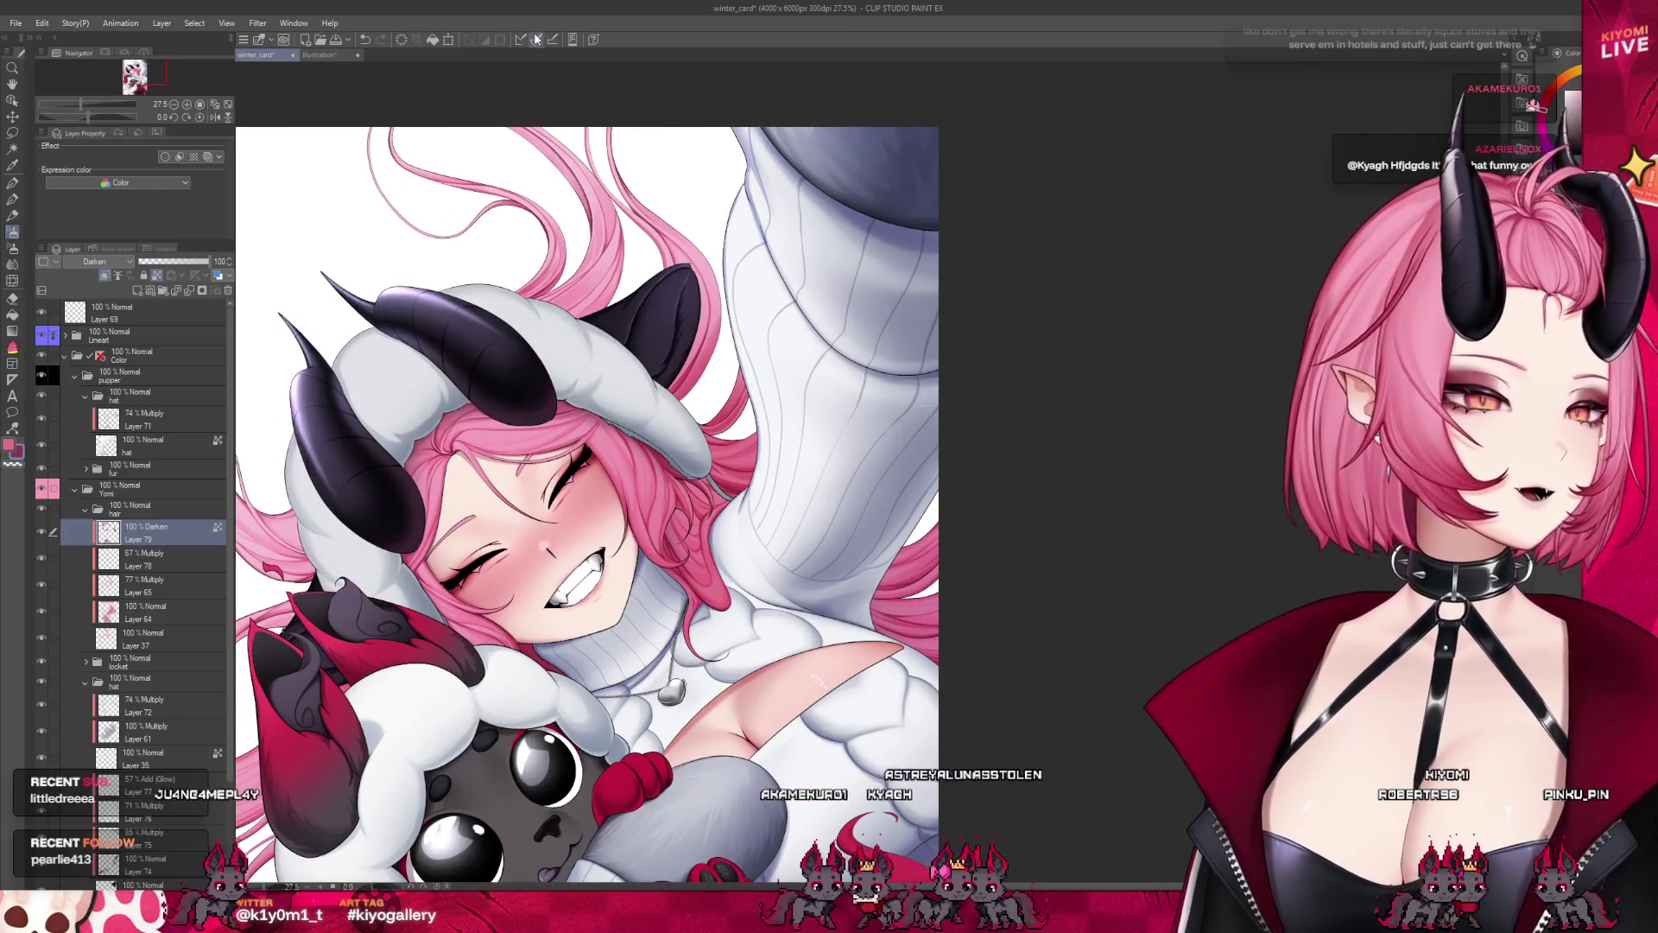
scroll(592, 361, down, 1)
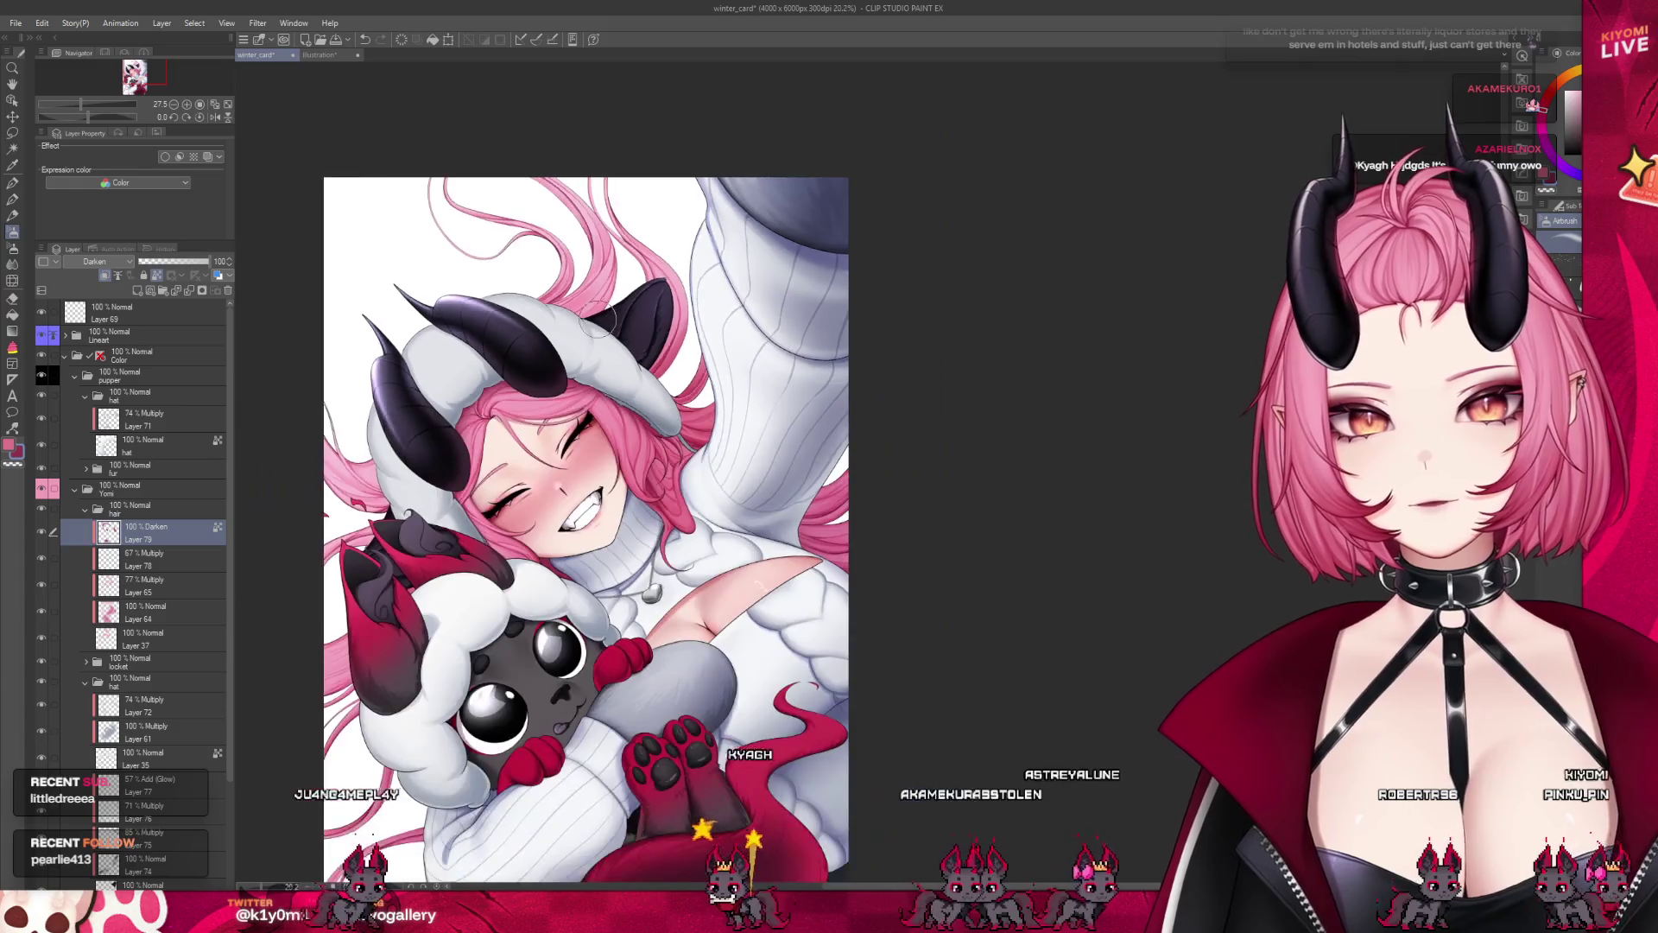
scroll(592, 361, down, 1)
scroll(592, 361, up, 2)
scroll(592, 361, up, 1)
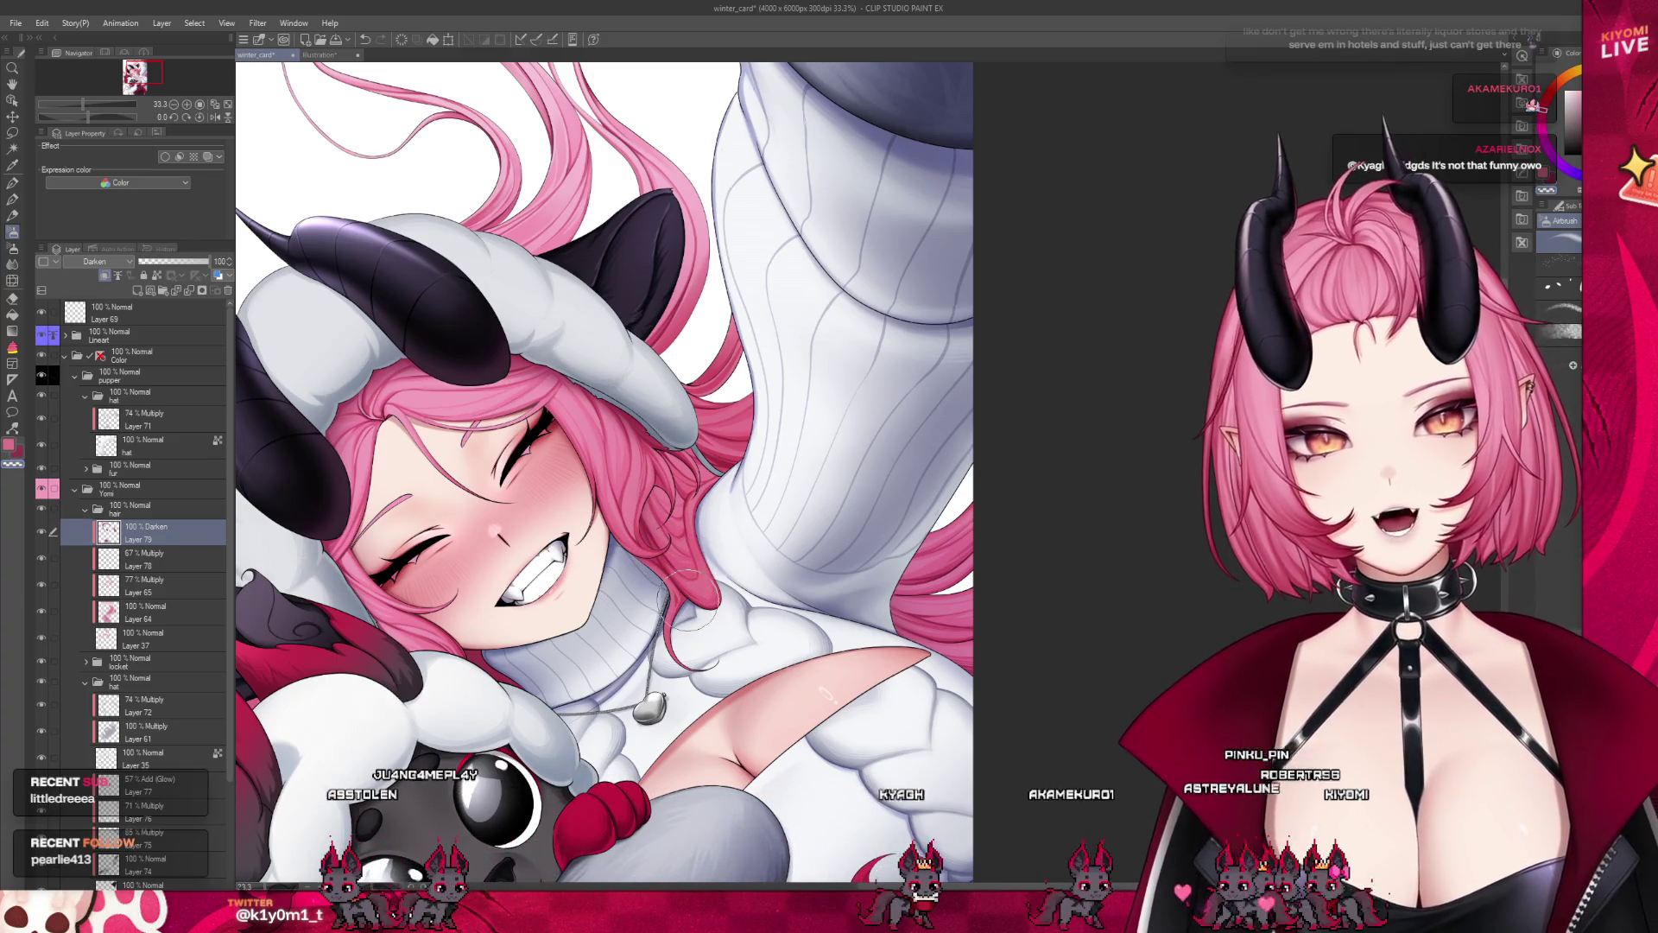
Add a new Layer 80 in Add (Glow) mode above Layer 79 in the hair folder
scroll(754, 539, down, 1)
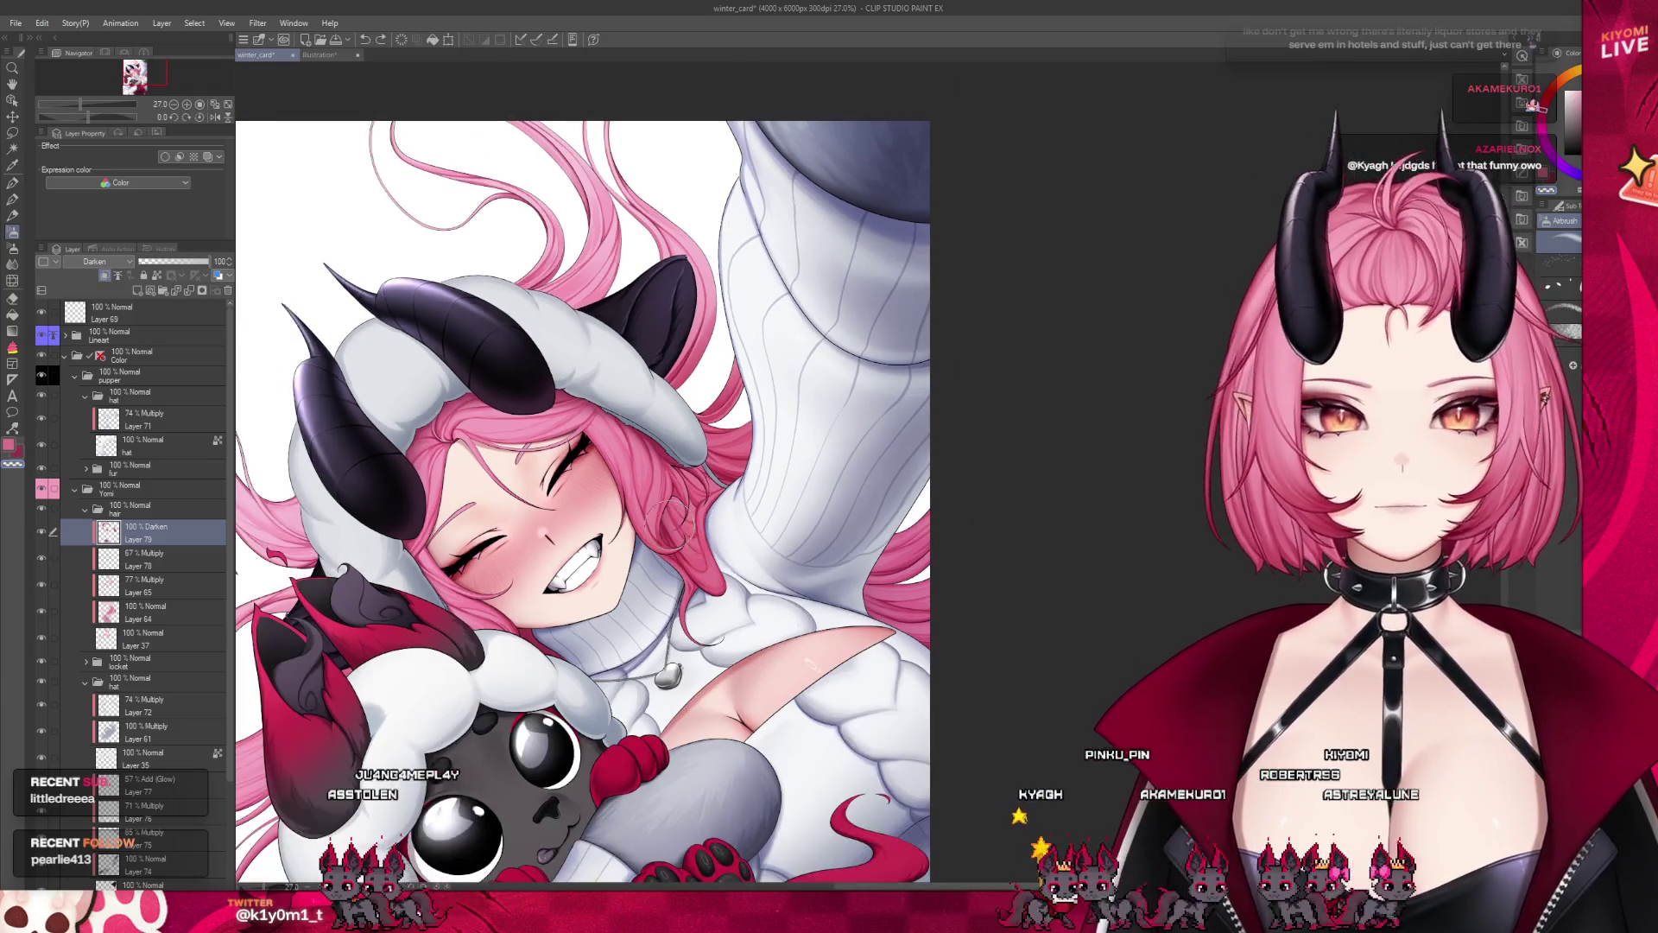
scroll(531, 361, down, 3)
scroll(531, 361, down, 1)
scroll(531, 361, up, 1)
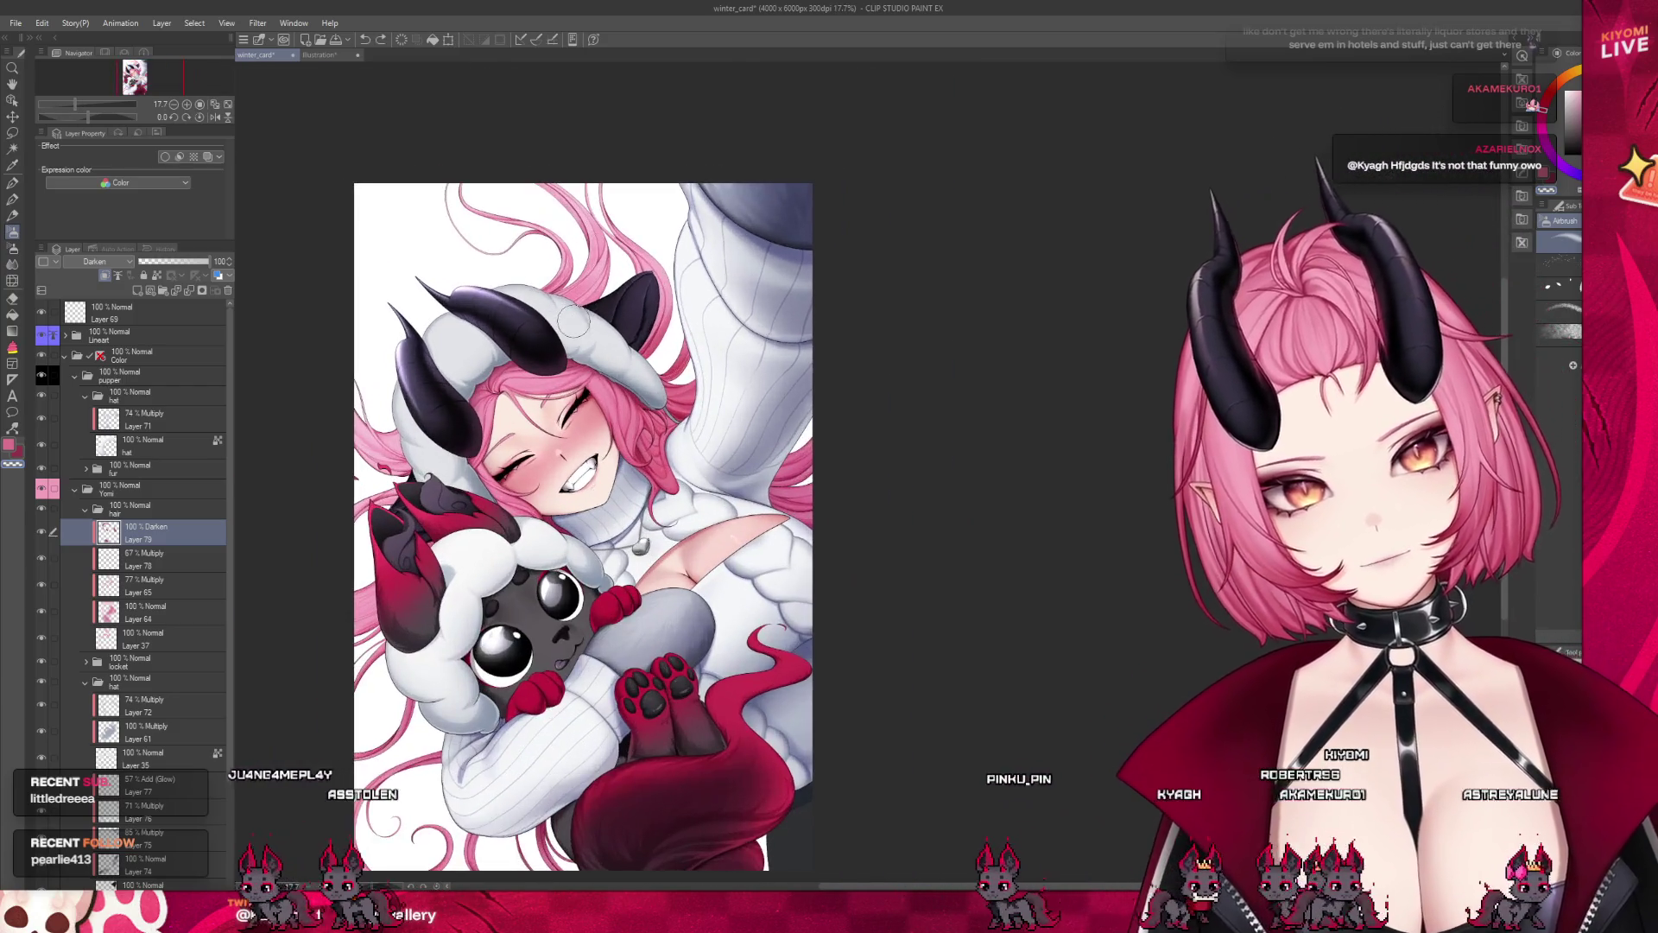
scroll(531, 361, up, 1)
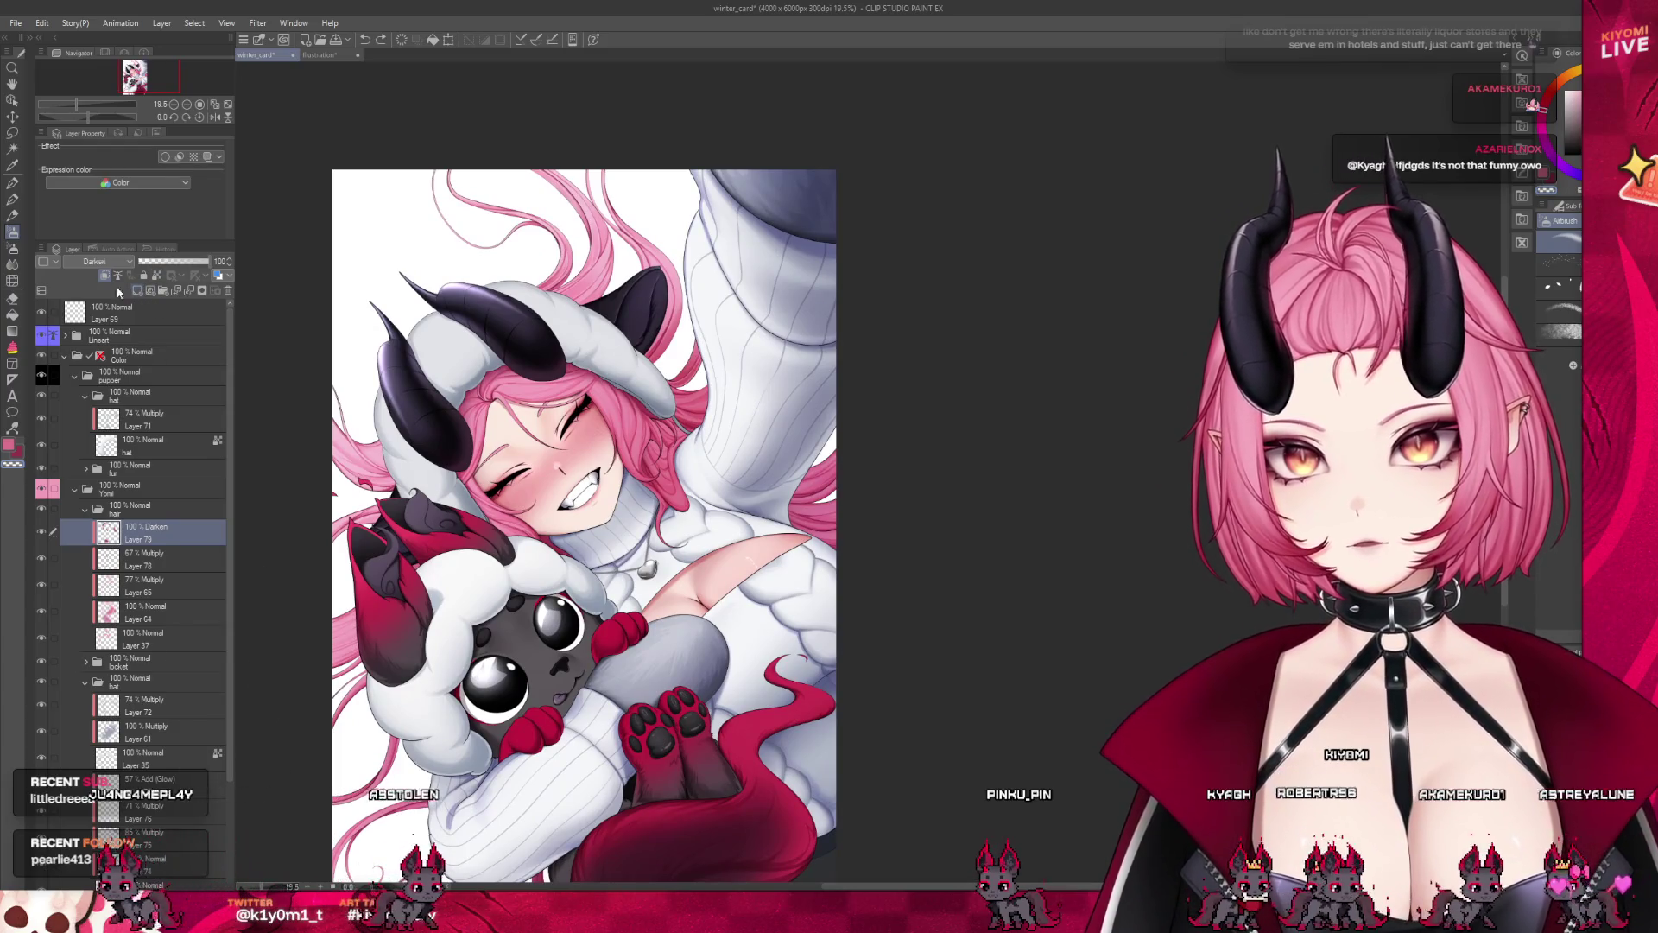
click(138, 291)
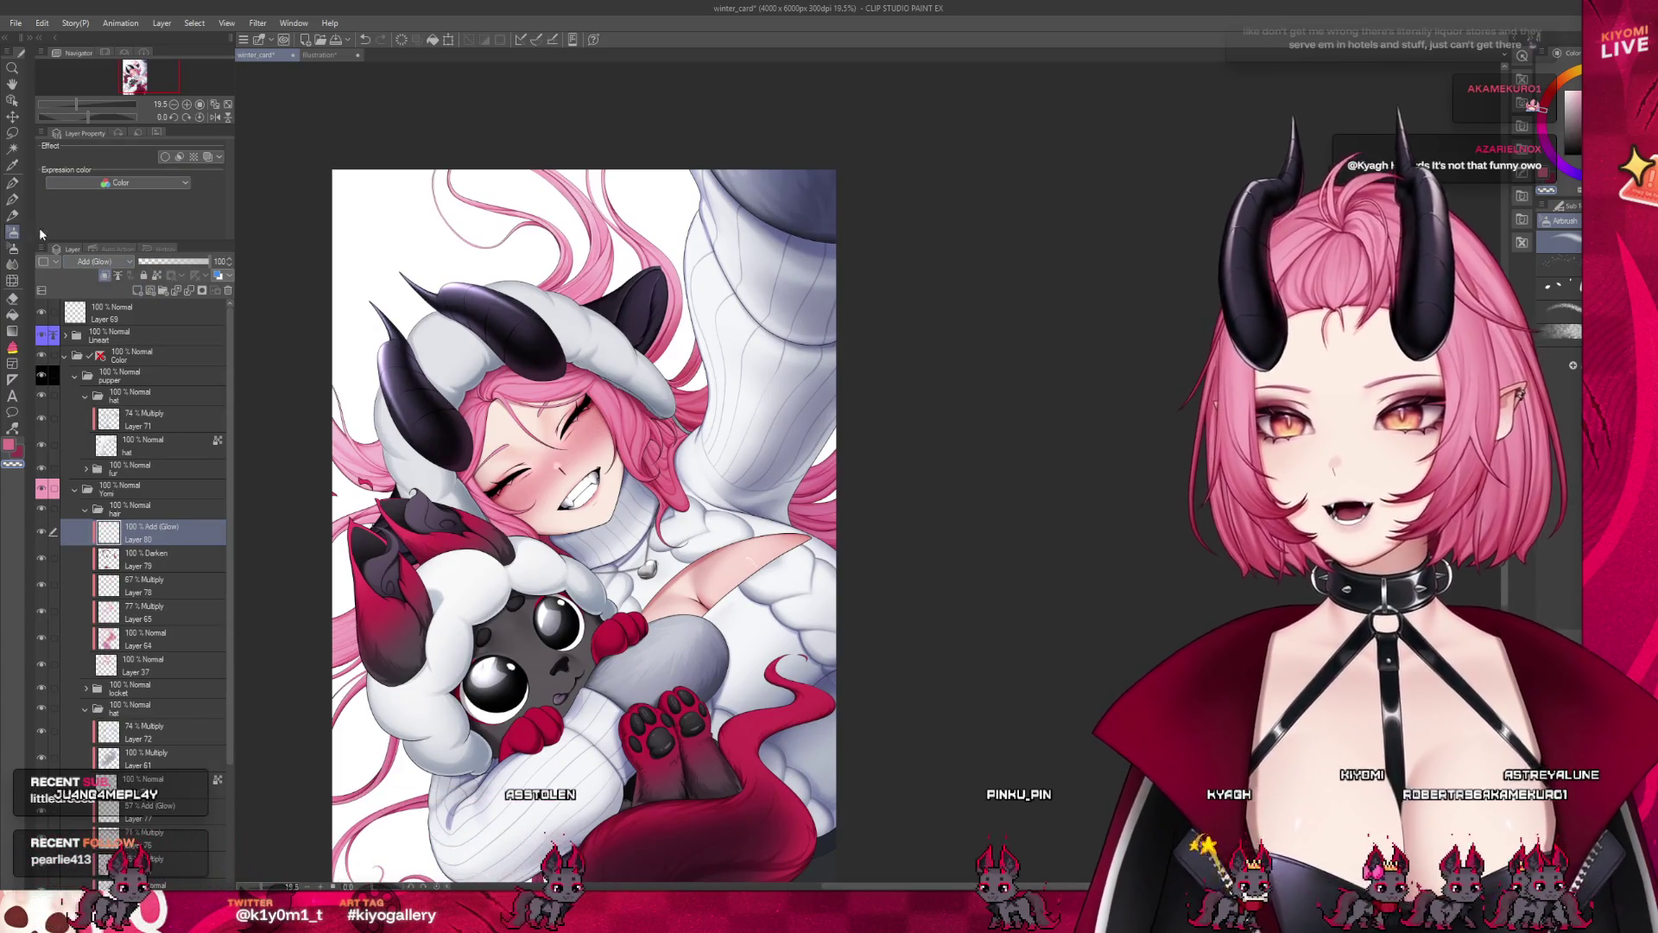
Lower Layer 80 to about 39% opacity and brush a soft pink glow on the hair above the forehead
scroll(518, 397, up, 1)
scroll(519, 397, up, 3)
drag(691, 466, 1572, 550)
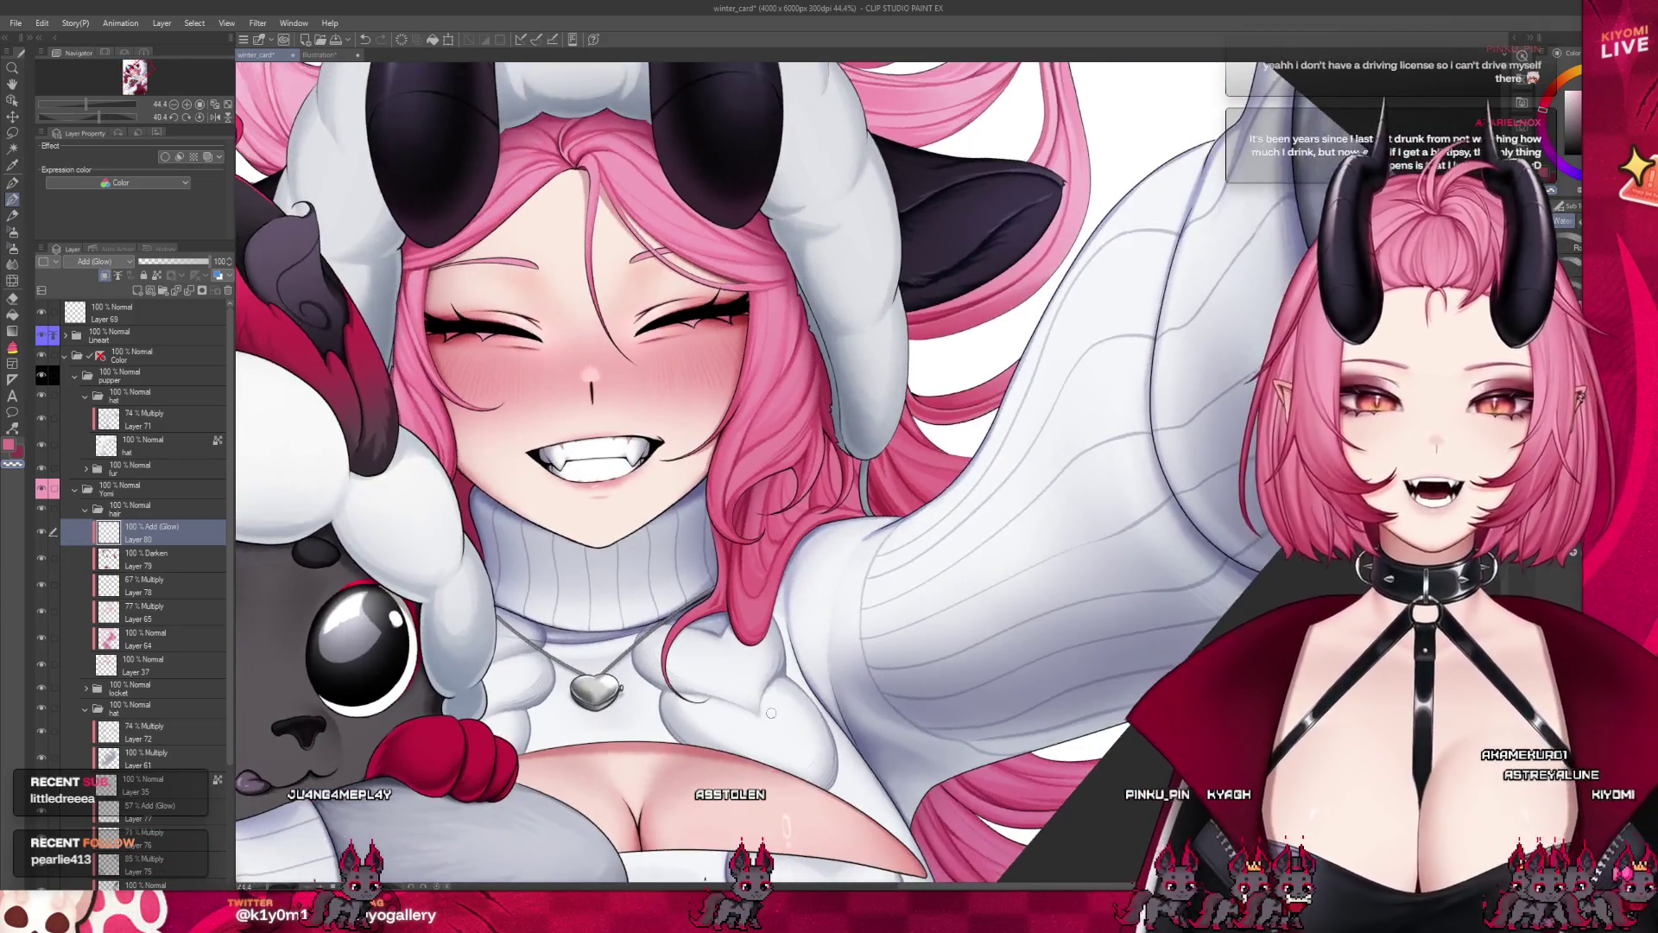
drag(777, 484, 683, 363)
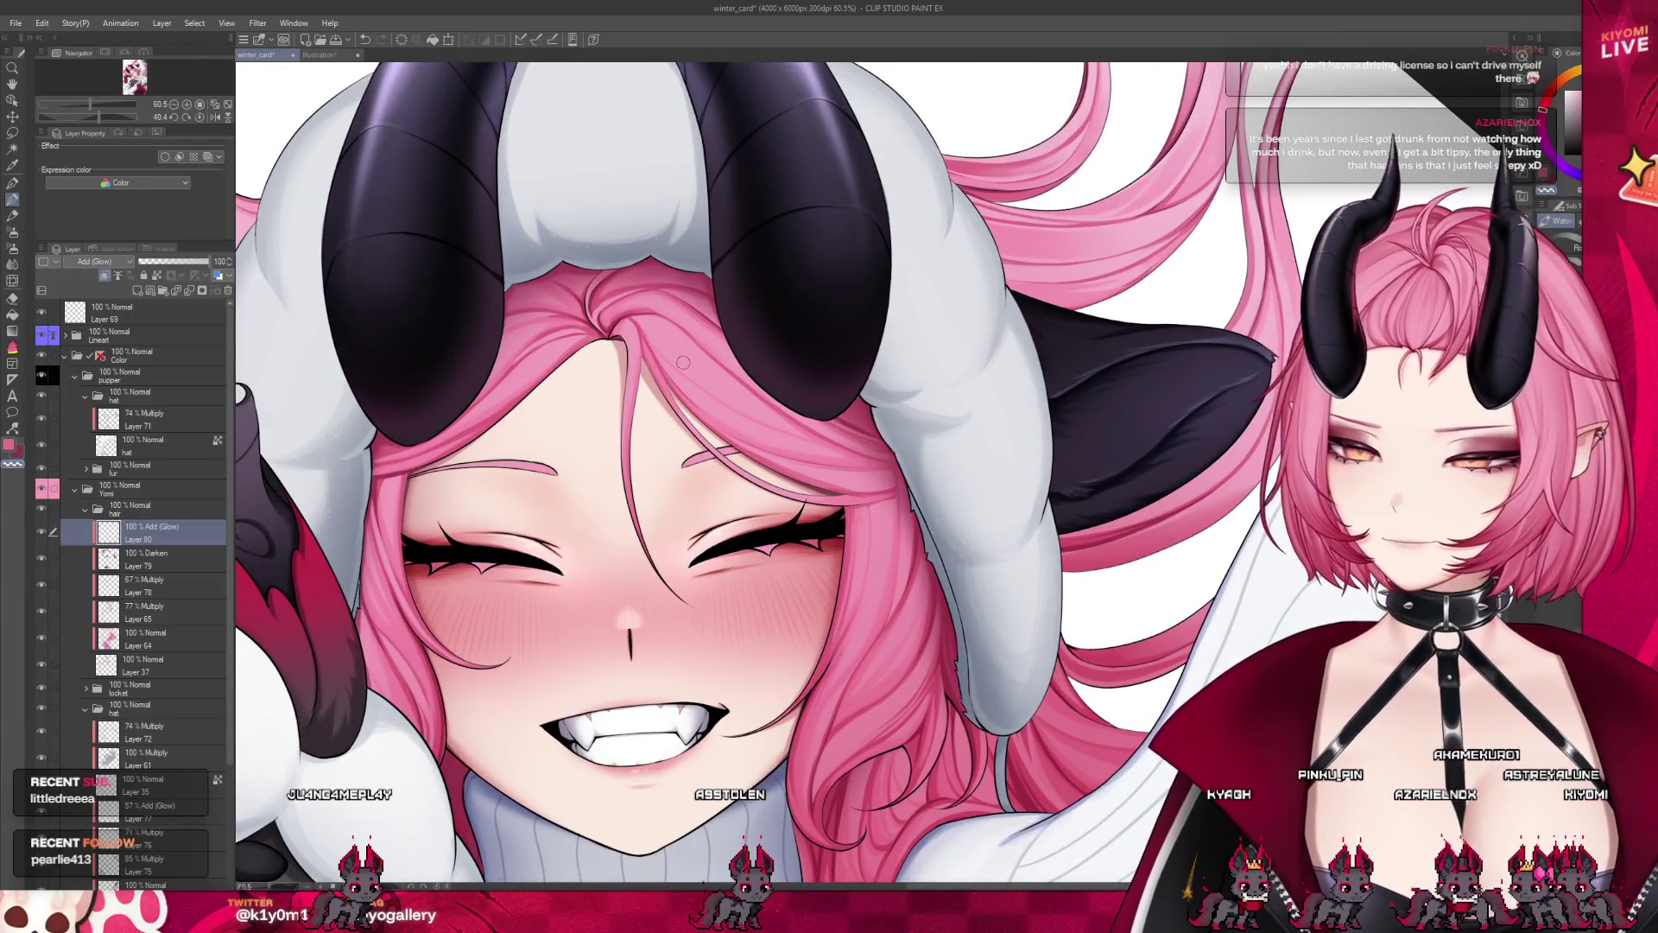
drag(683, 363, 585, 257)
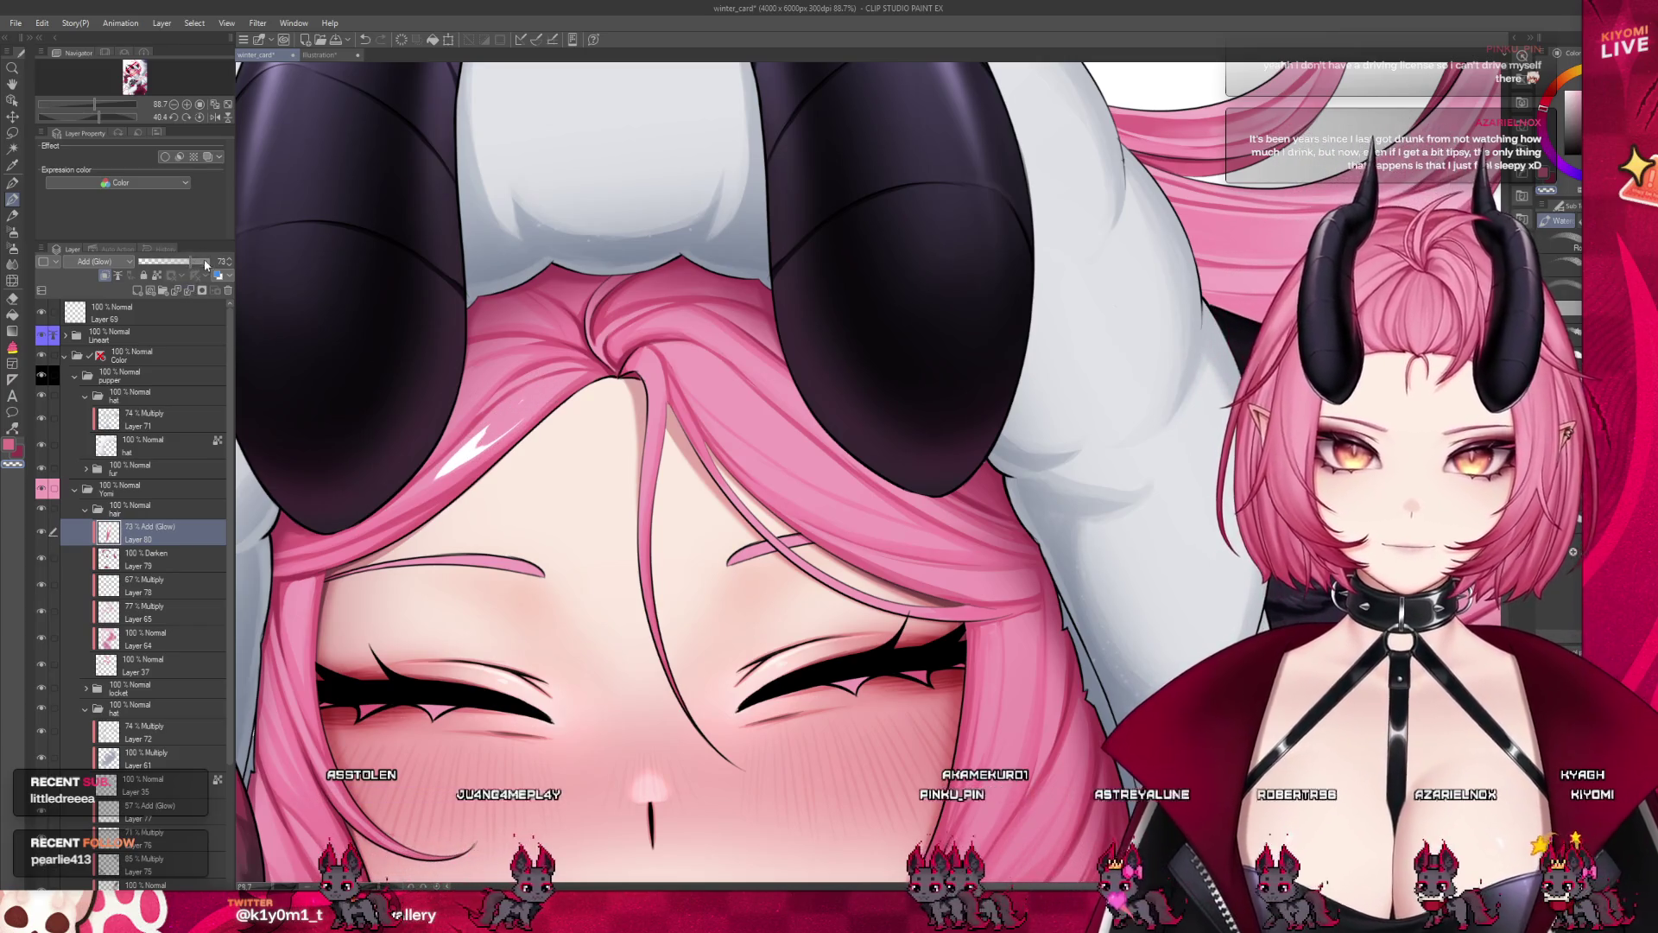
click(168, 261)
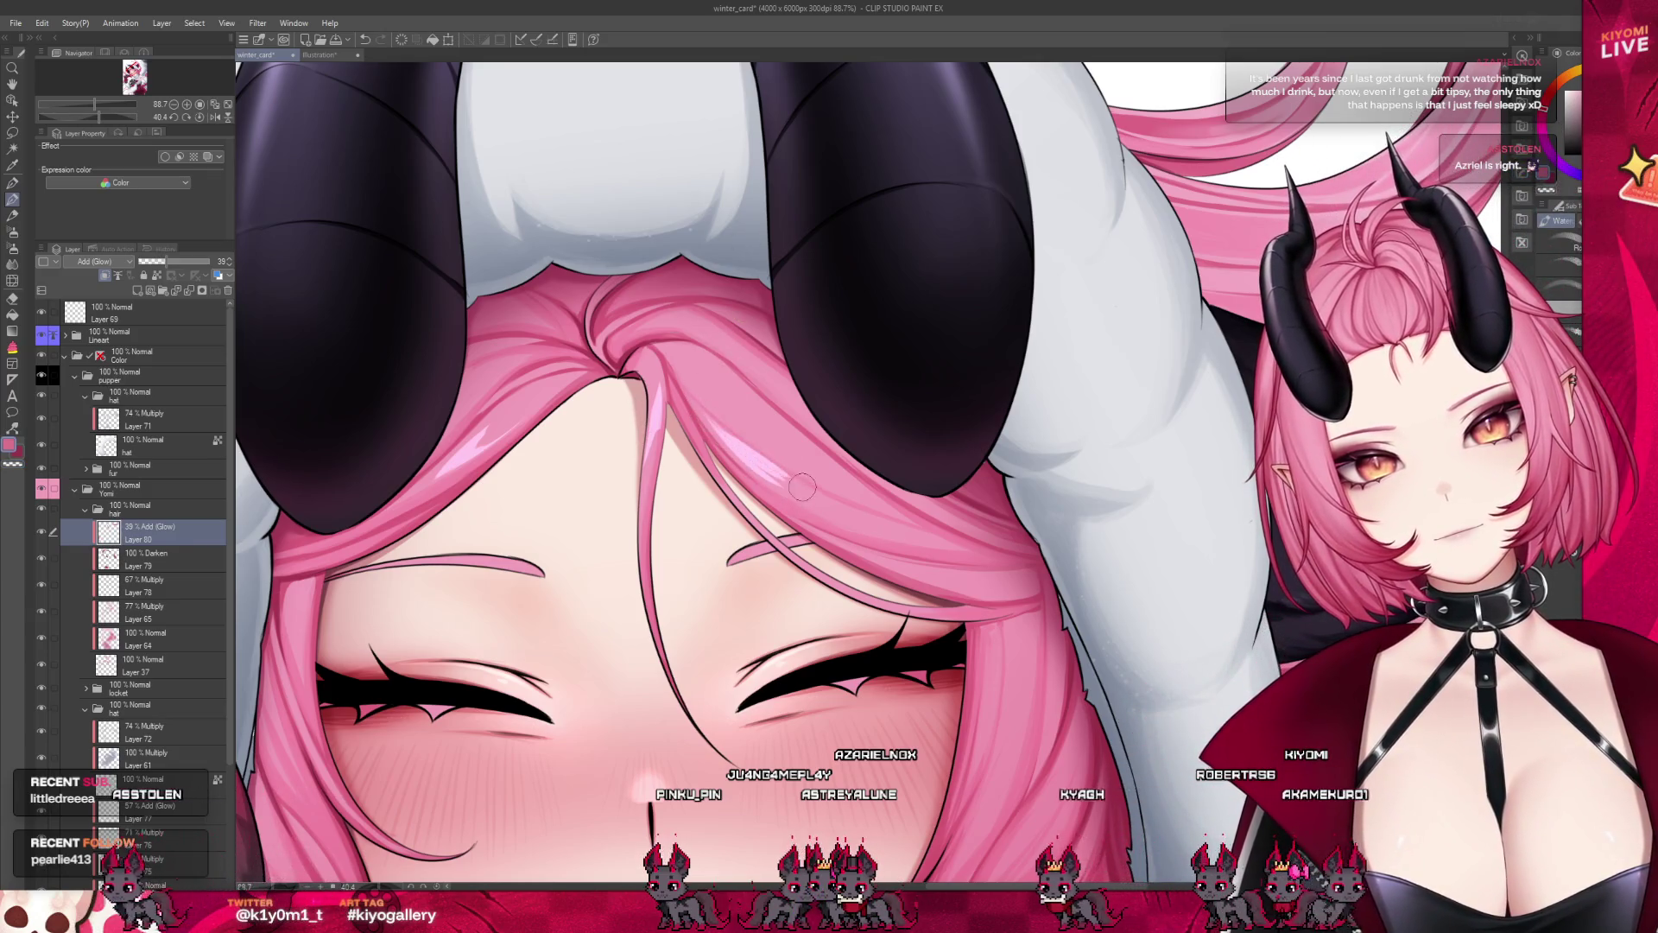
drag(801, 480, 767, 431)
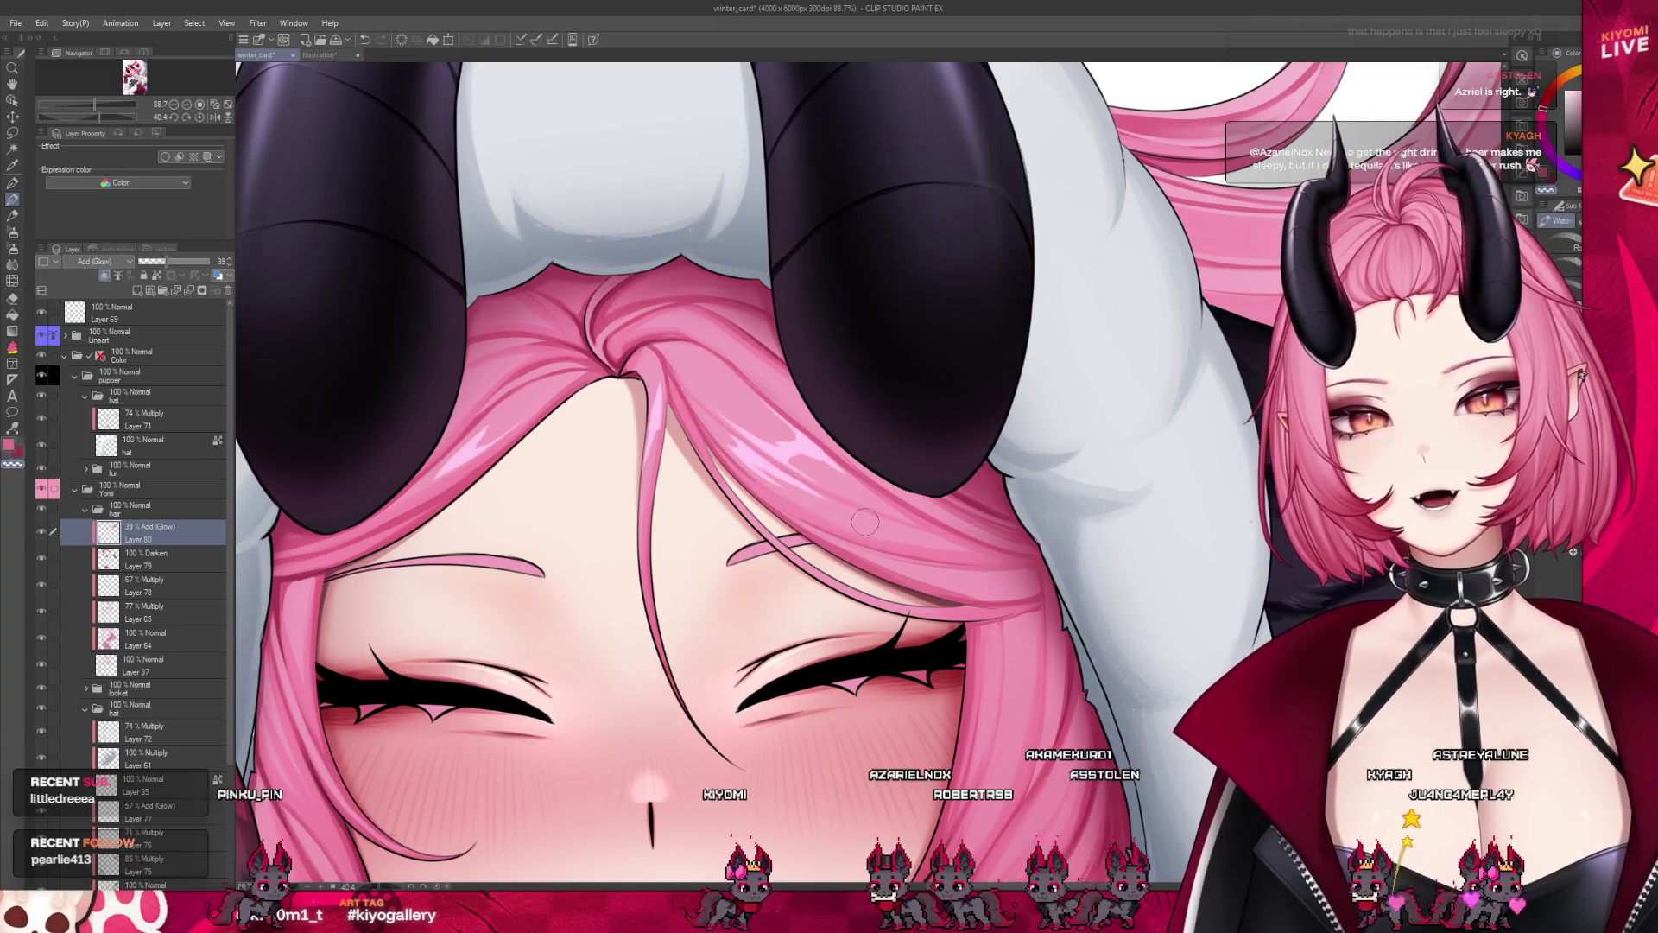
scroll(794, 457, down, 1)
scroll(729, 390, down, 2)
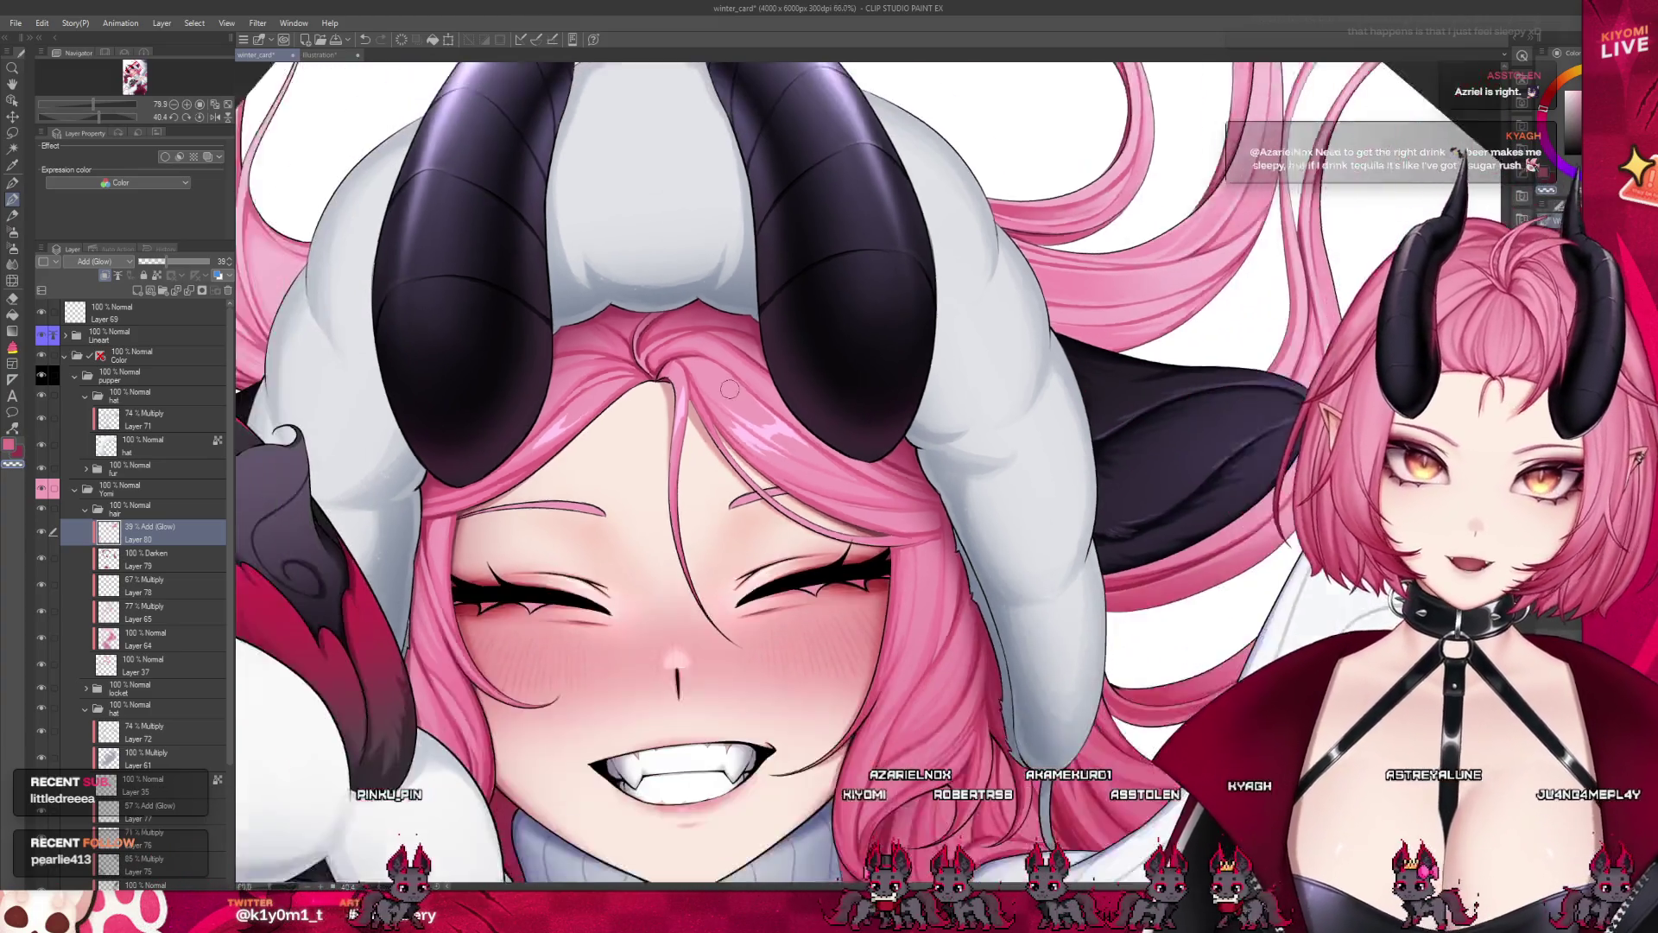
scroll(729, 390, down, 2)
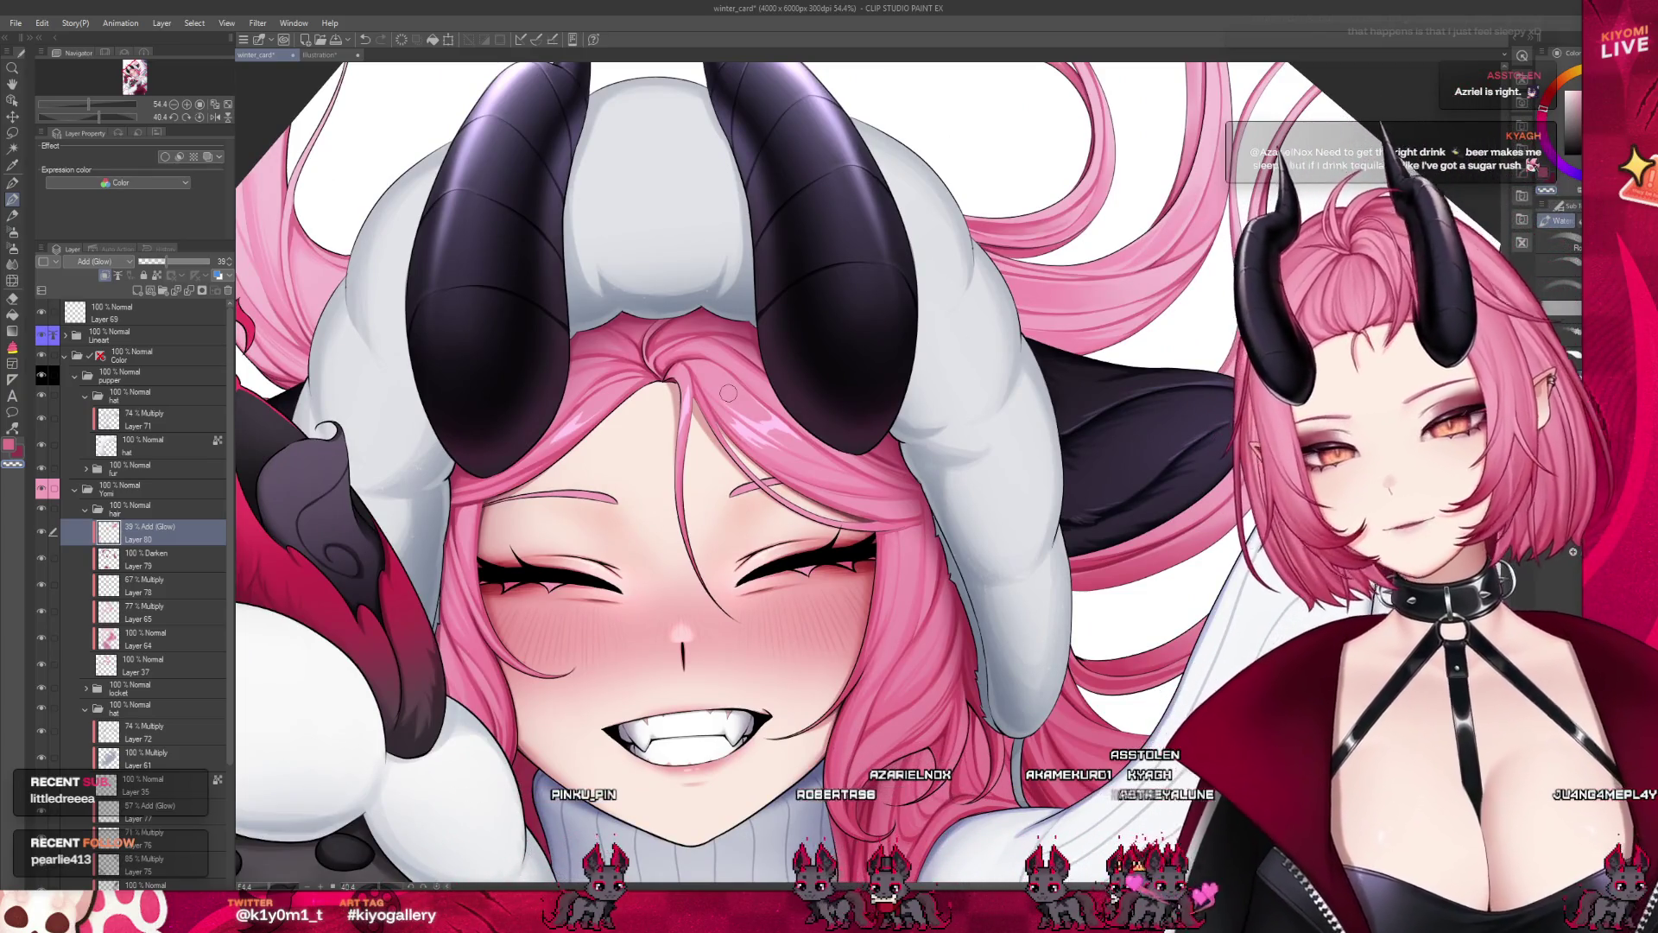
scroll(728, 393, down, 2)
scroll(727, 393, down, 1)
scroll(717, 432, down, 2)
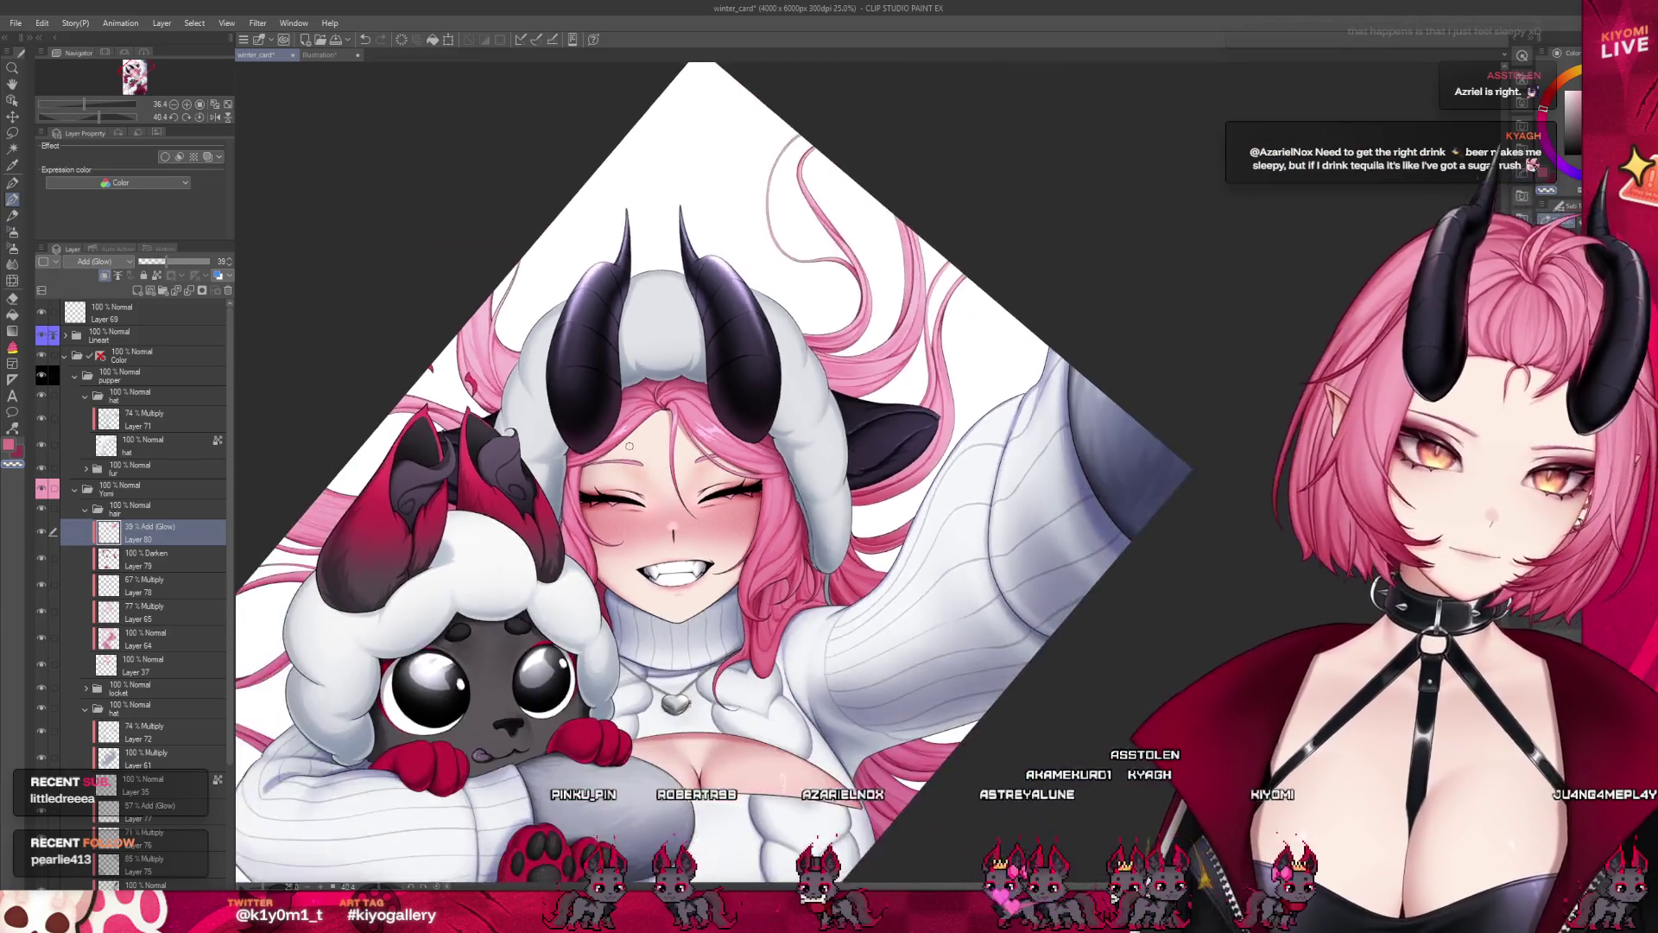
scroll(700, 471, down, 2)
scroll(708, 488, up, 1)
scroll(726, 518, up, 1)
scroll(742, 552, up, 1)
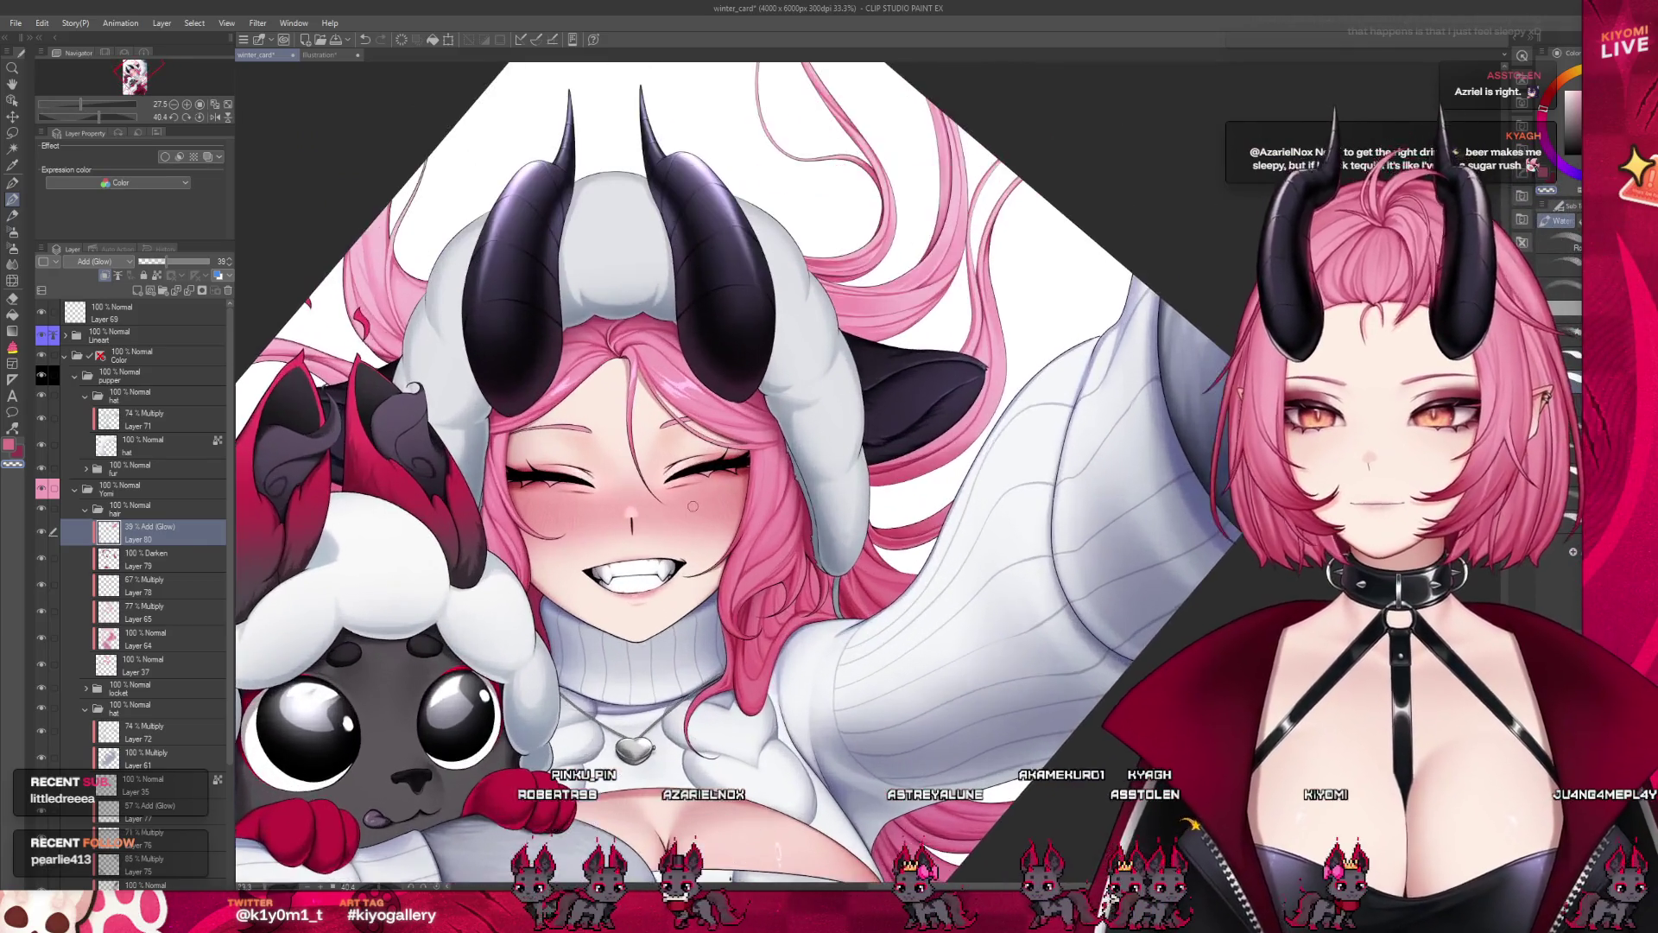
scroll(764, 592, up, 1)
scroll(794, 535, up, 2)
scroll(845, 443, up, 2)
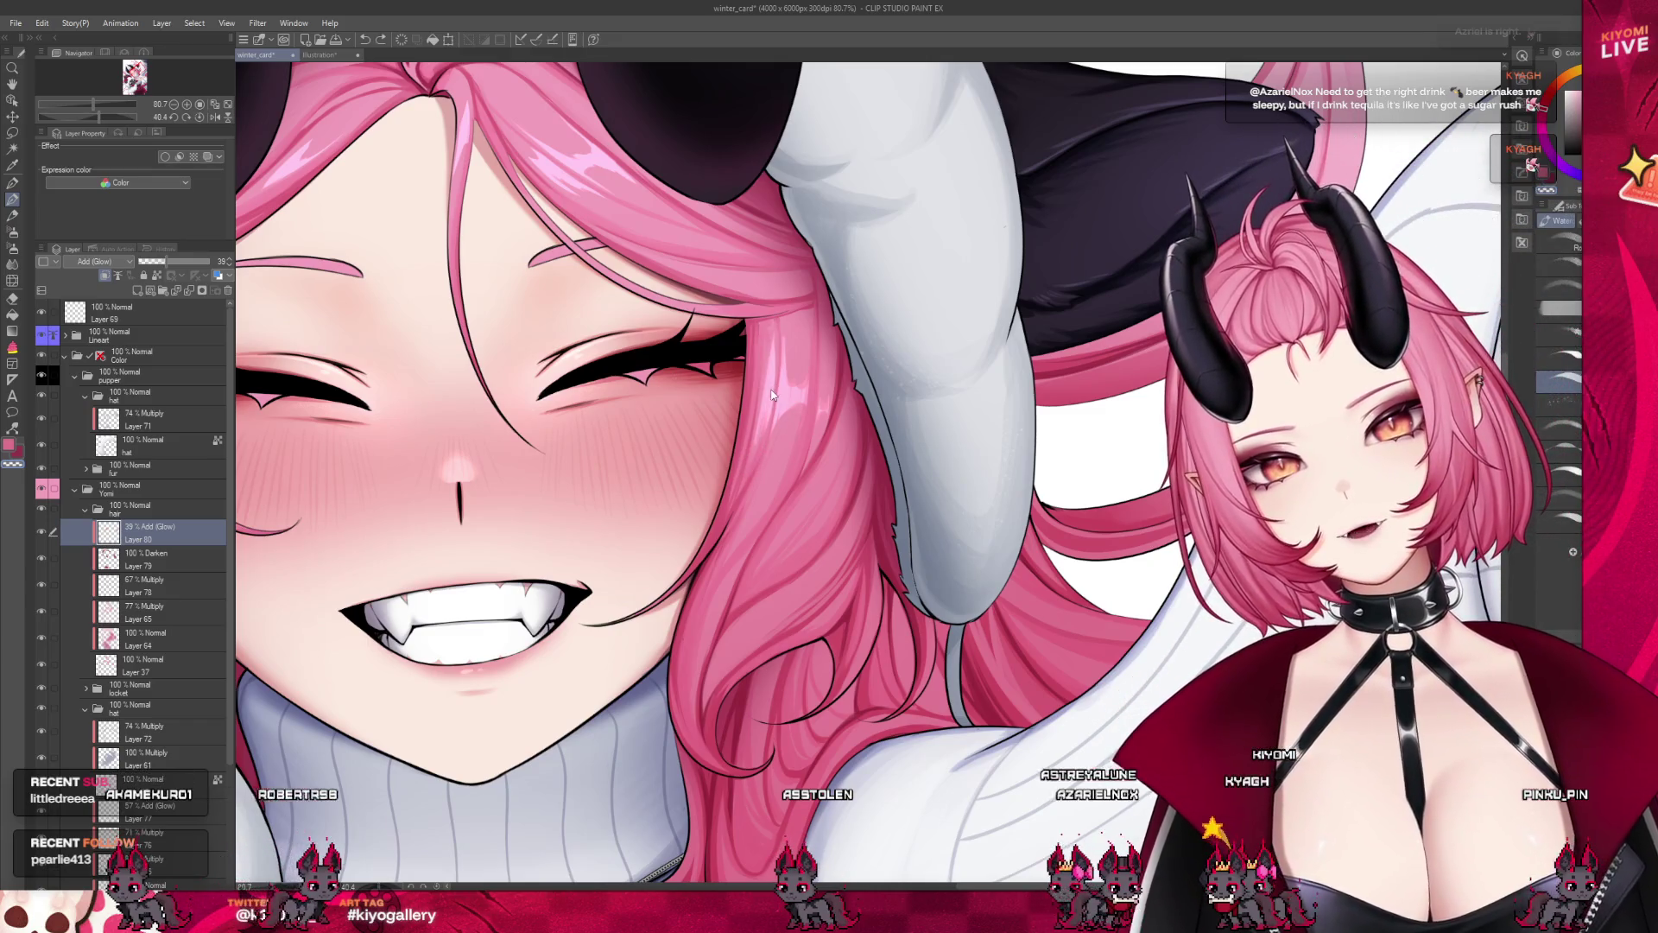
Review the whole winter_card illustration, return to the face, and save it with Ctrl+S
scroll(747, 458, down, 5)
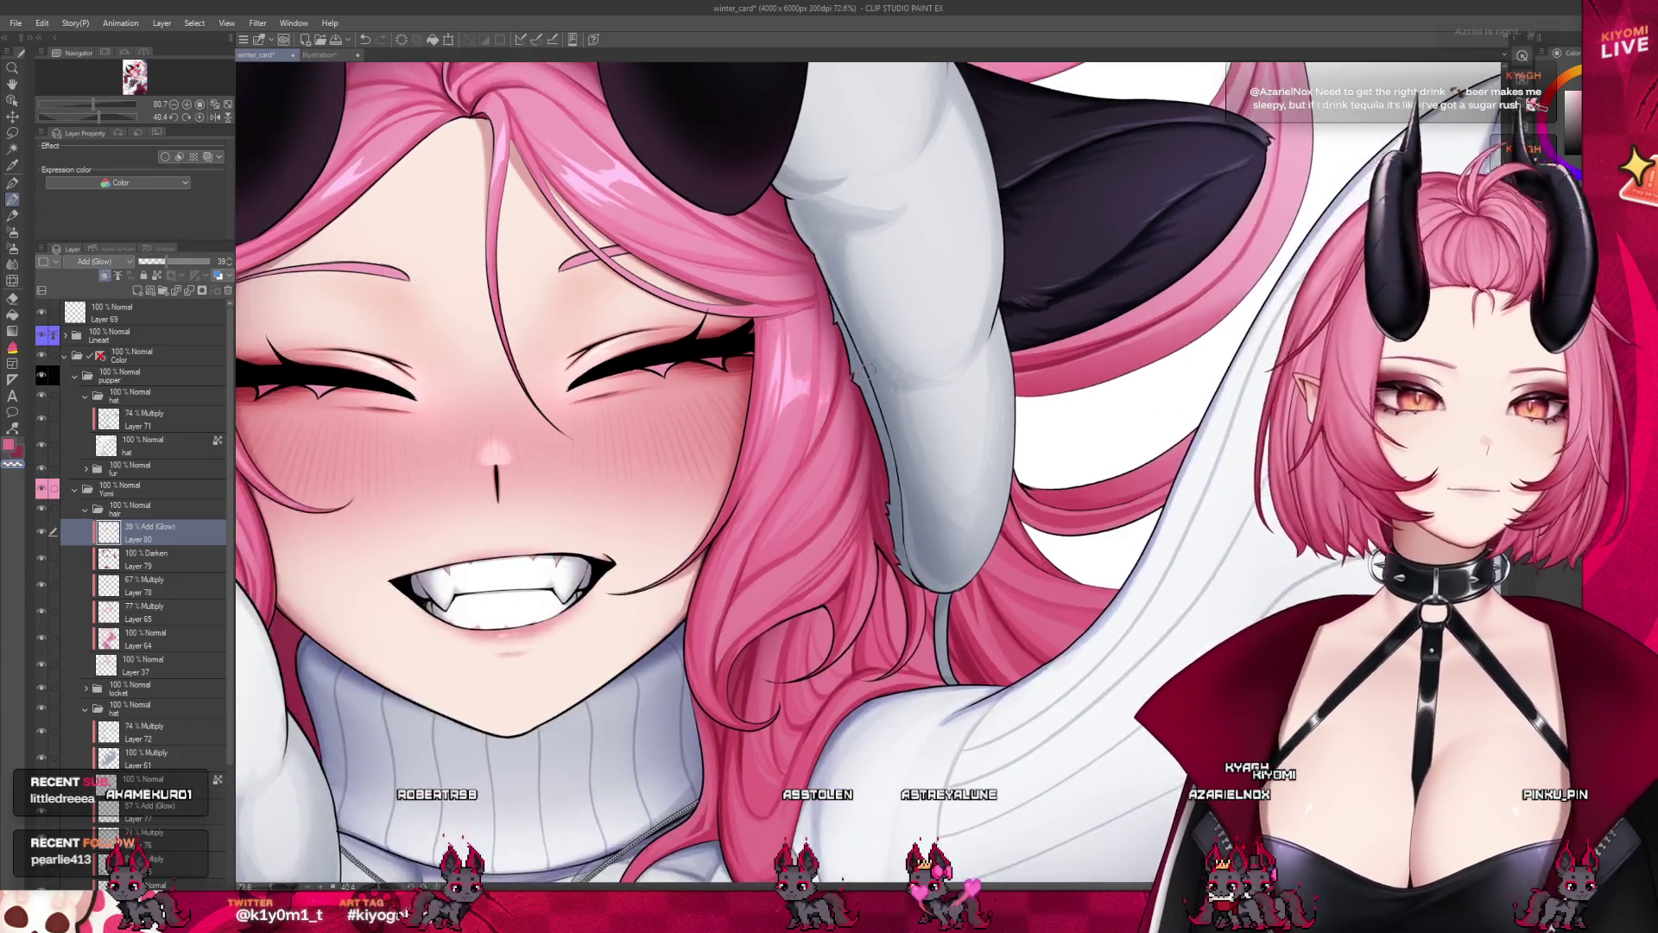
scroll(801, 427, down, 2)
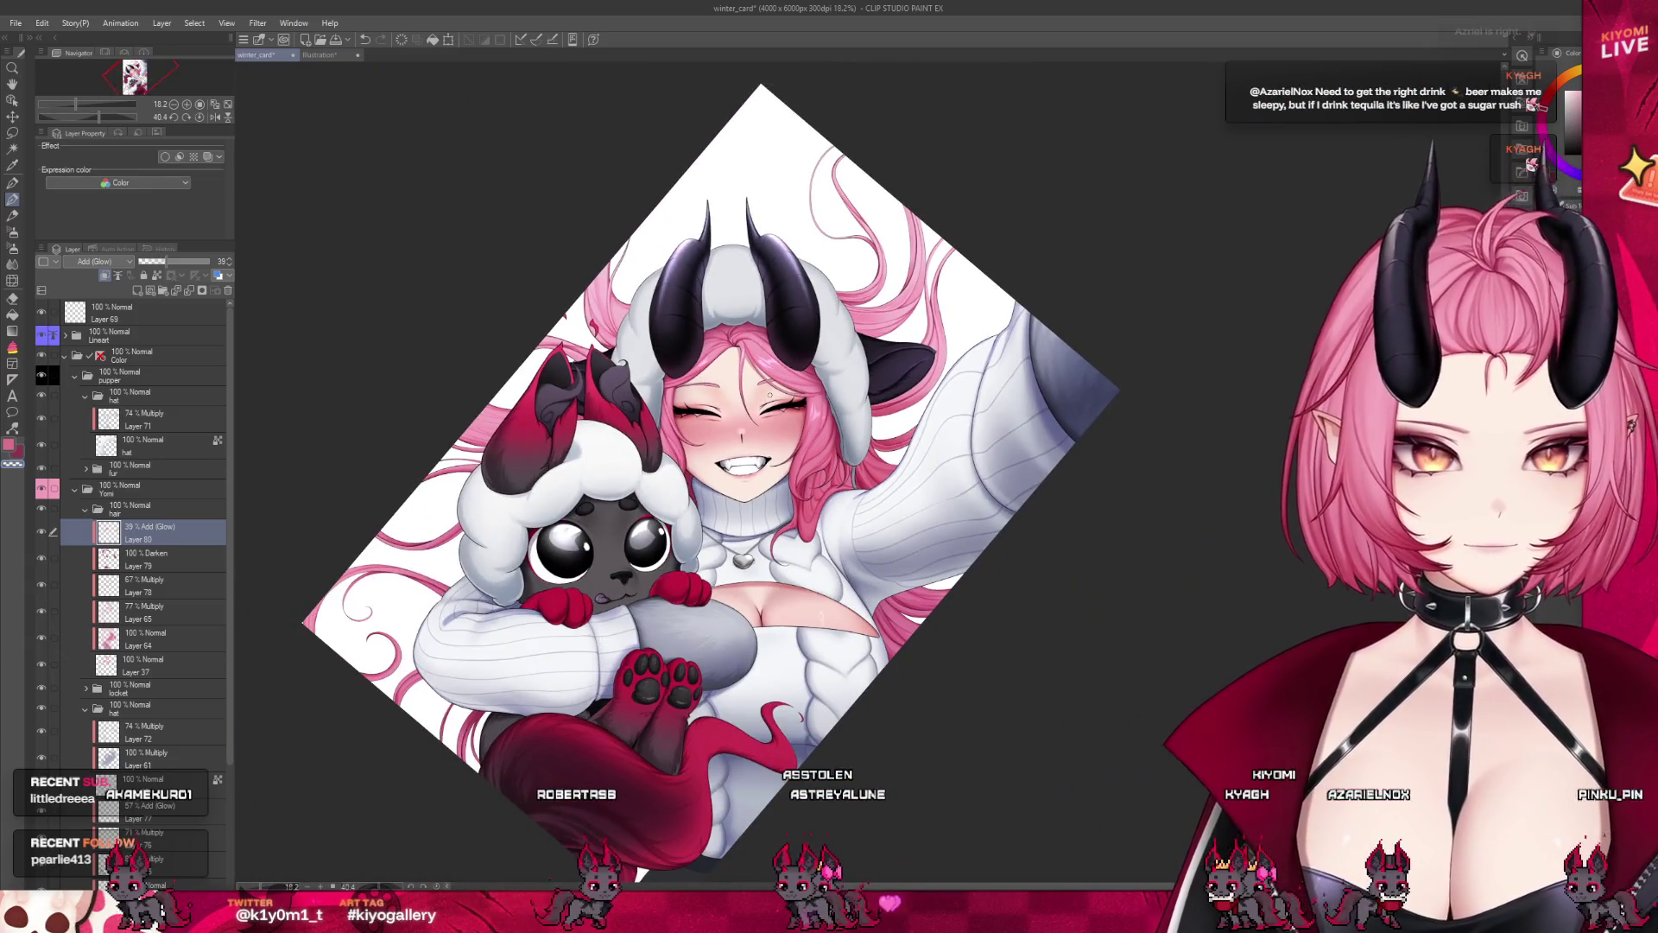
scroll(803, 406, up, 2)
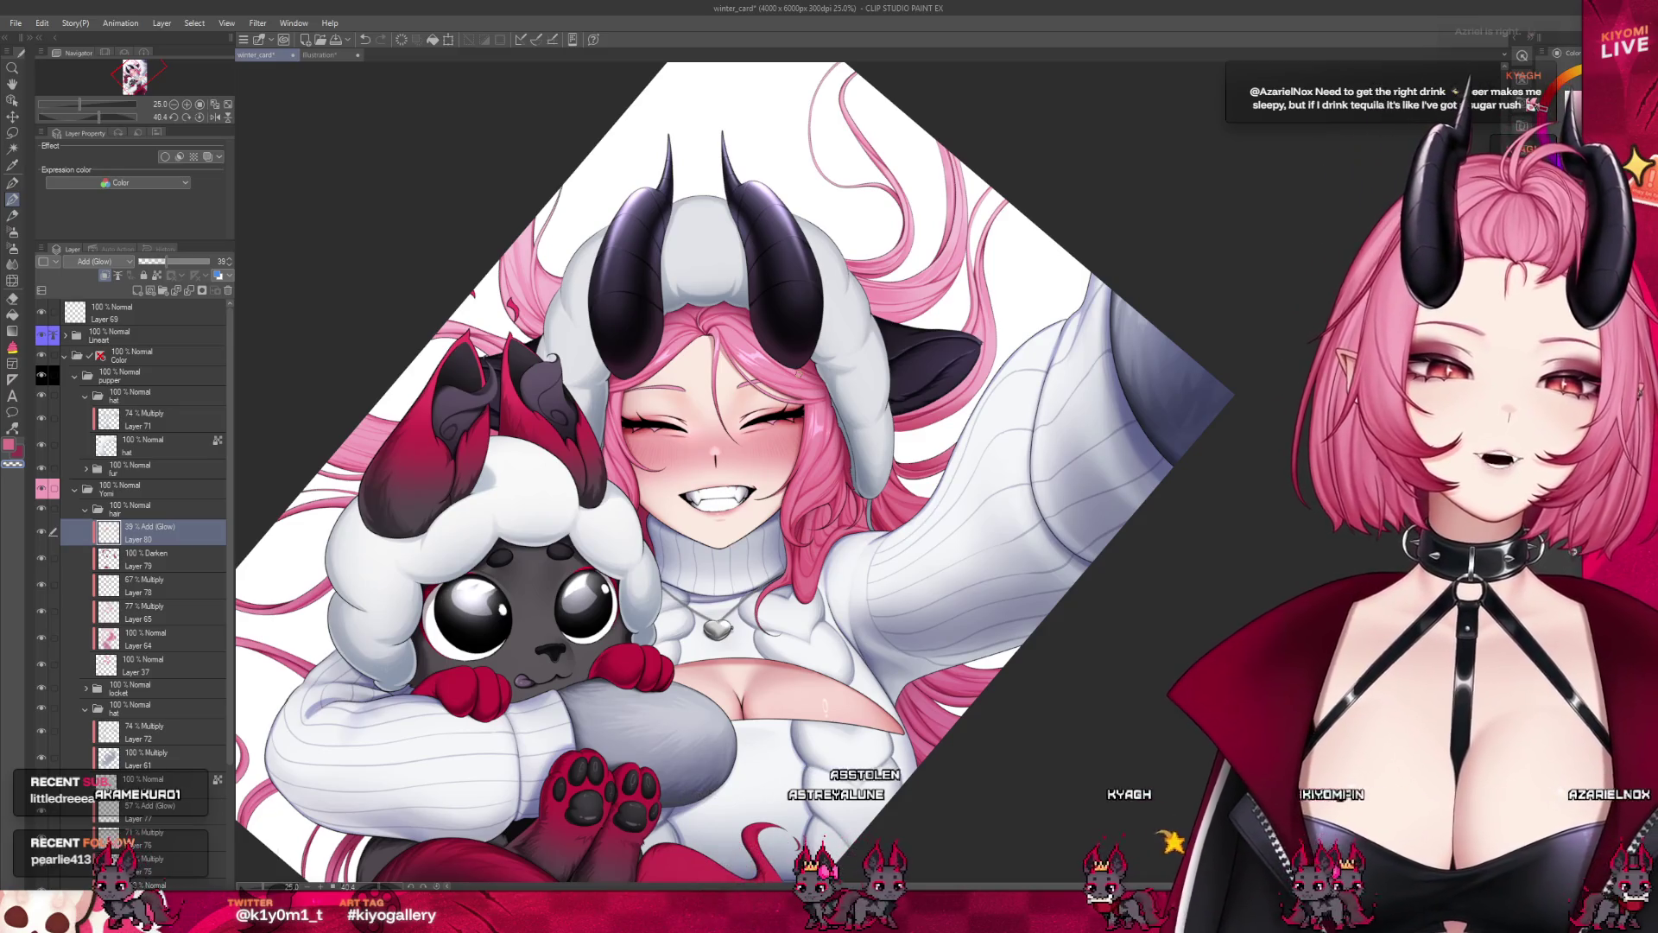
scroll(734, 475, down, 3)
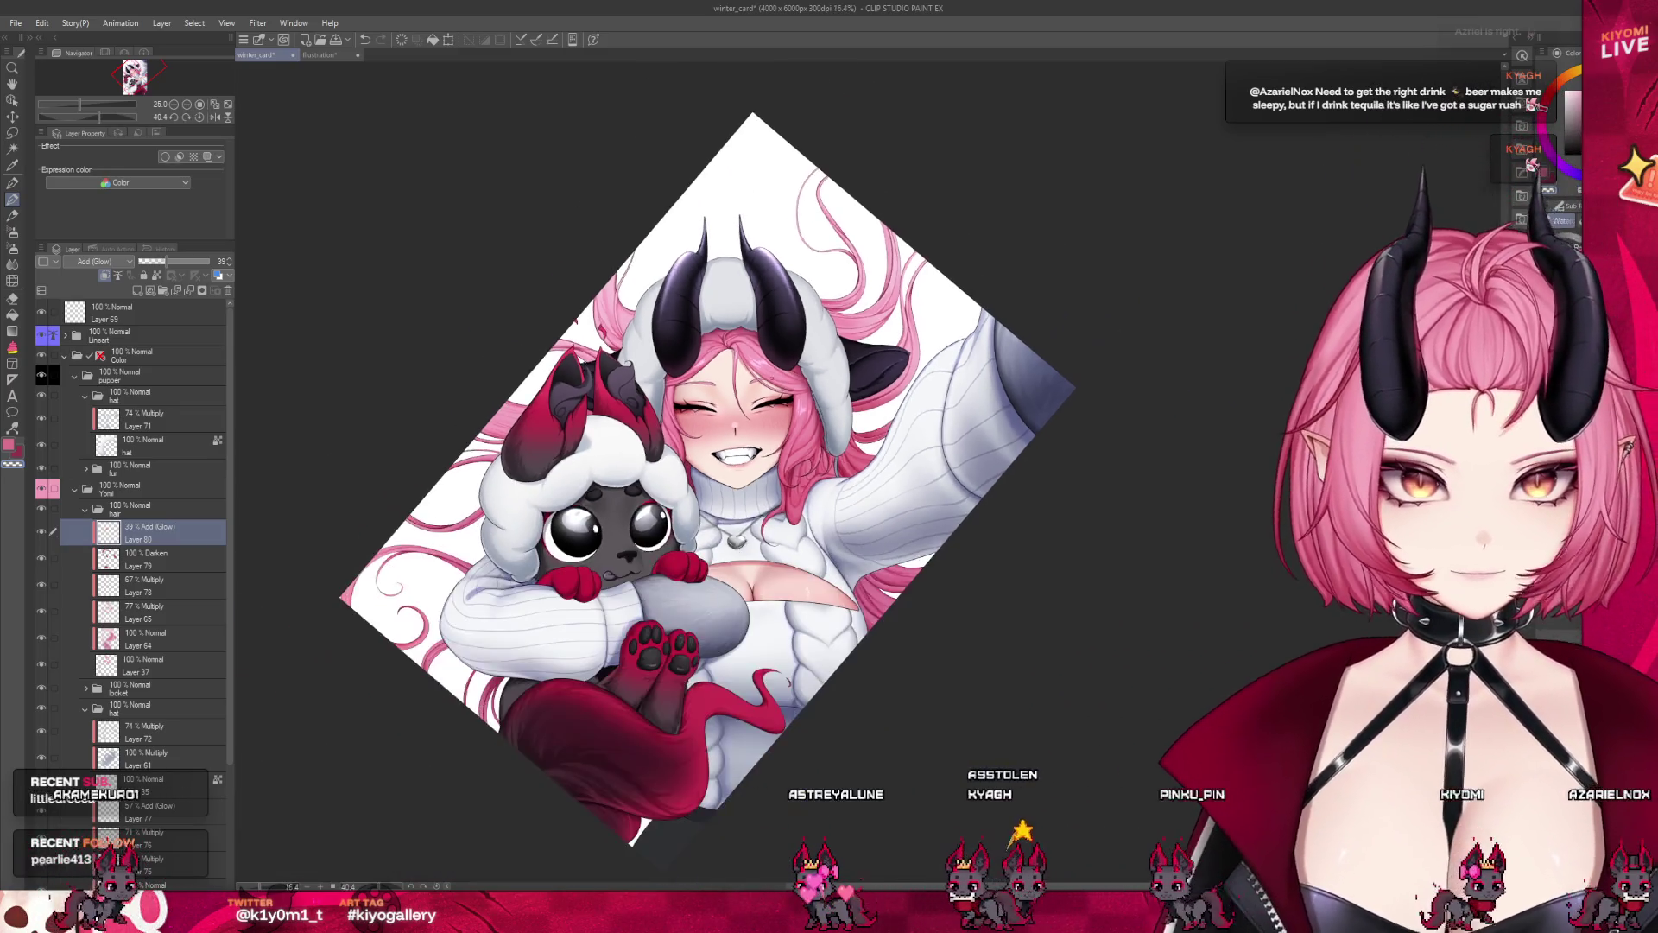
scroll(734, 475, up, 2)
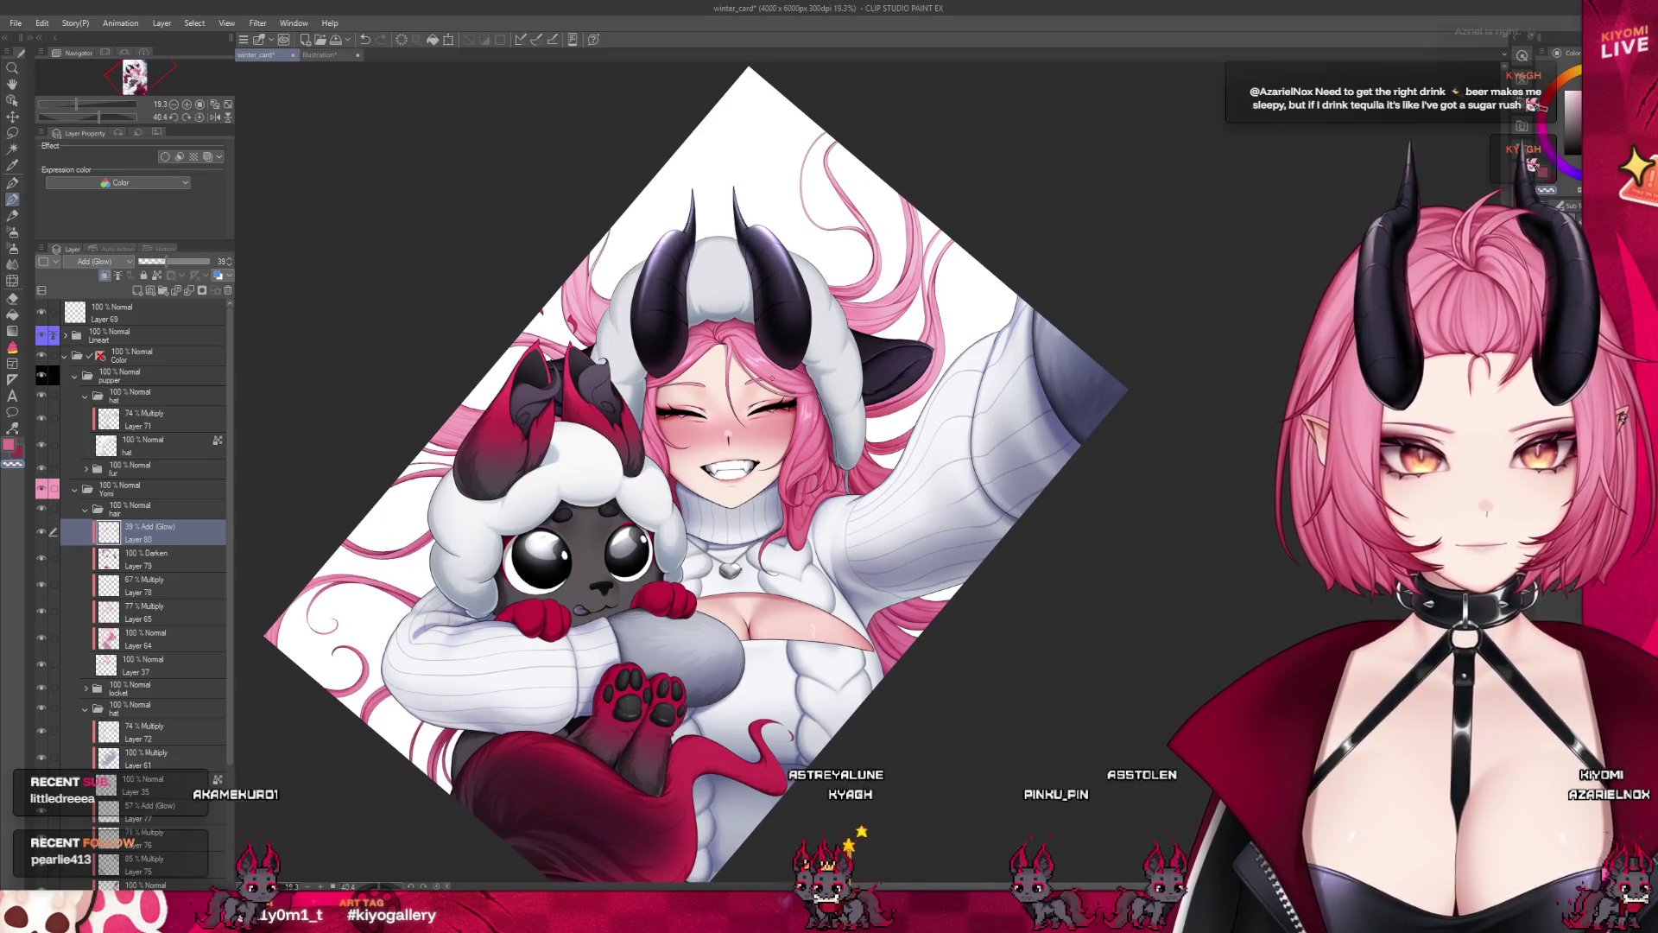
scroll(706, 346, up, 1)
scroll(705, 345, up, 2)
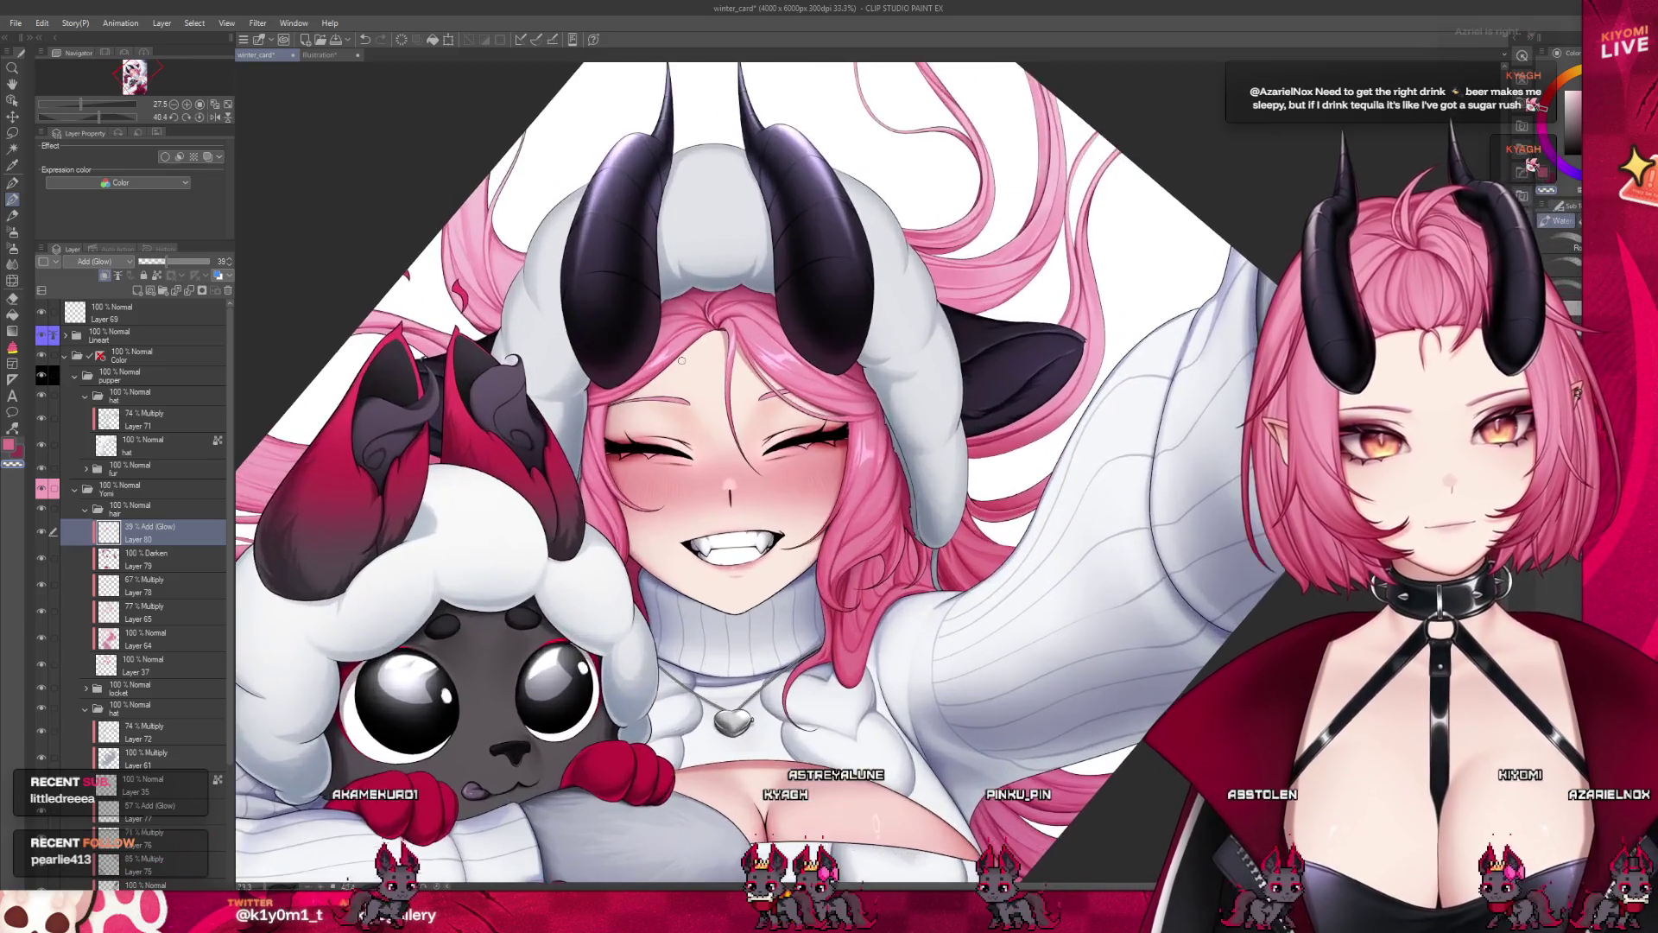
scroll(682, 362, up, 2)
scroll(648, 388, up, 2)
scroll(605, 415, up, 2)
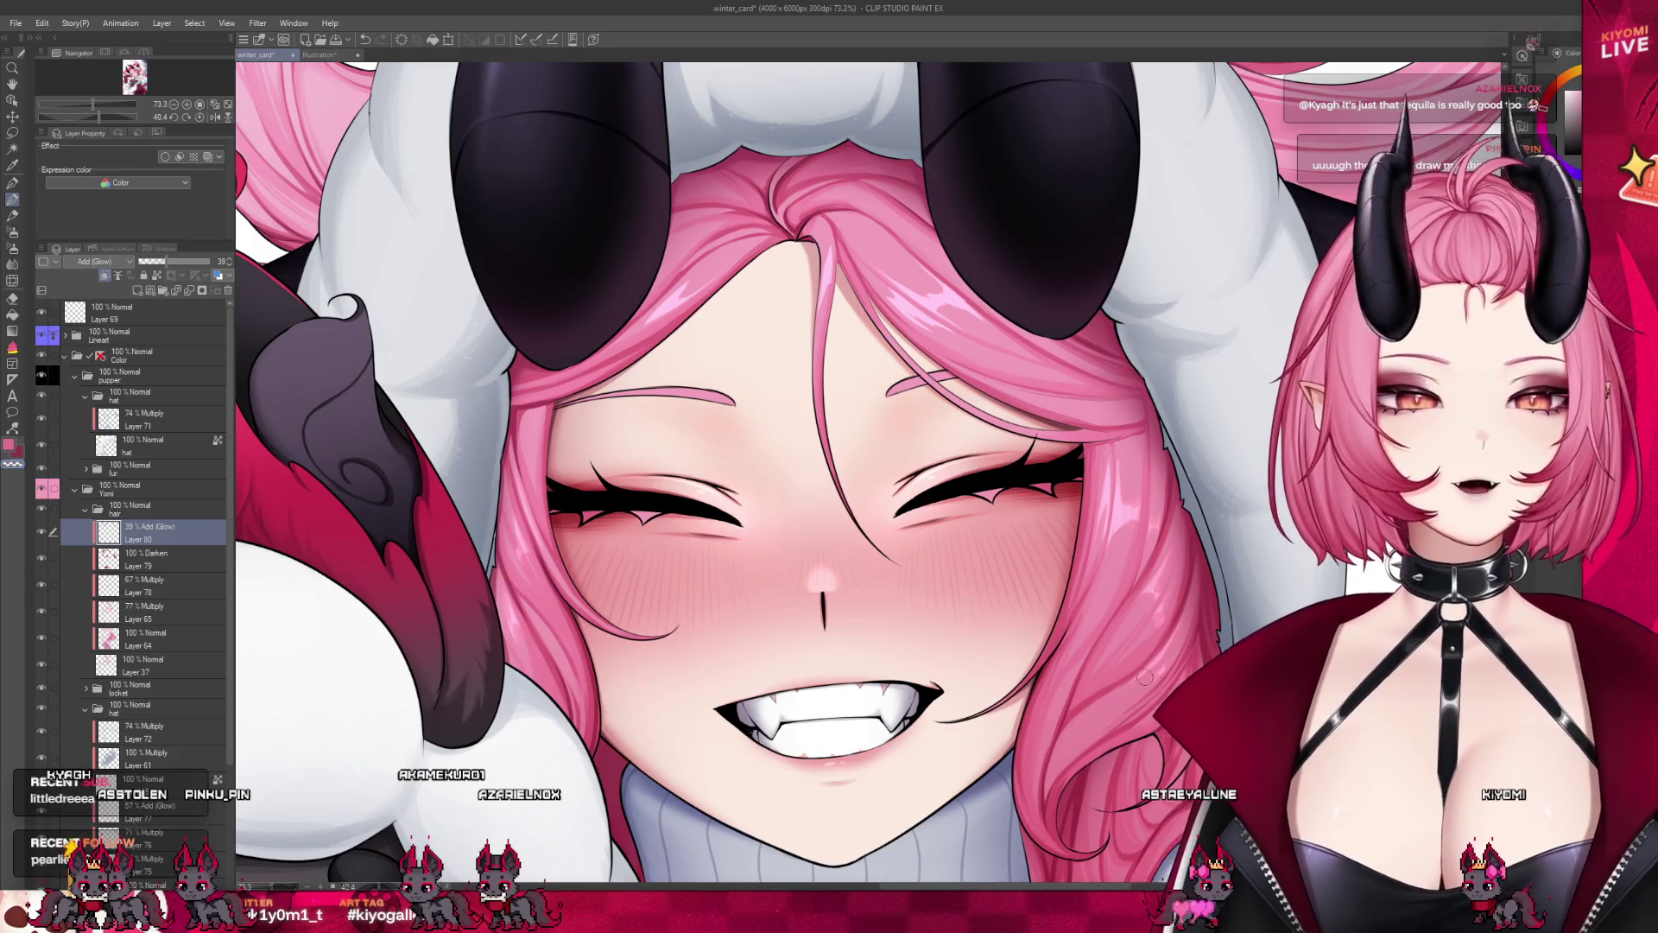
scroll(1224, 570, down, 2)
scroll(1224, 570, down, 2)
scroll(1224, 570, down, 1)
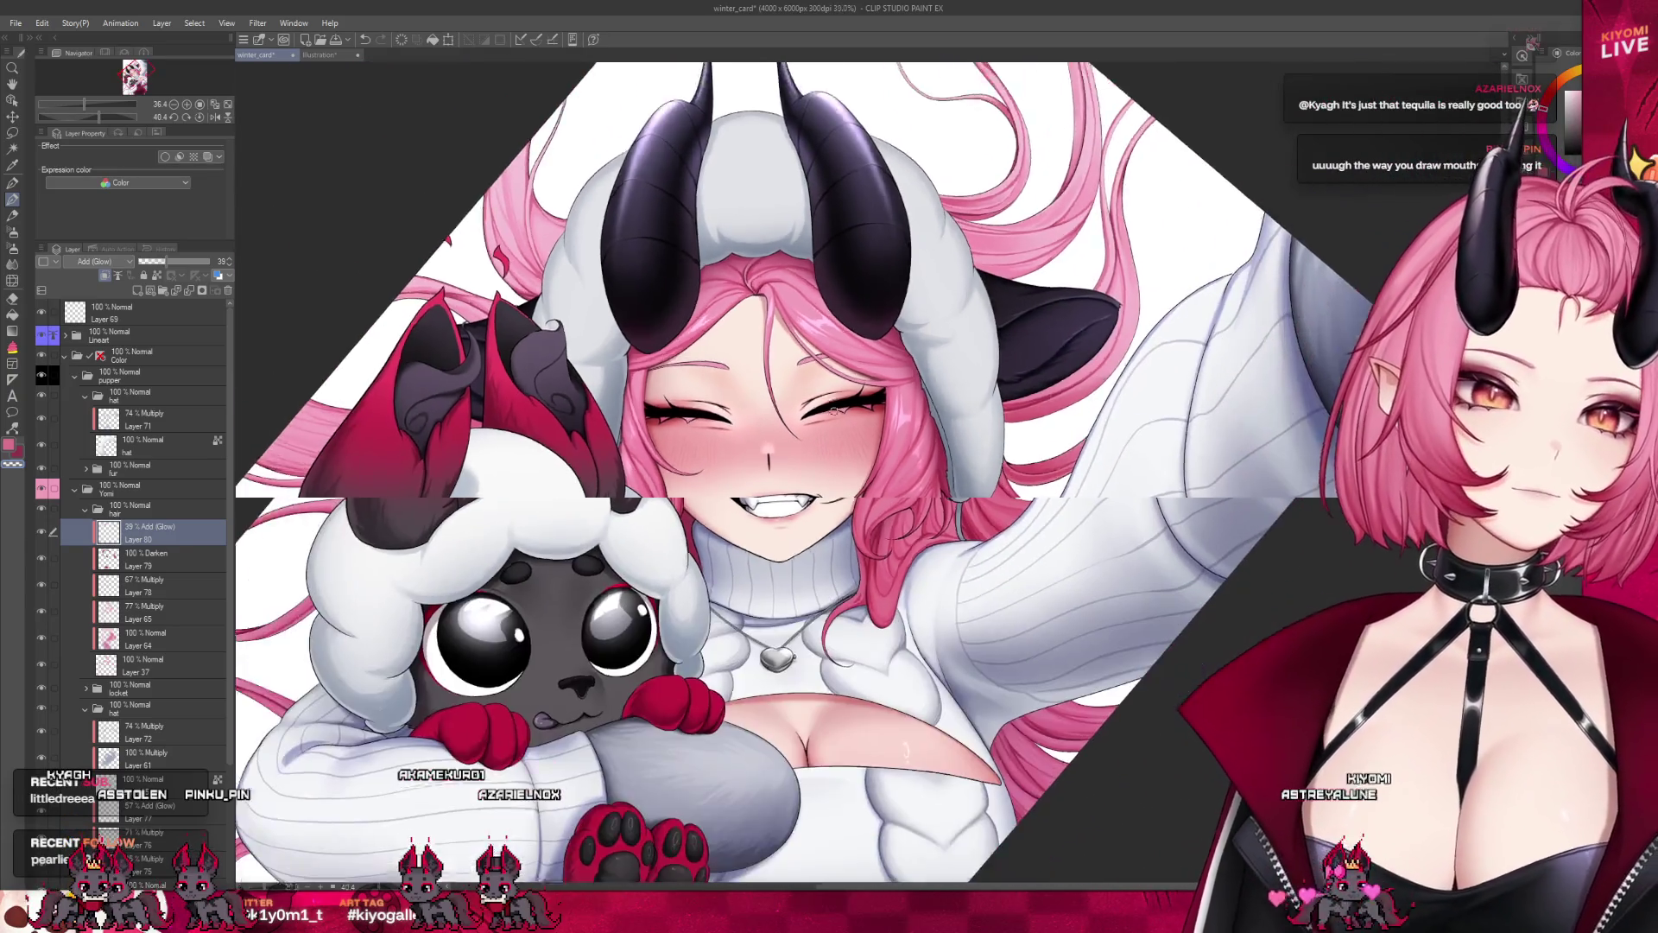
scroll(1224, 570, down, 1)
scroll(898, 421, up, 1)
scroll(898, 421, up, 1)
scroll(898, 421, up, 1)
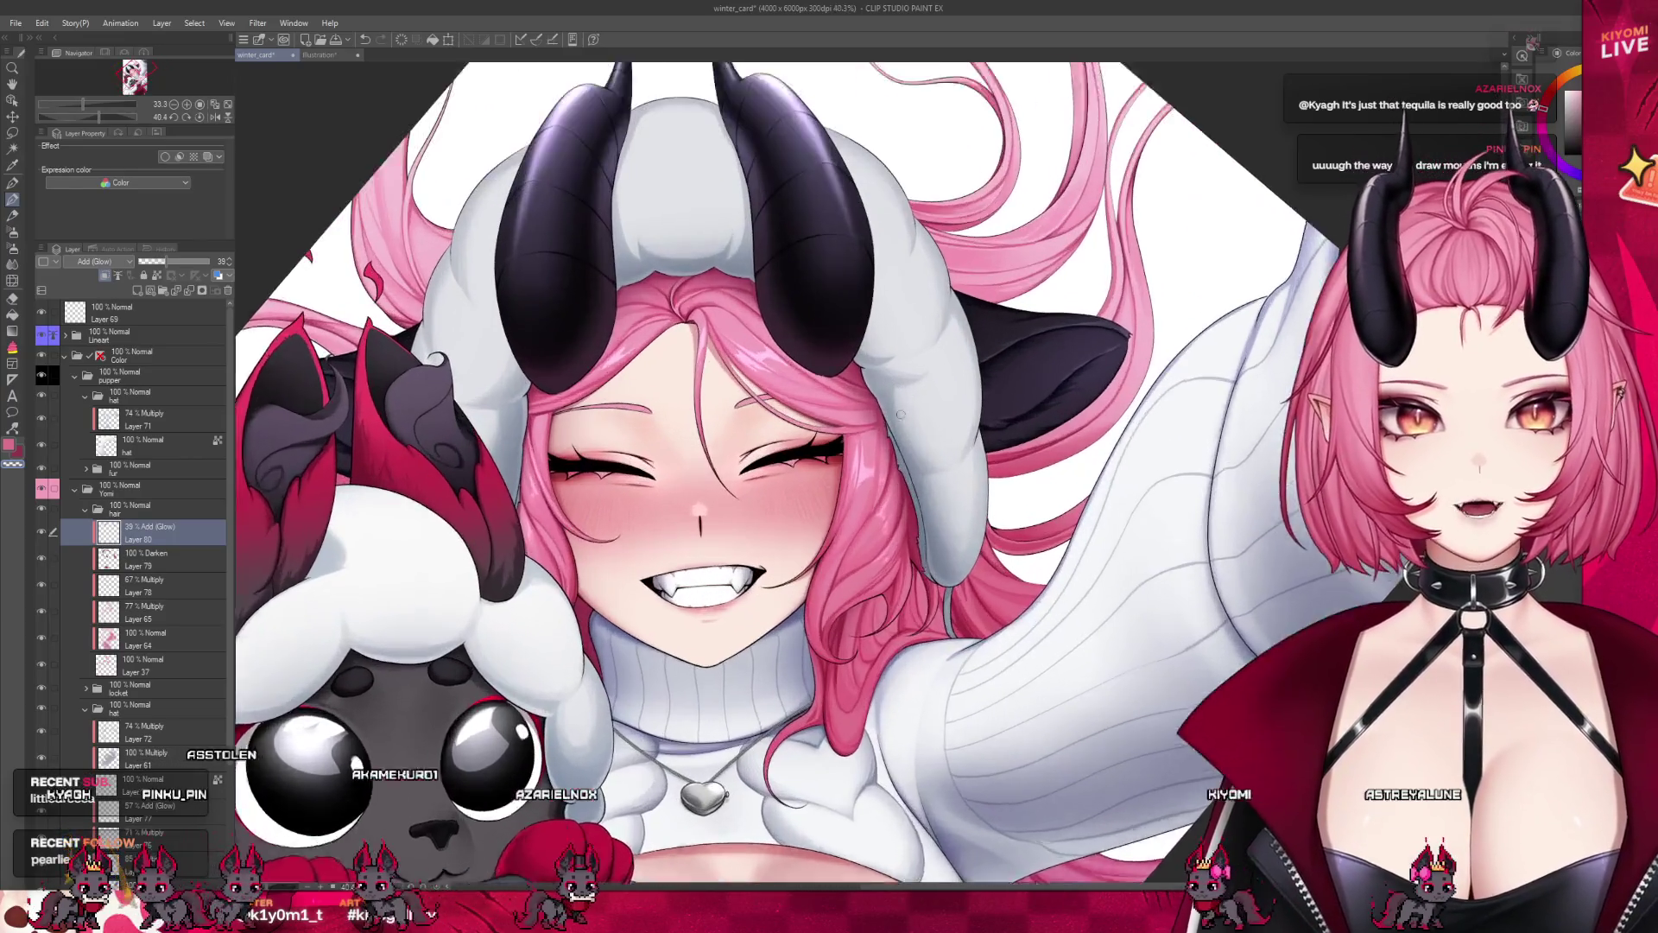
scroll(898, 422, up, 1)
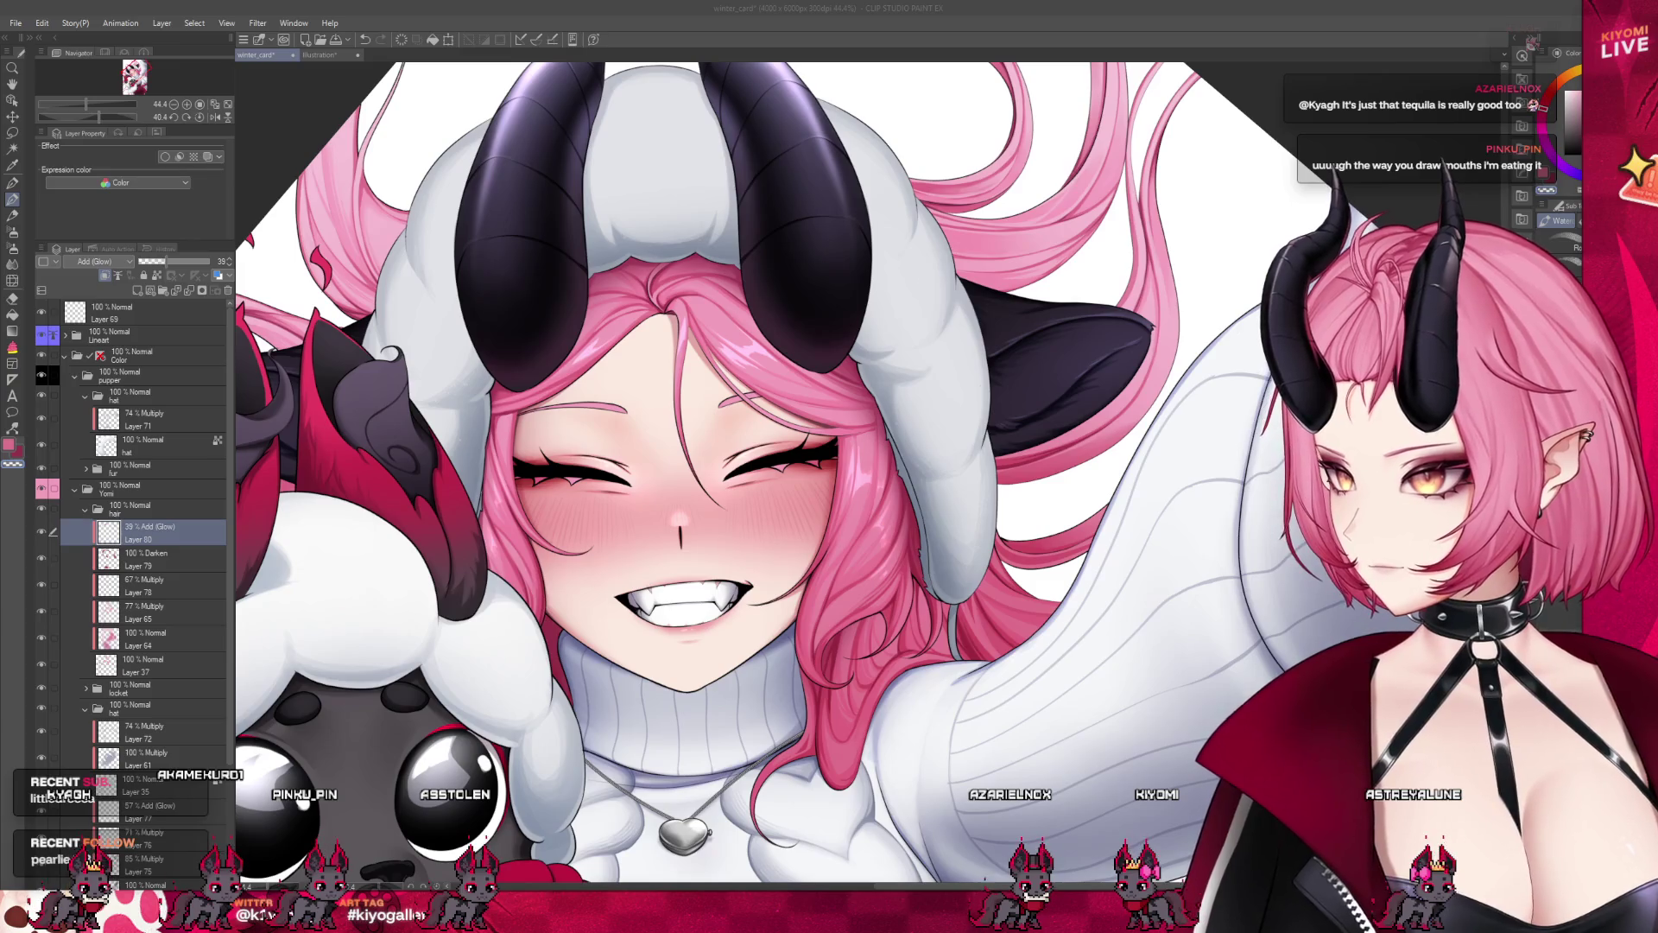
key(ctrl+s)
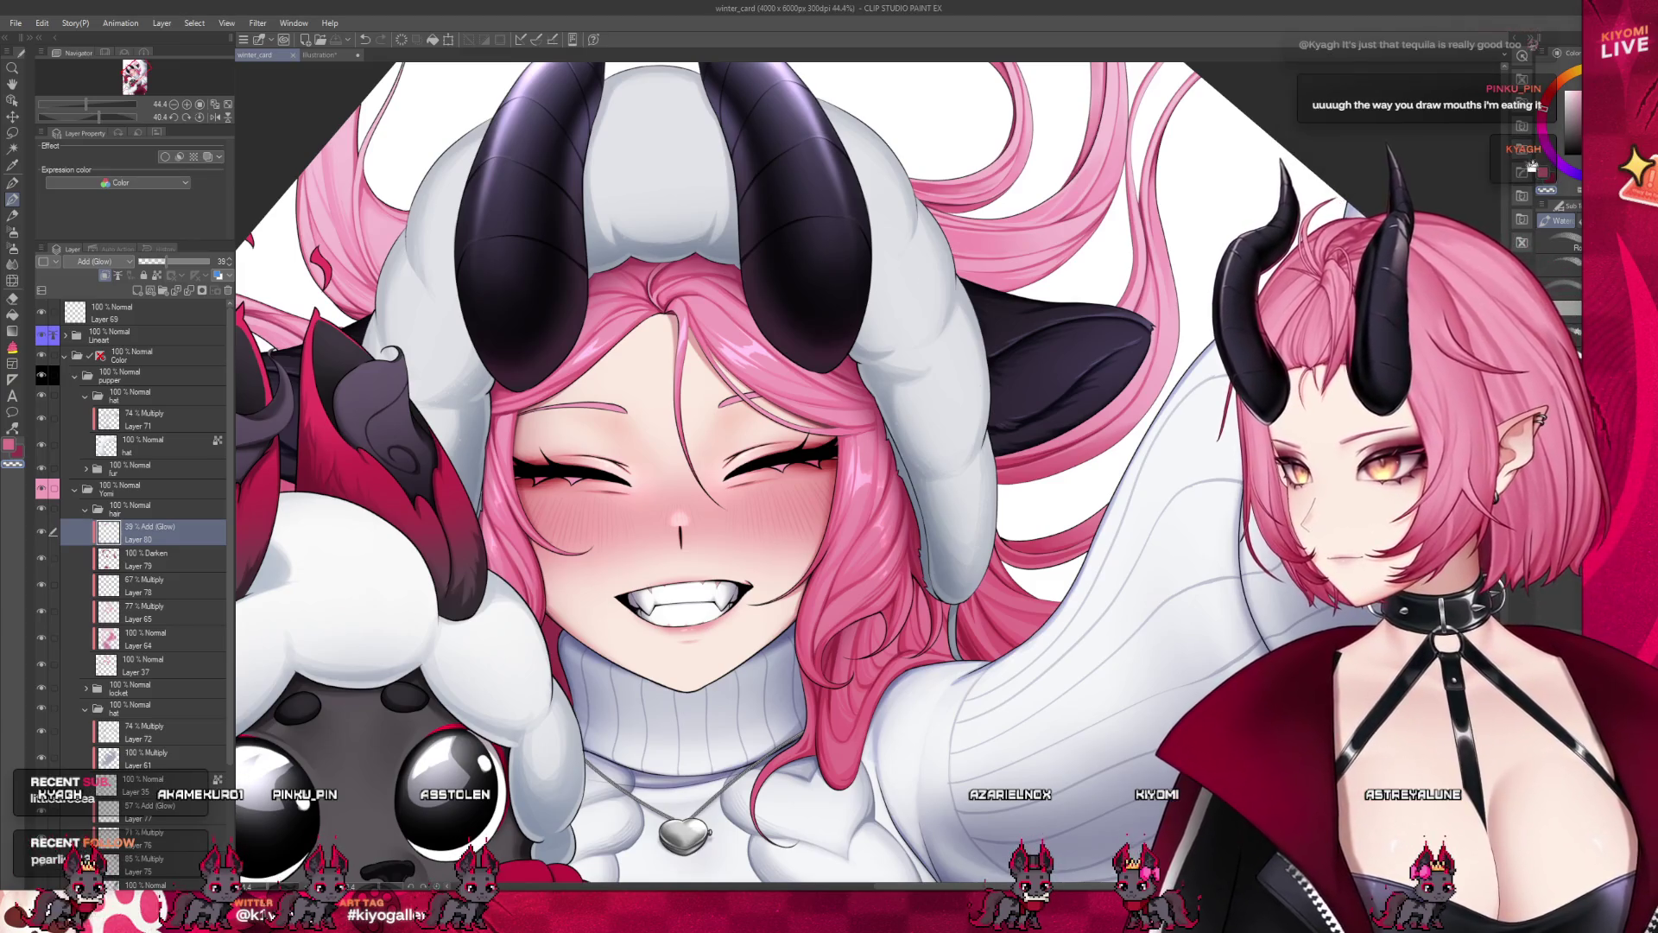
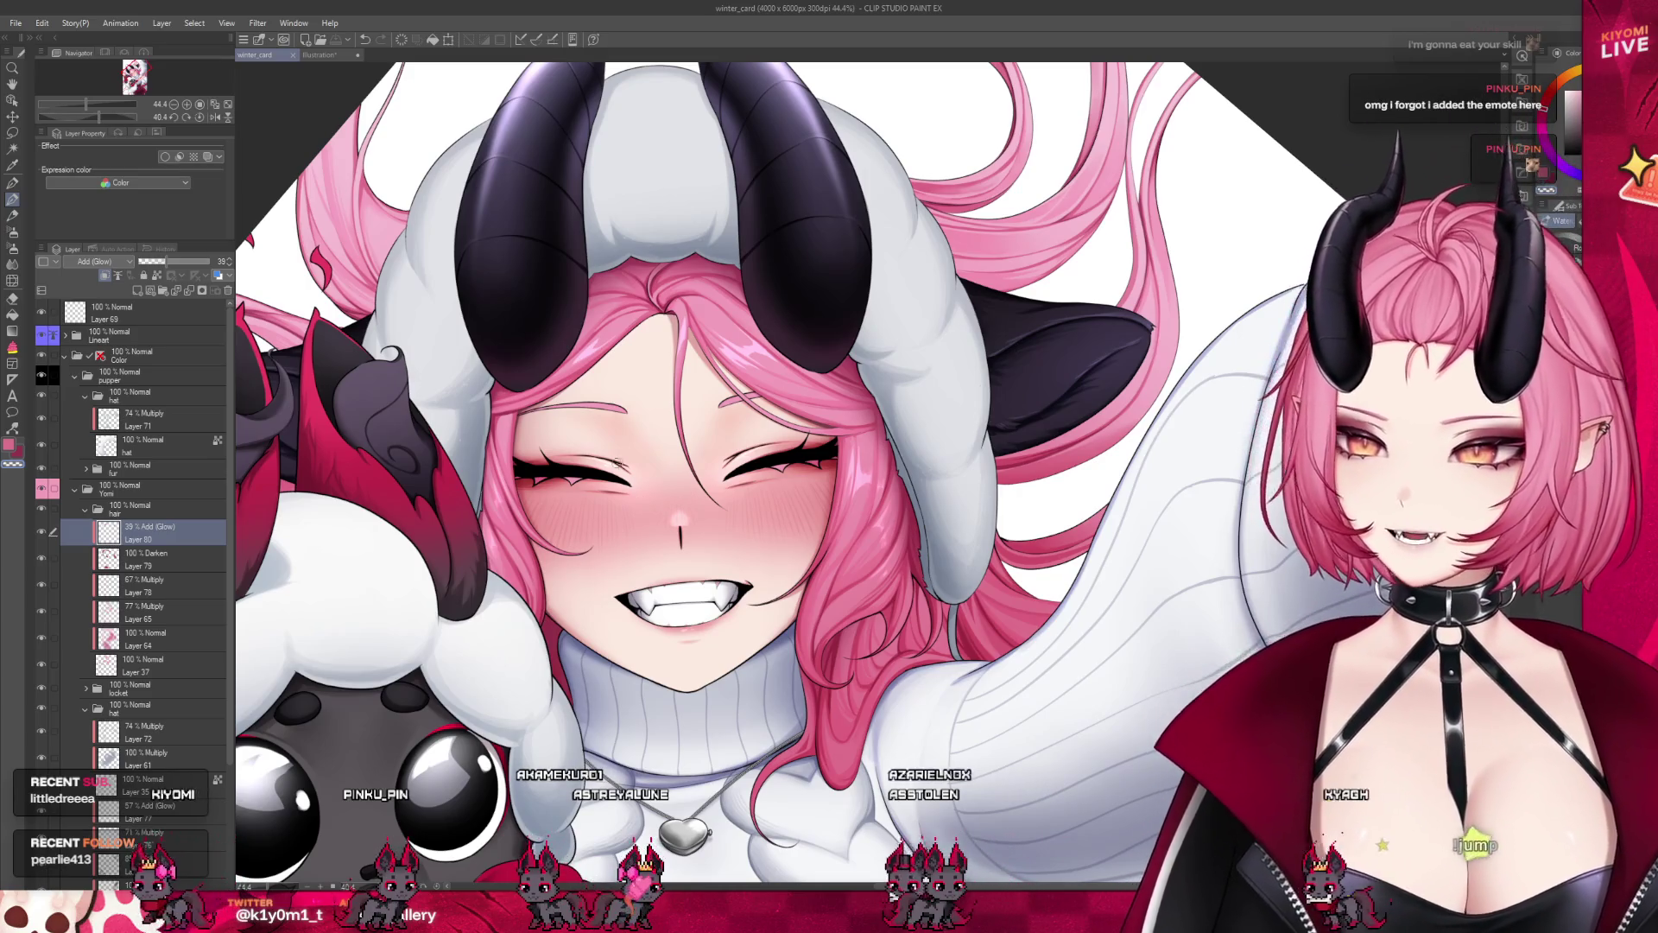
Airbrush a soft light-pink glow highlight onto the hair strand over the sweater on the Add (Glow) layer
scroll(617, 464, down, 2)
scroll(714, 553, up, 1)
scroll(704, 531, up, 2)
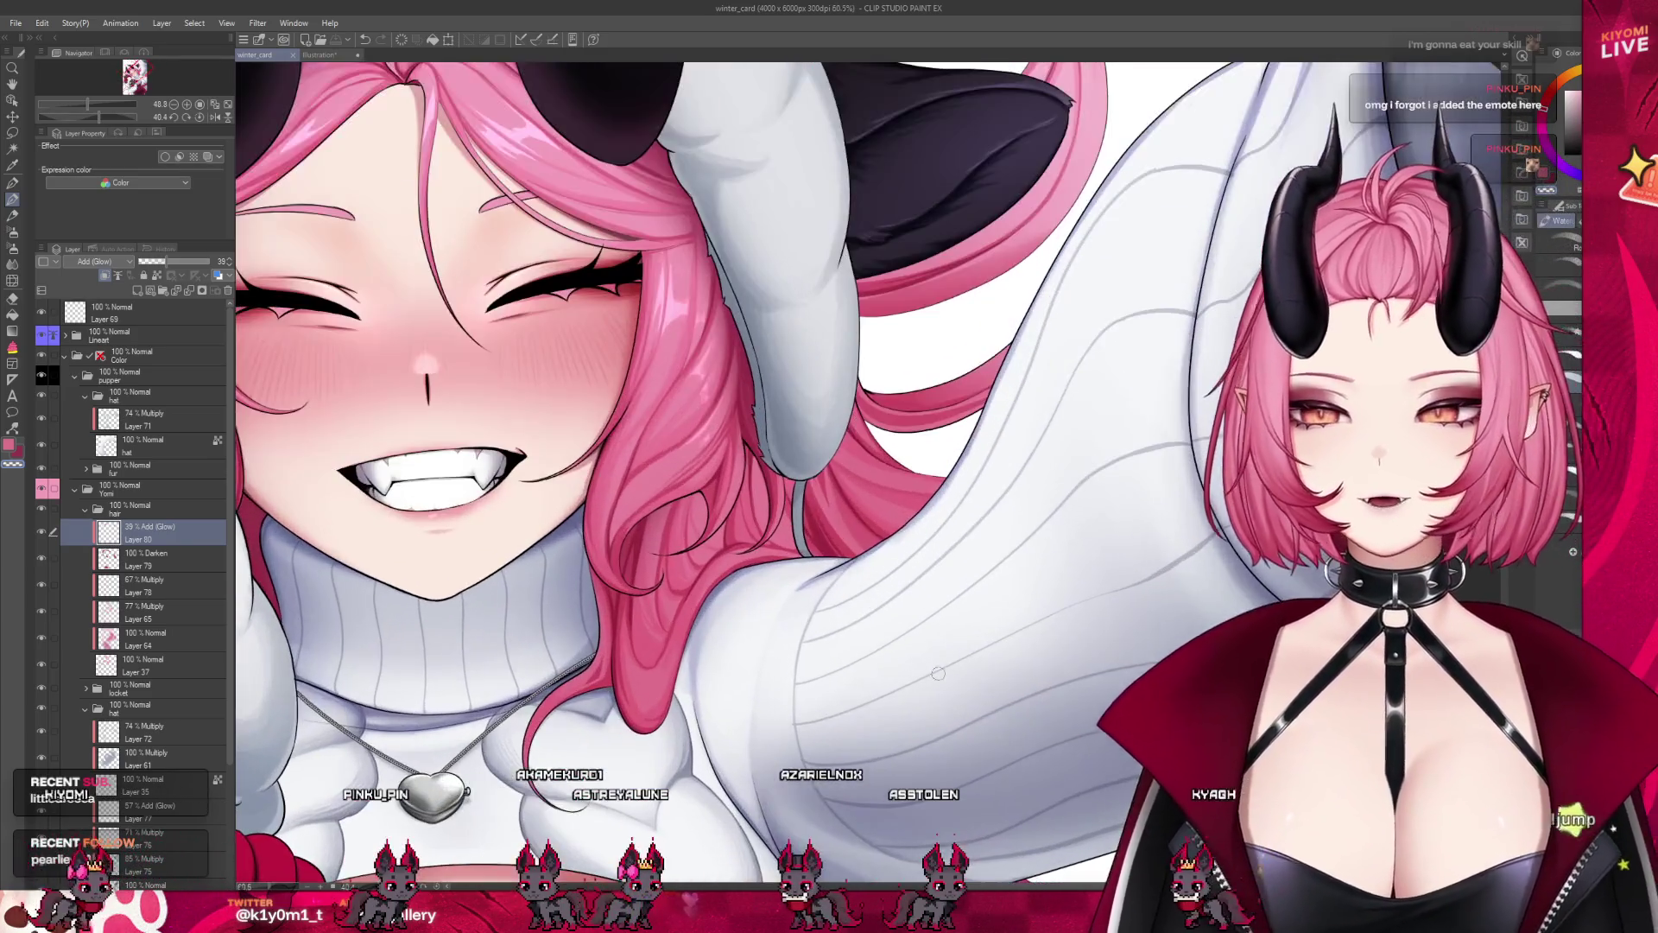
scroll(695, 509, up, 1)
scroll(689, 490, up, 2)
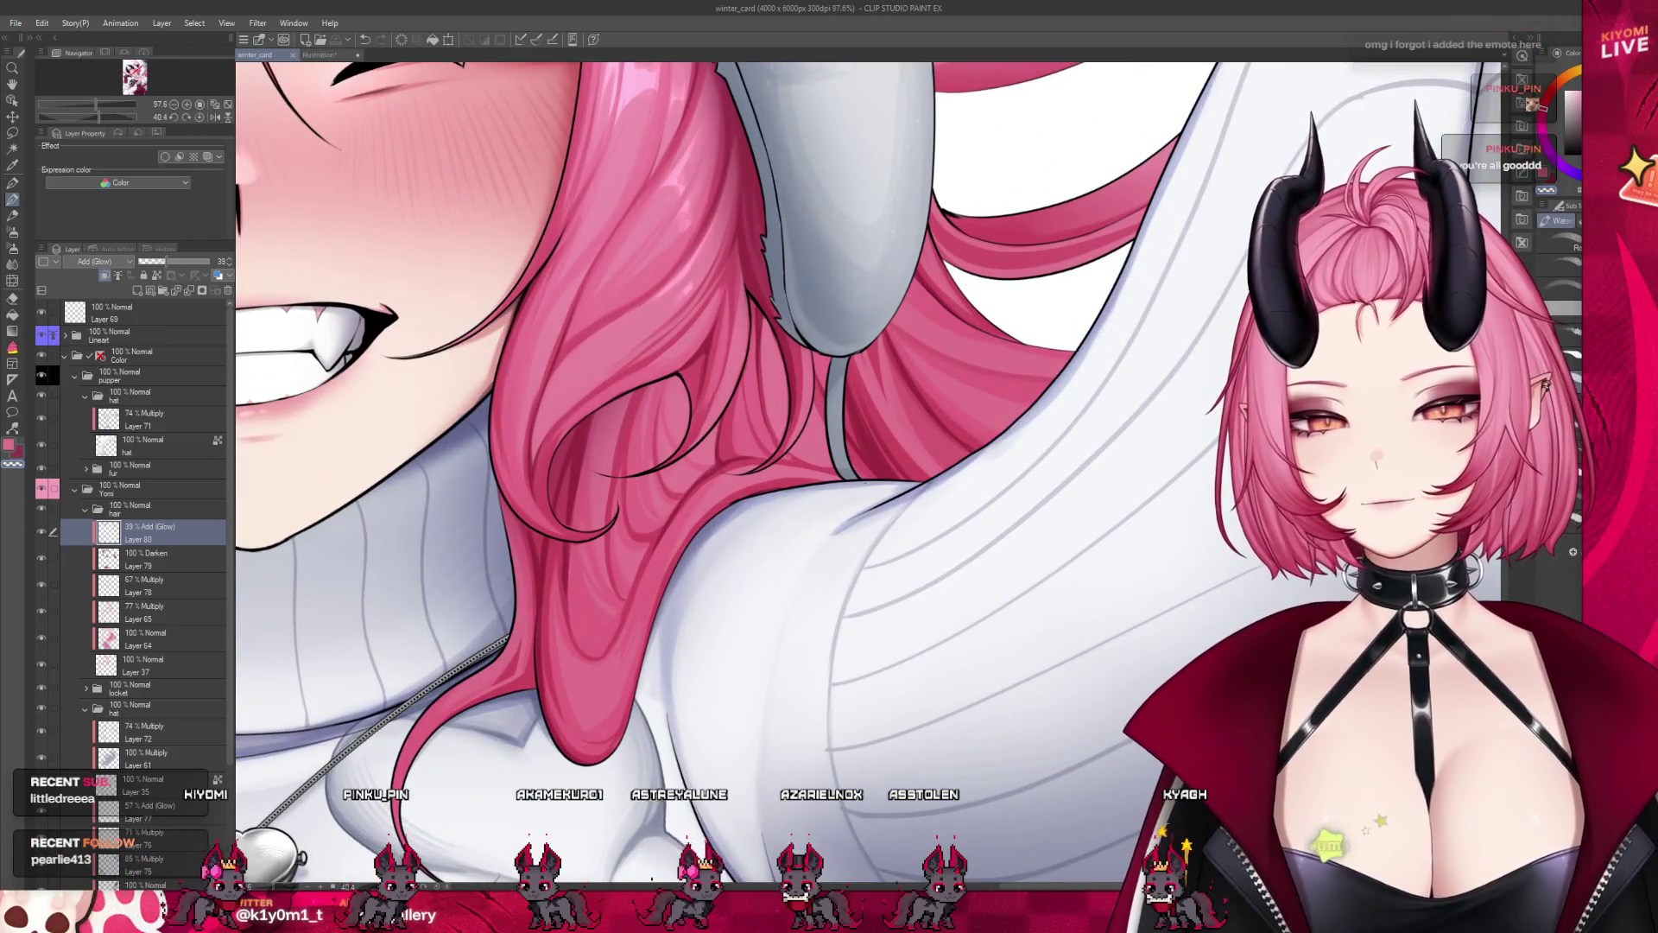
drag(866, 484, 590, 431)
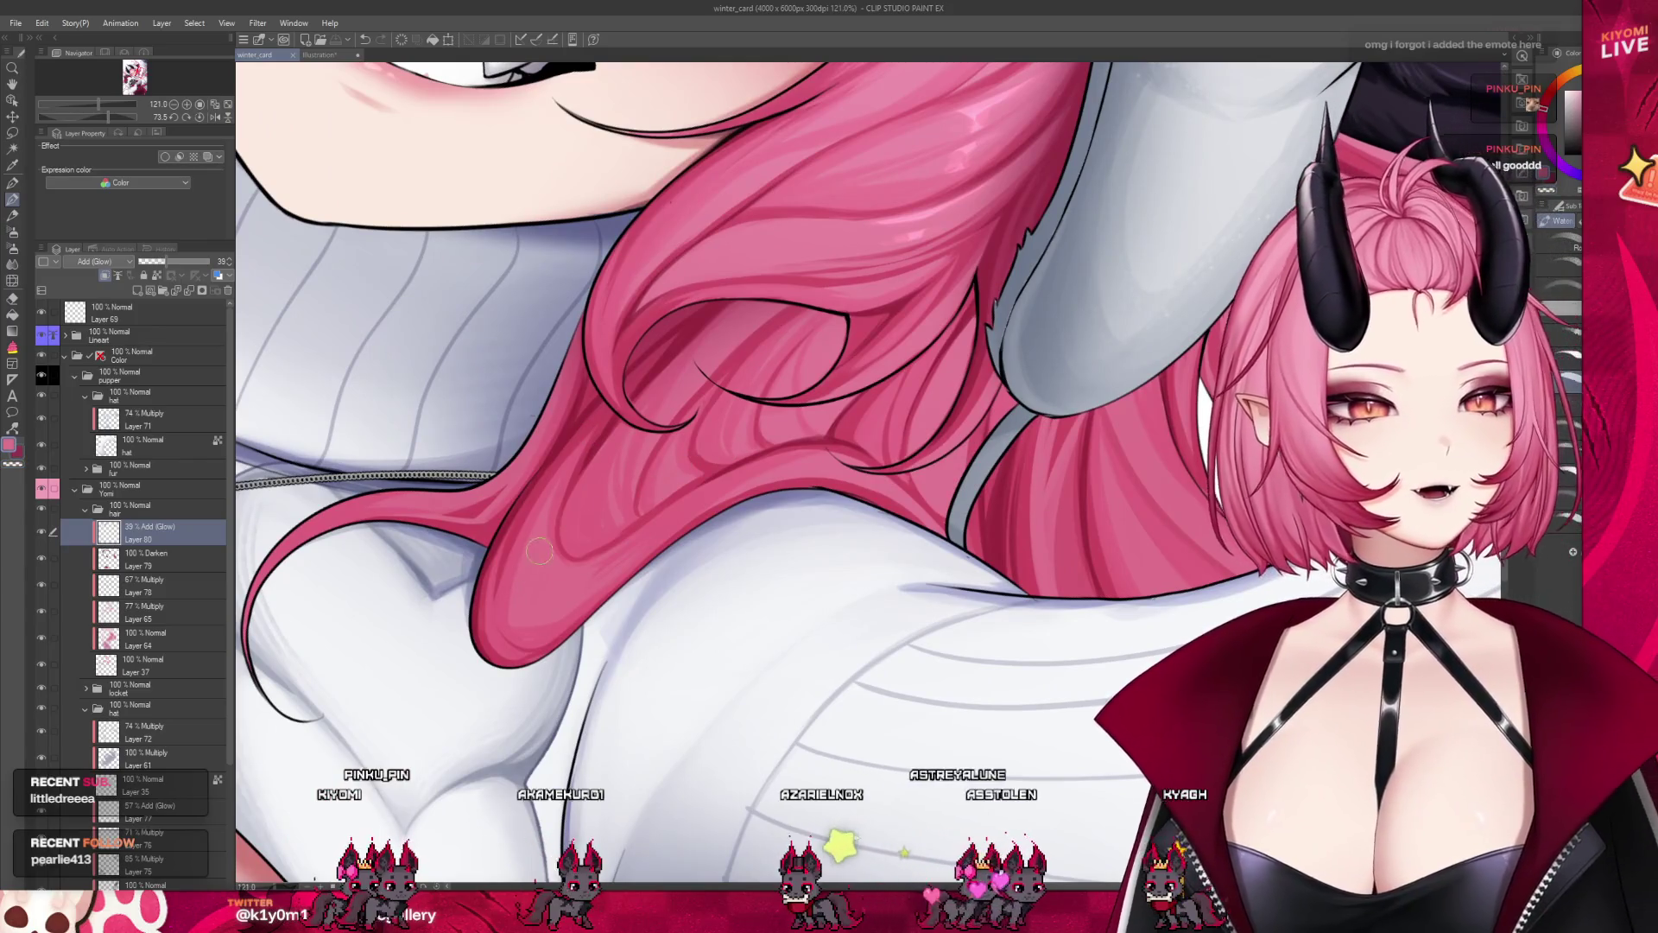
drag(539, 550, 531, 578)
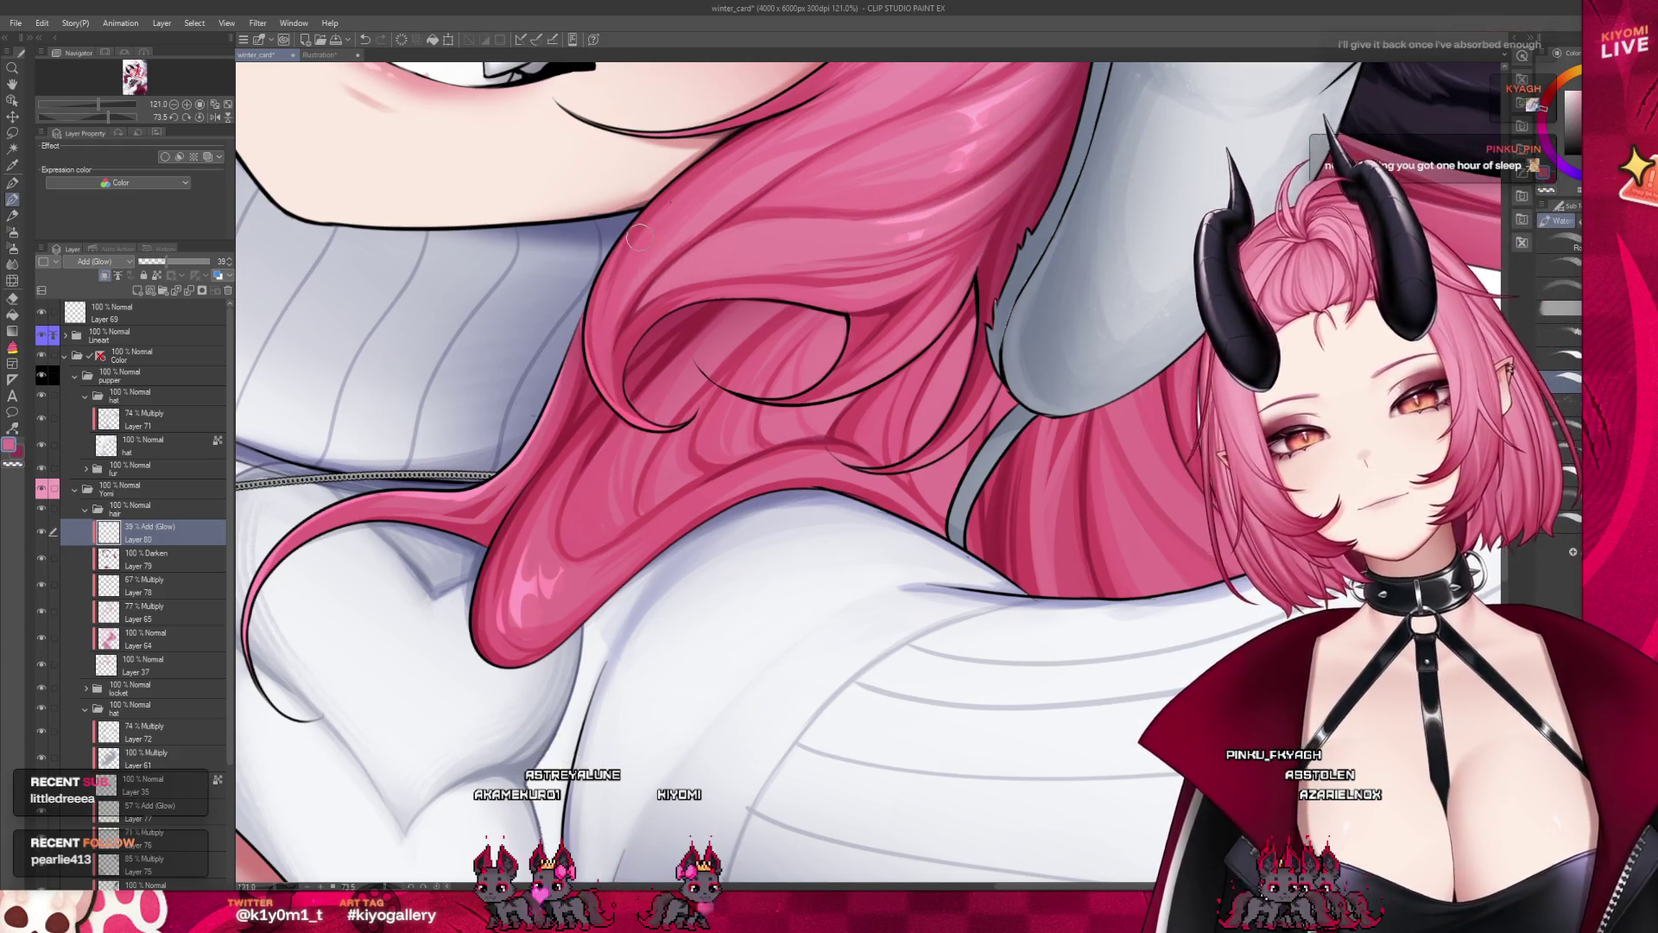
scroll(644, 229, down, 4)
scroll(809, 462, up, 4)
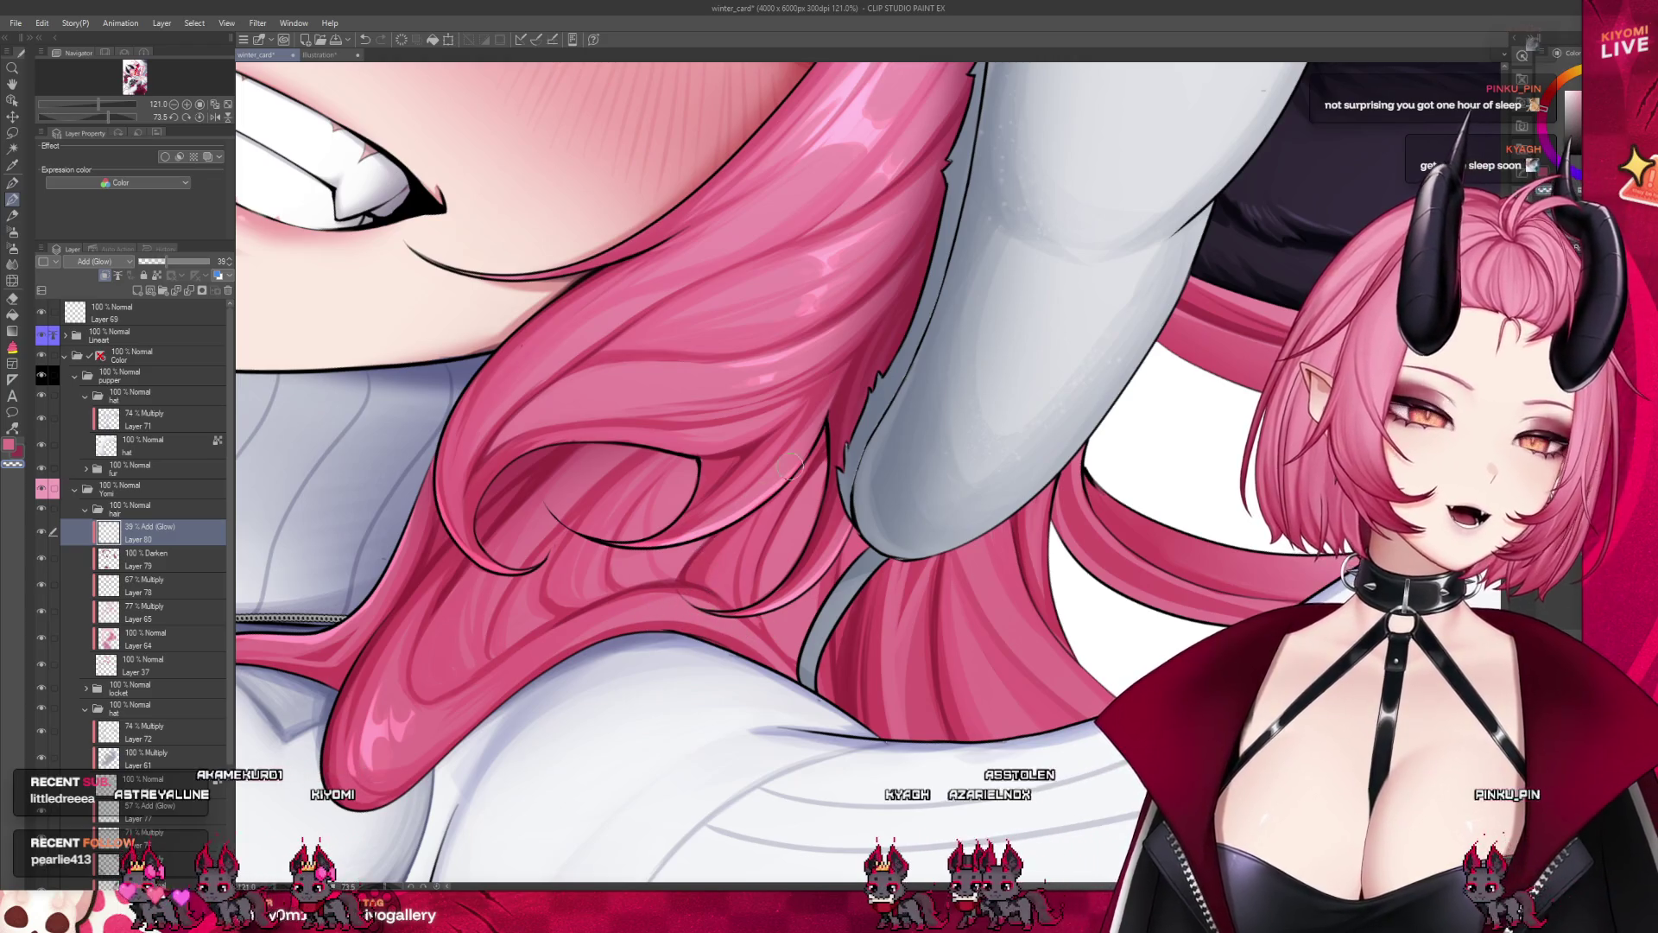
scroll(790, 467, down, 5)
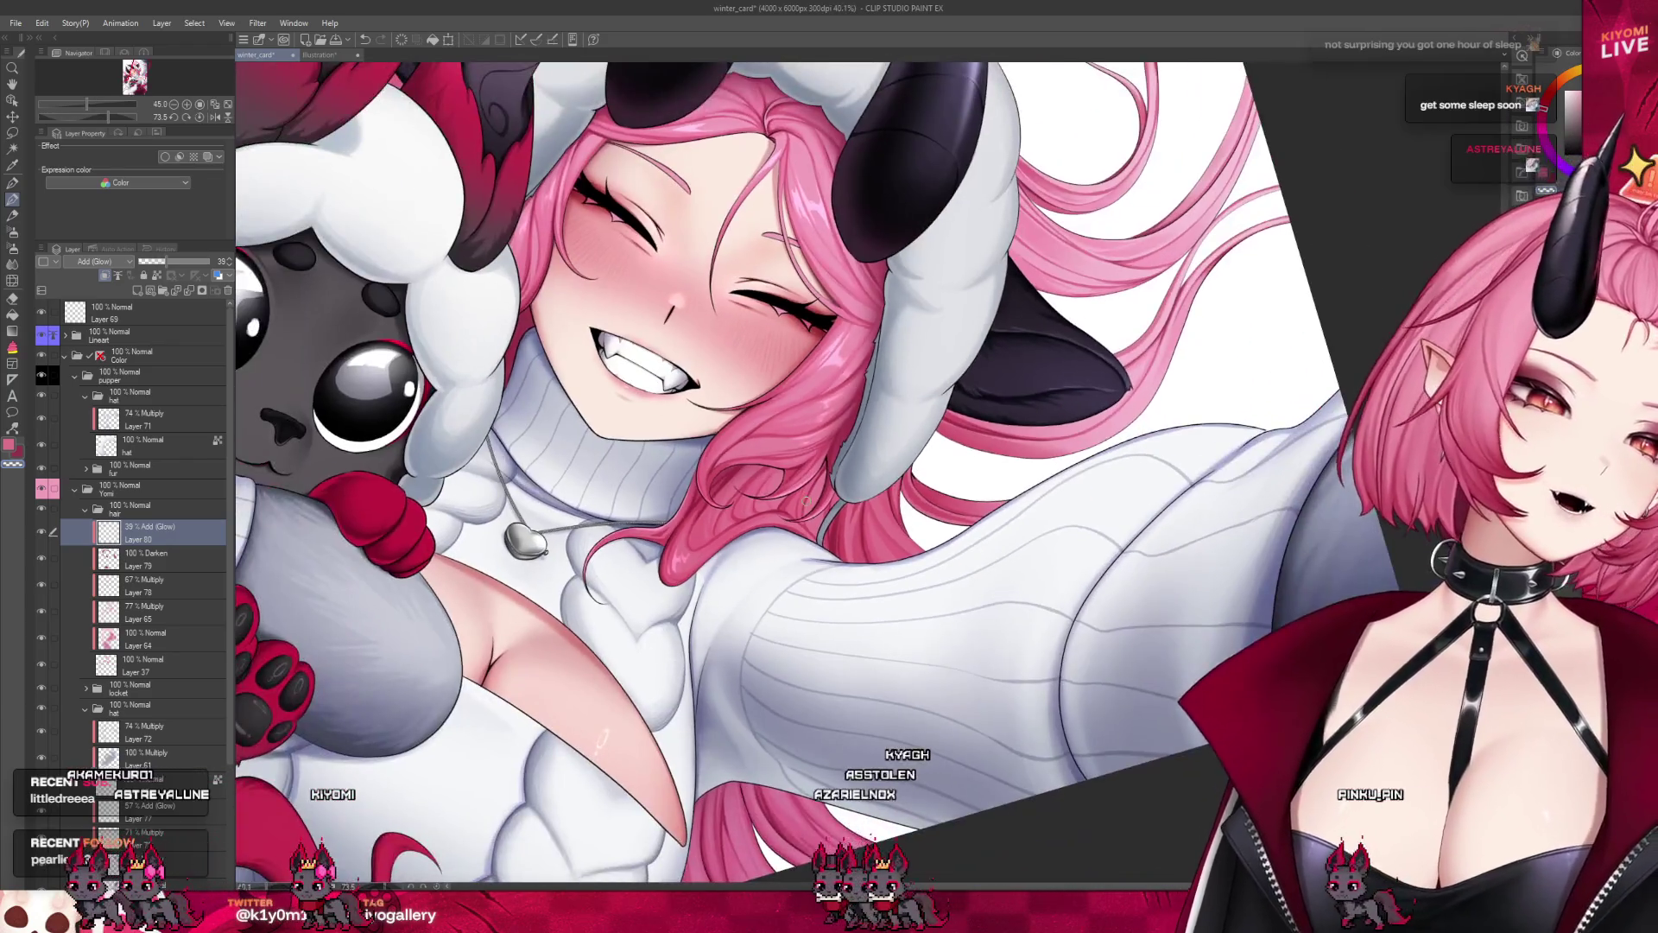
scroll(755, 543, down, 3)
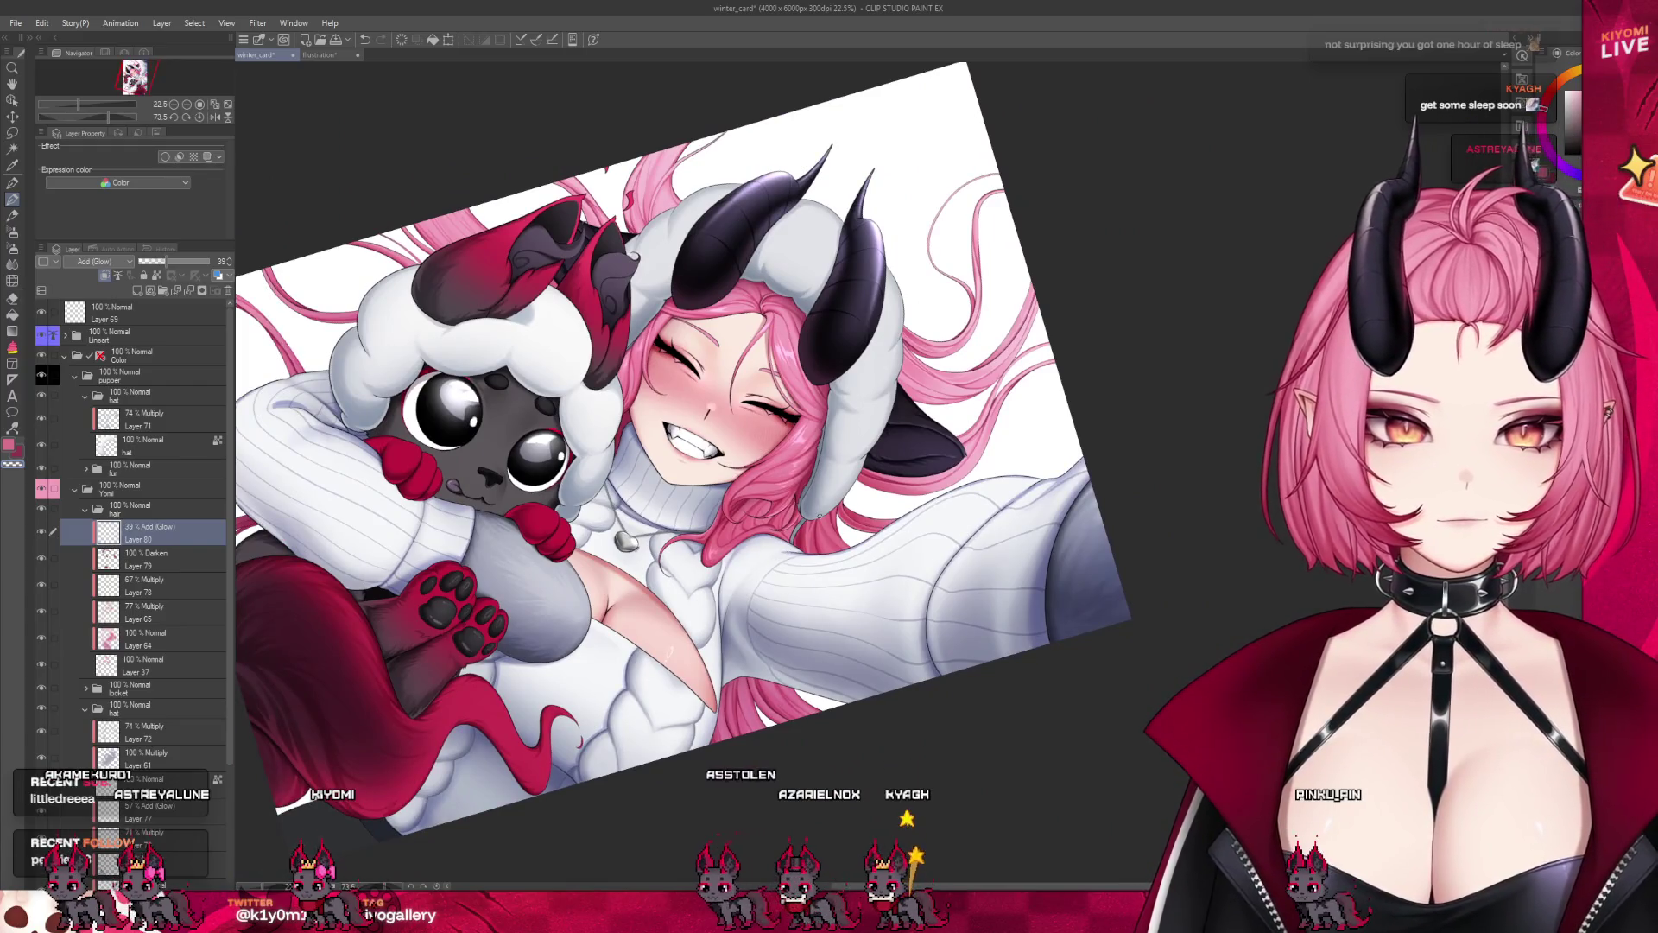
scroll(819, 515, up, 2)
scroll(969, 442, up, 2)
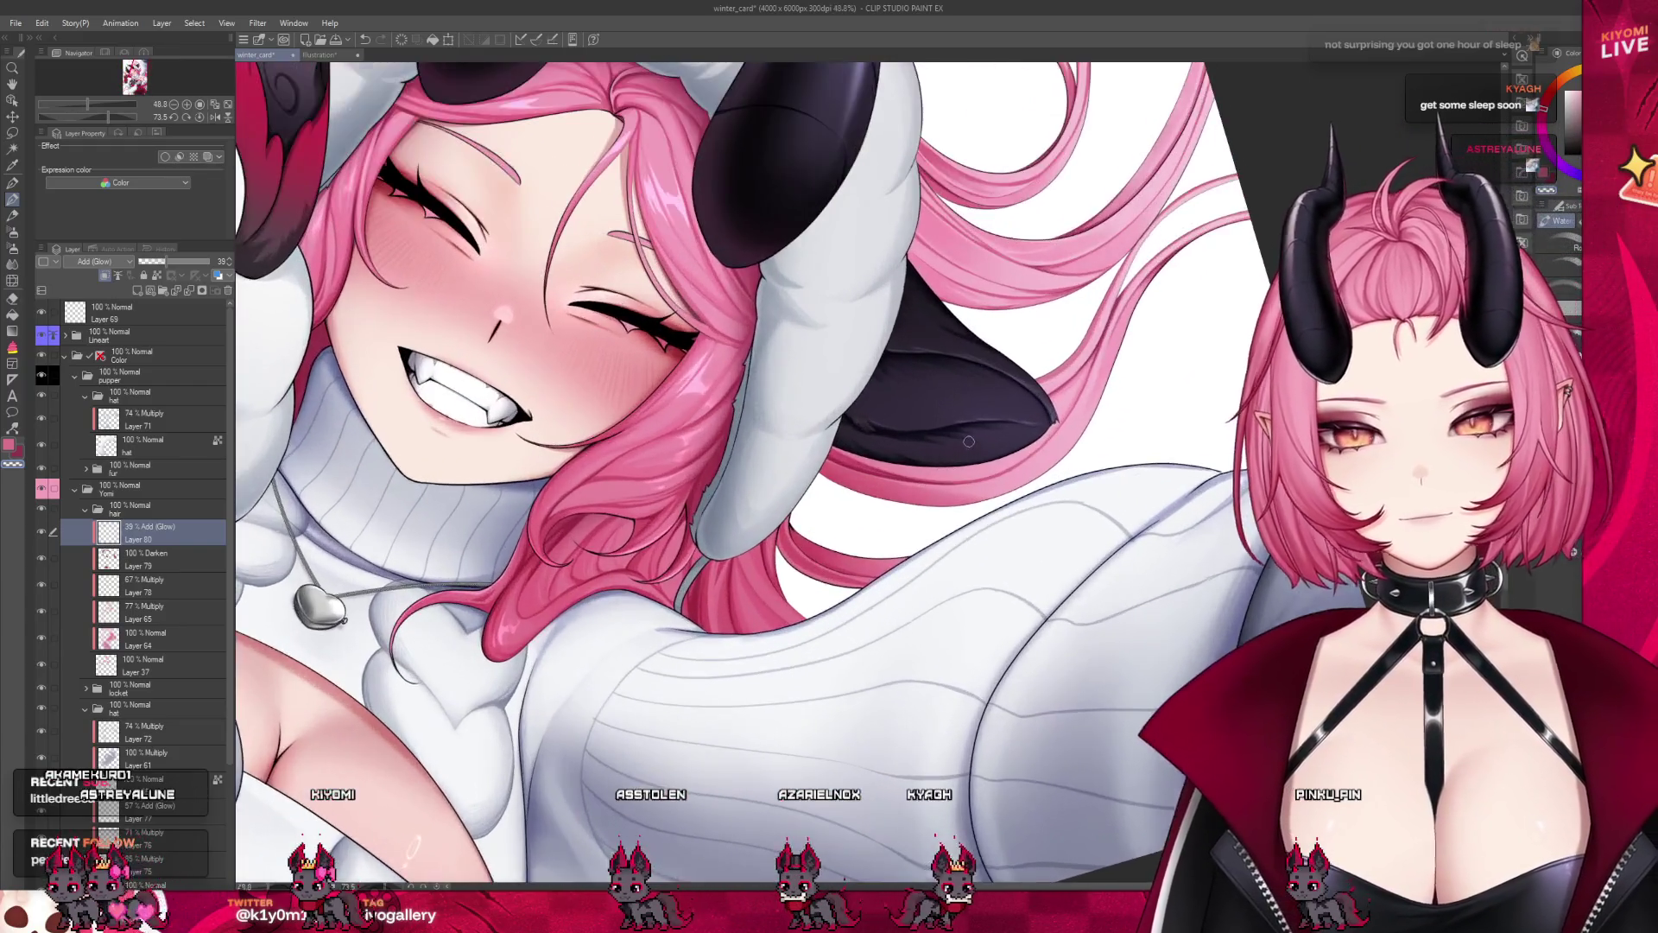
scroll(614, 688, down, 2)
key(ctrl+@)
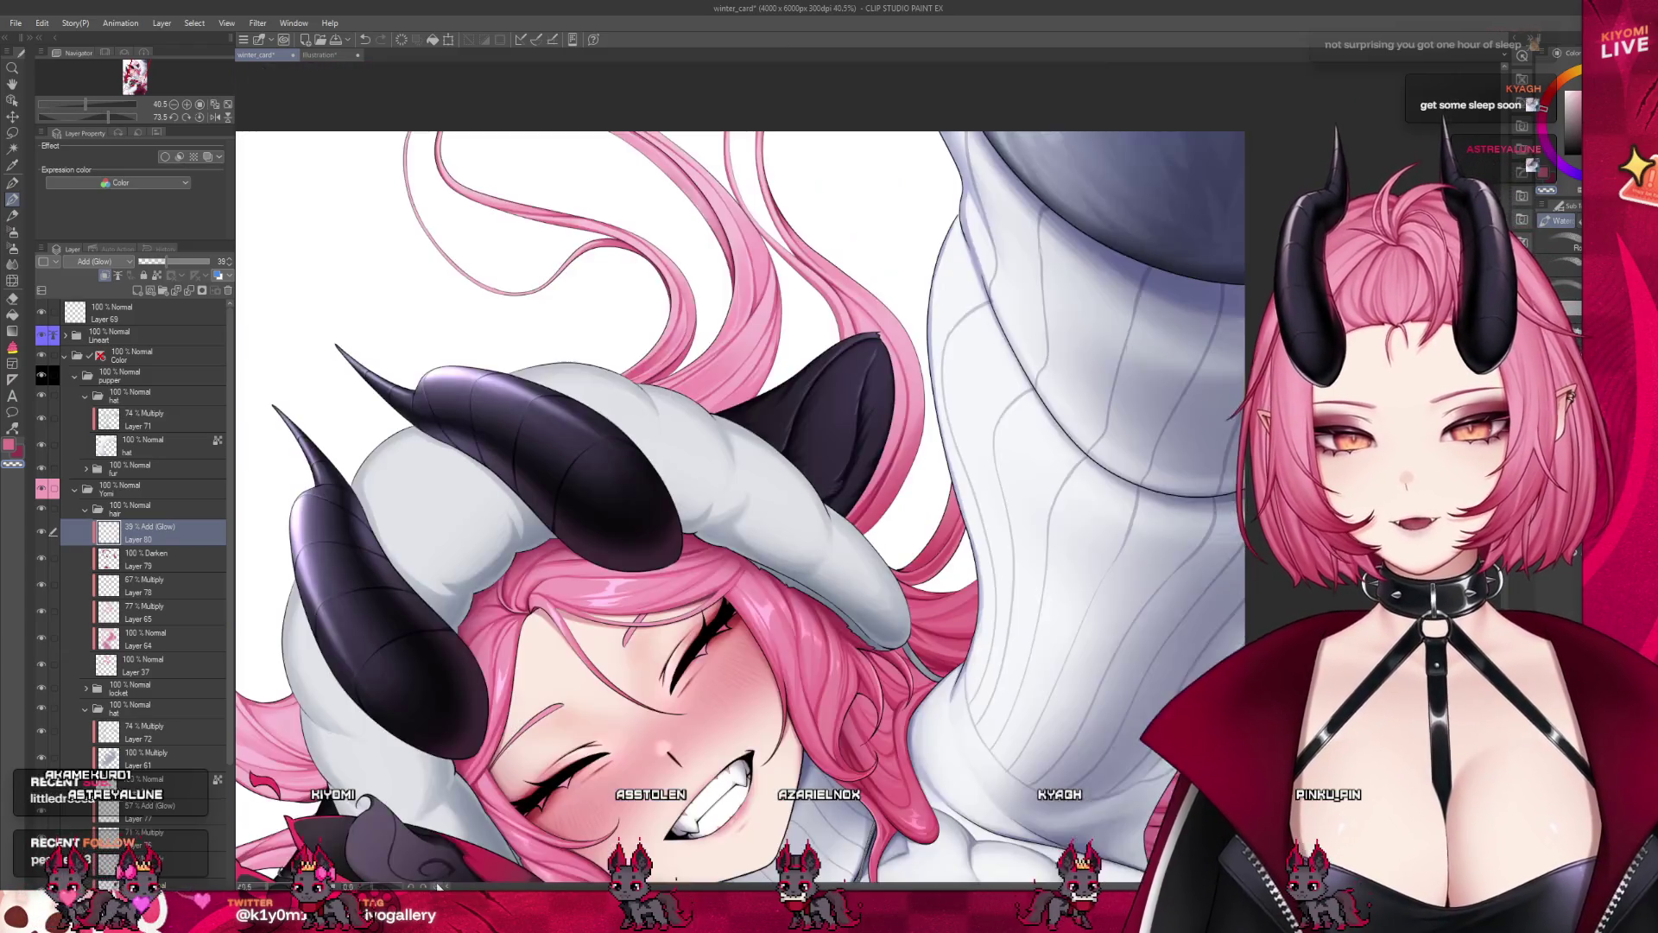
scroll(531, 527, down, 3)
scroll(666, 454, up, 2)
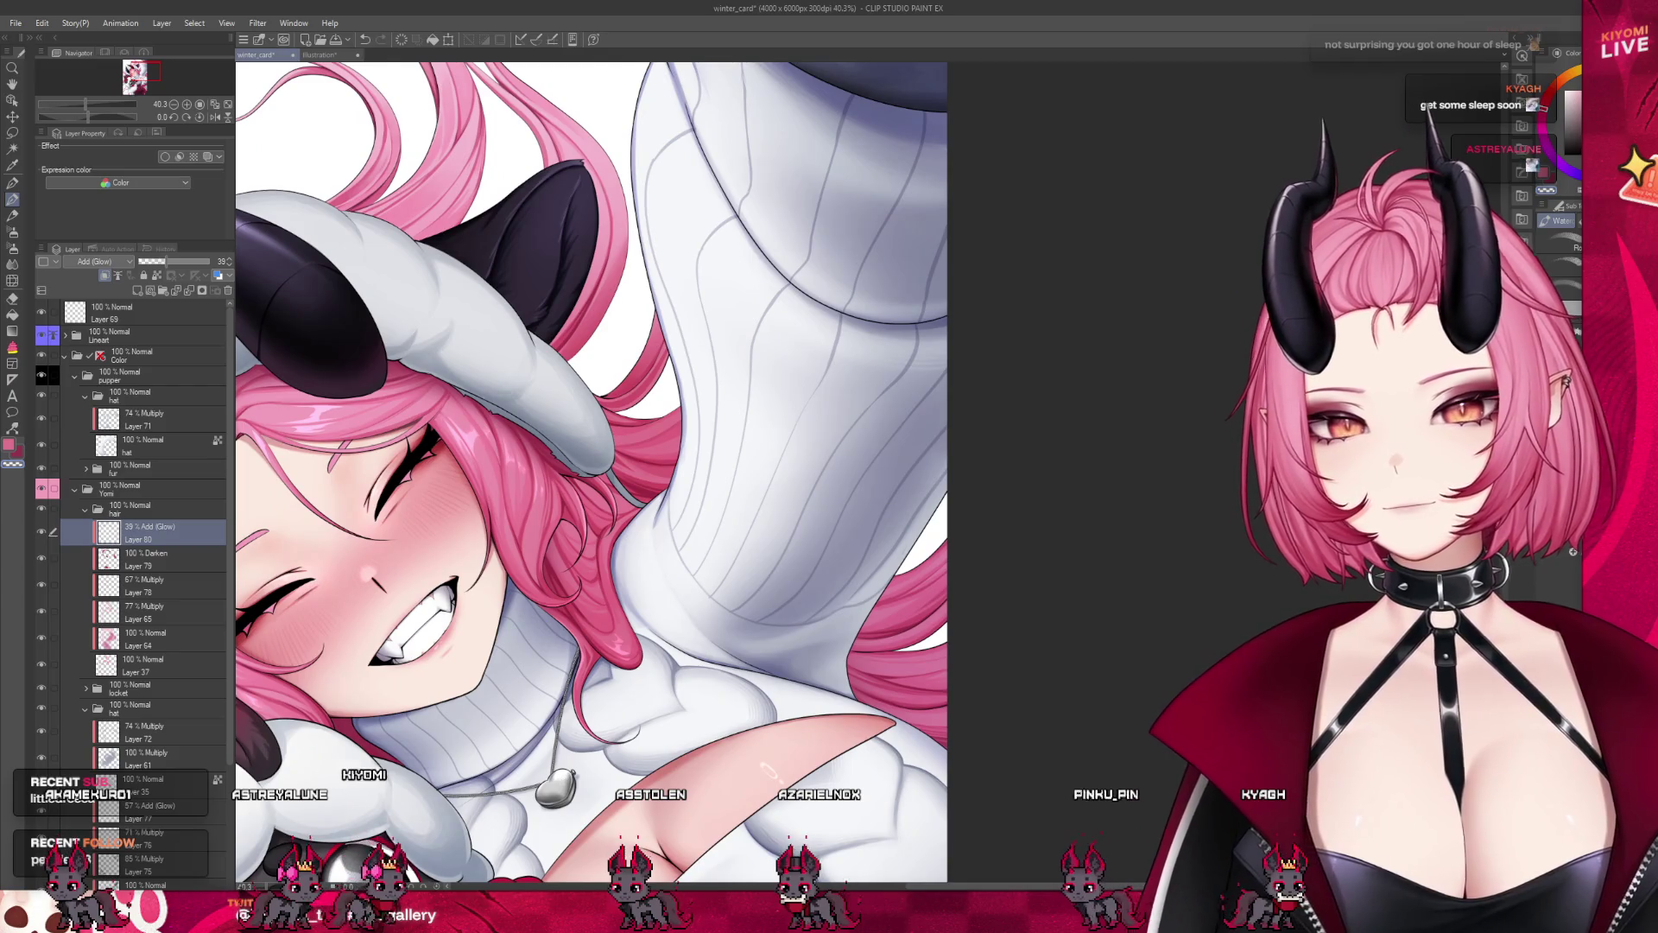
drag(764, 769, 733, 105)
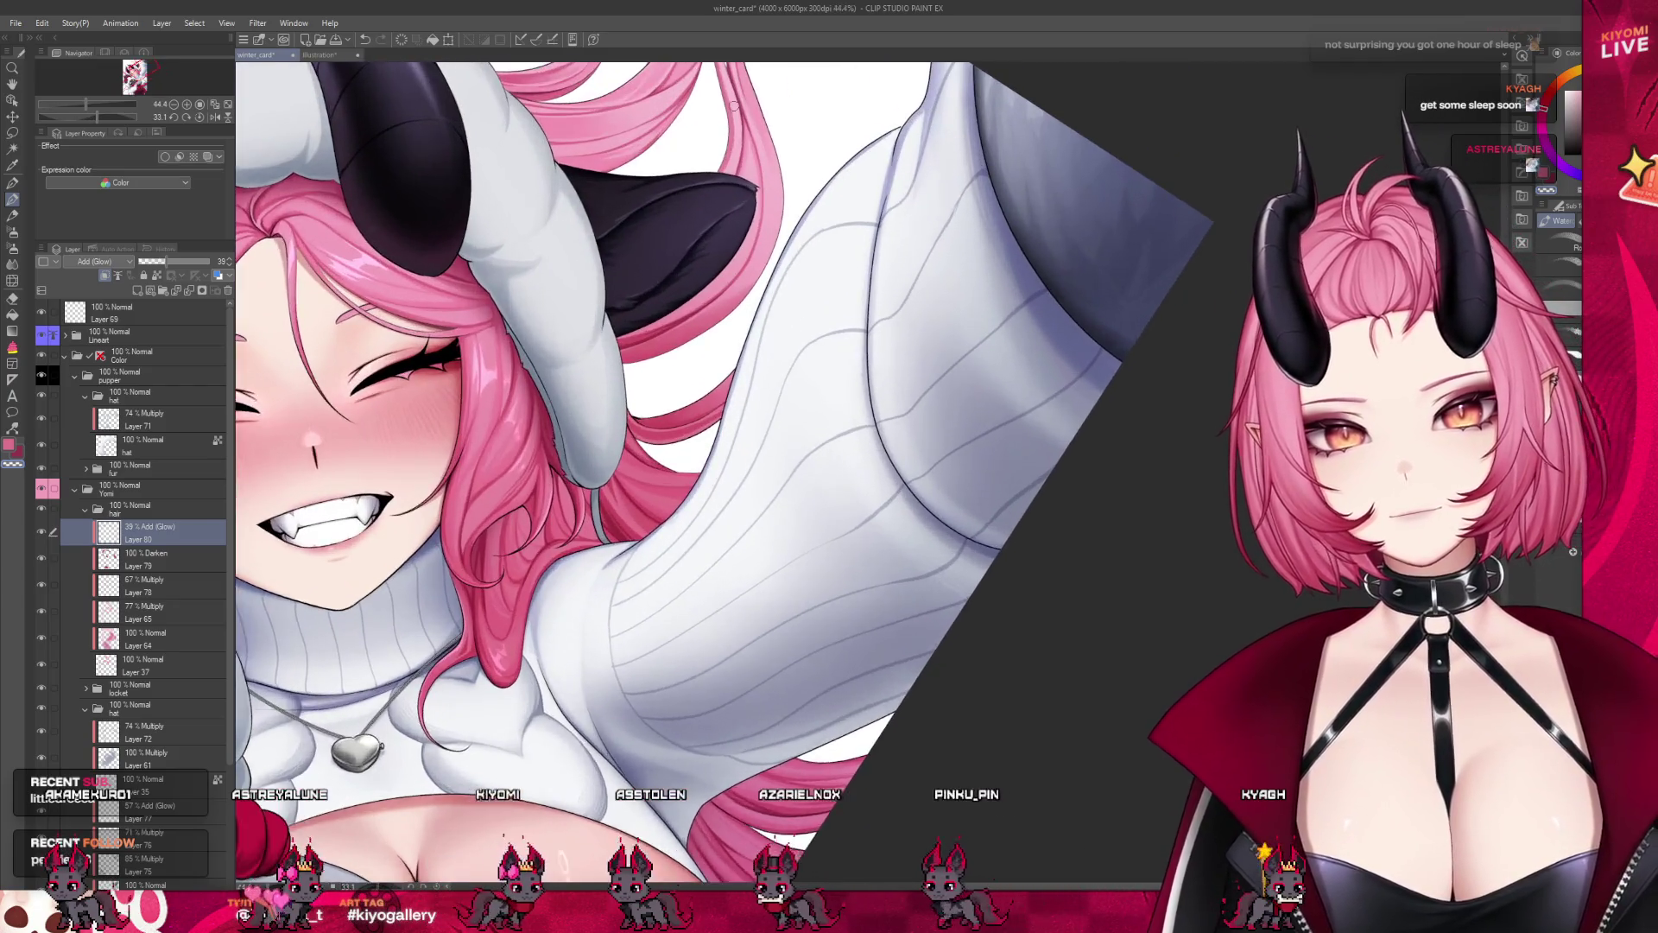
scroll(733, 105, up, 1)
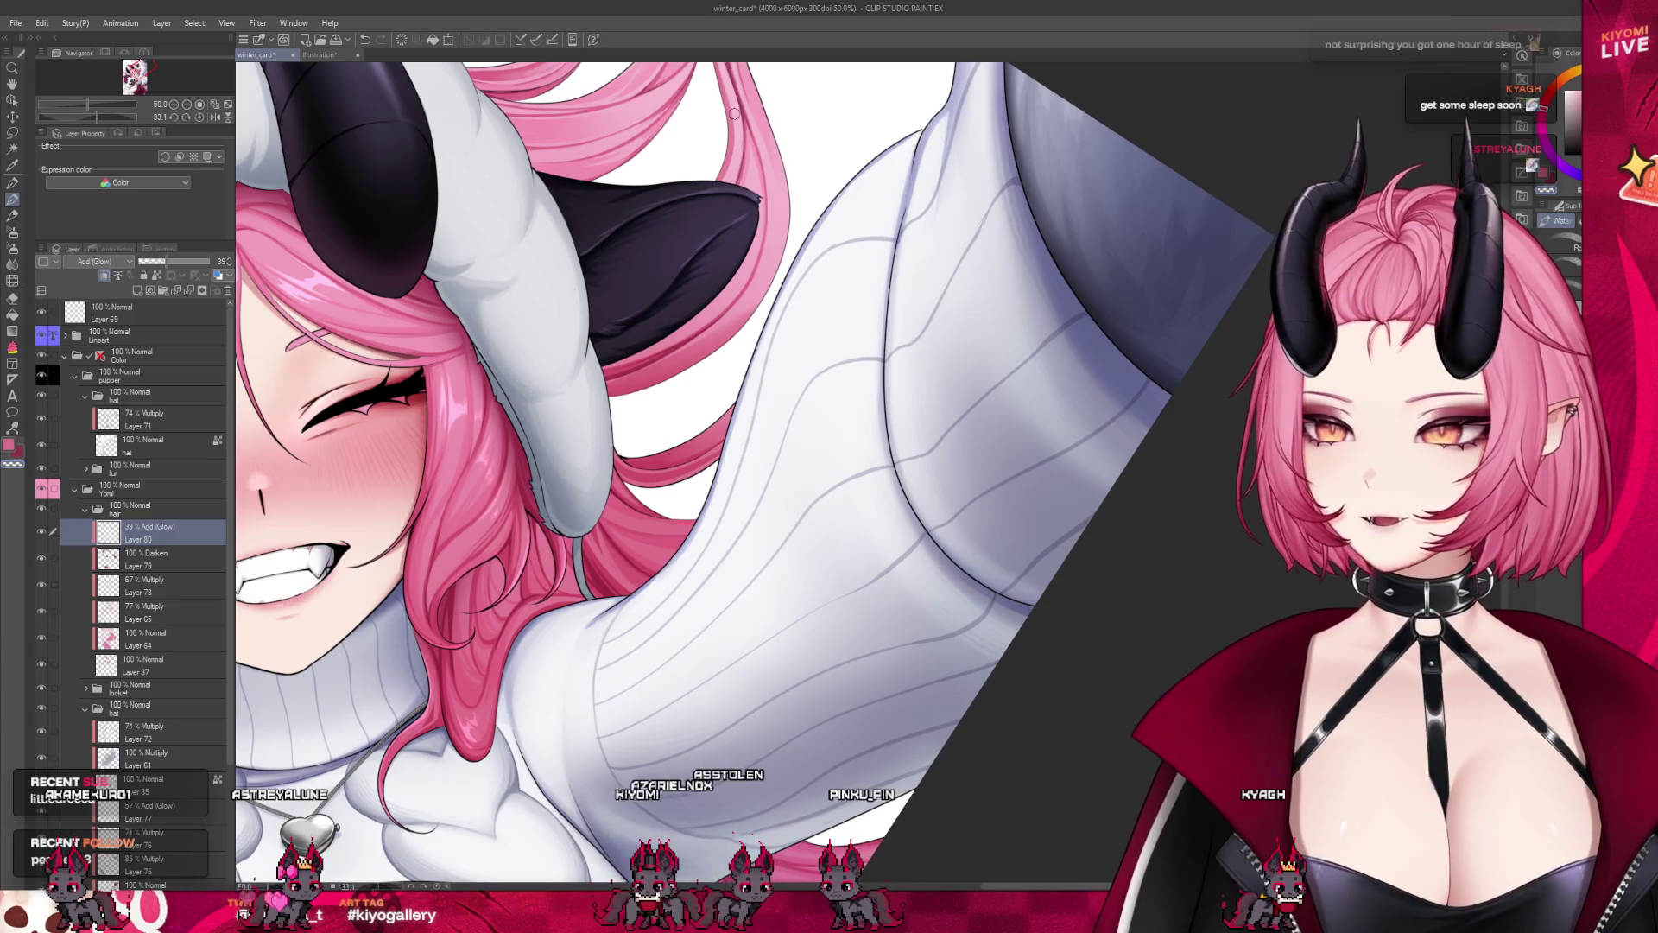
scroll(740, 304, up, 1)
scroll(740, 304, up, 1)
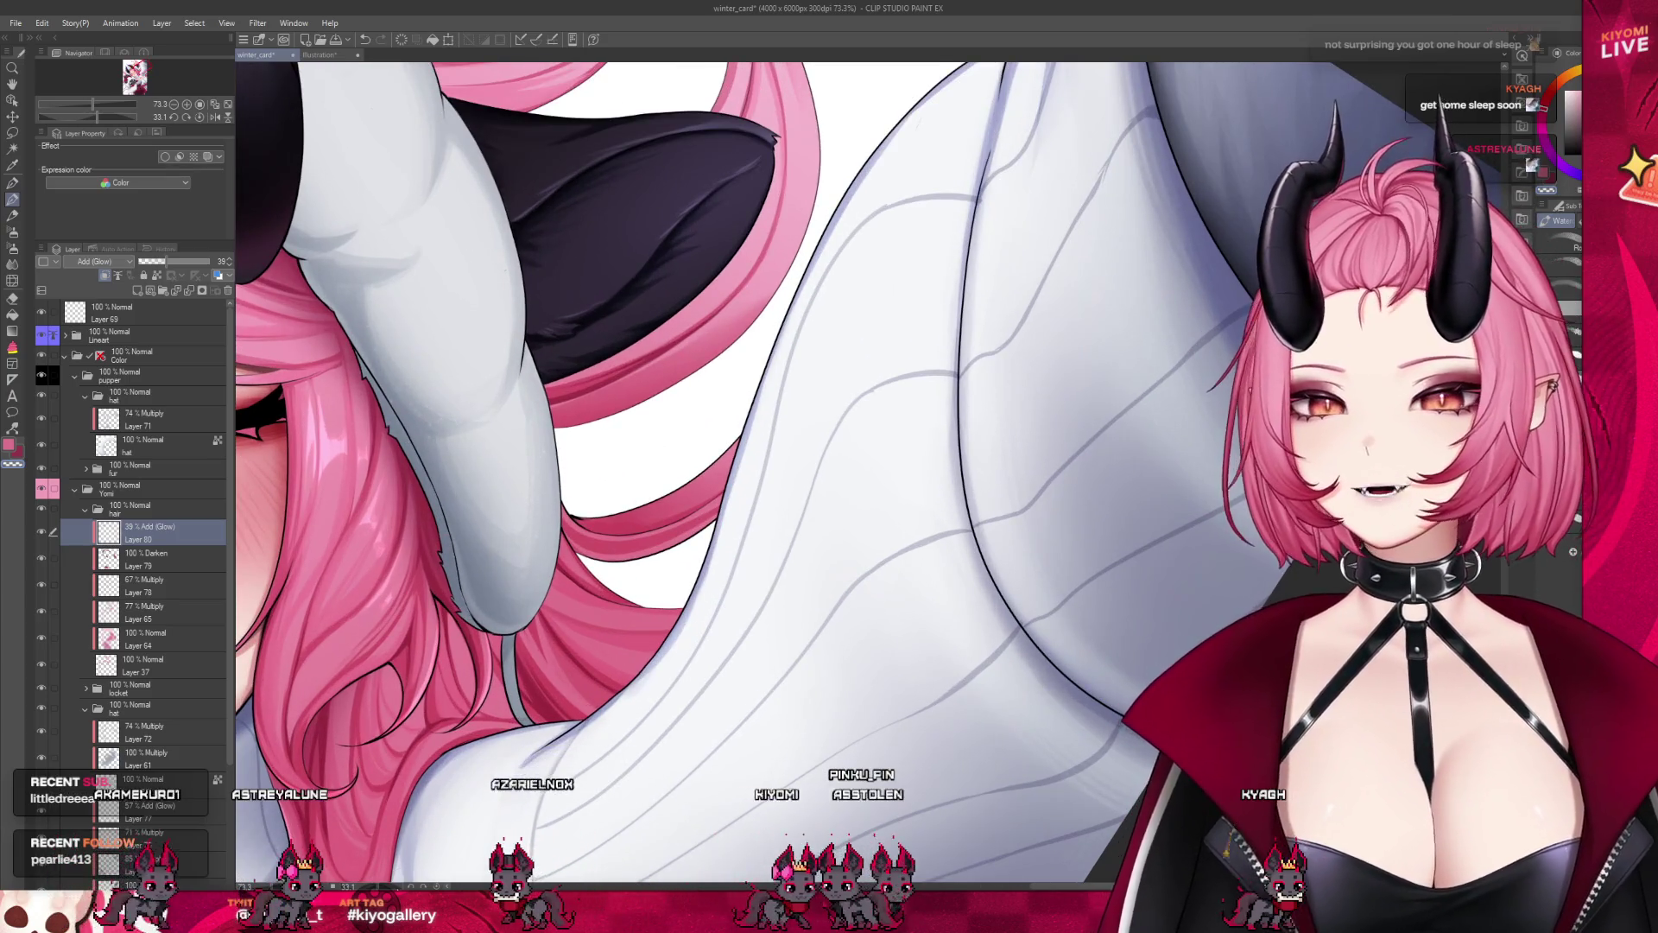
scroll(740, 304, up, 1)
drag(741, 304, 567, 583)
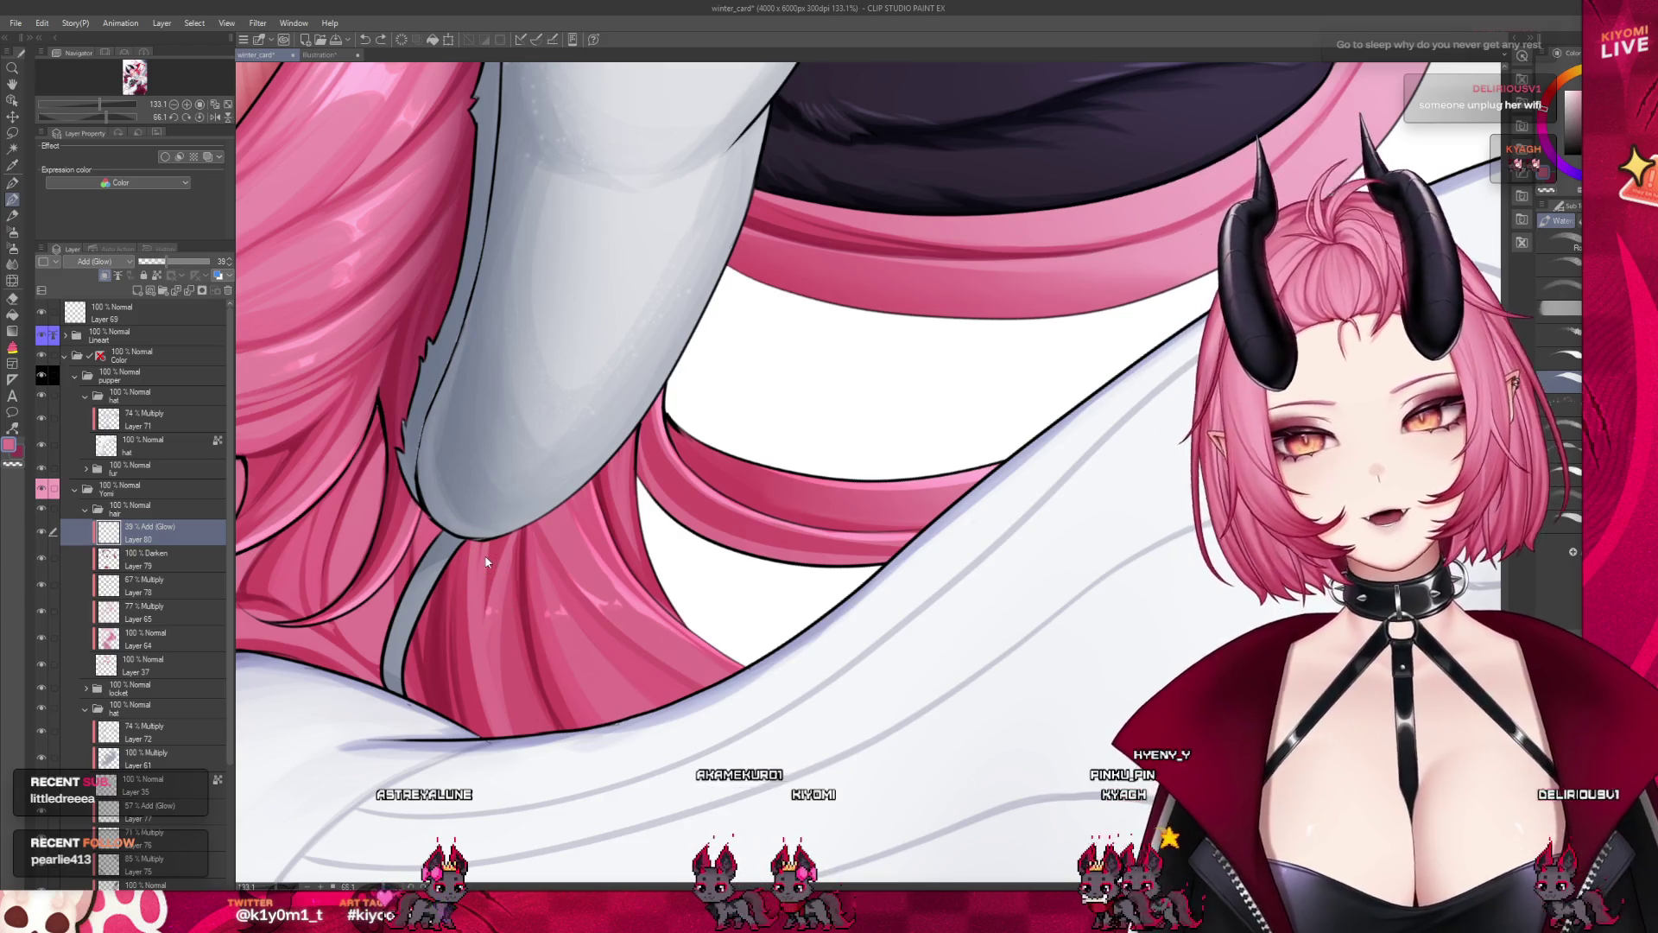
Brush a light-pink glow along the lower edge of the hair strand under the dark ear, redoing the first stroke
scroll(486, 562, down, 5)
scroll(822, 460, up, 5)
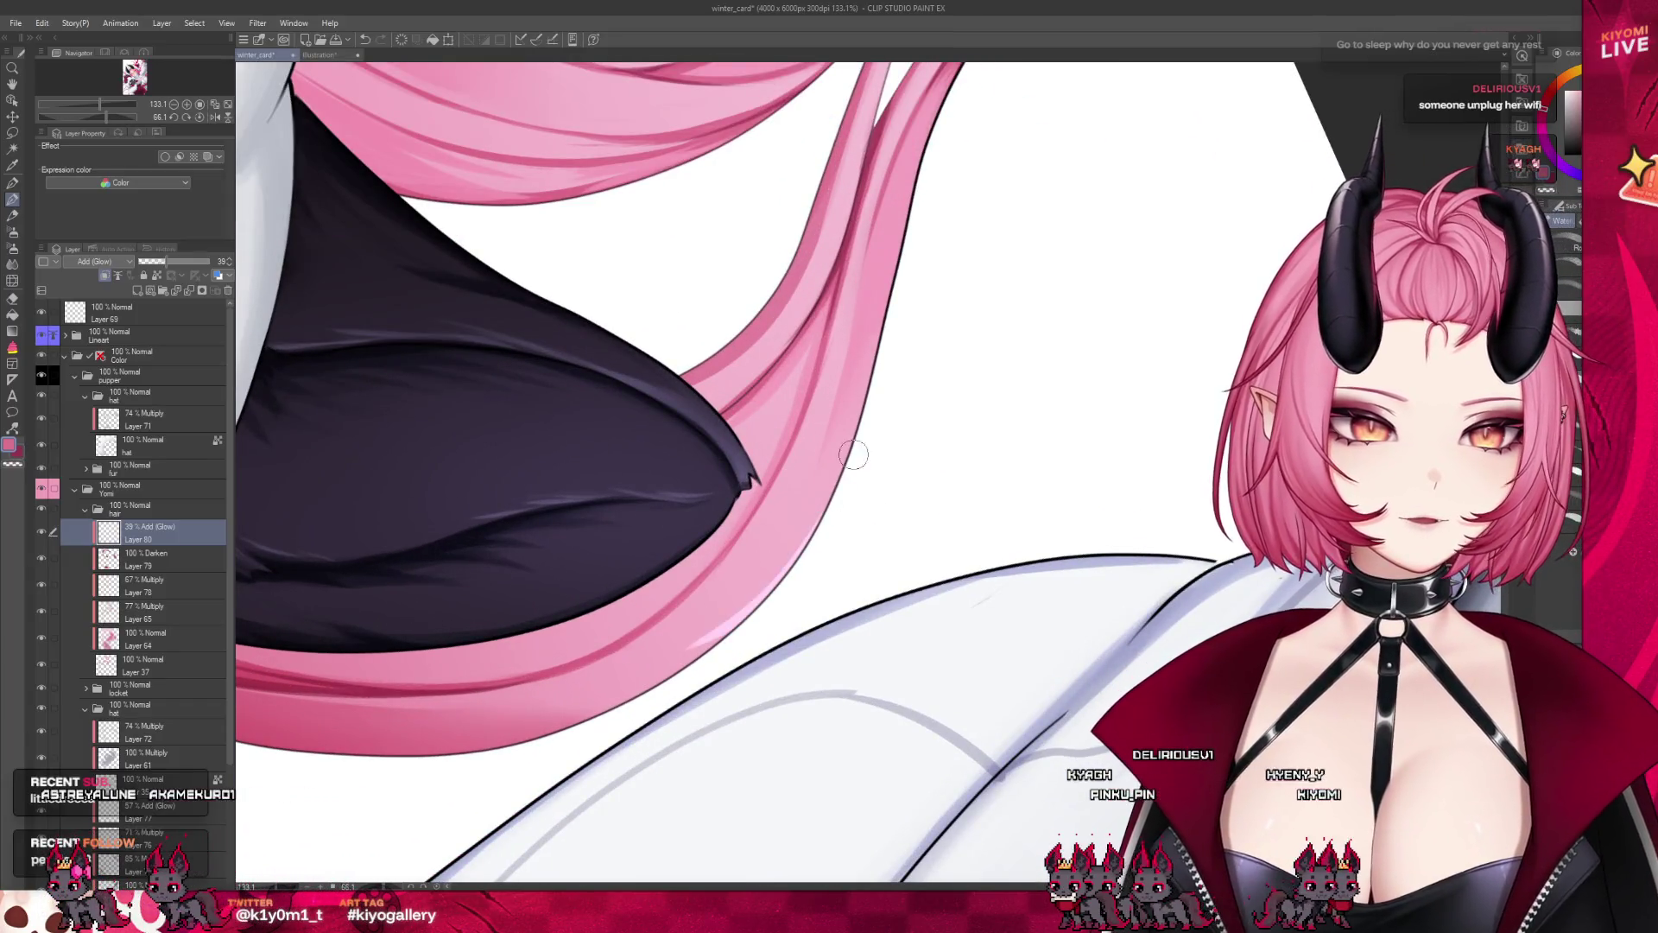
drag(839, 473, 682, 656)
key(ctrl+z)
drag(799, 546, 678, 665)
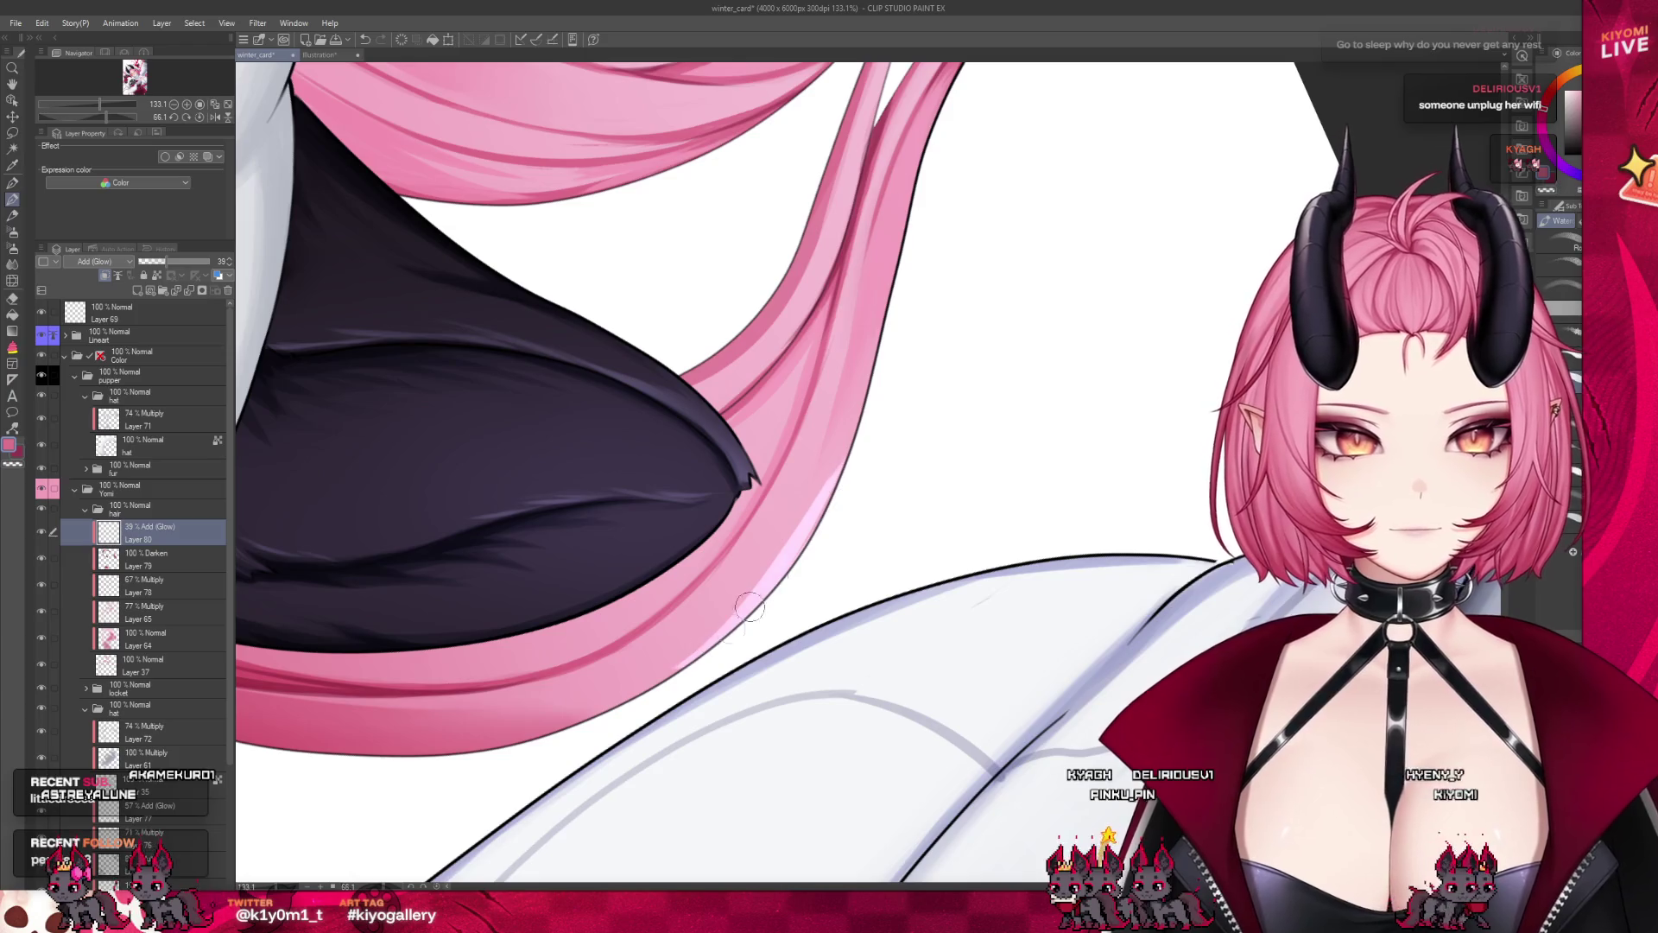
drag(749, 607, 751, 544)
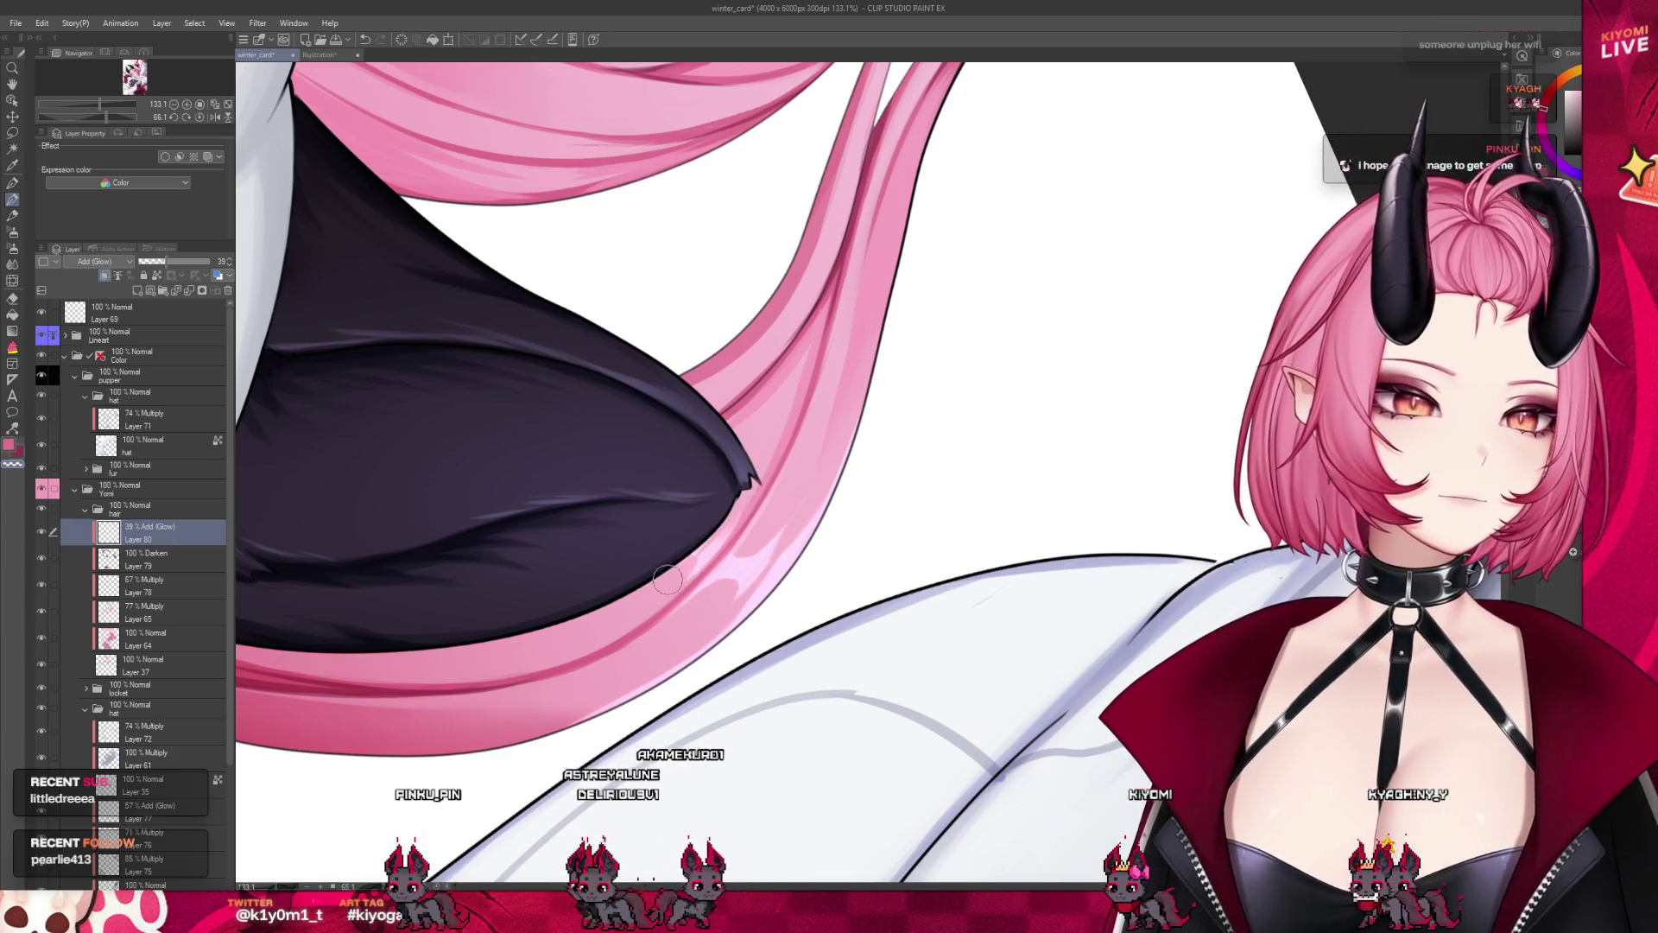
Zoom out to review the whole illustration
scroll(777, 518, down, 5)
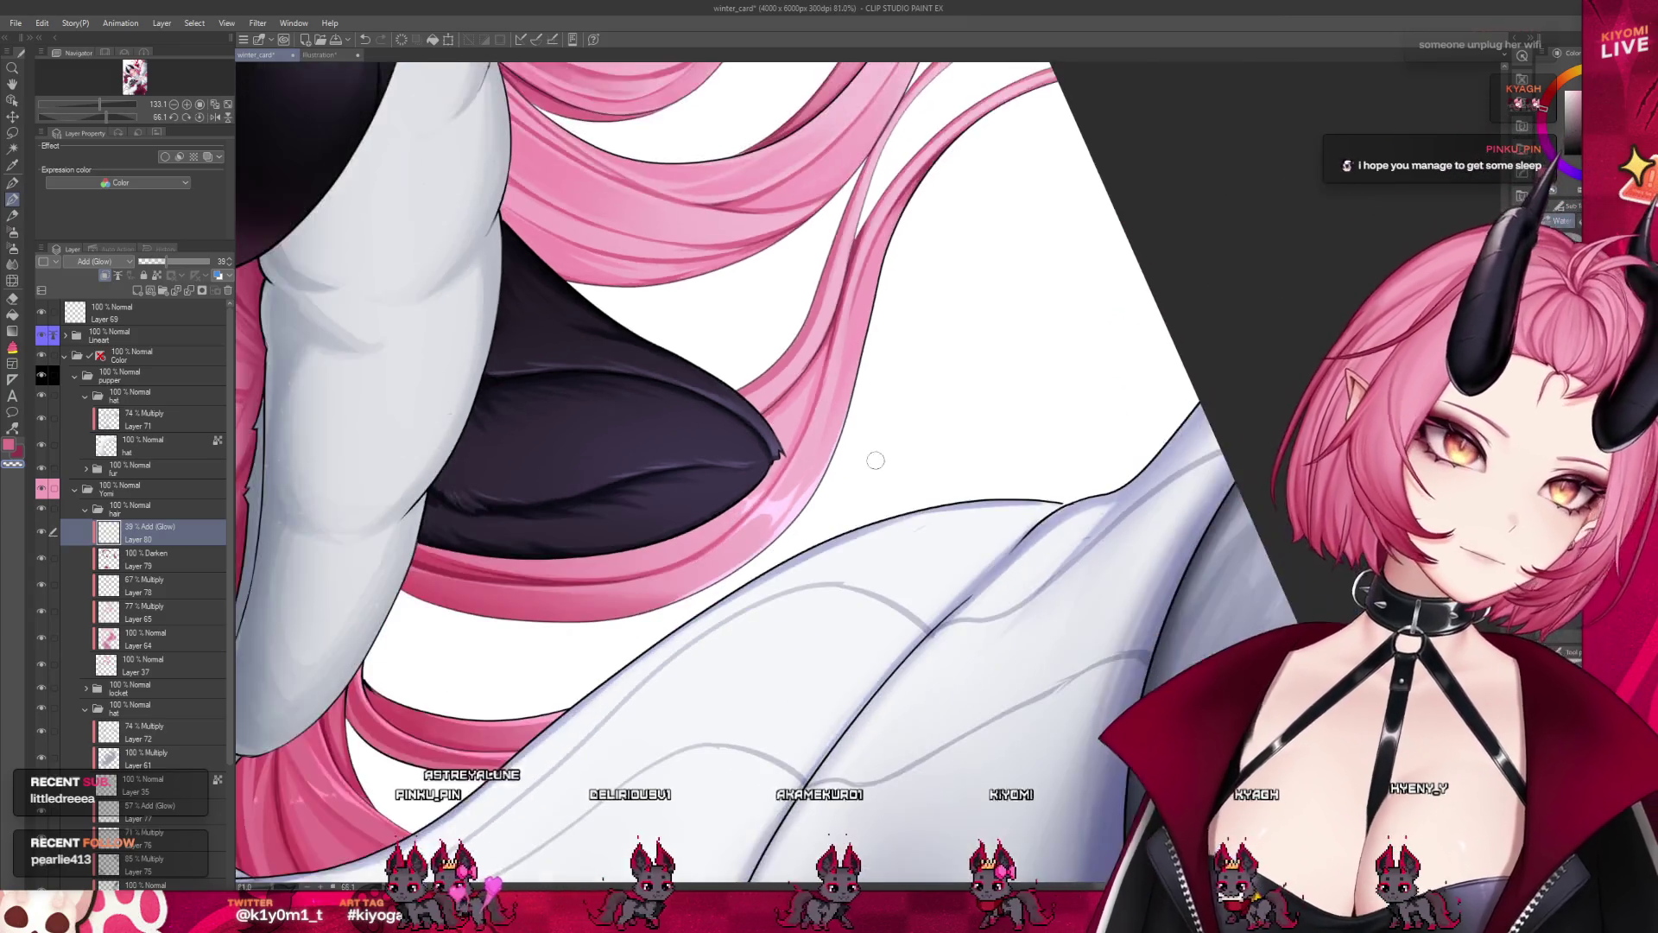
scroll(876, 488, down, 3)
scroll(876, 483, down, 2)
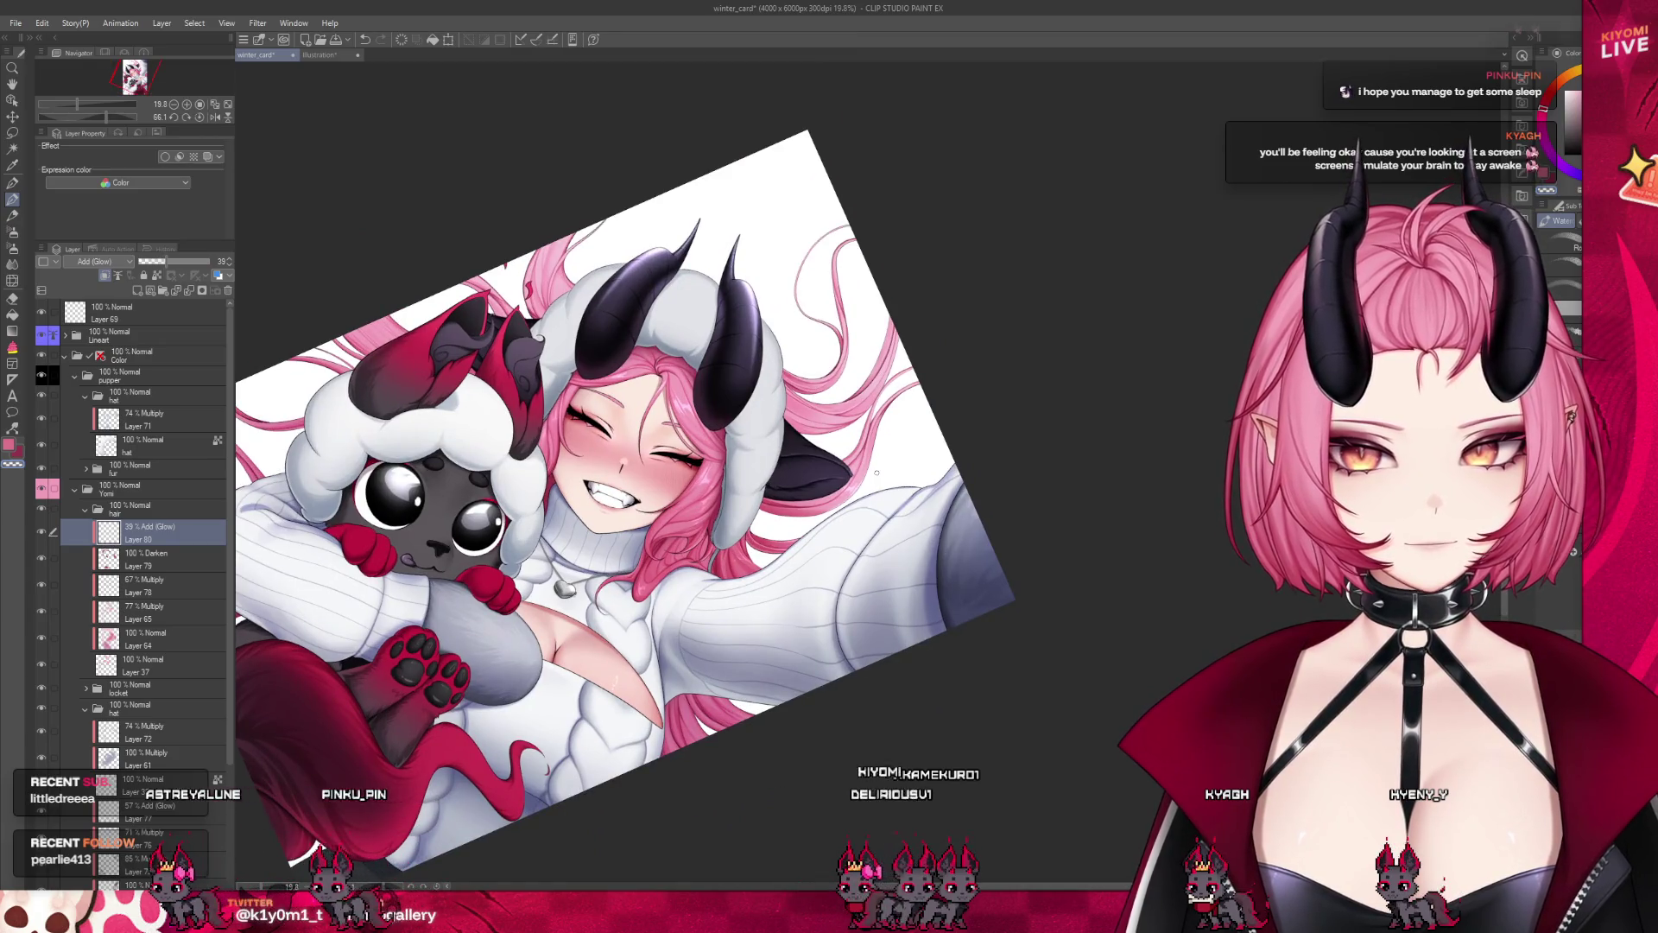
scroll(885, 483, up, 1)
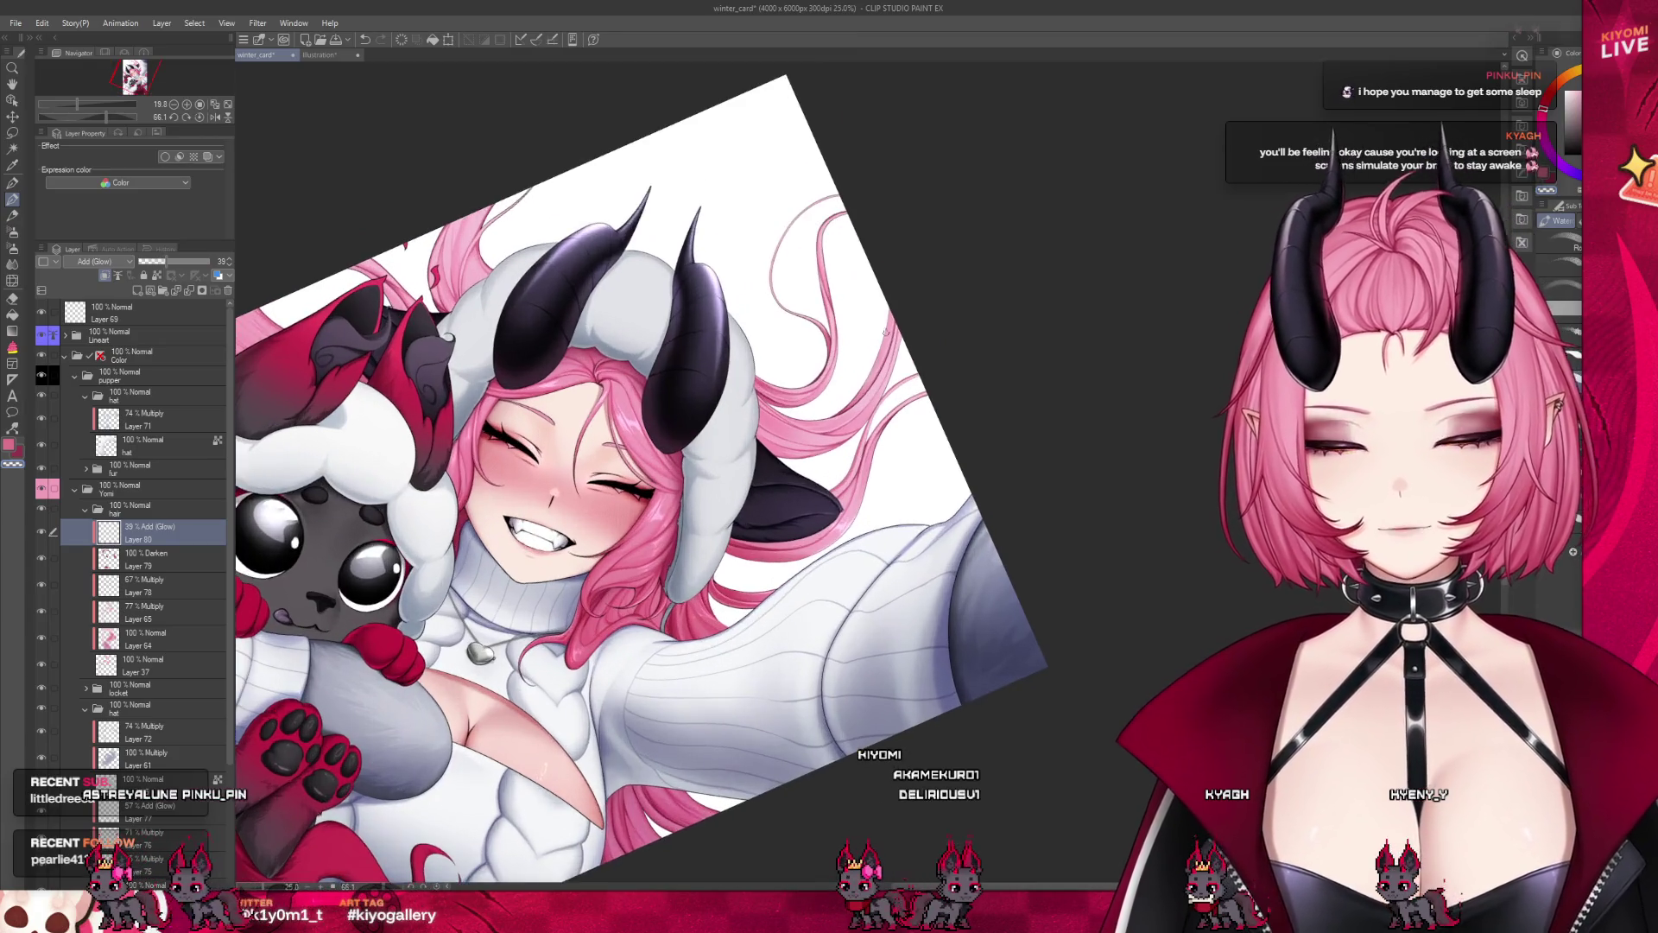
scroll(893, 493, up, 1)
scroll(898, 497, down, 1)
scroll(898, 497, down, 1)
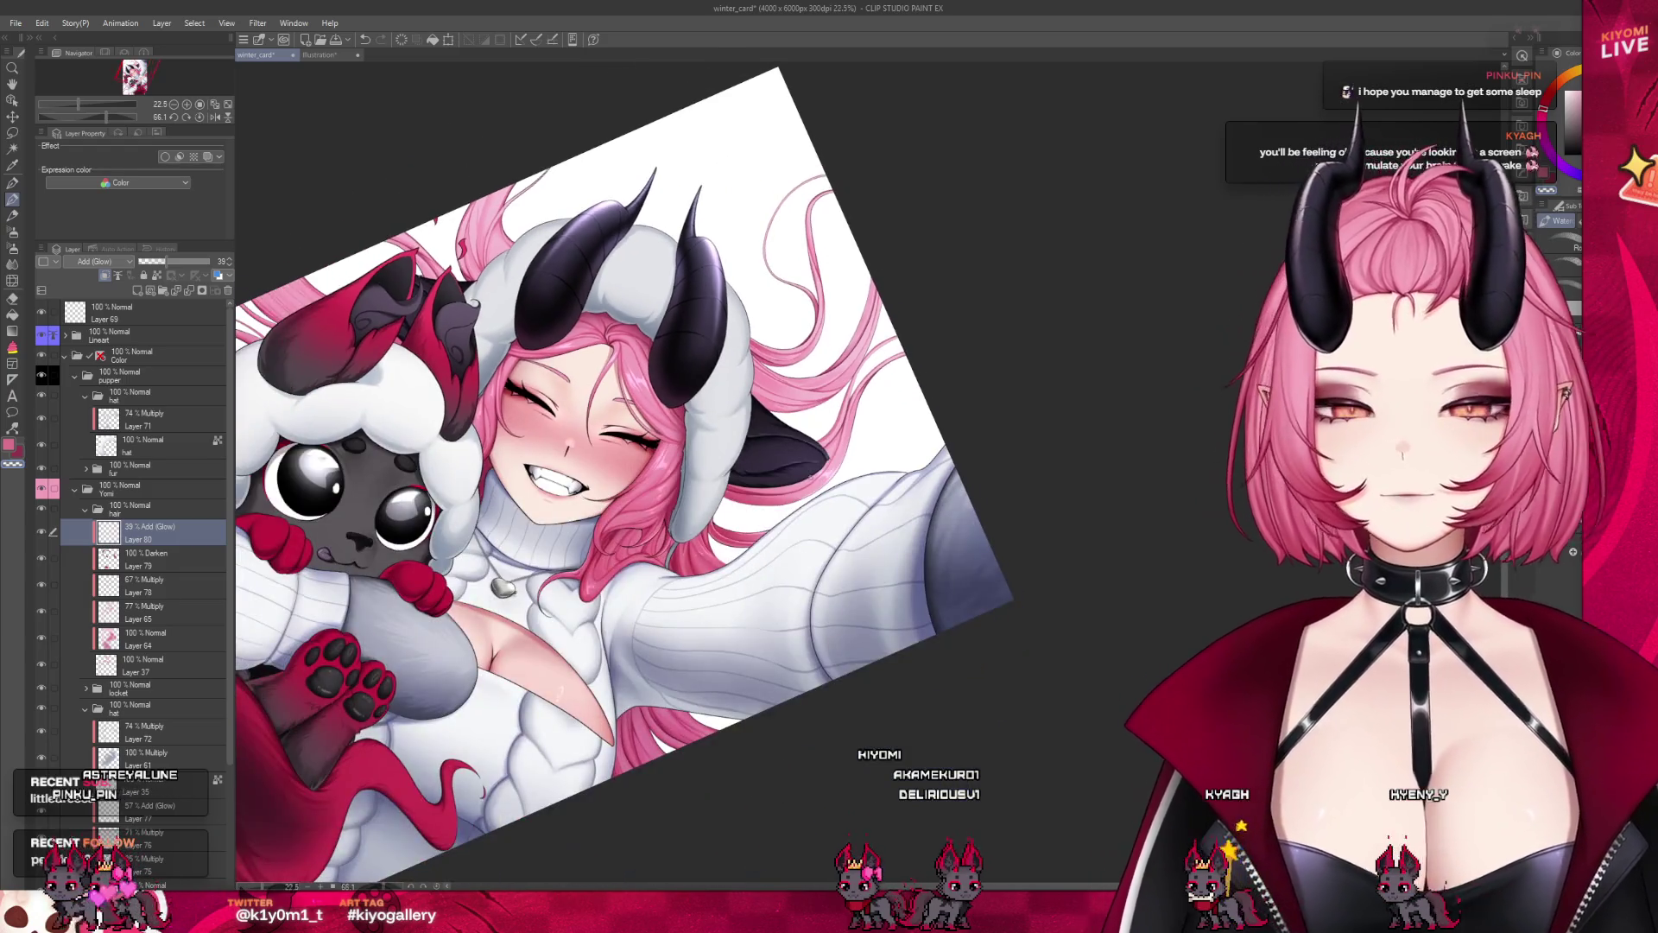
Zoom into the sleeve and dab a small bright glow highlight on the hair strand below it
scroll(664, 773, up, 1)
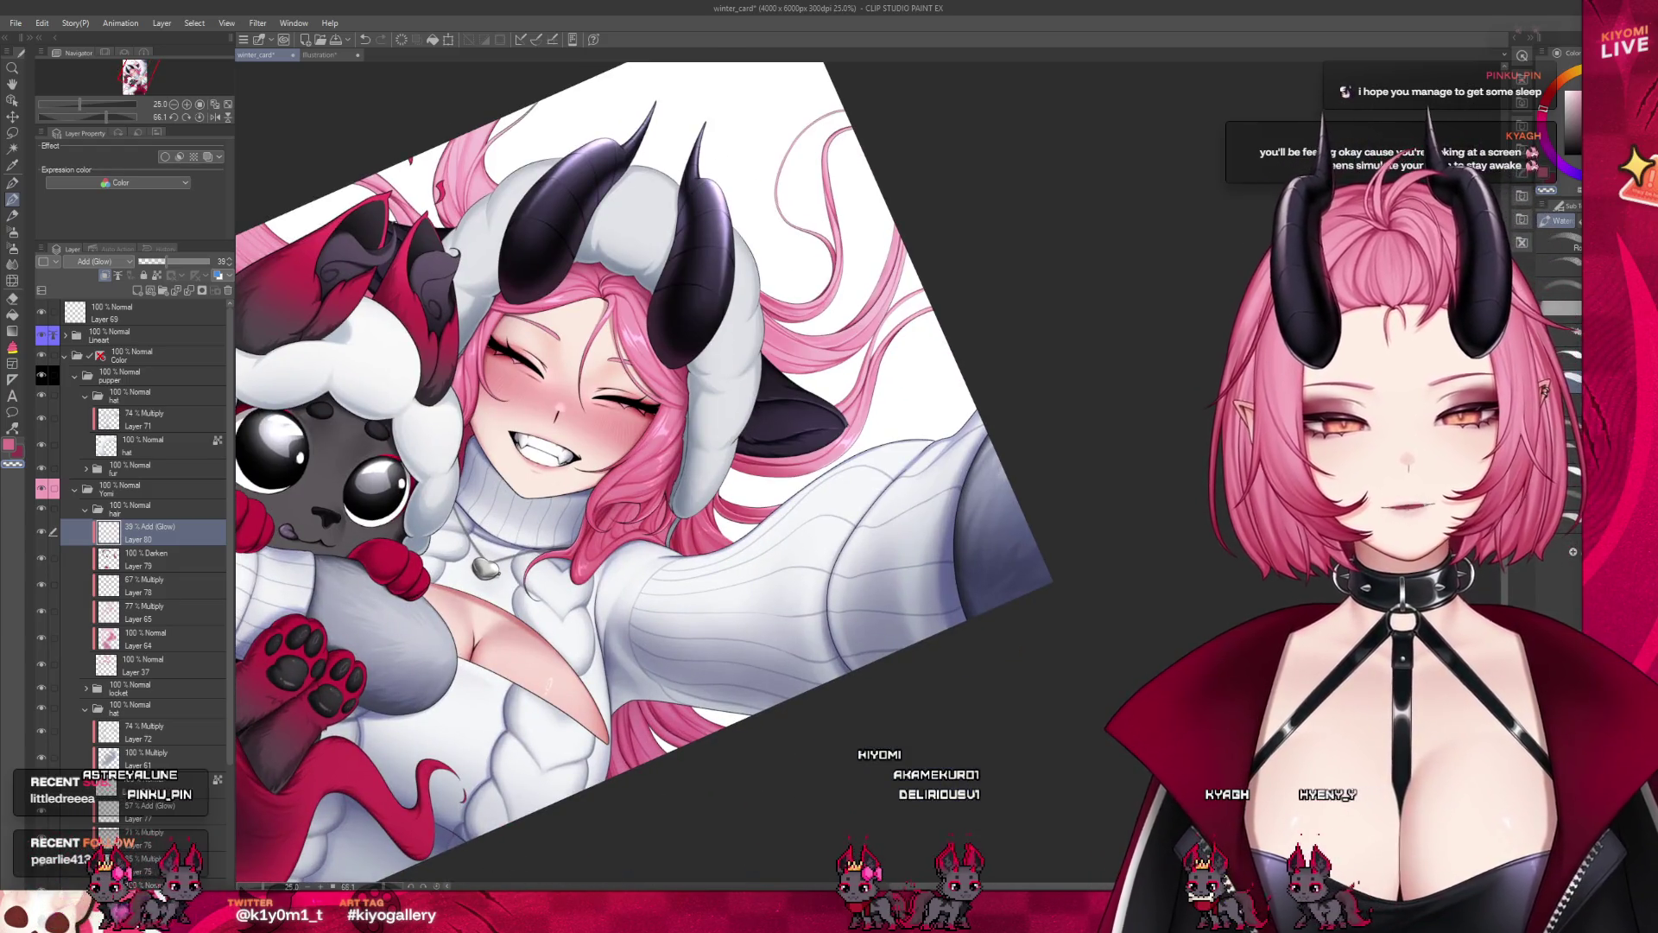
scroll(547, 682, up, 1)
scroll(562, 604, up, 1)
scroll(575, 535, up, 1)
scroll(579, 509, up, 1)
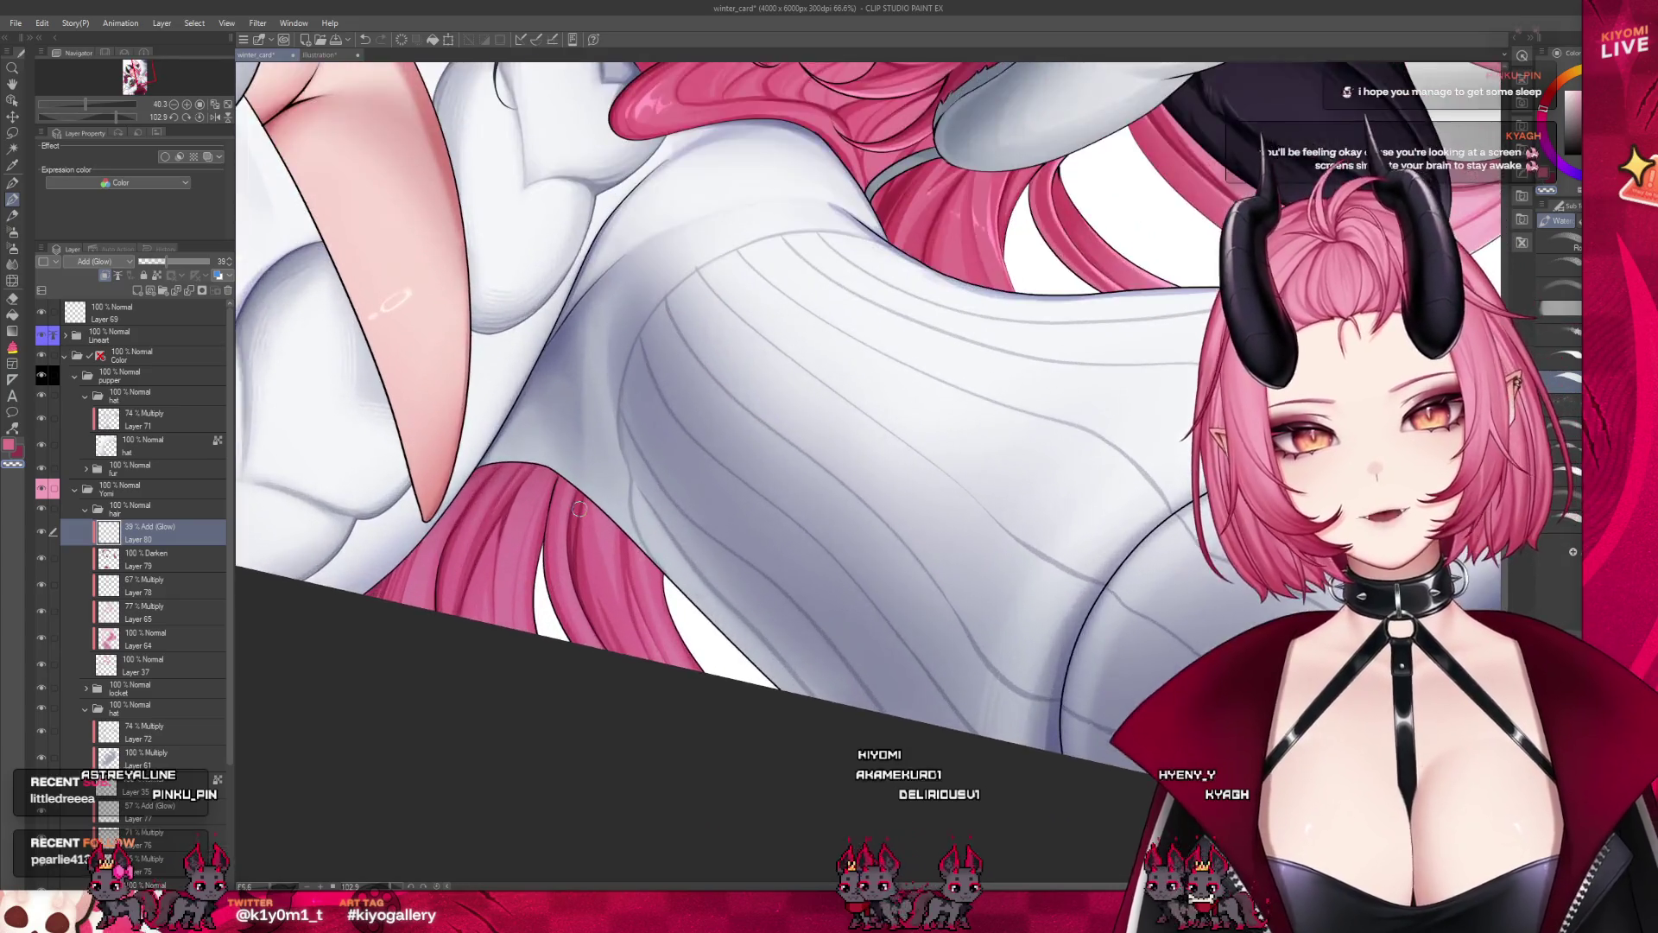
scroll(579, 509, up, 1)
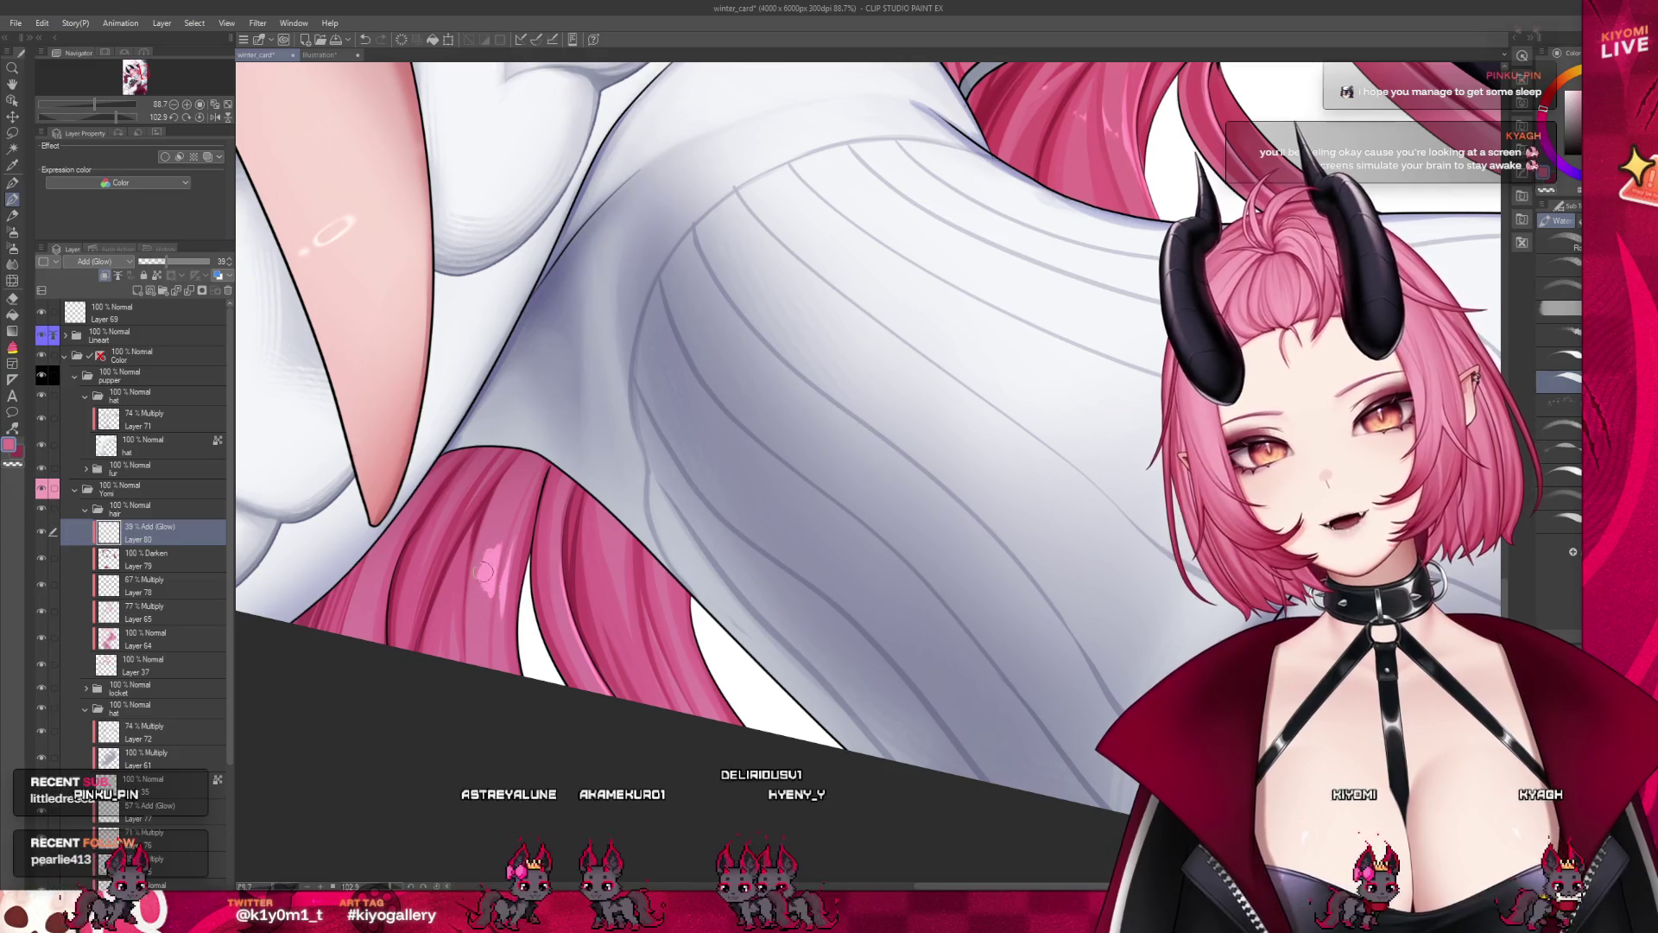
drag(489, 594, 505, 533)
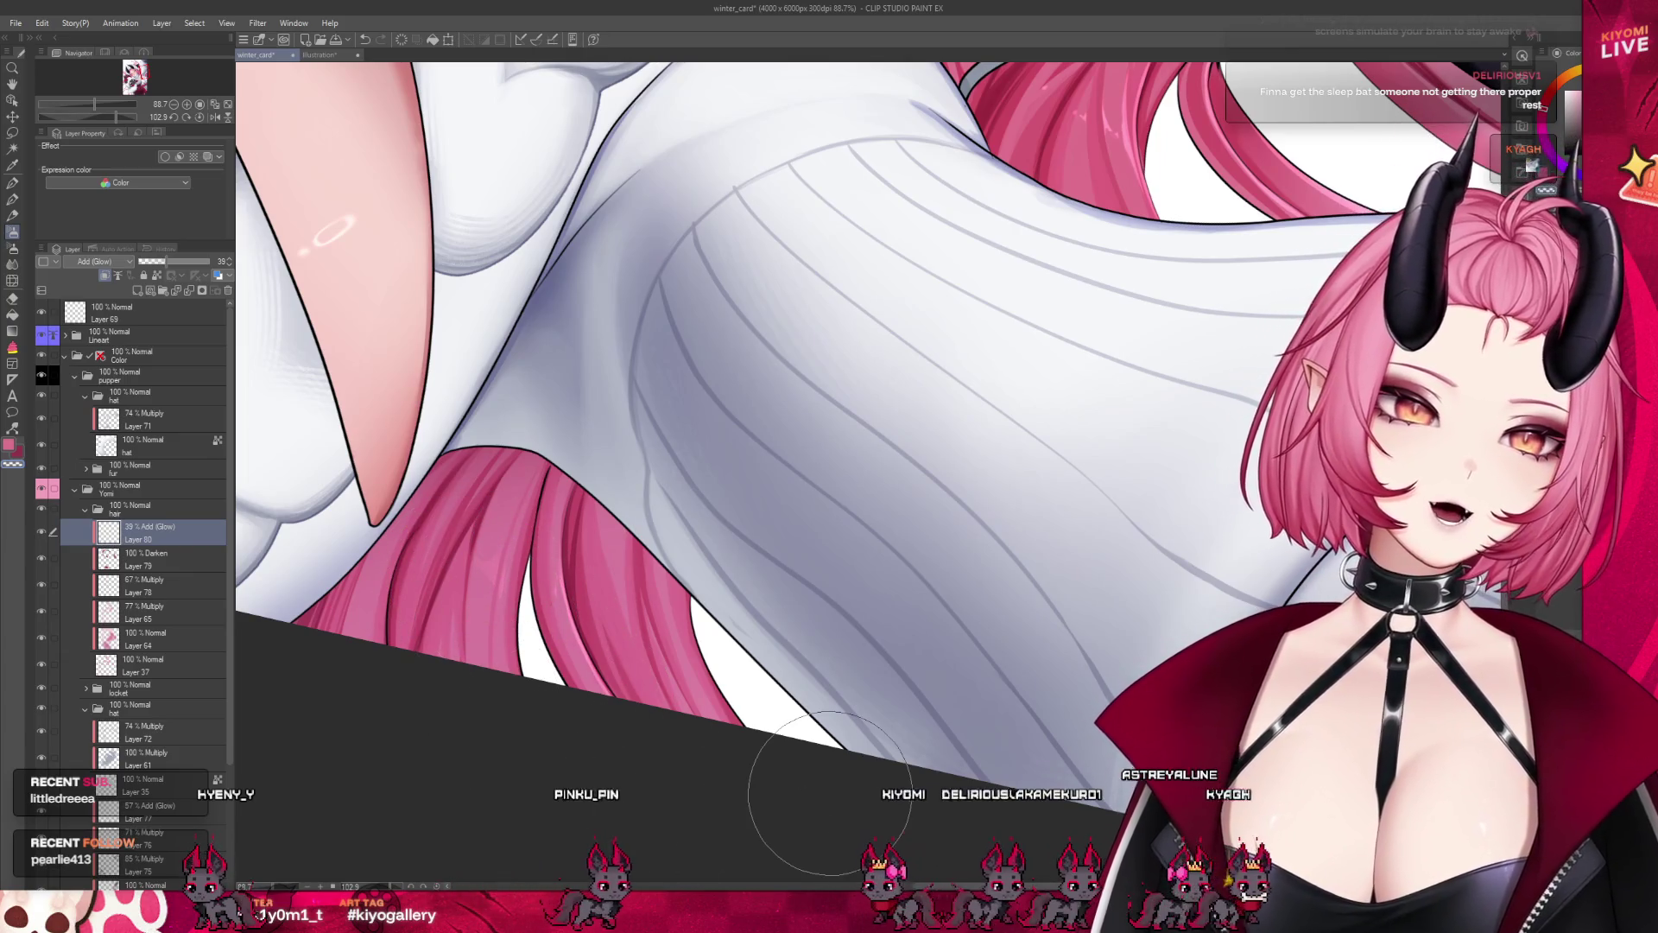
Paint a soft light-pink glow along the hair edge beside the ribbed sweater with the watercolour brush
scroll(686, 603, down, 4)
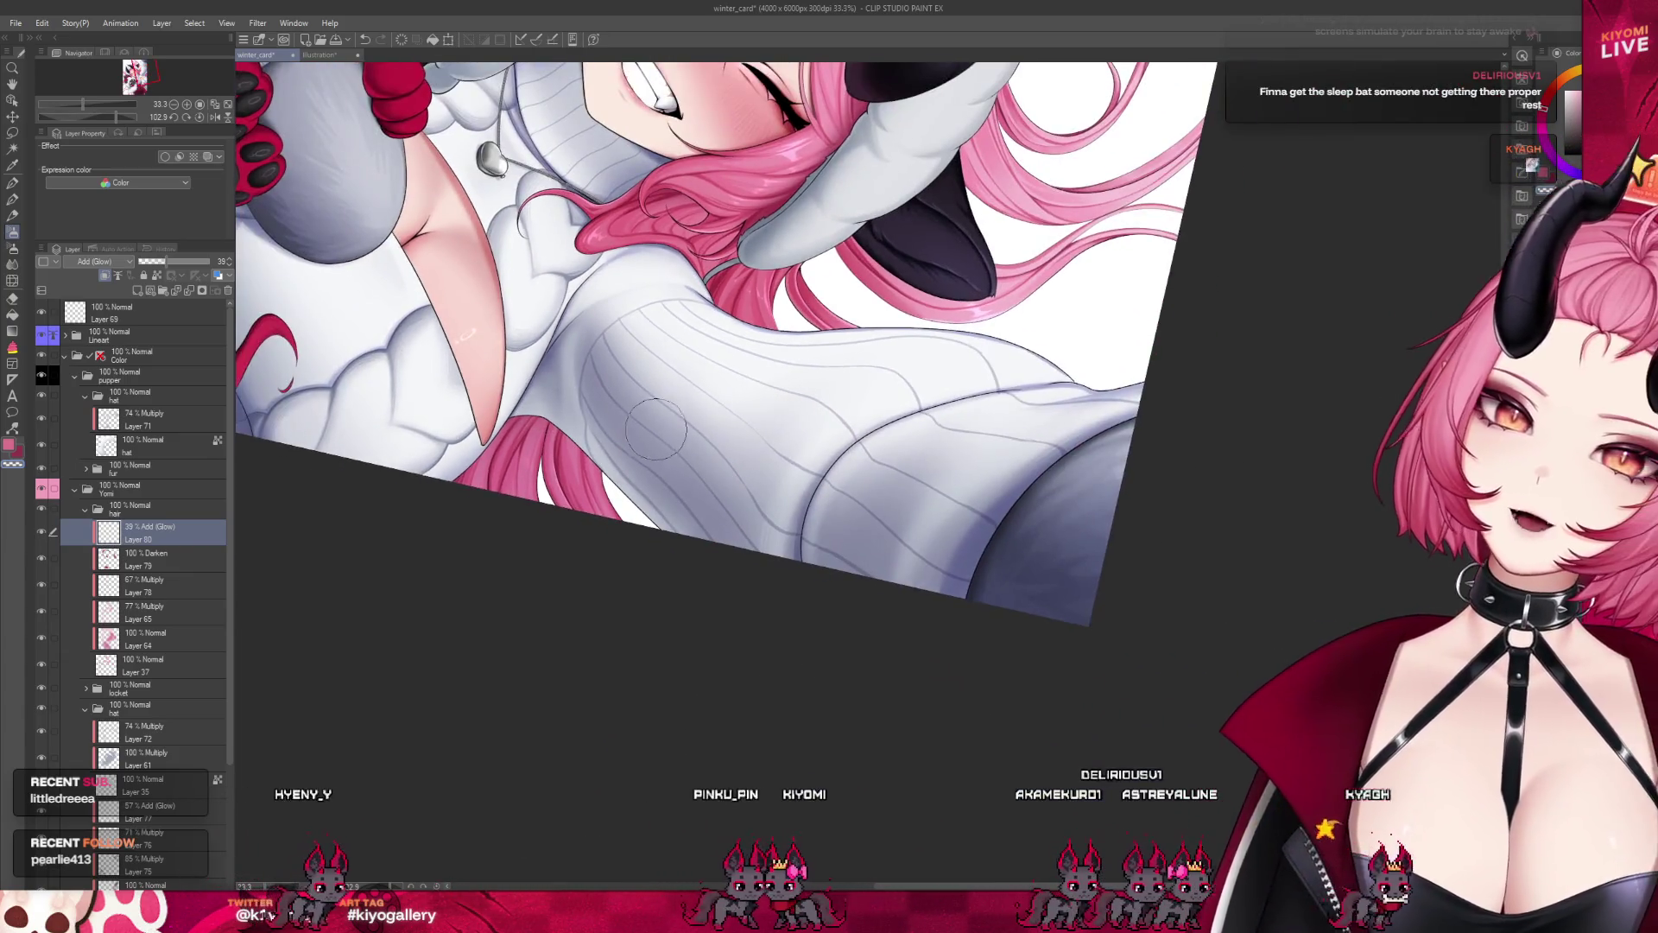
scroll(613, 432, up, 1)
scroll(614, 432, up, 2)
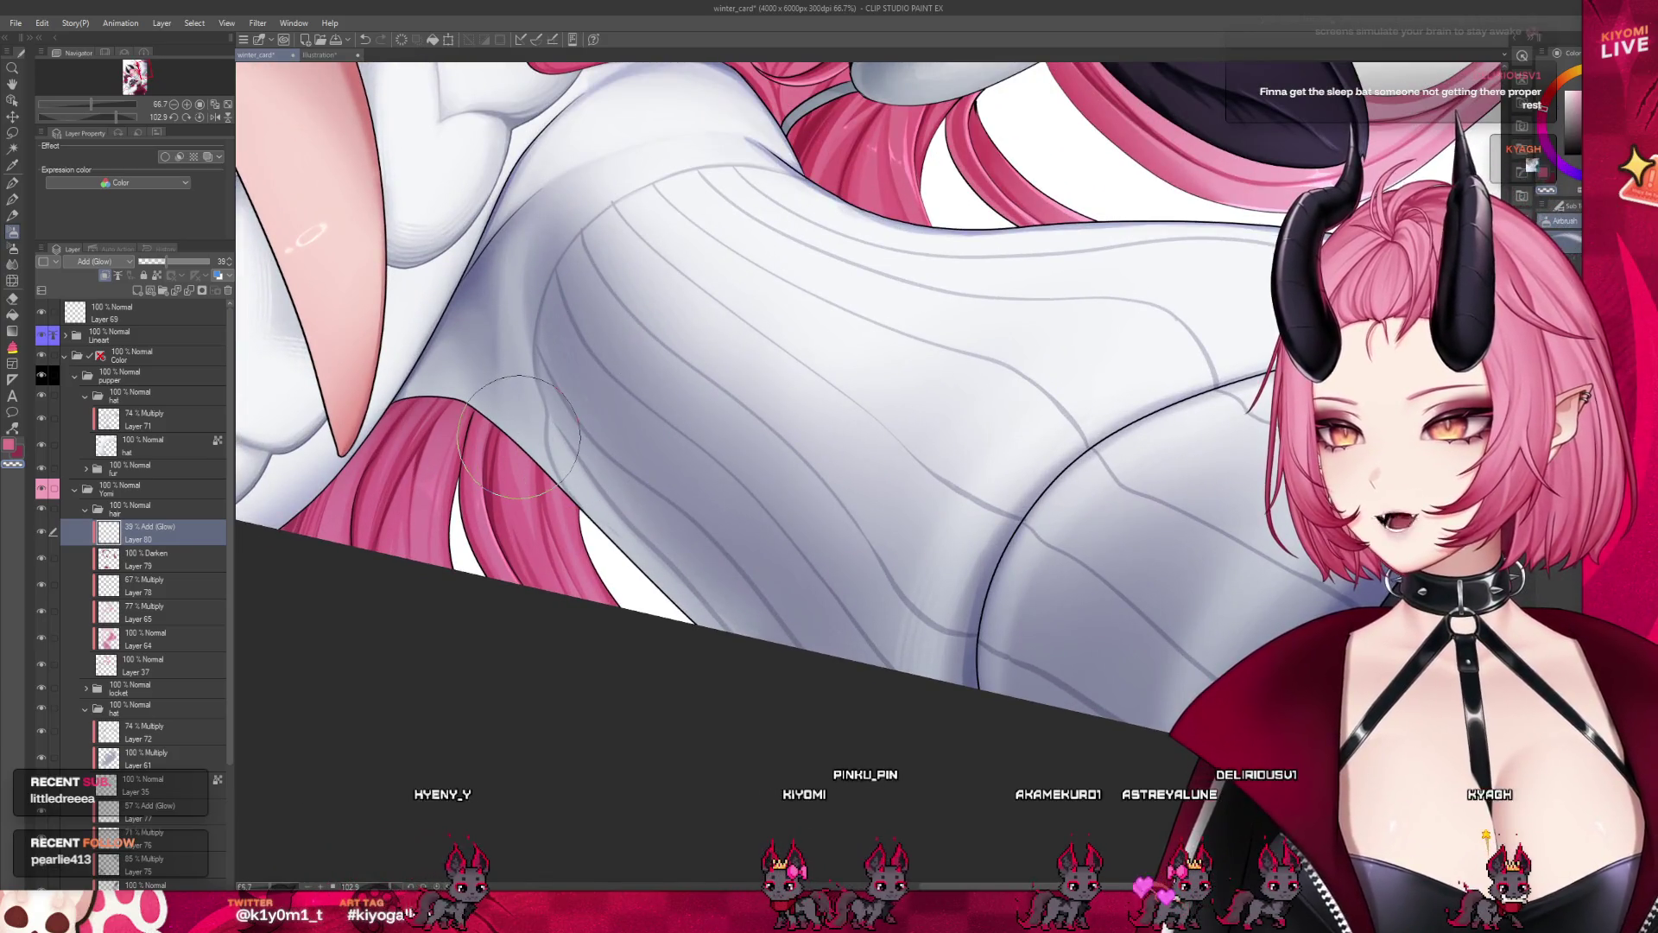
key(b)
scroll(663, 504, up, 1)
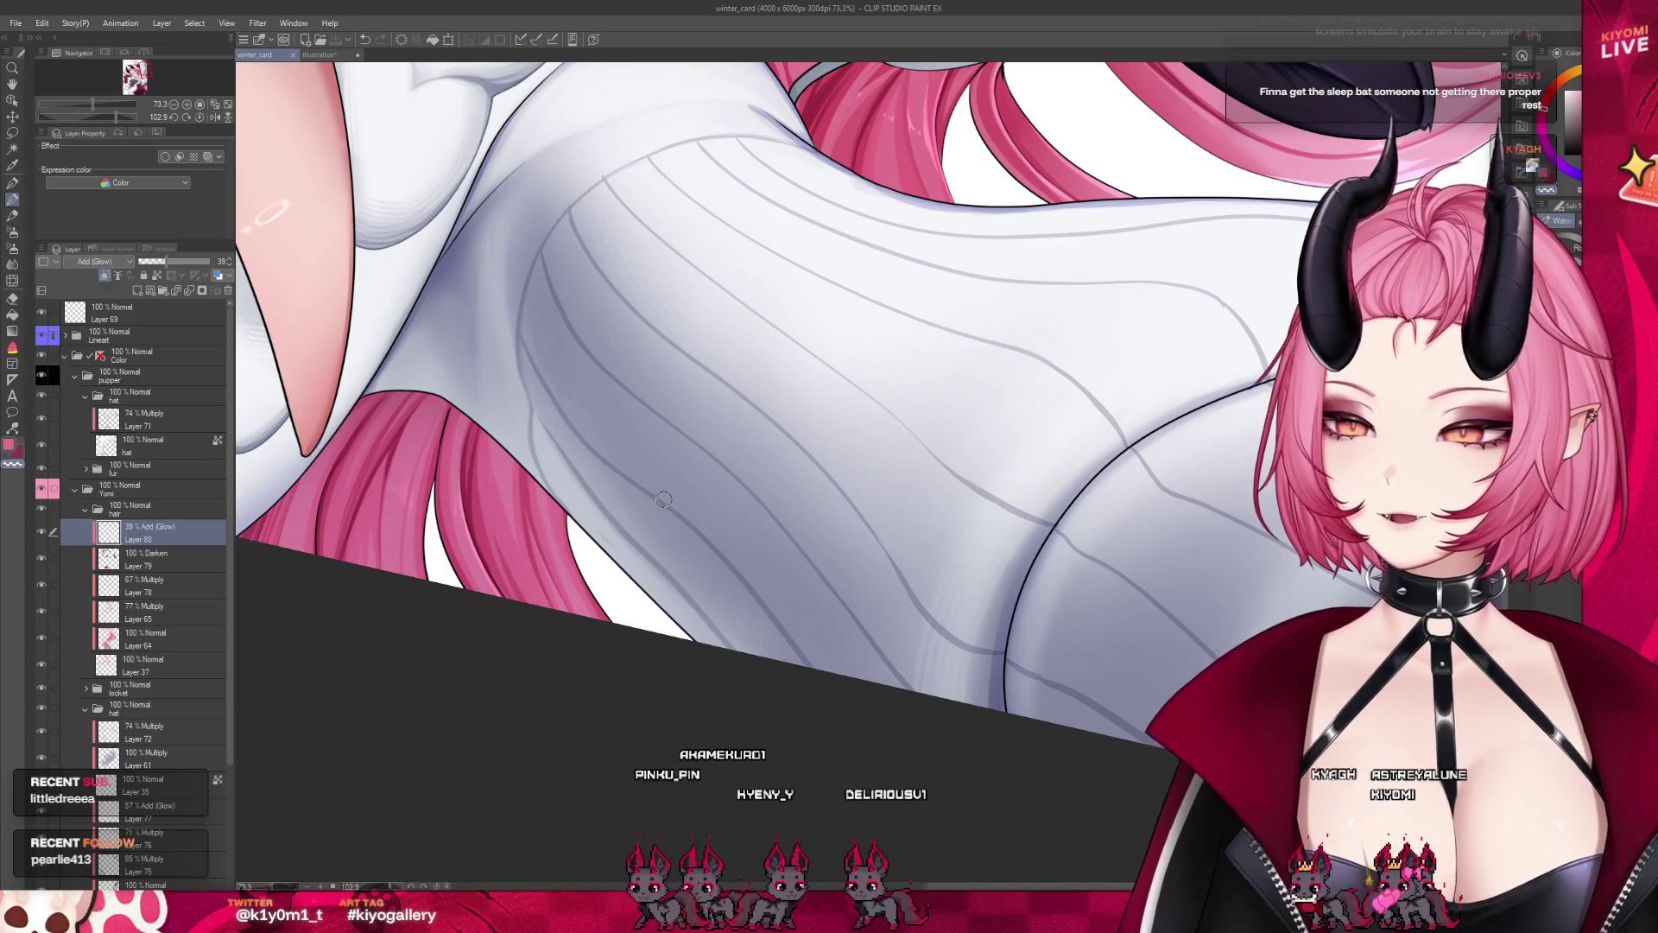
scroll(577, 539, up, 1)
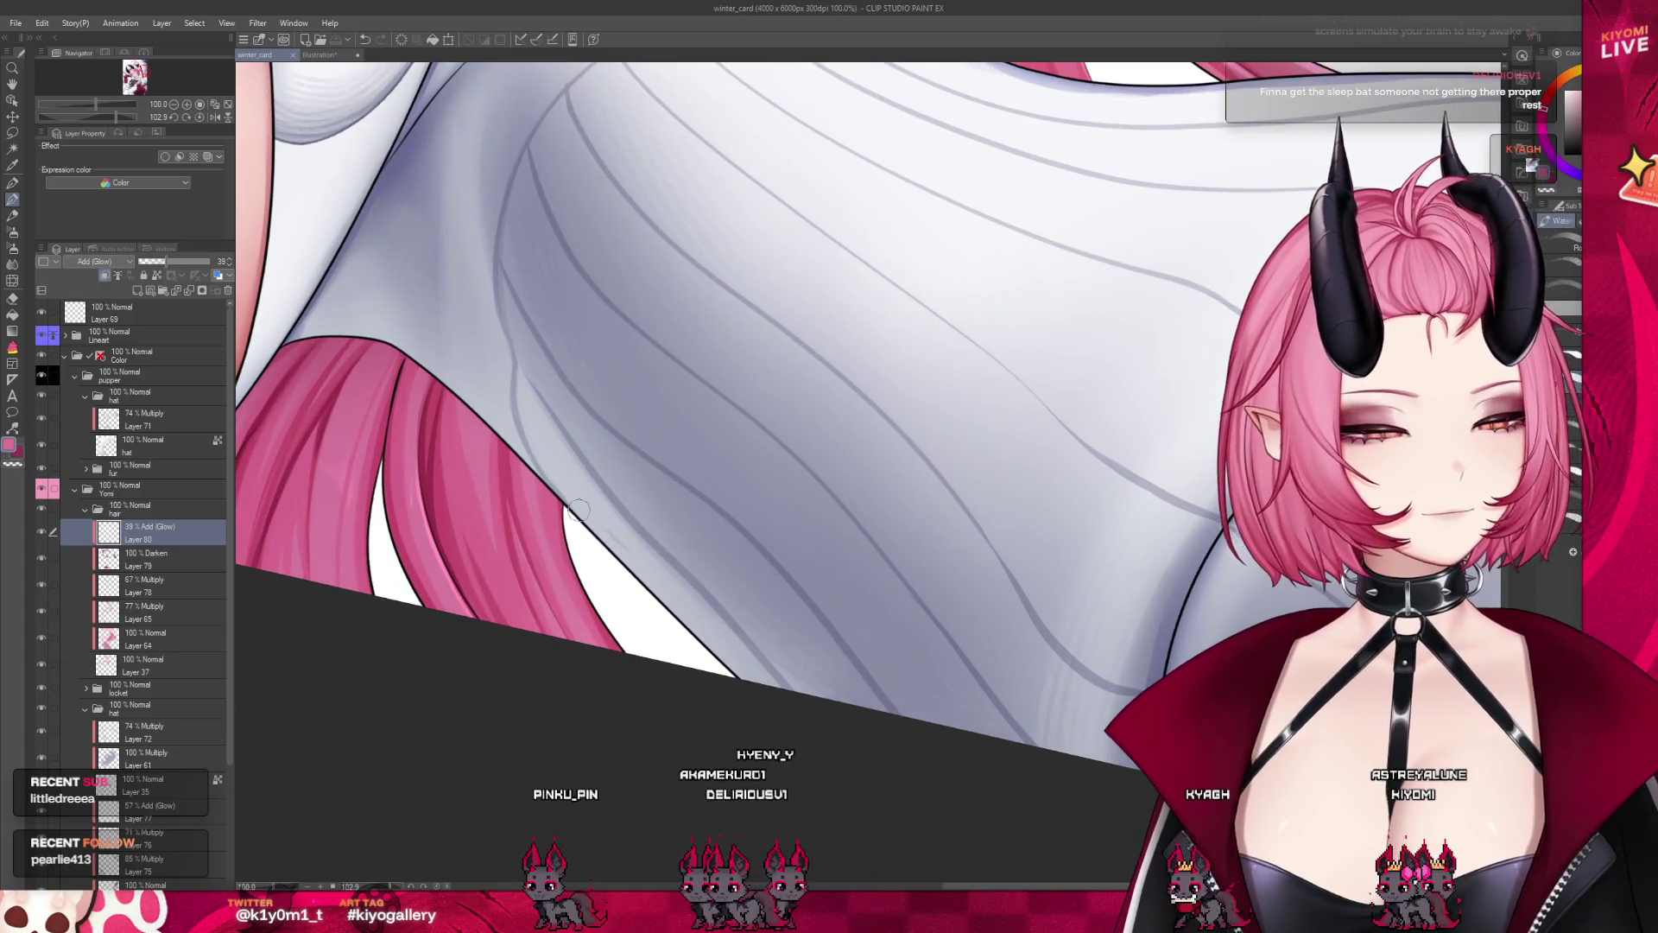
drag(566, 621, 528, 473)
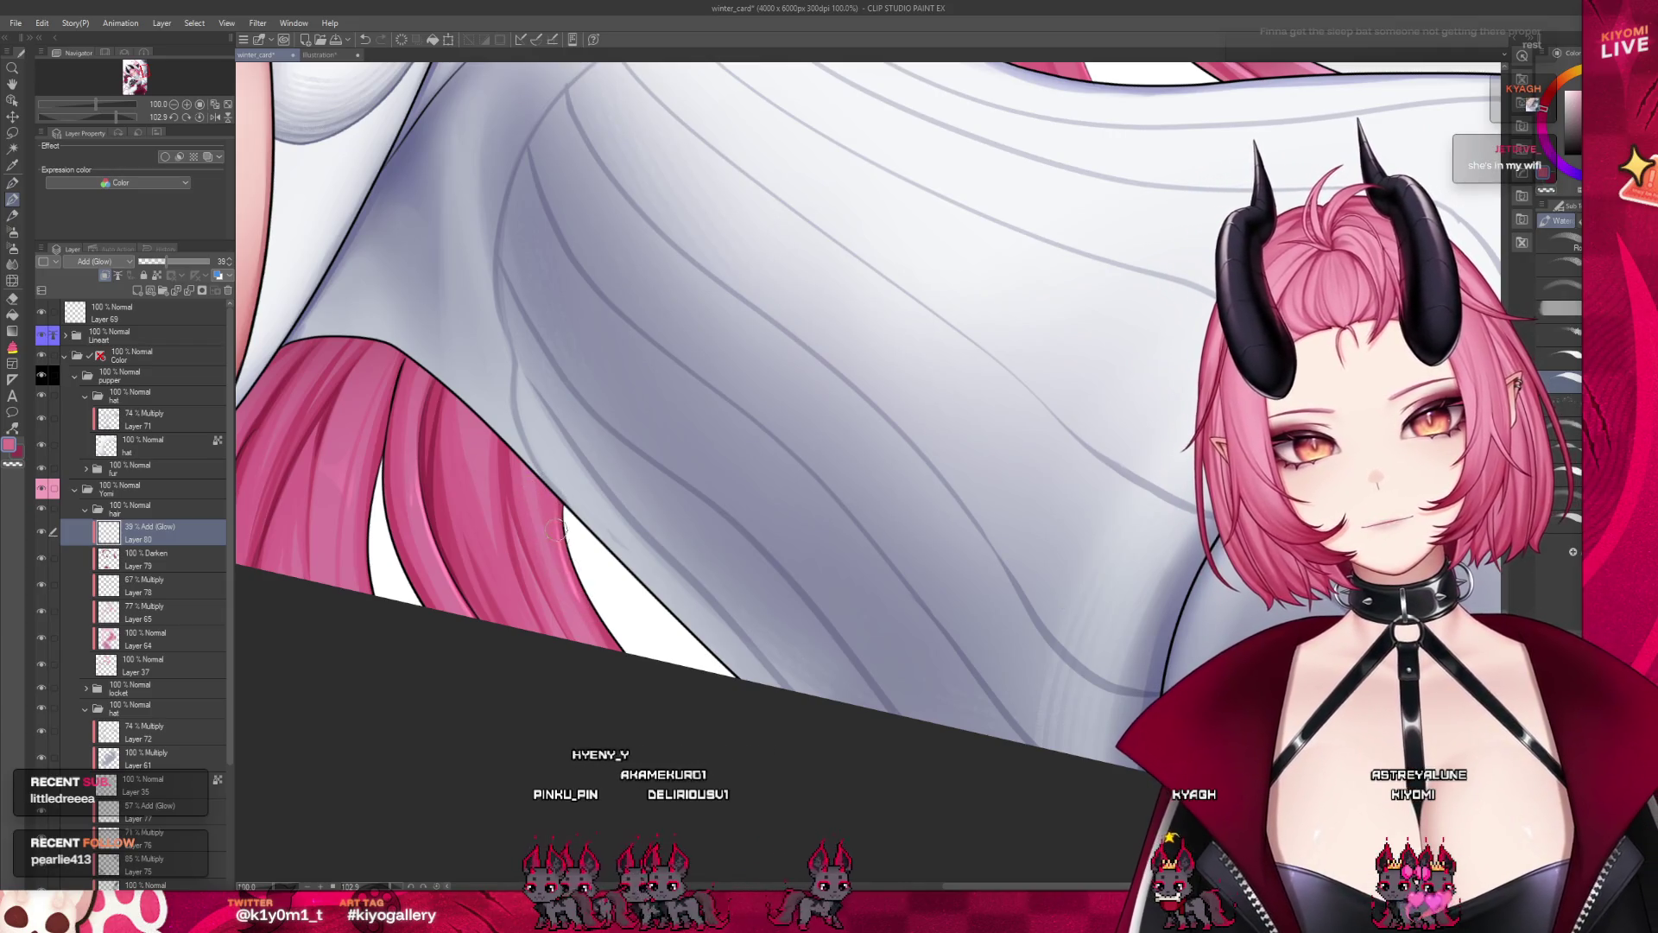
drag(560, 569, 534, 533)
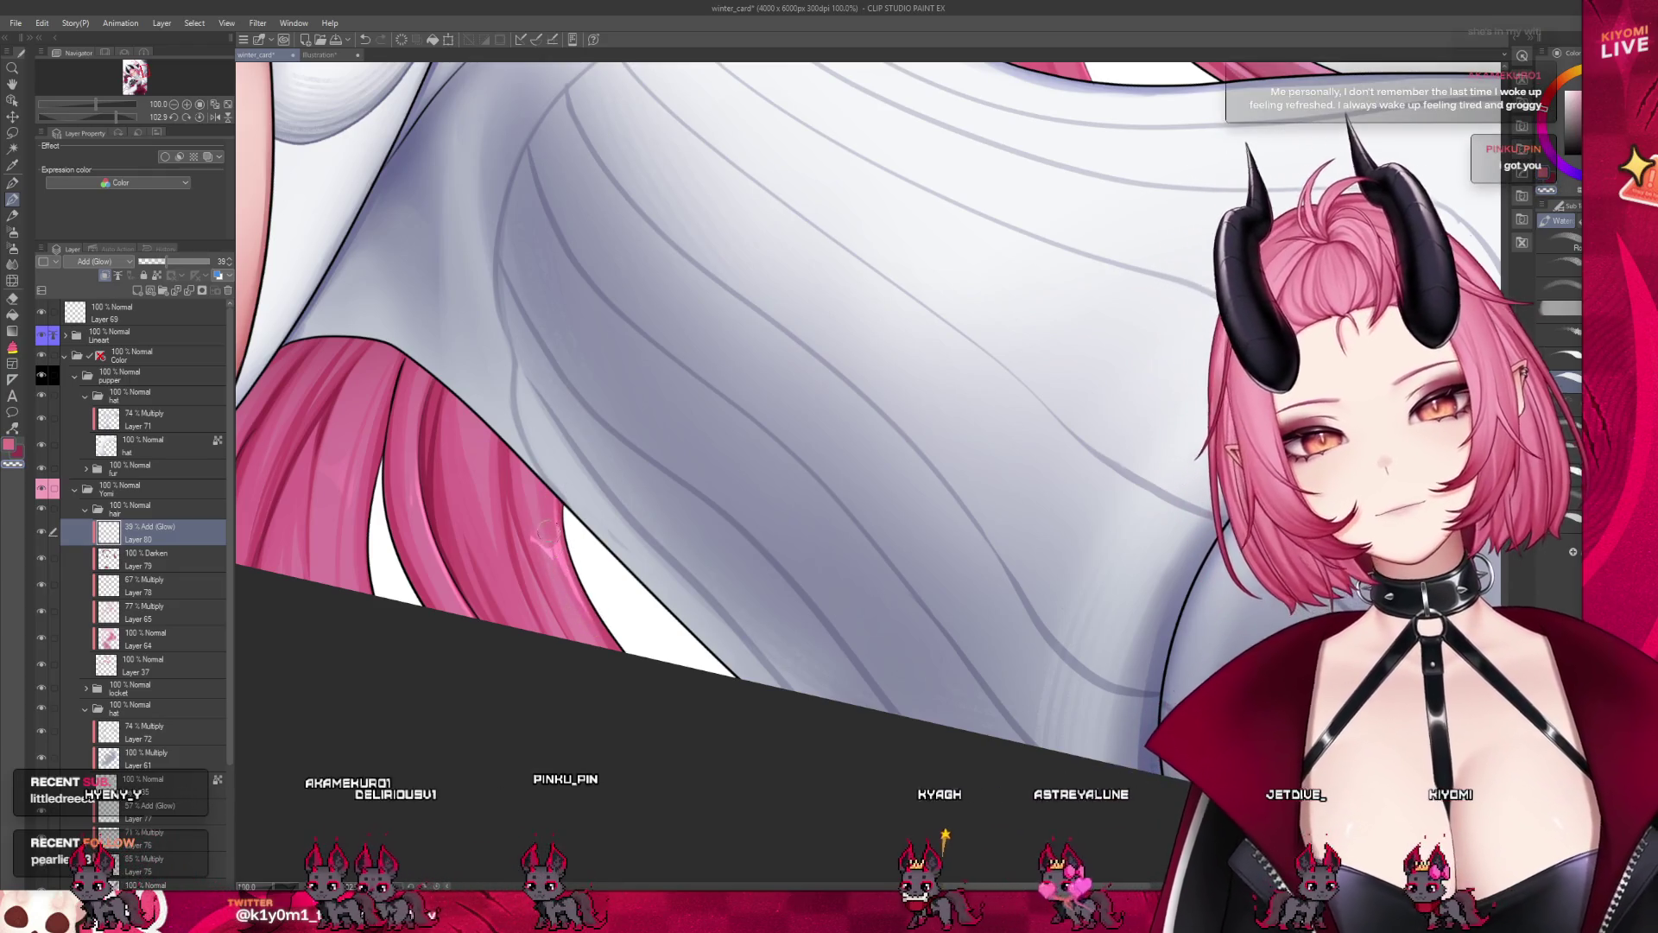
Switch back to the soft airbrush and zoom out to see more of the artwork
click(8, 231)
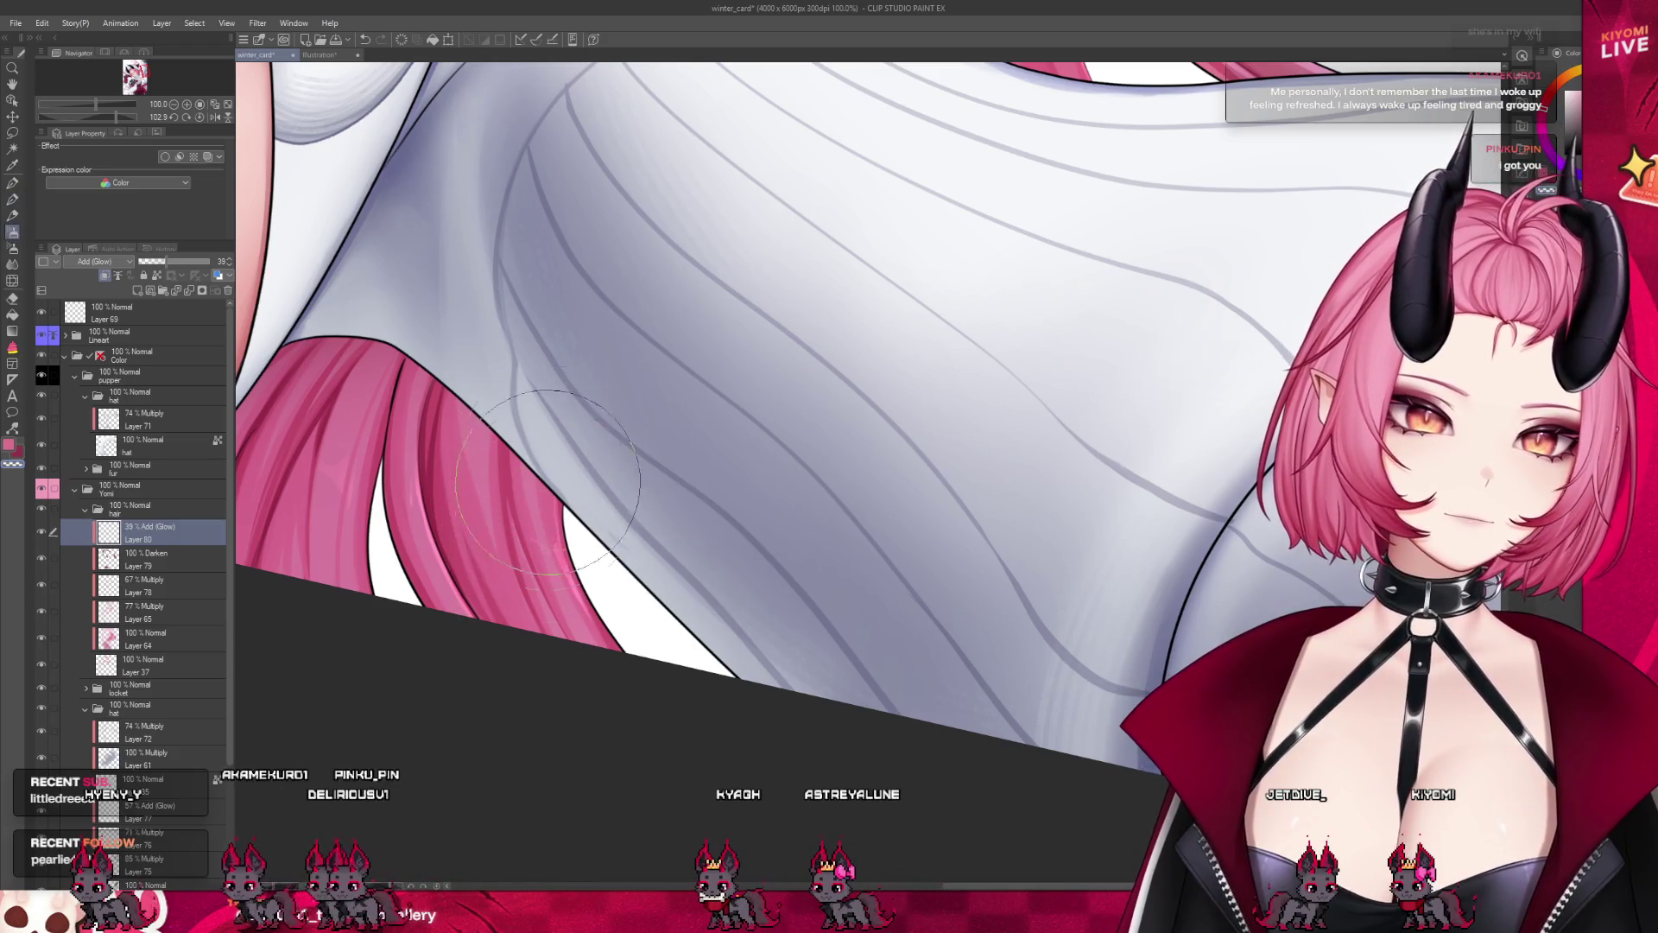
drag(862, 170, 812, 86)
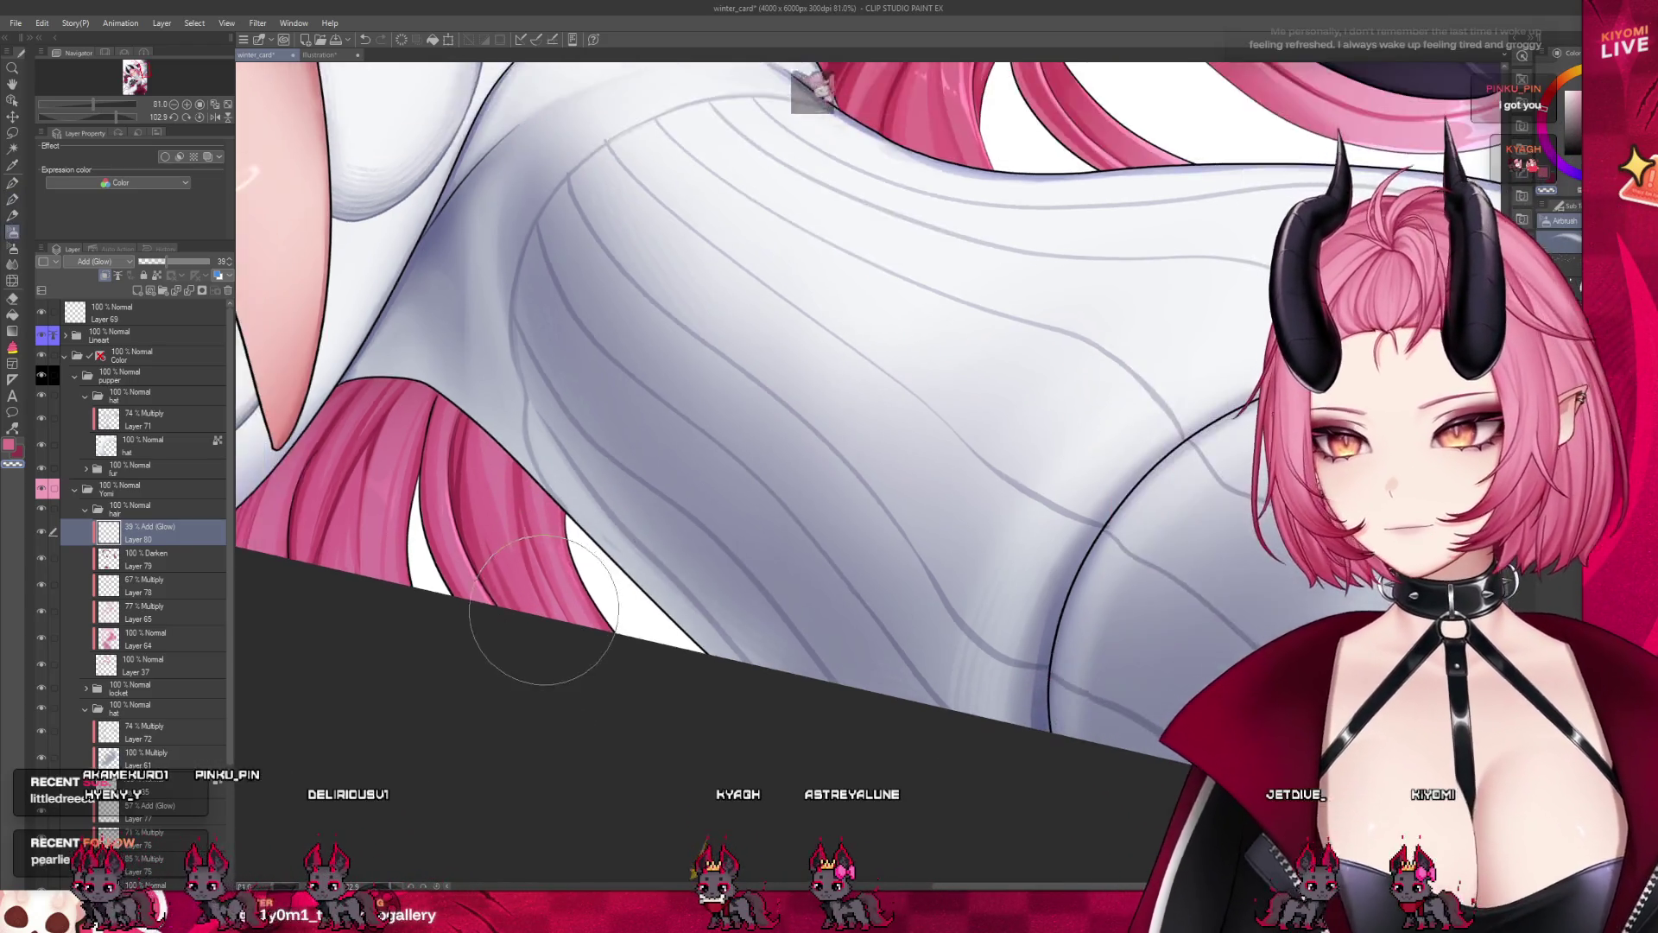
scroll(543, 610, down, 5)
key(ctrl+minus)
key(ctrl+minus)
key(ctrl+minus)
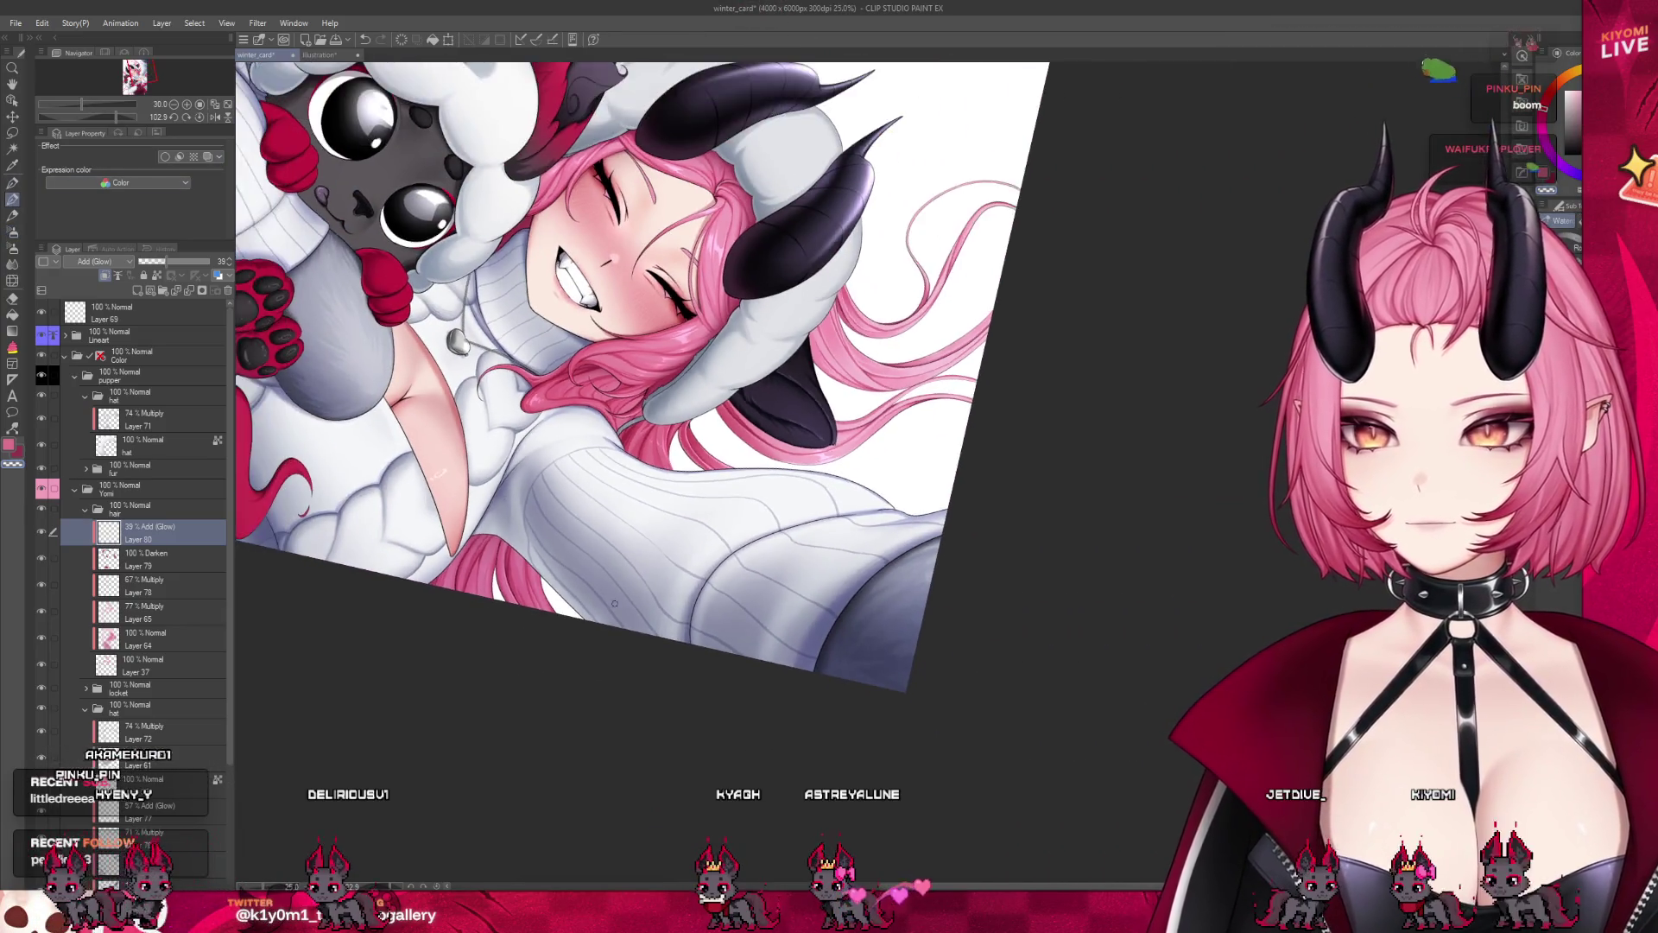
scroll(846, 479, up, 5)
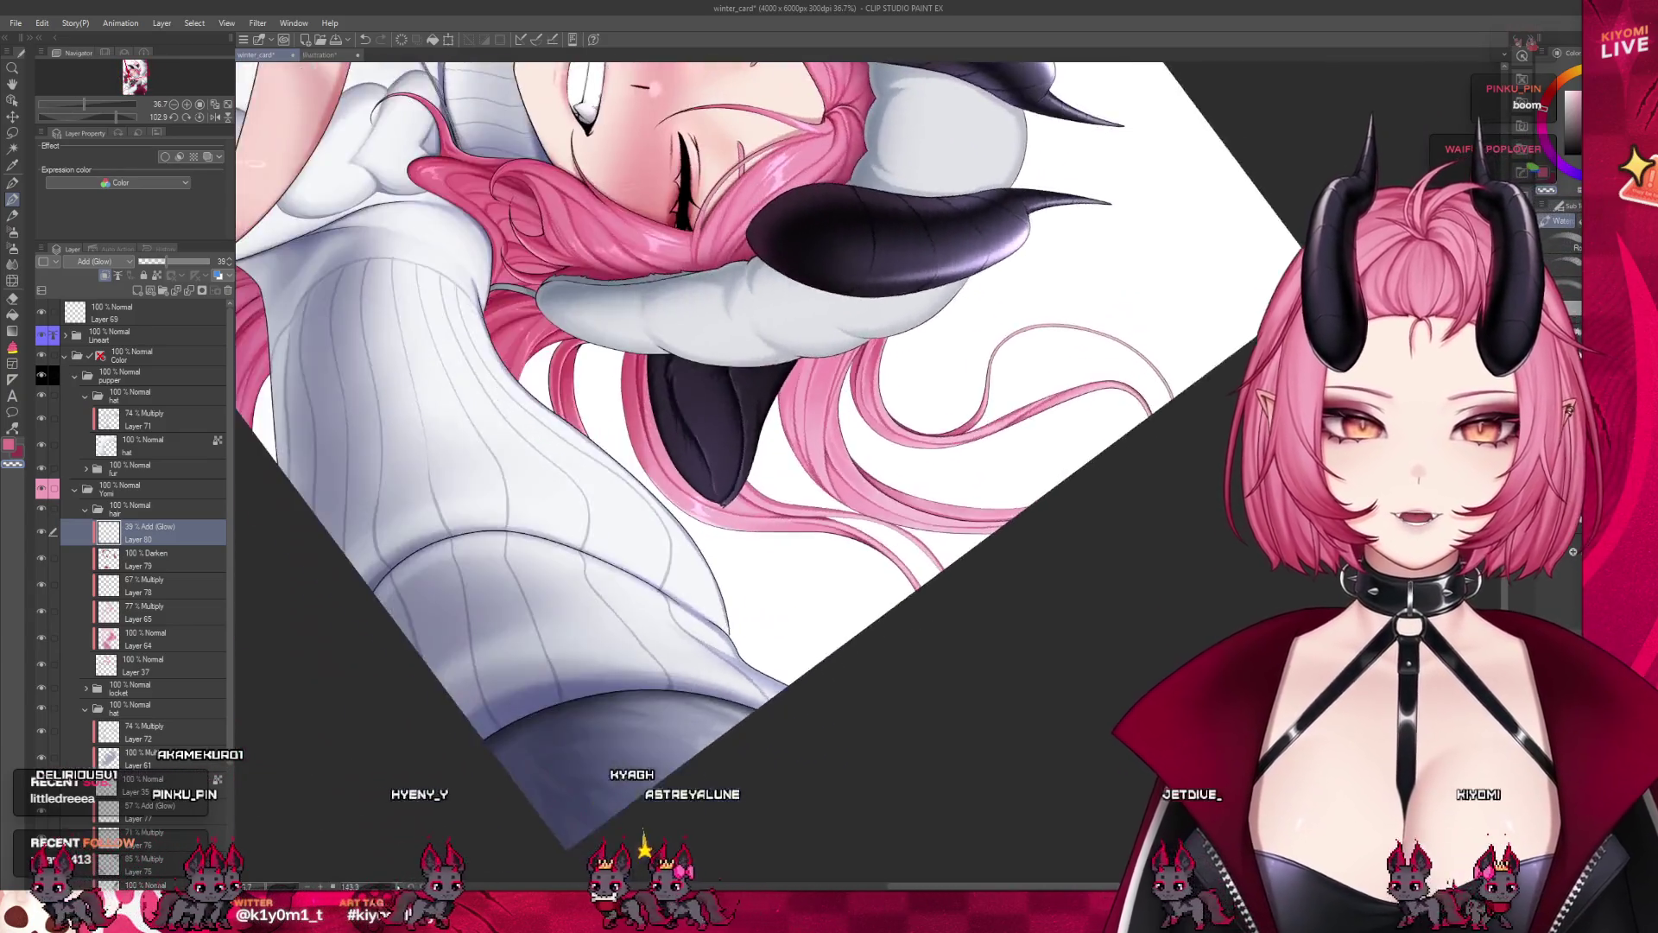
drag(864, 518, 1048, 595)
scroll(604, 441, up, 3)
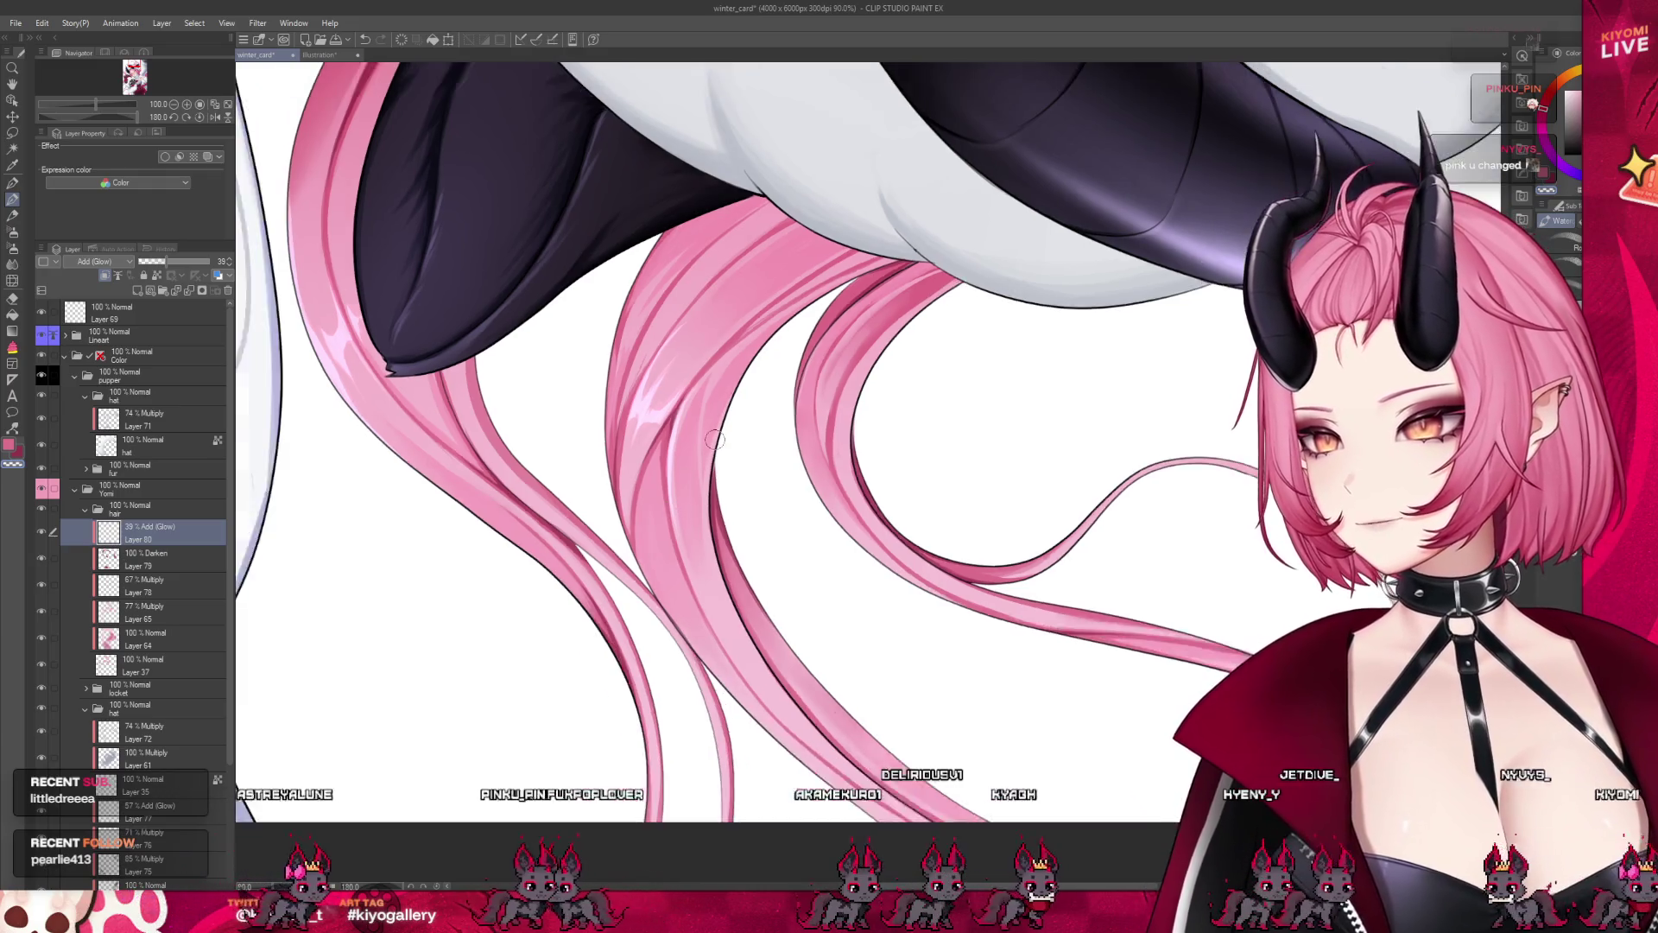
drag(664, 522, 758, 490)
scroll(758, 490, up, 3)
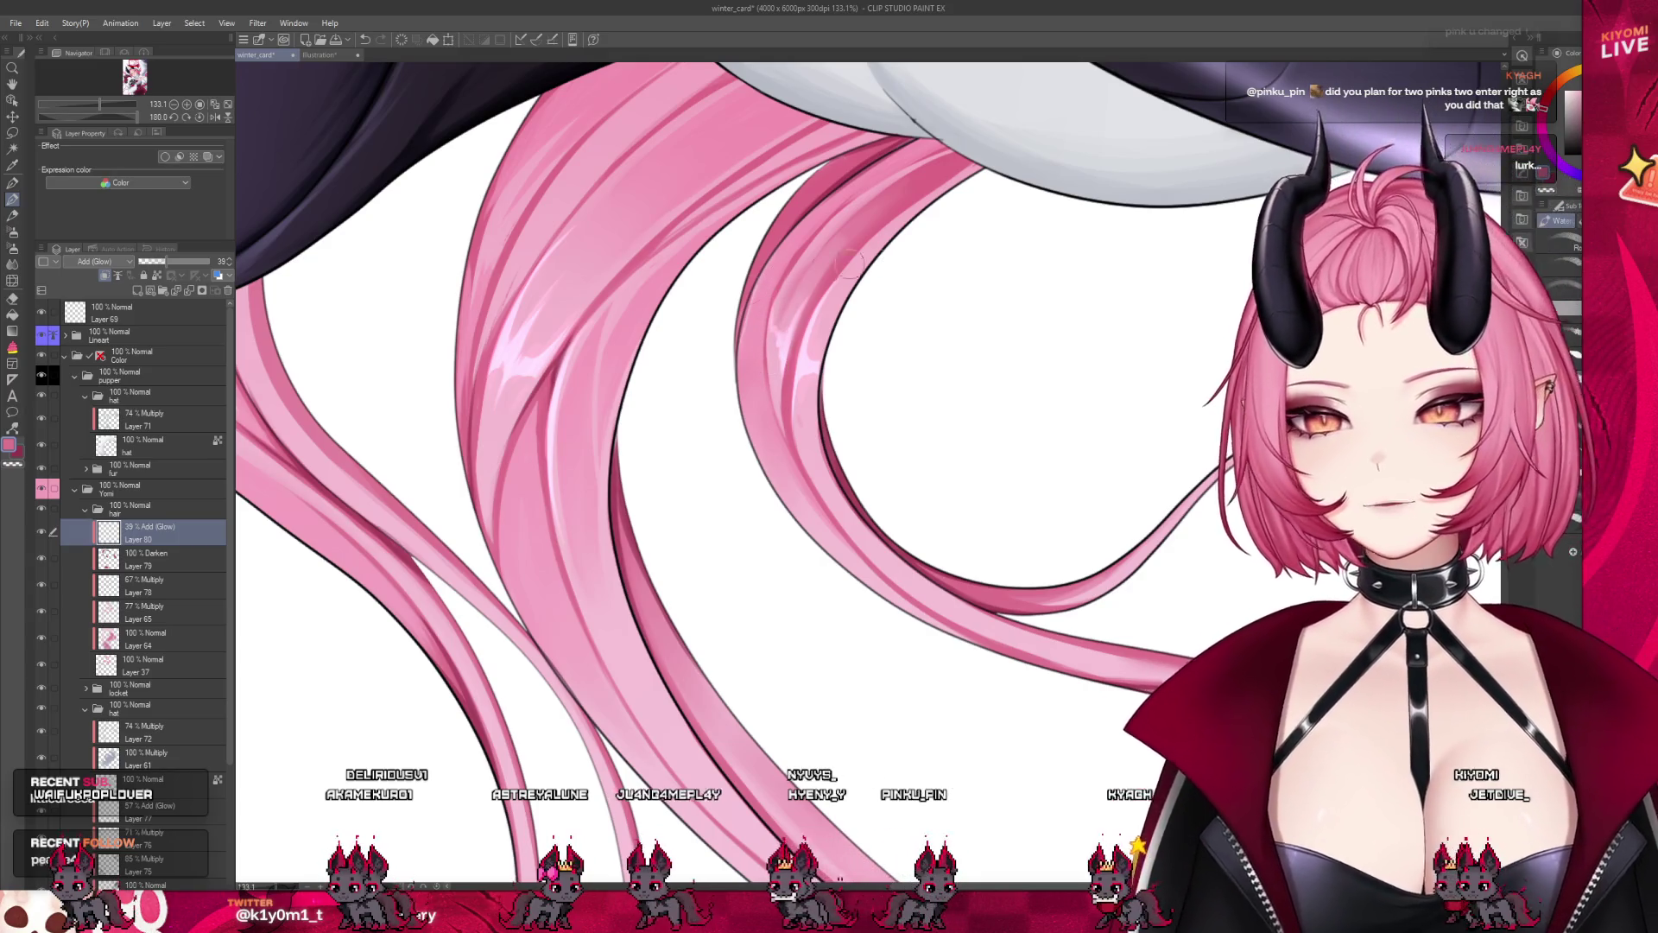
scroll(849, 263, down, 3)
scroll(678, 322, down, 2)
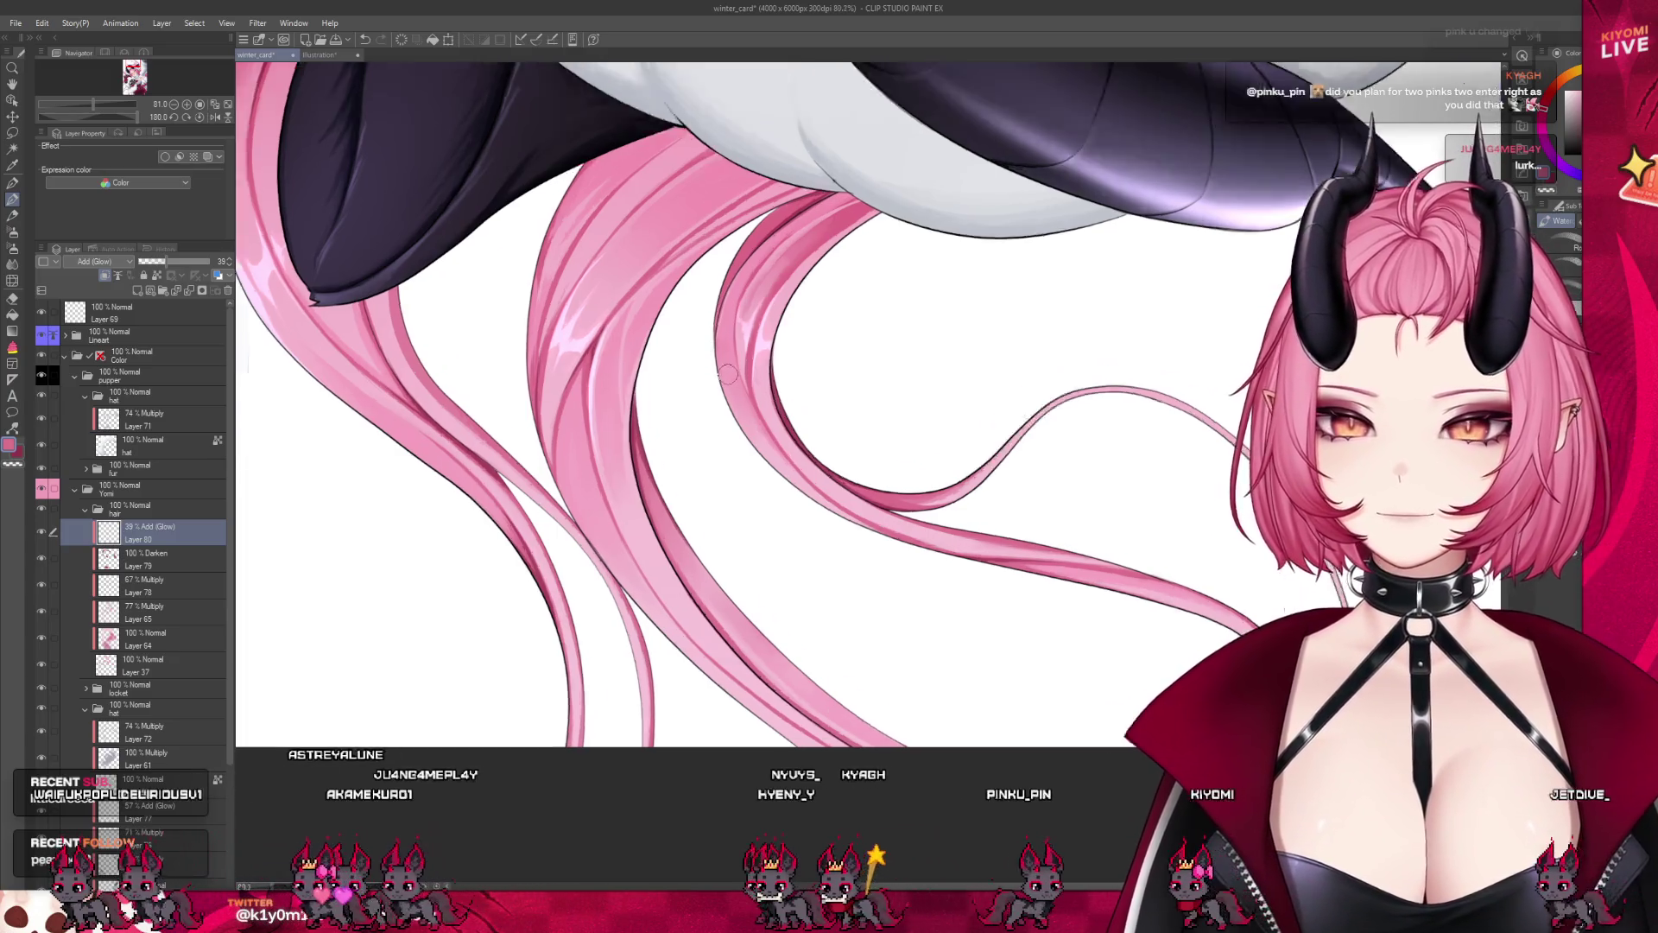
scroll(678, 322, down, 1)
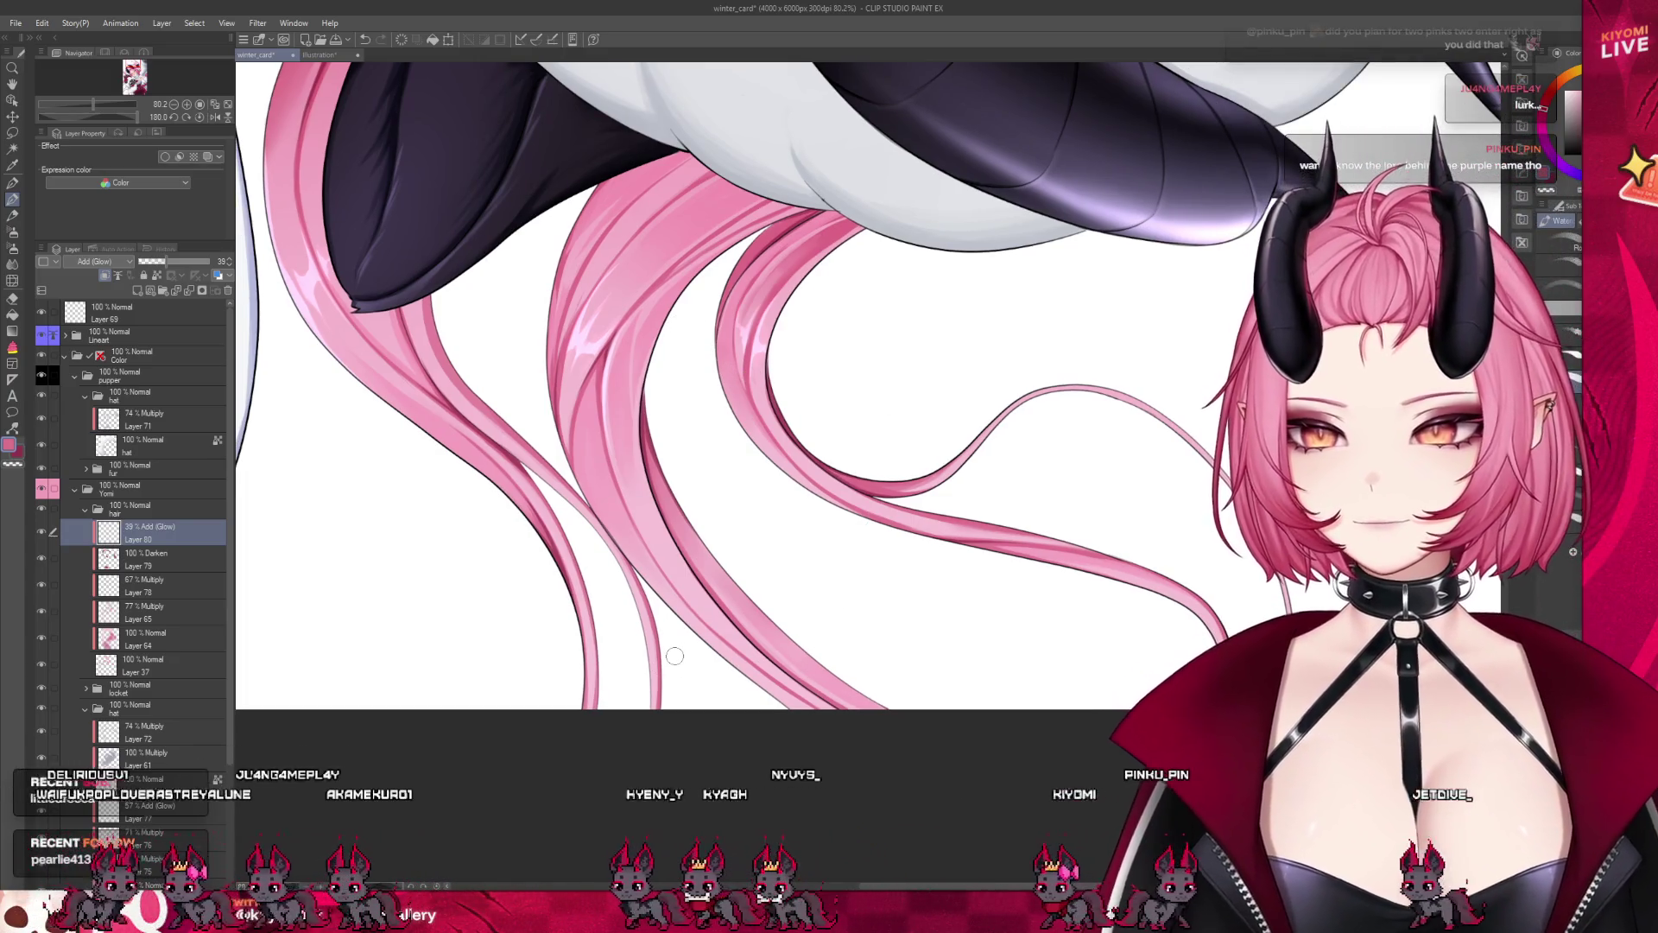
scroll(740, 562, down, 2)
scroll(769, 548, down, 2)
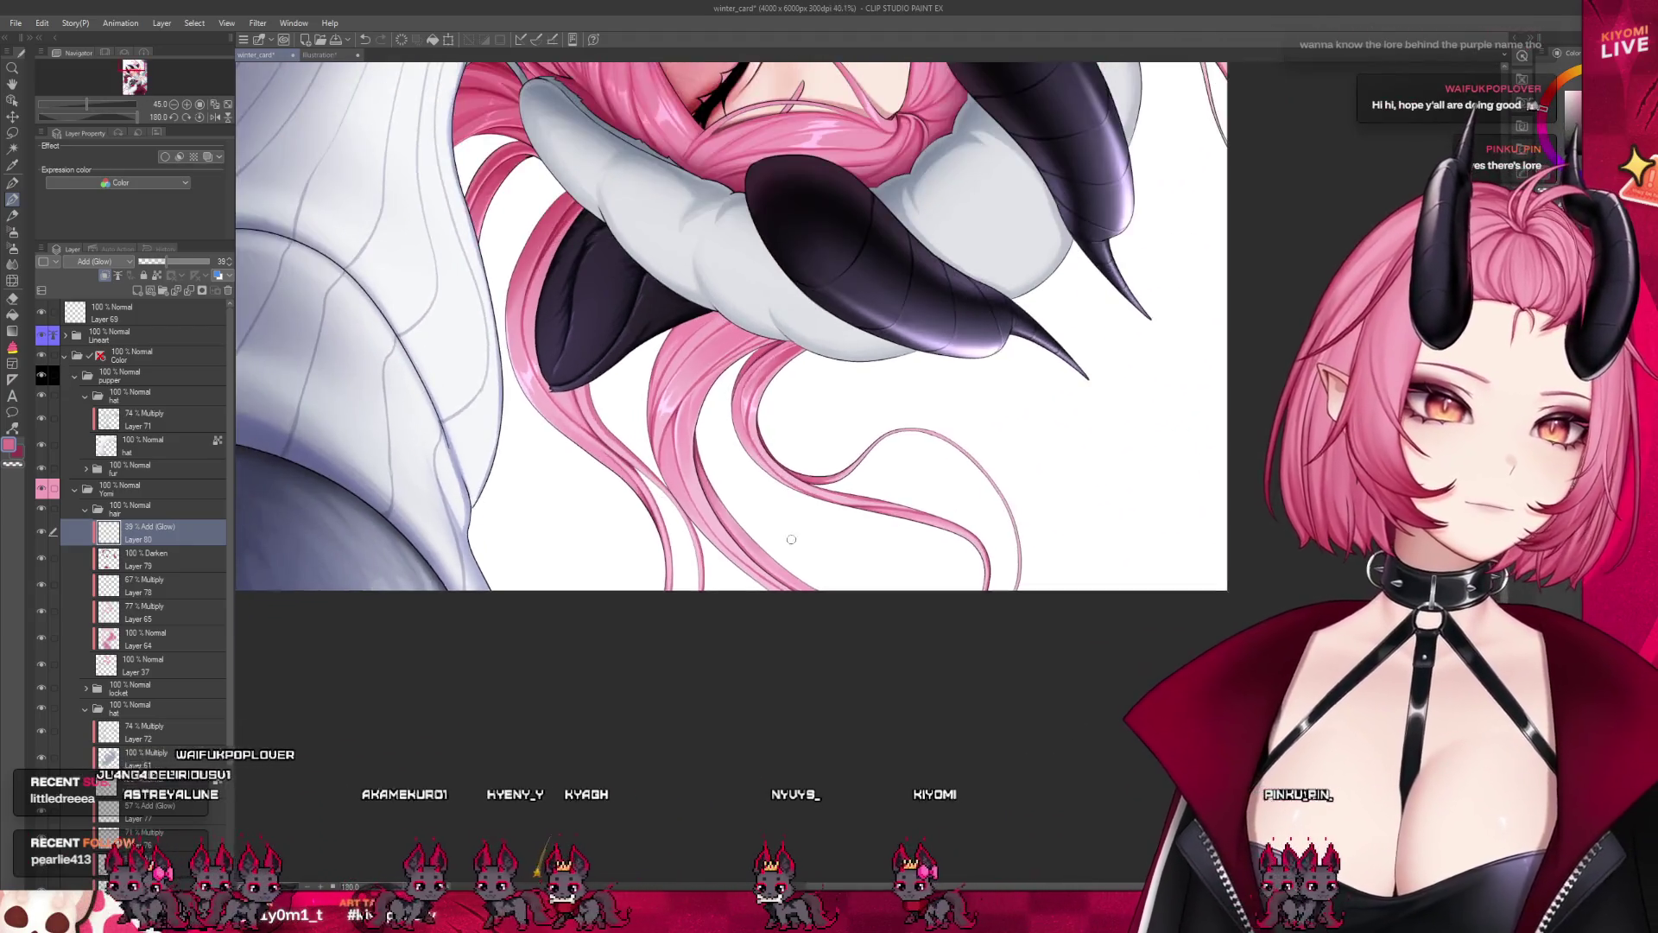
scroll(798, 533, down, 2)
scroll(798, 532, down, 3)
scroll(797, 532, up, 1)
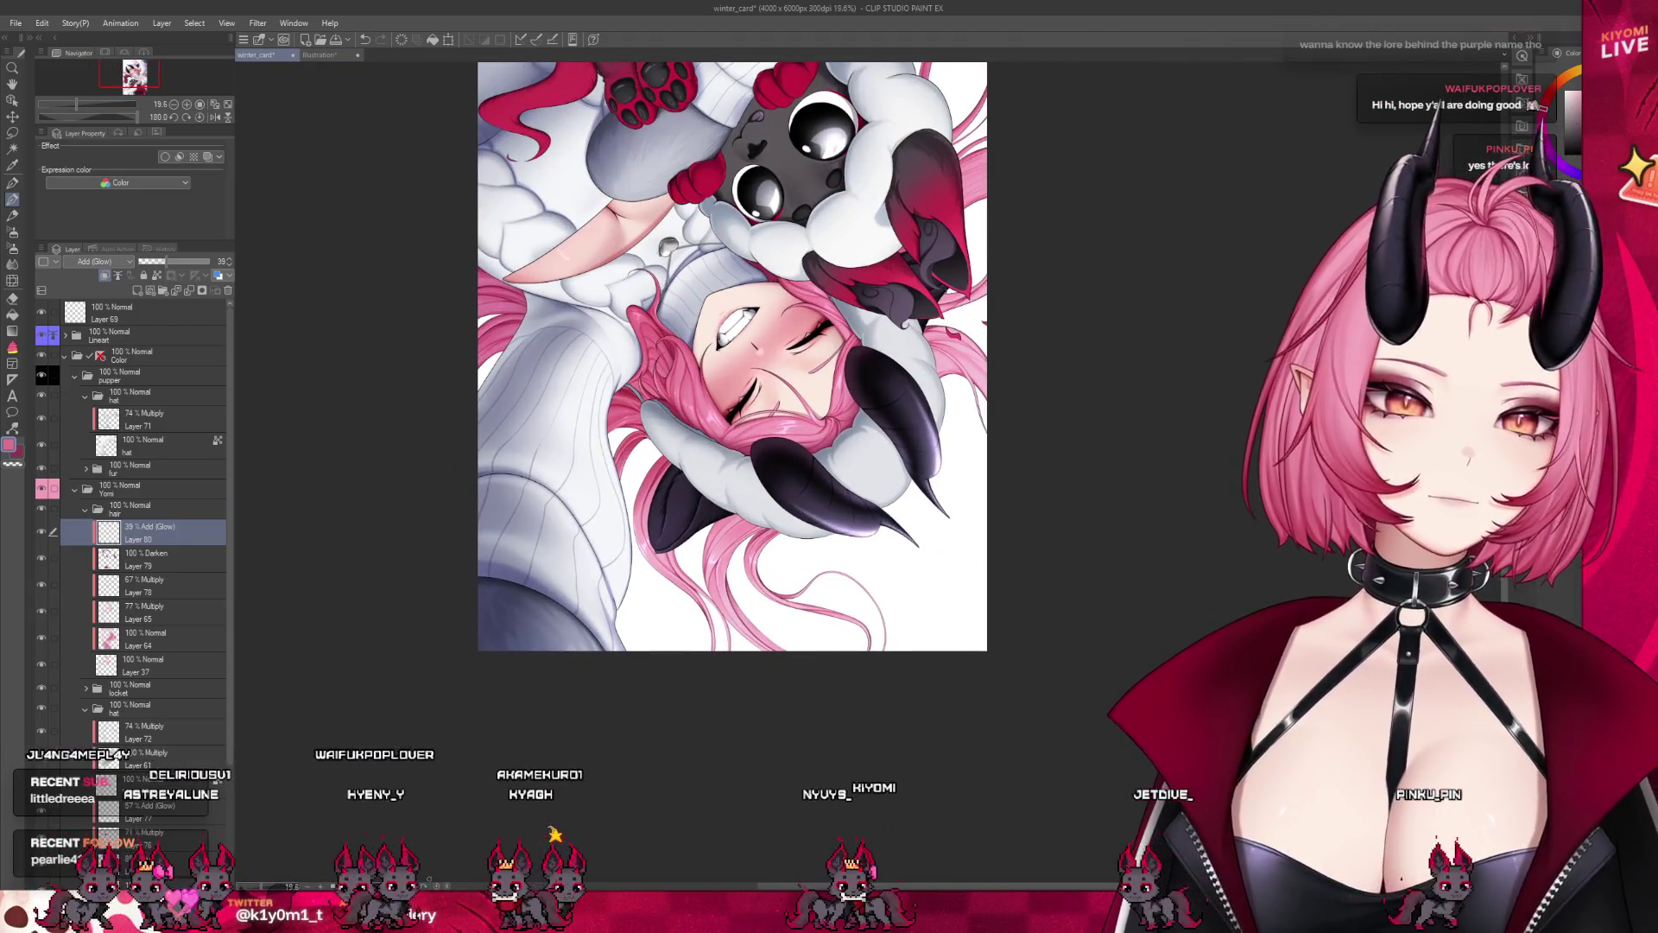
key(ctrl+0)
Zoom in on the face and horns and select the airbrush for soft shading
scroll(864, 496, down, 3)
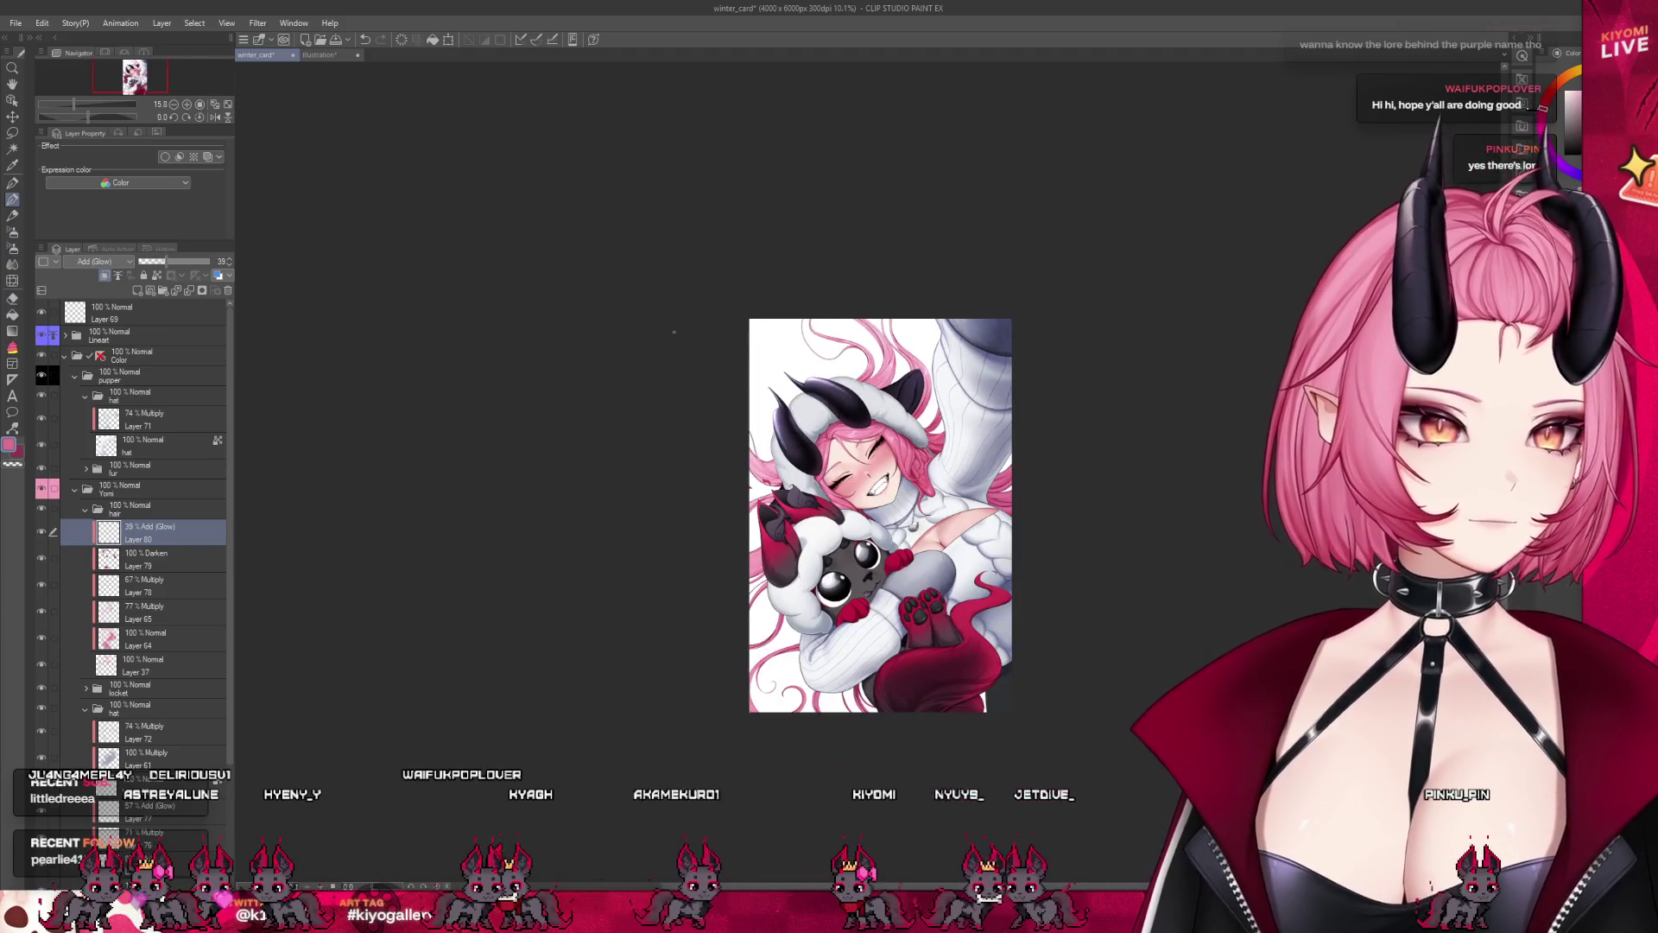
scroll(655, 402, up, 3)
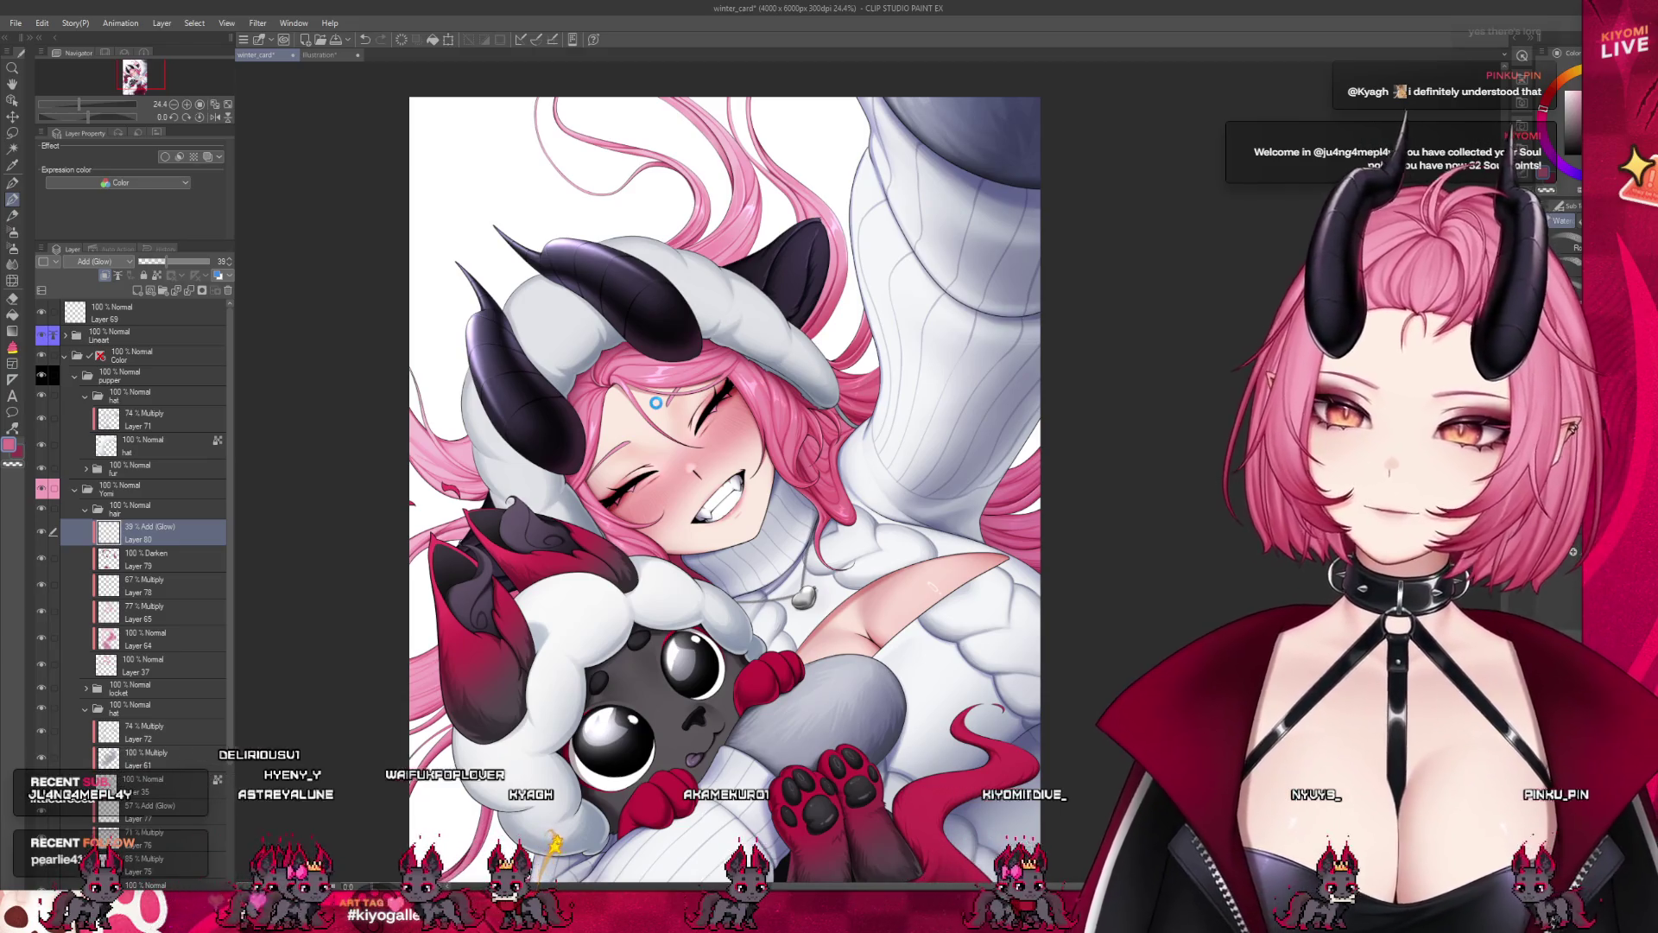
scroll(796, 384, up, 5)
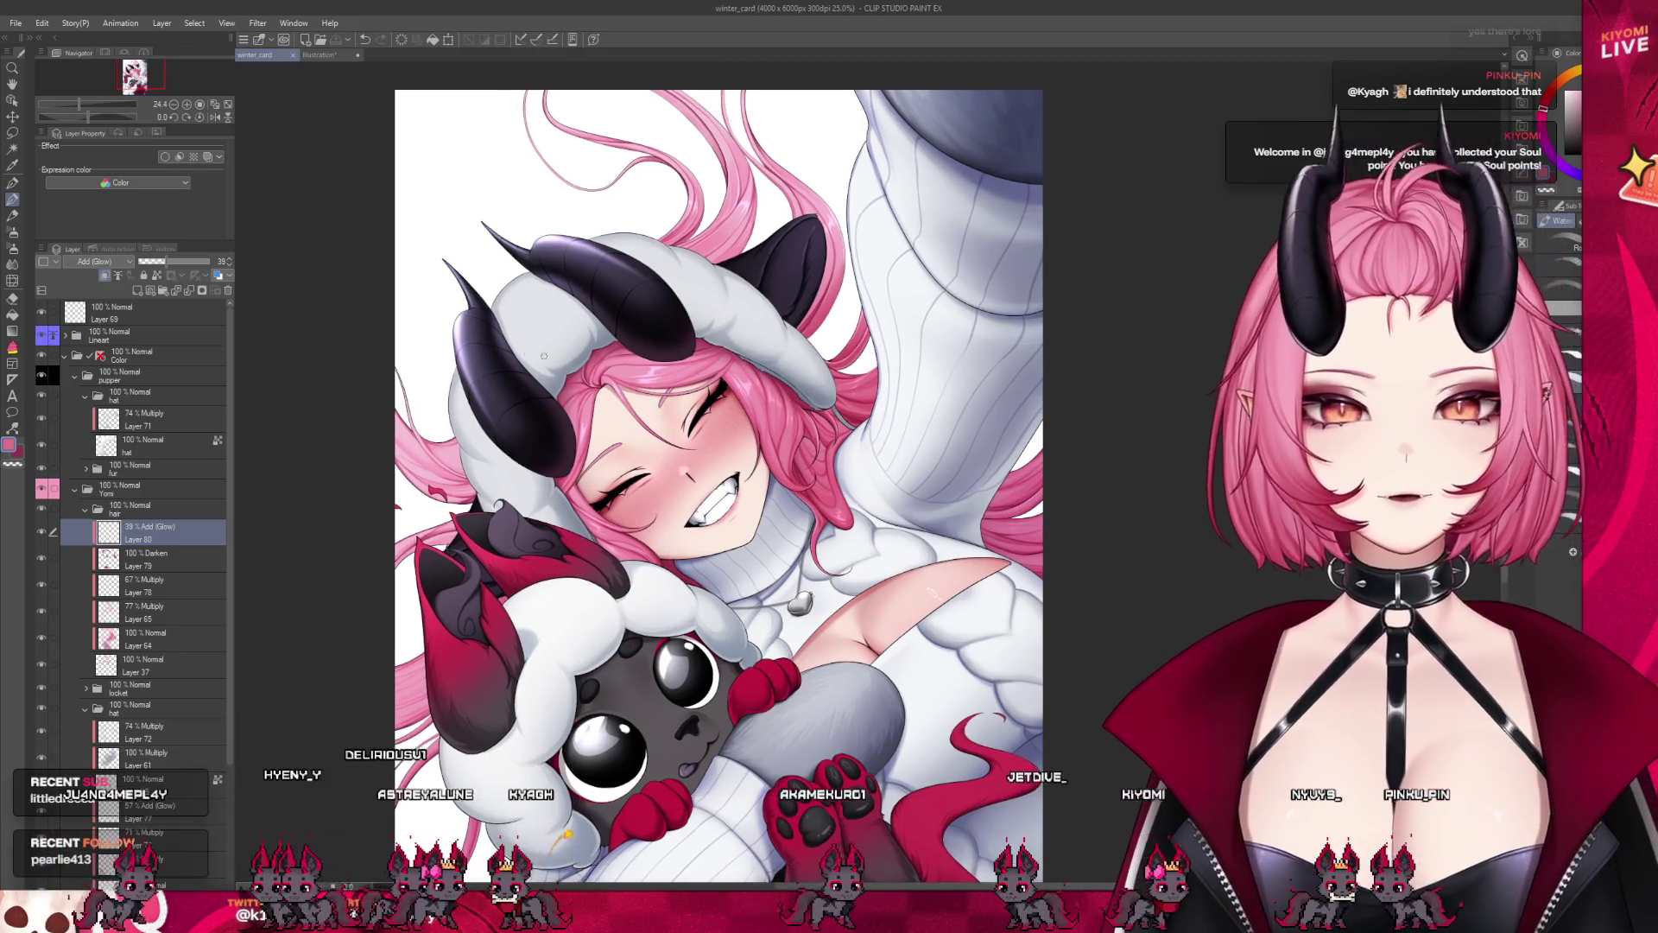
scroll(366, 455, up, 2)
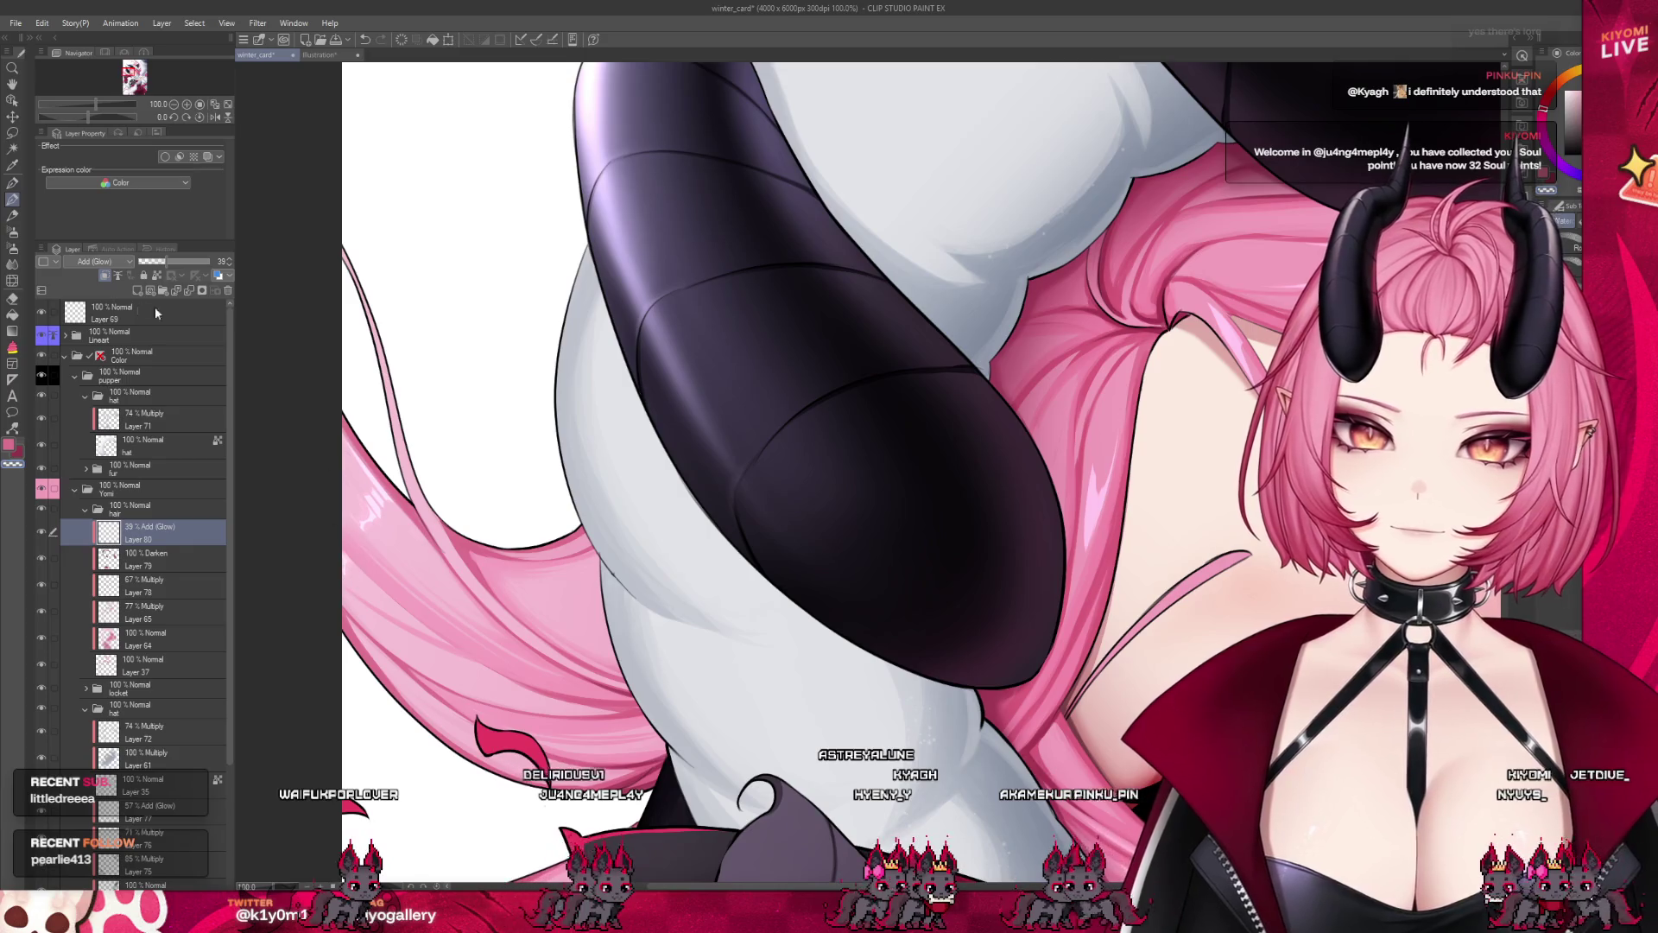
click(13, 232)
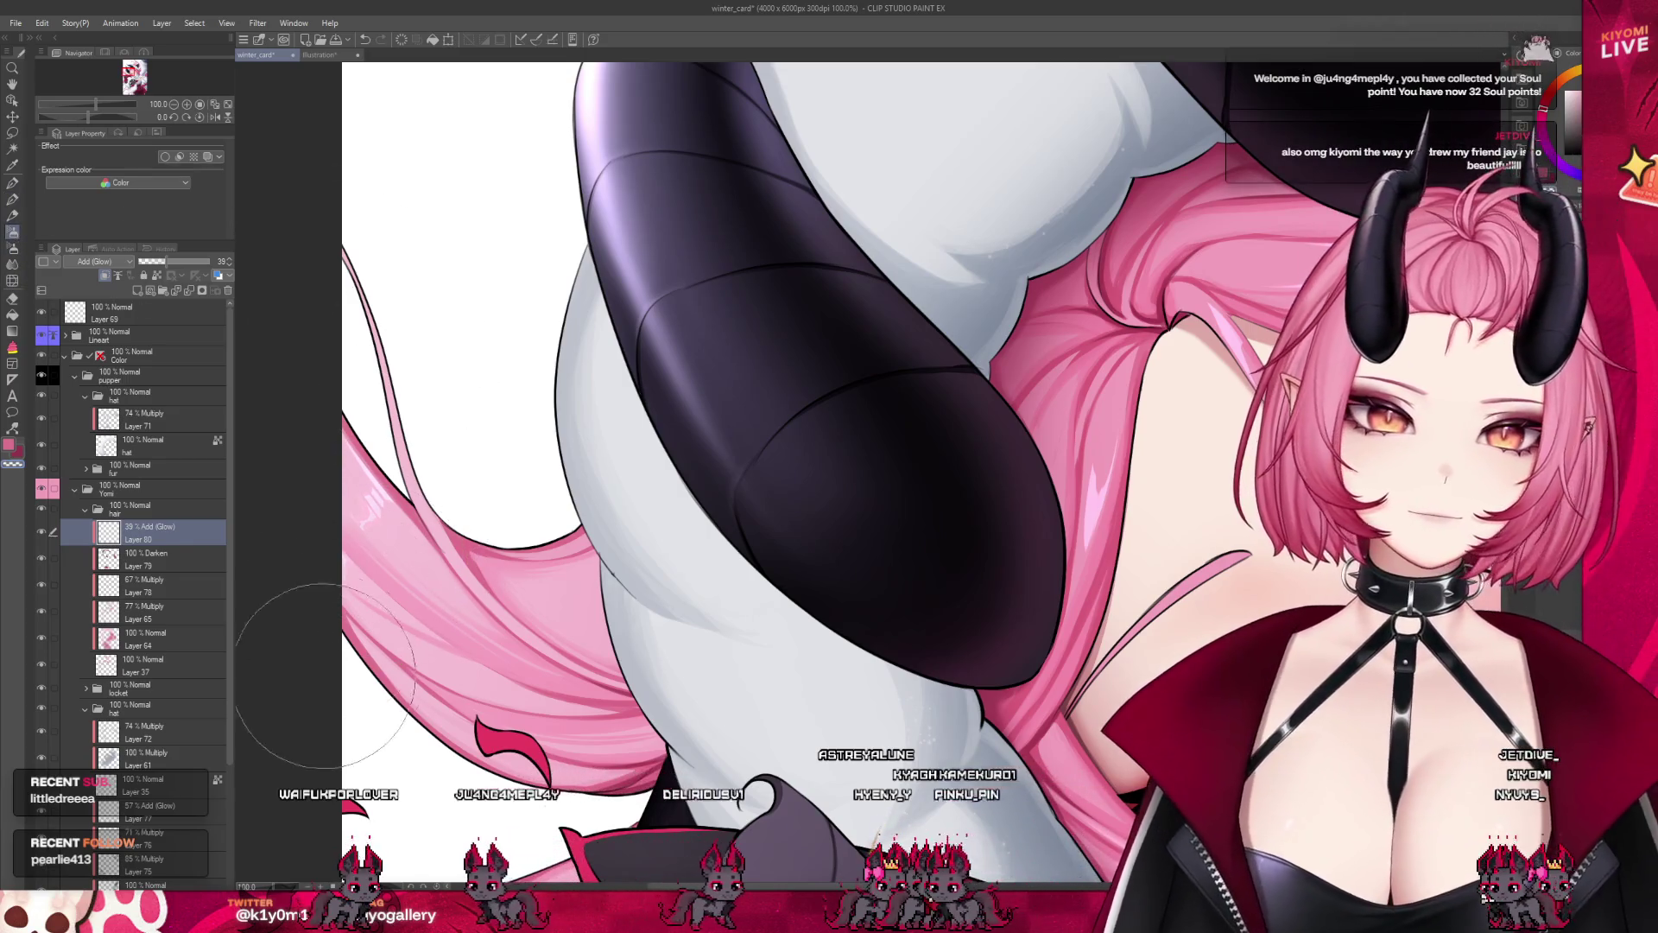
scroll(551, 514, down, 5)
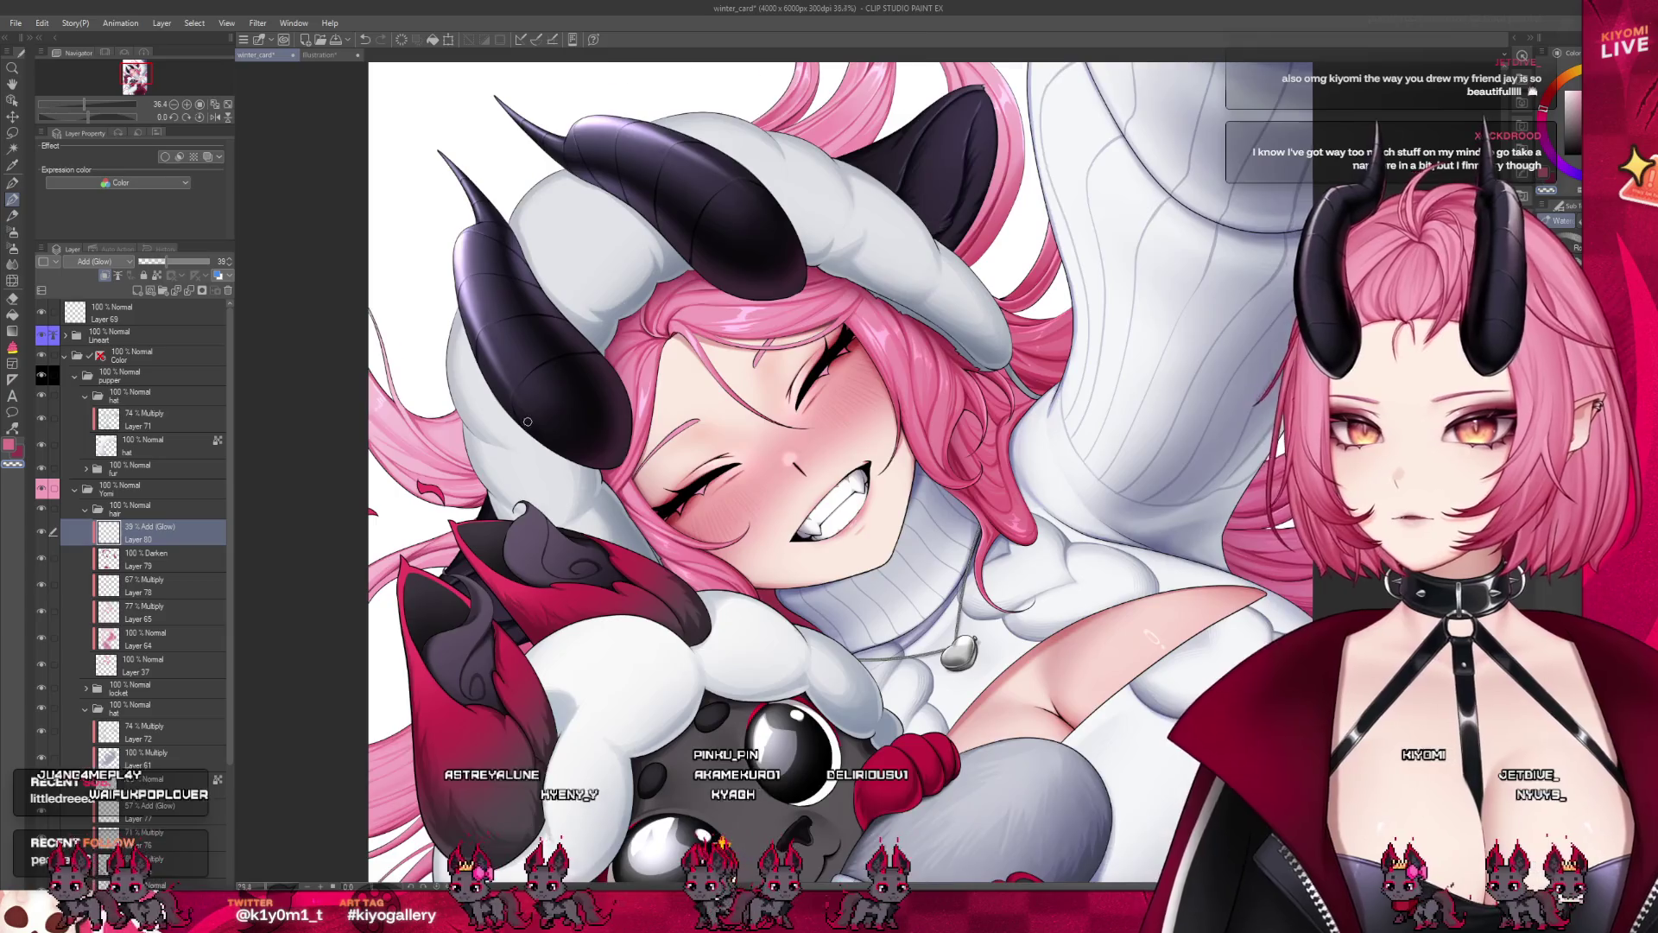
scroll(412, 339, up, 5)
scroll(449, 513, up, 1)
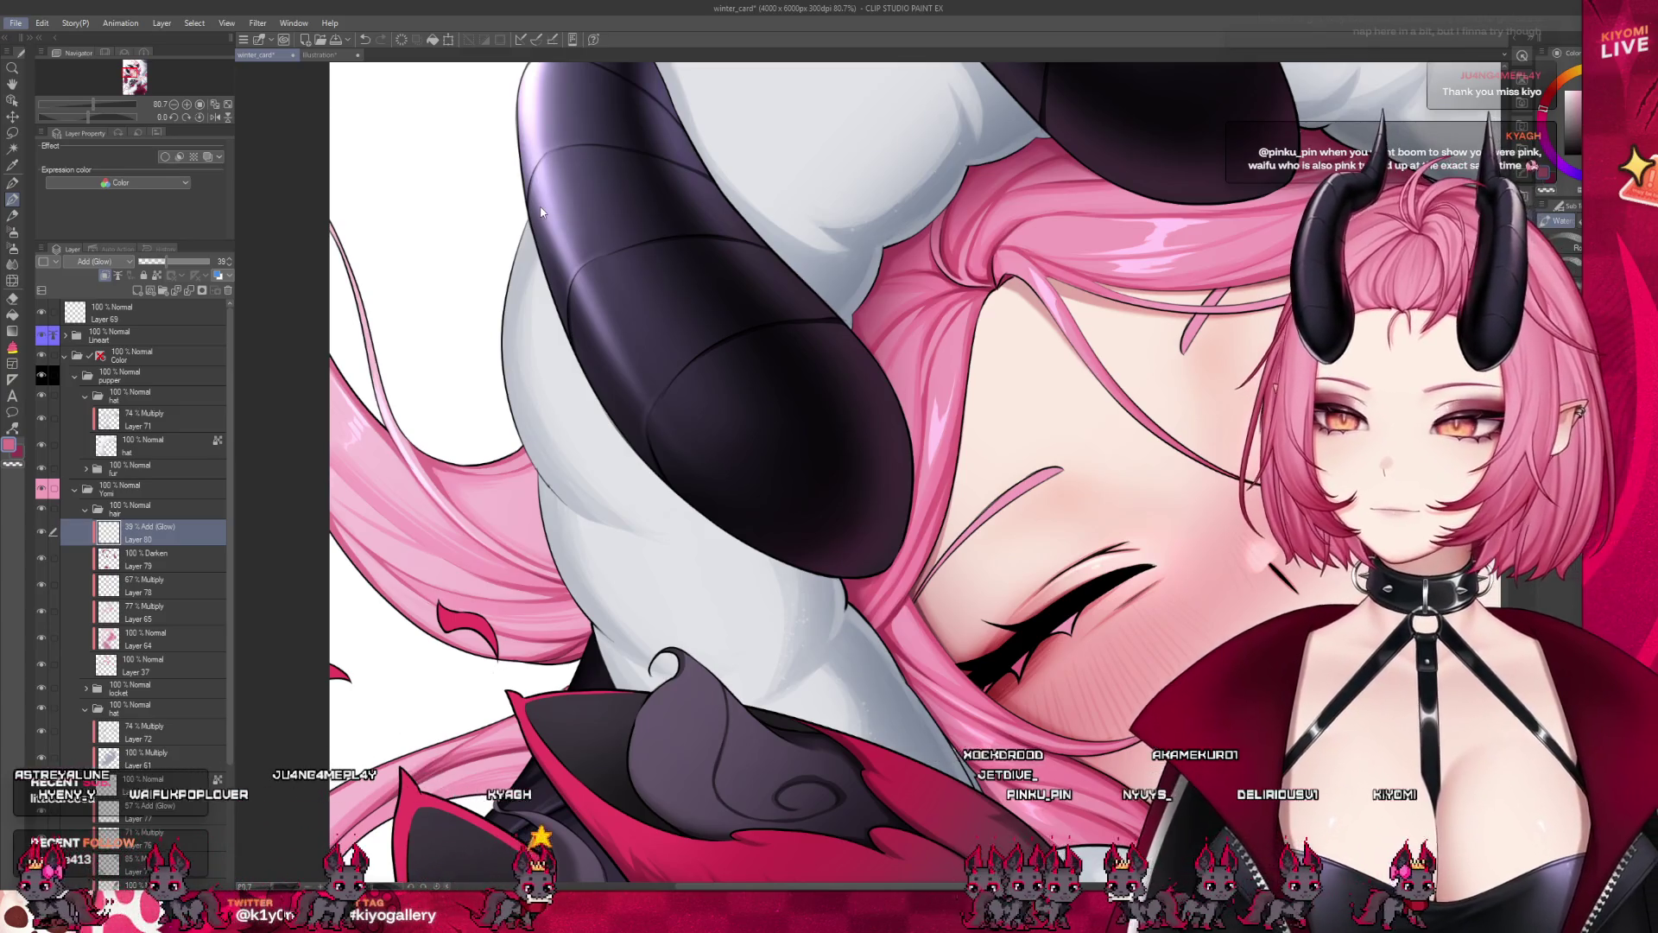
scroll(698, 434, down, 2)
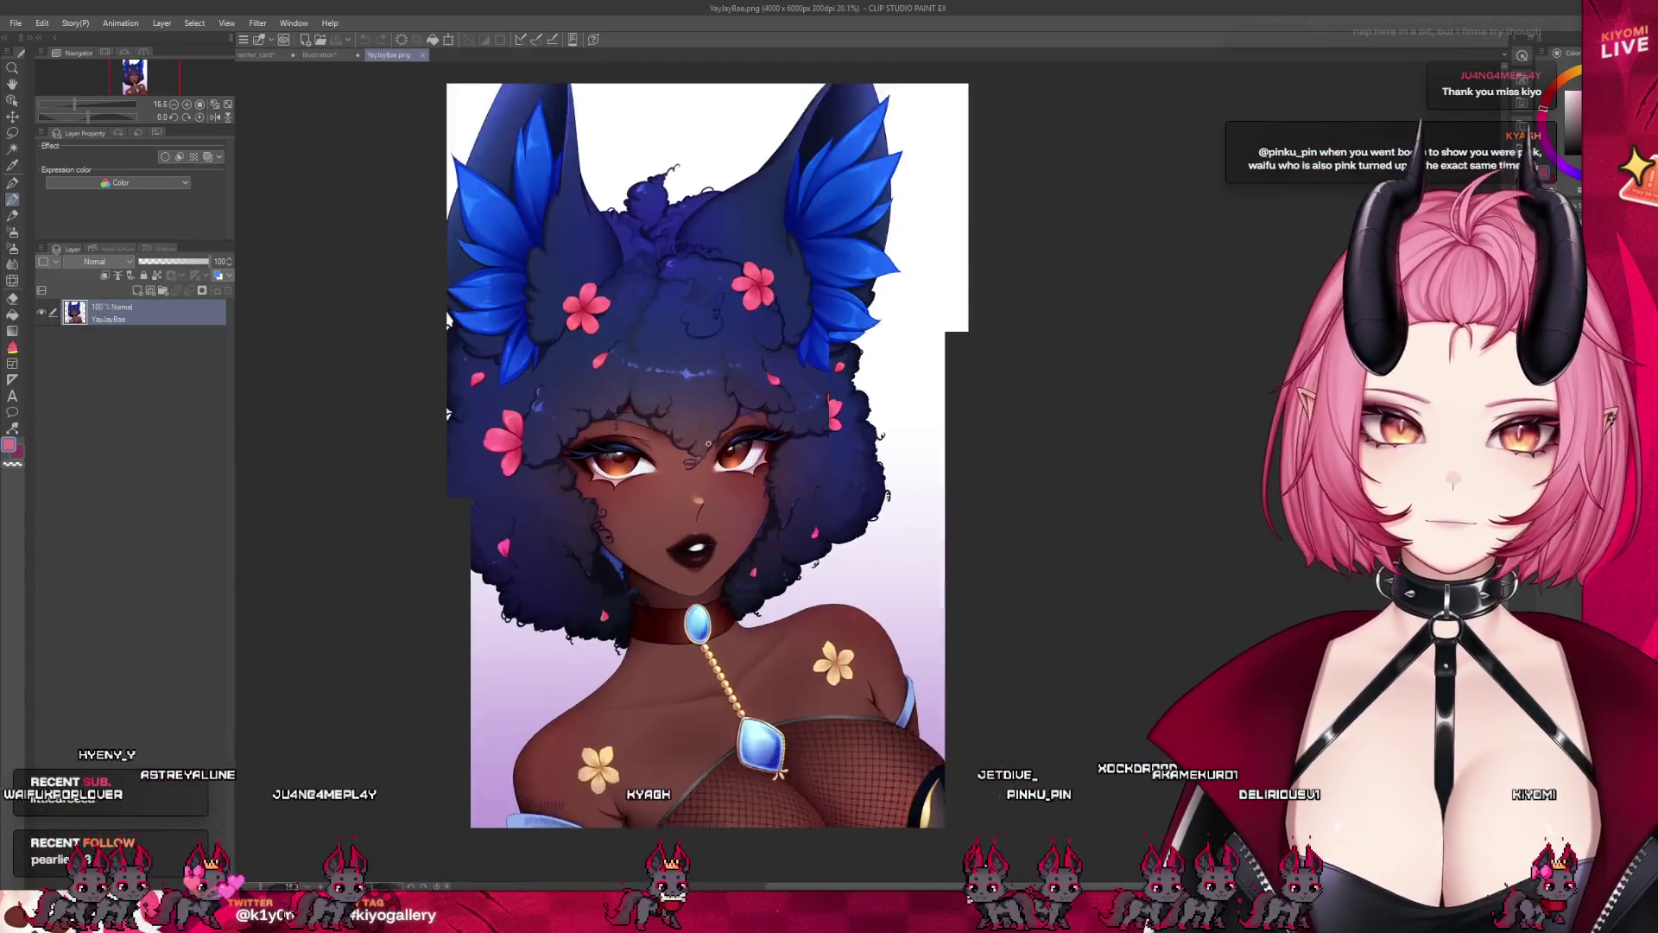
scroll(698, 434, up, 4)
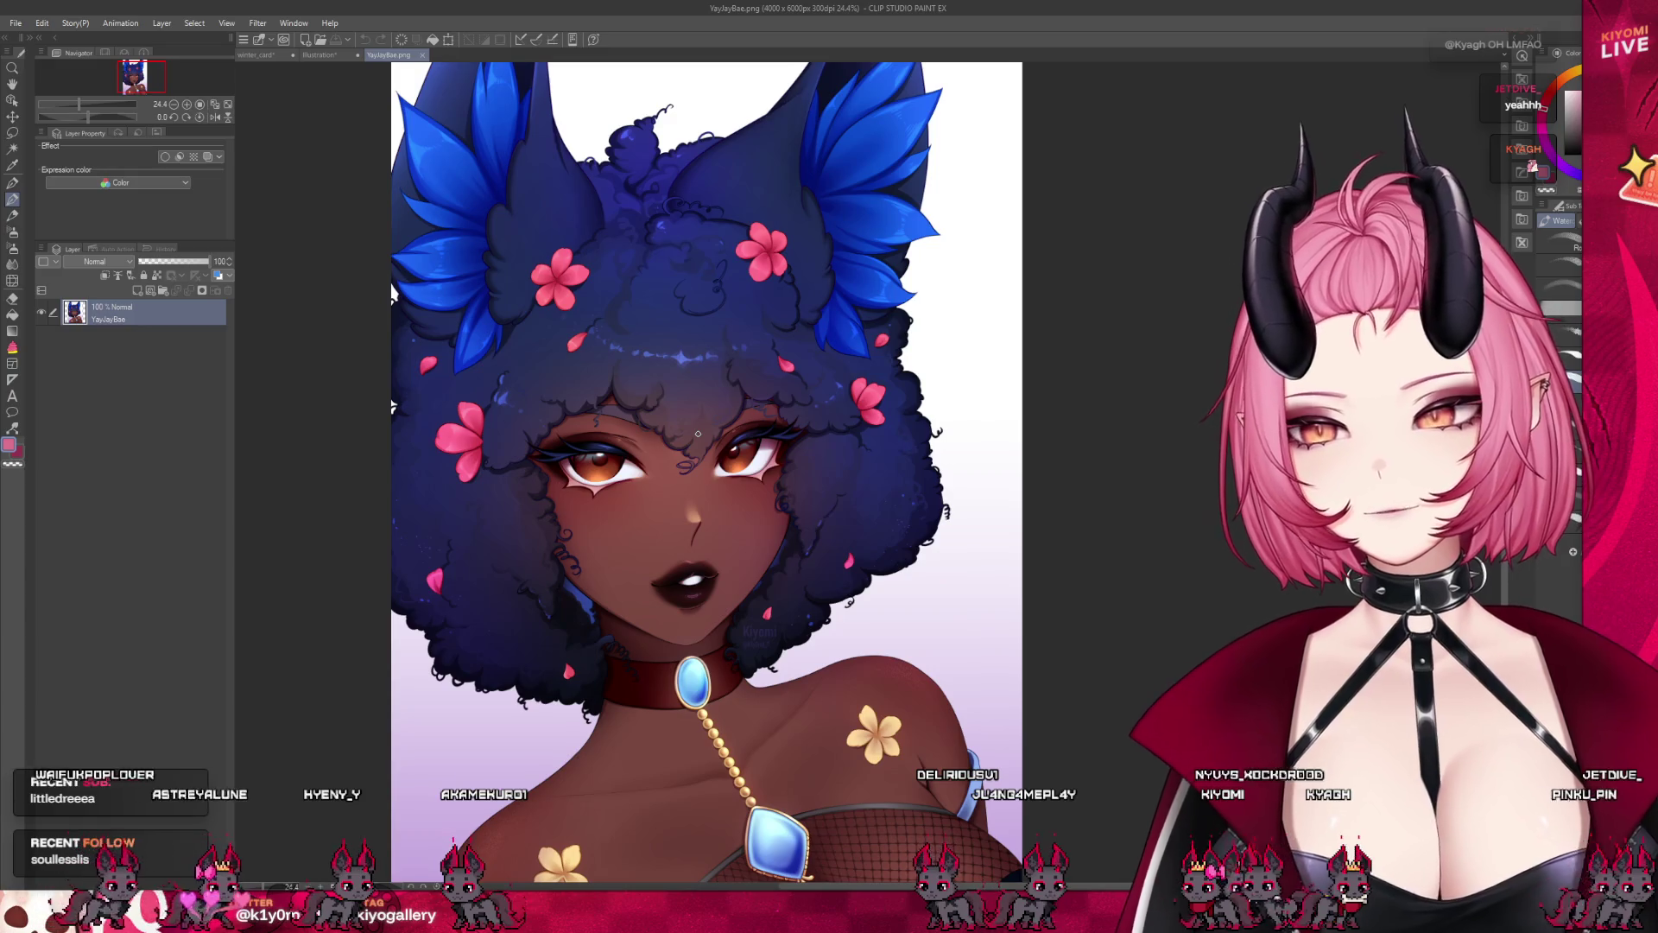
scroll(697, 433, down, 2)
scroll(716, 388, up, 2)
scroll(724, 346, up, 2)
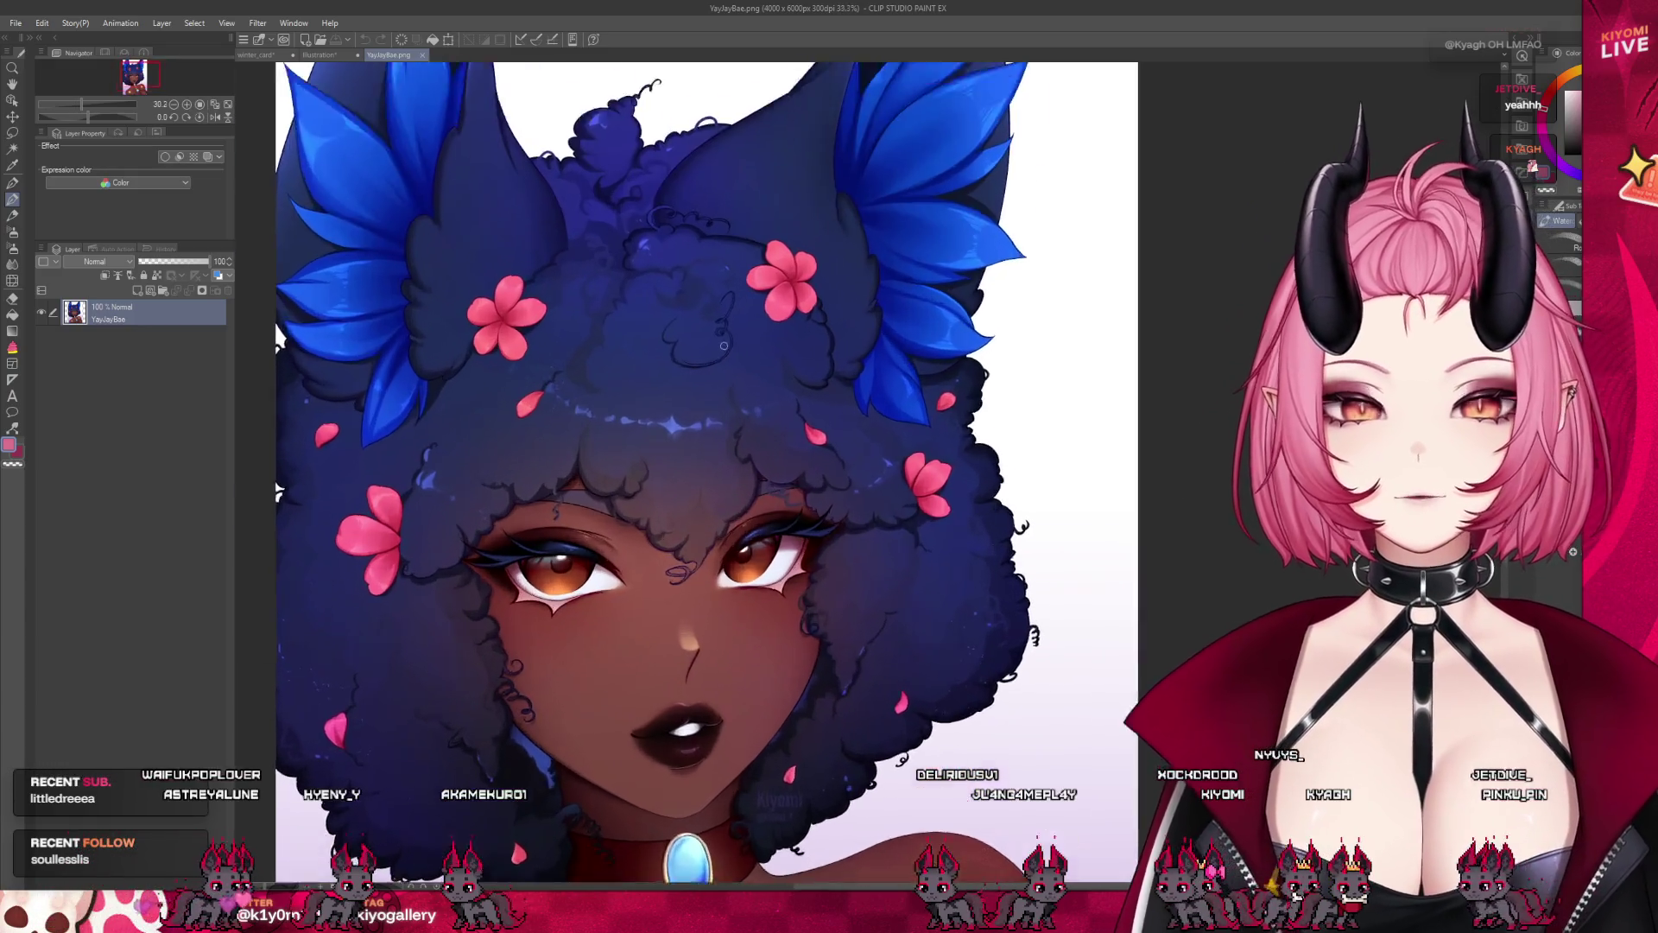
scroll(724, 346, up, 1)
scroll(724, 346, down, 2)
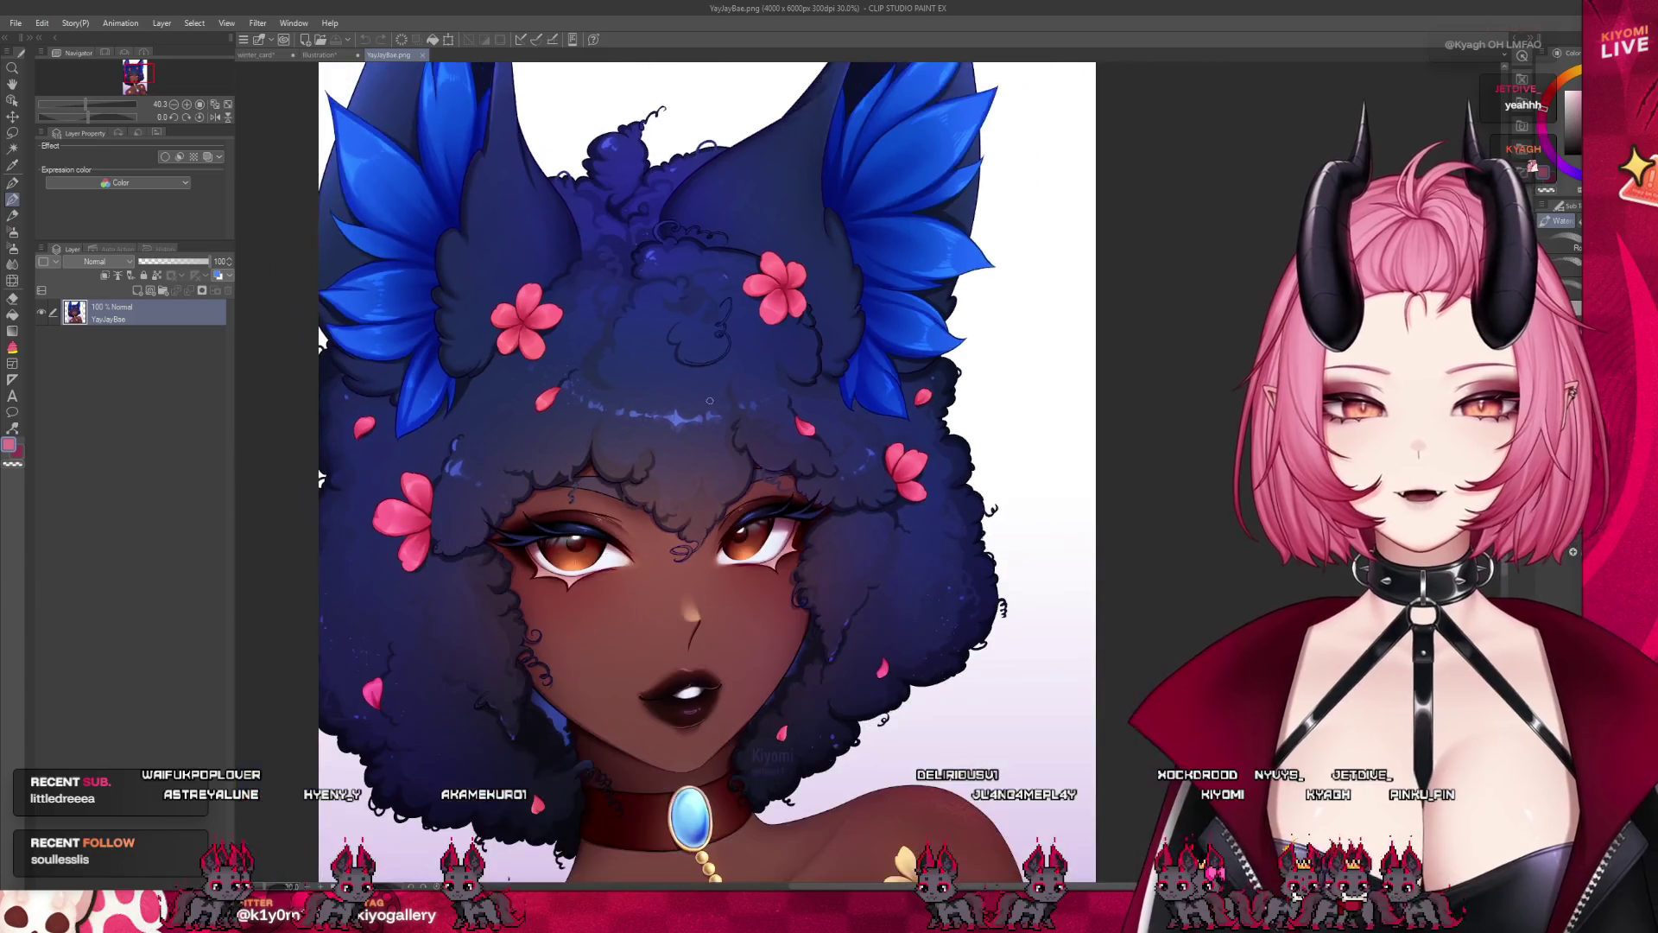
scroll(716, 568, up, 1)
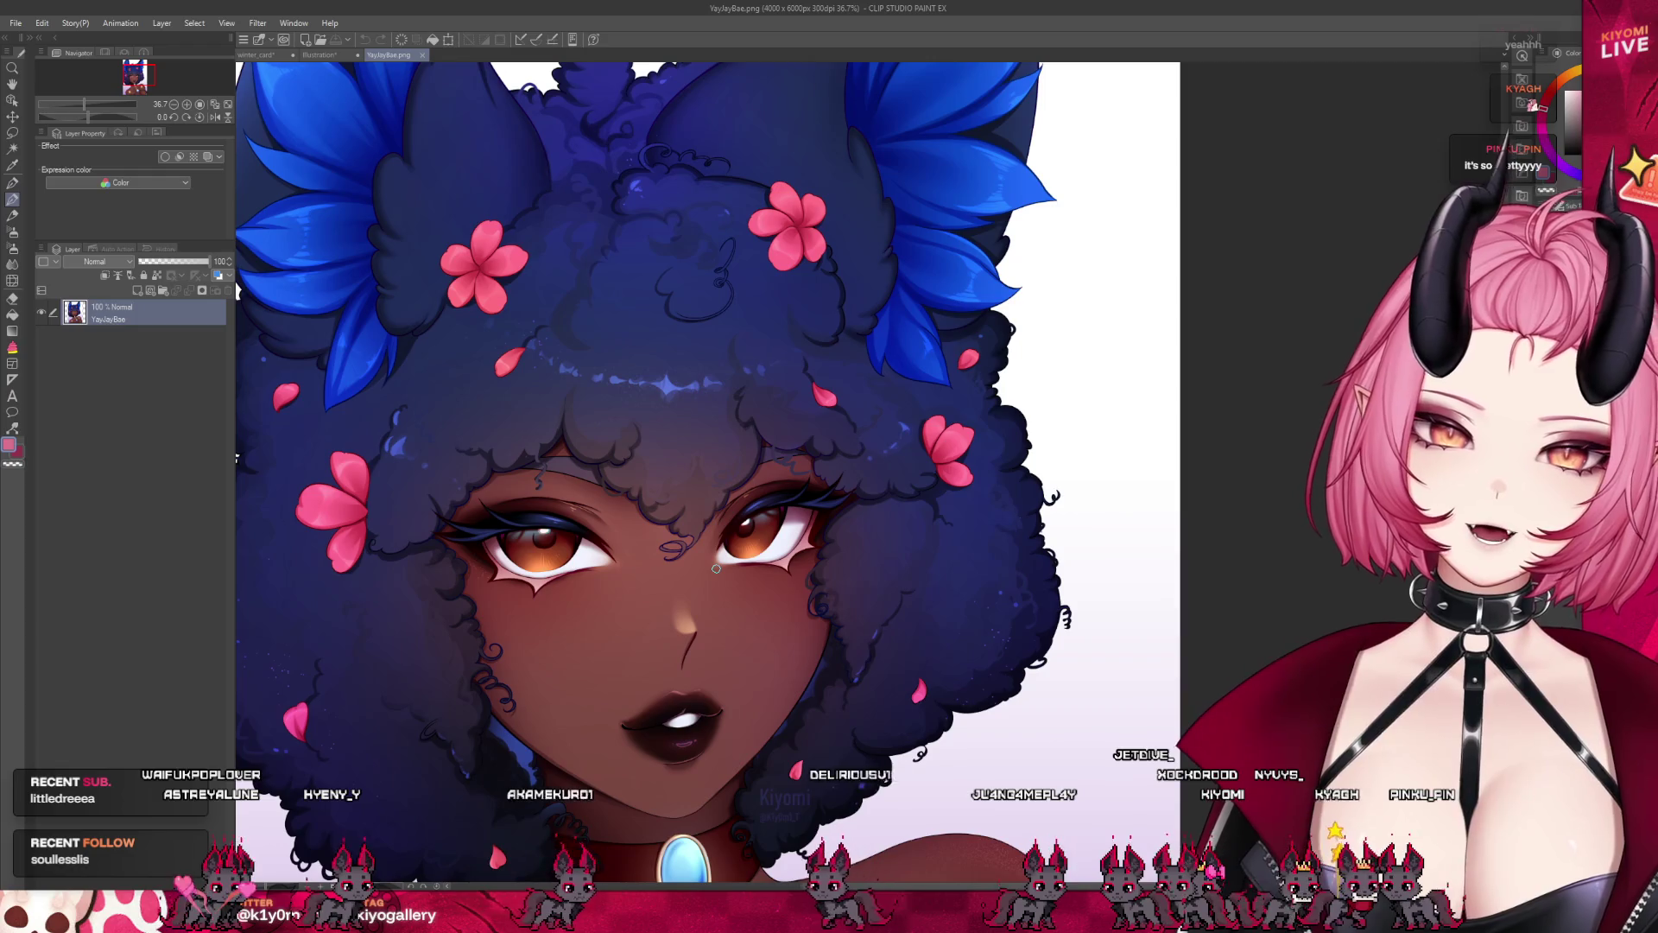
scroll(706, 532, up, 2)
scroll(717, 604, up, 1)
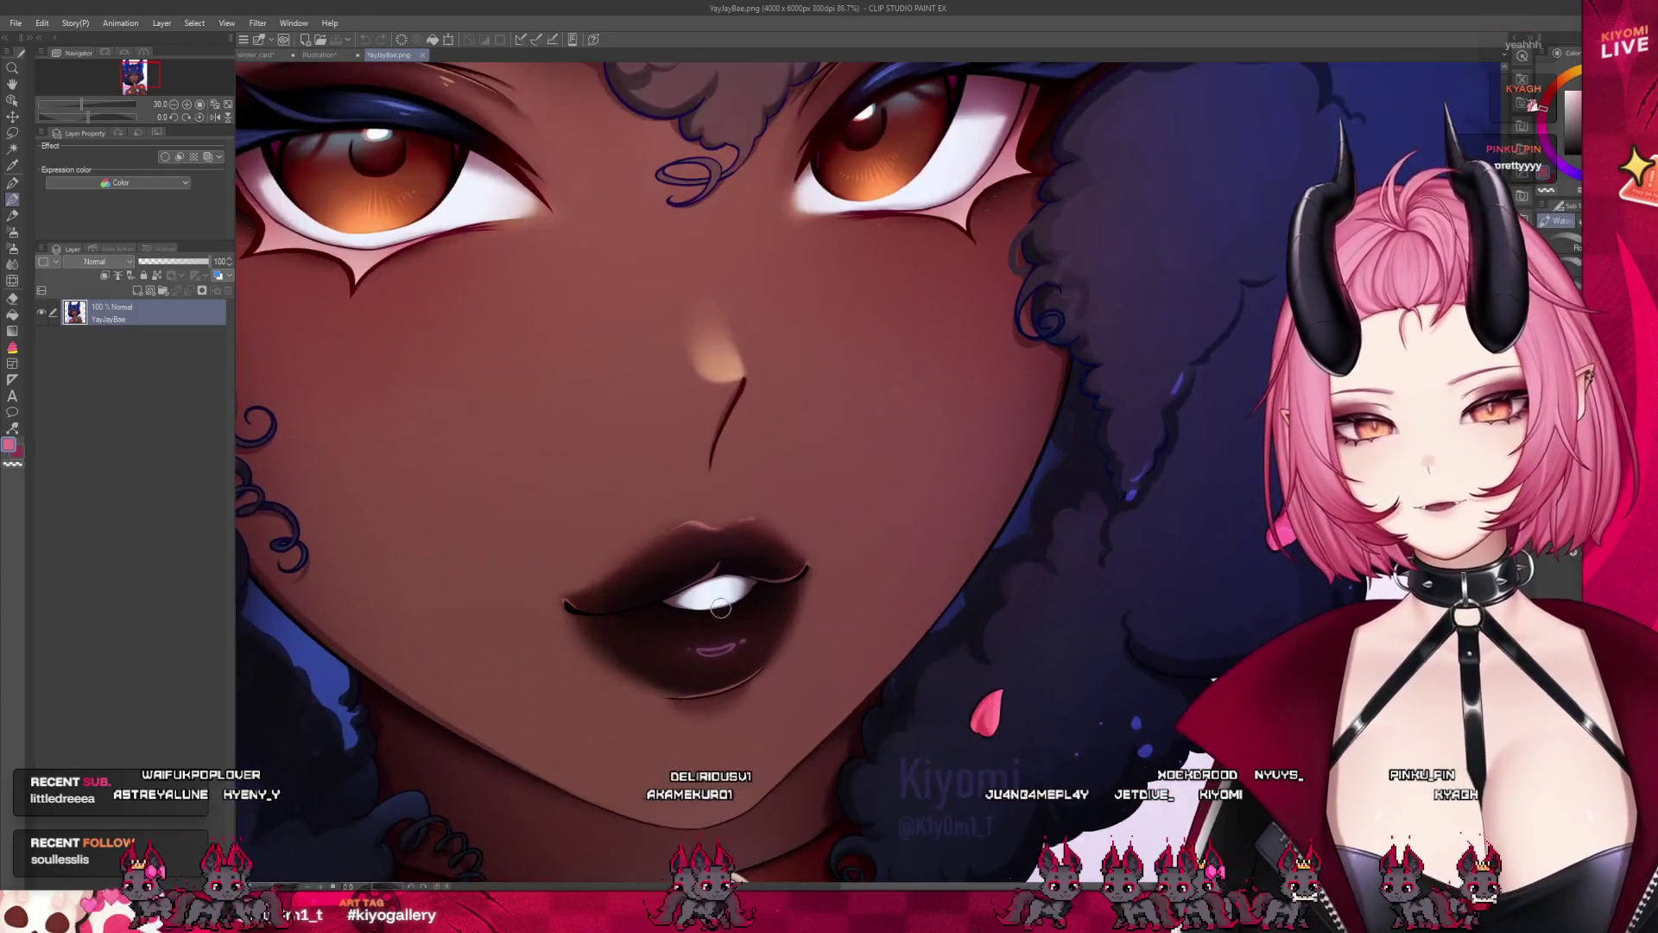
scroll(729, 682, up, 1)
scroll(730, 682, up, 1)
scroll(712, 682, up, 1)
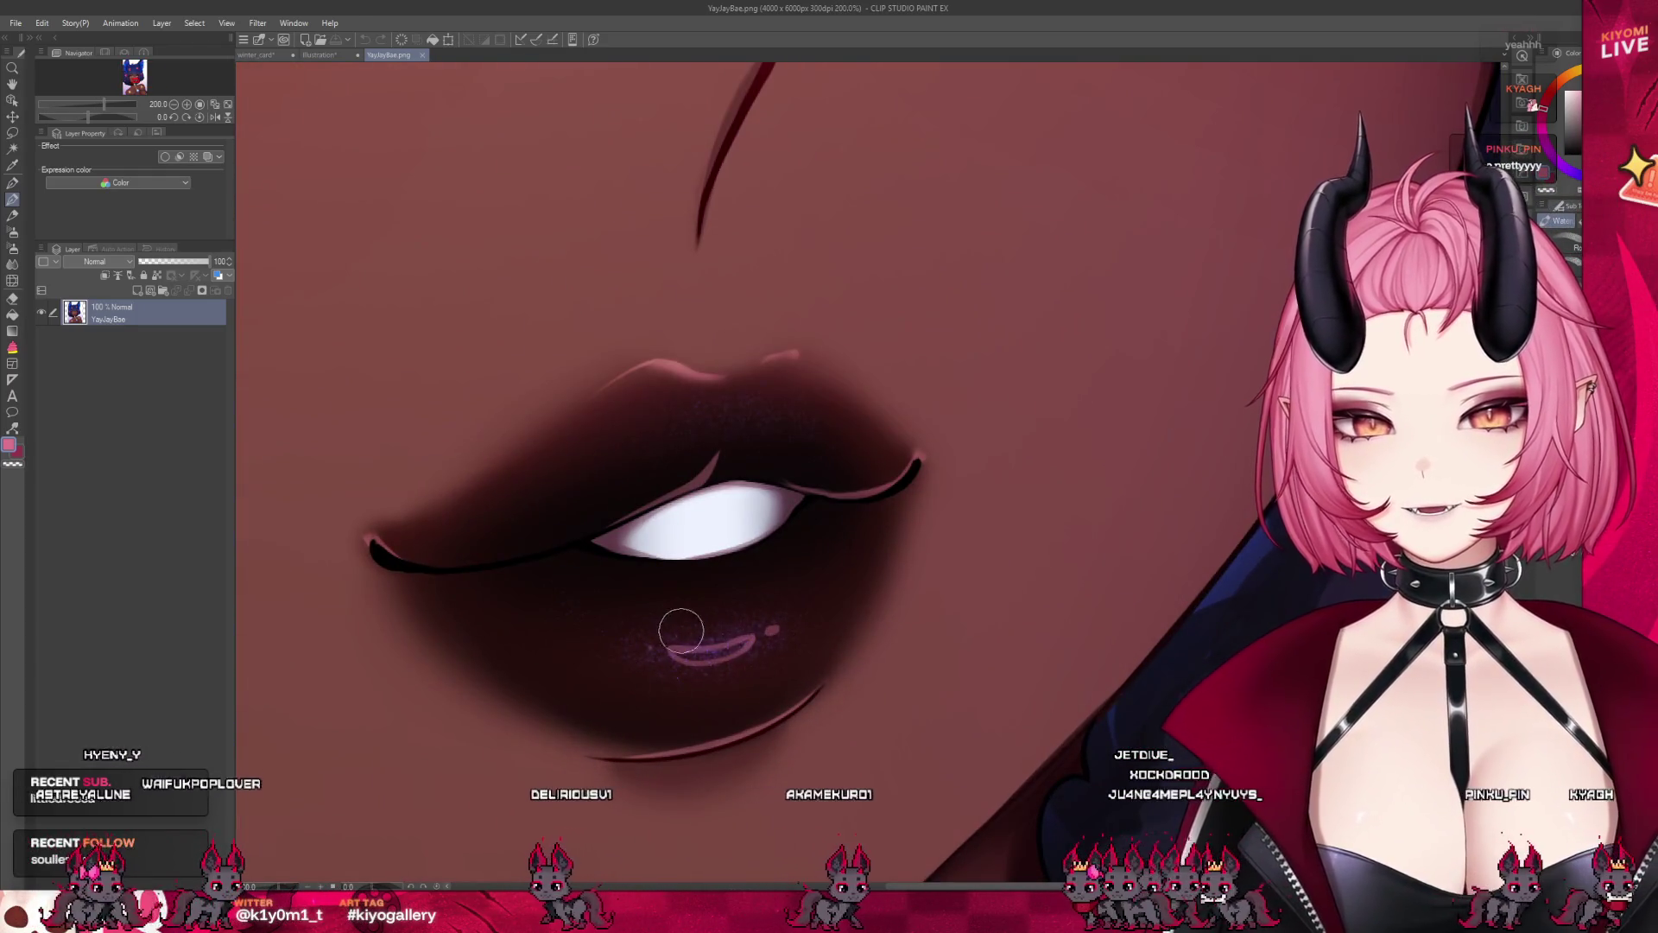
scroll(701, 680, down, 1)
scroll(751, 675, down, 1)
scroll(734, 621, down, 1)
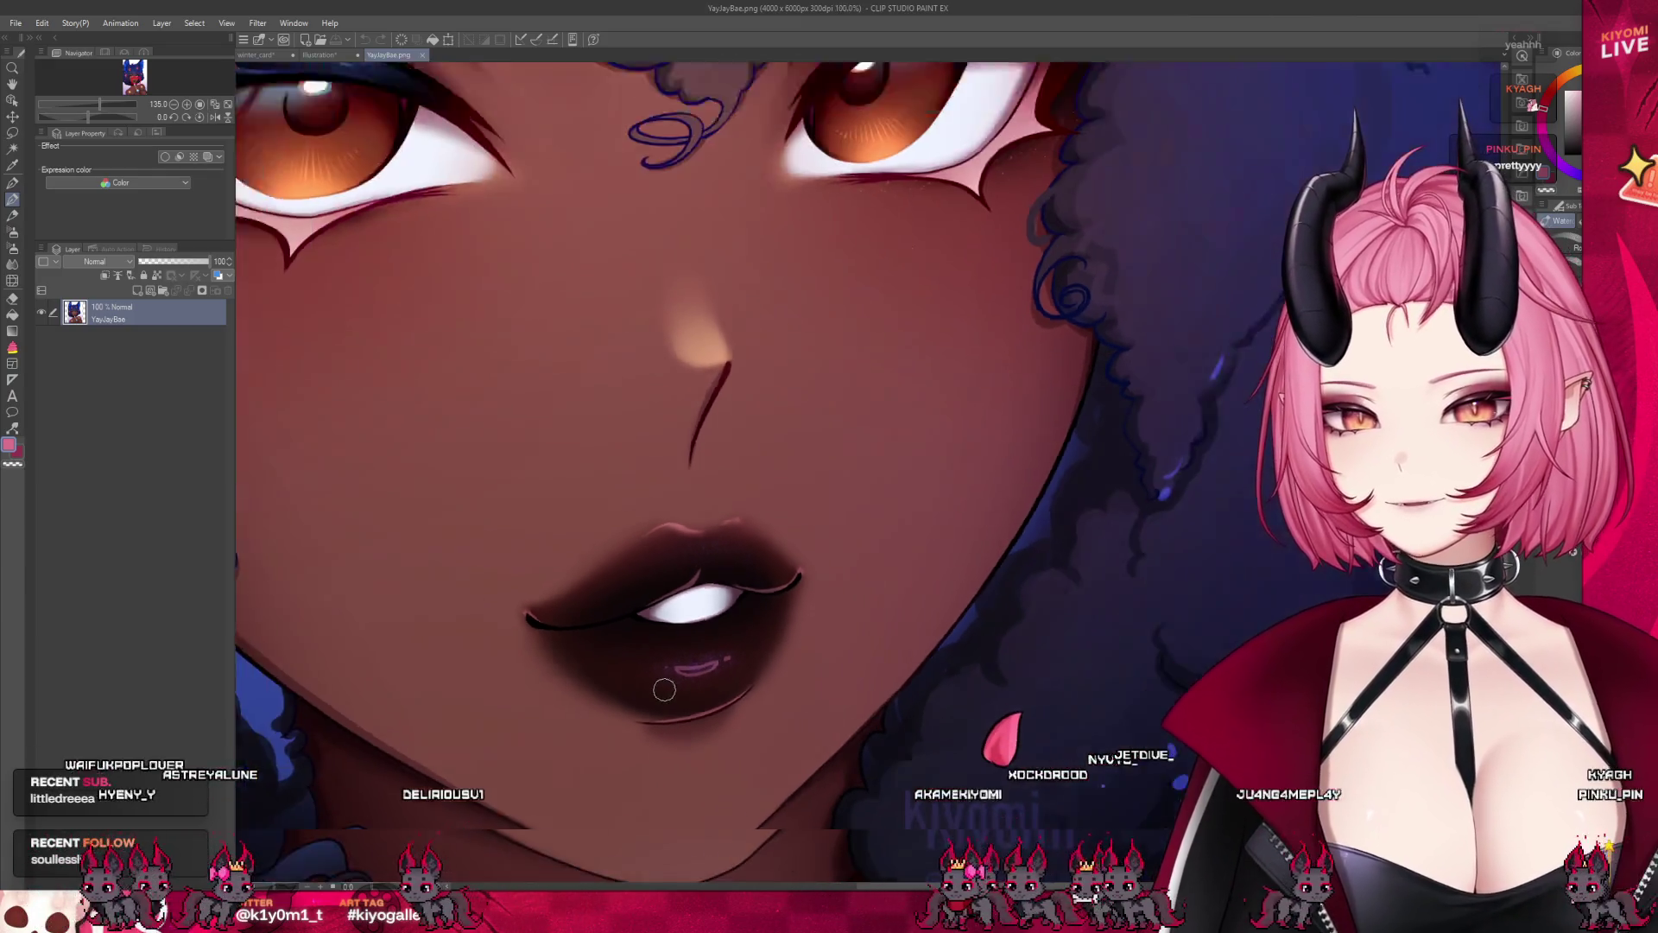
scroll(683, 601, down, 1)
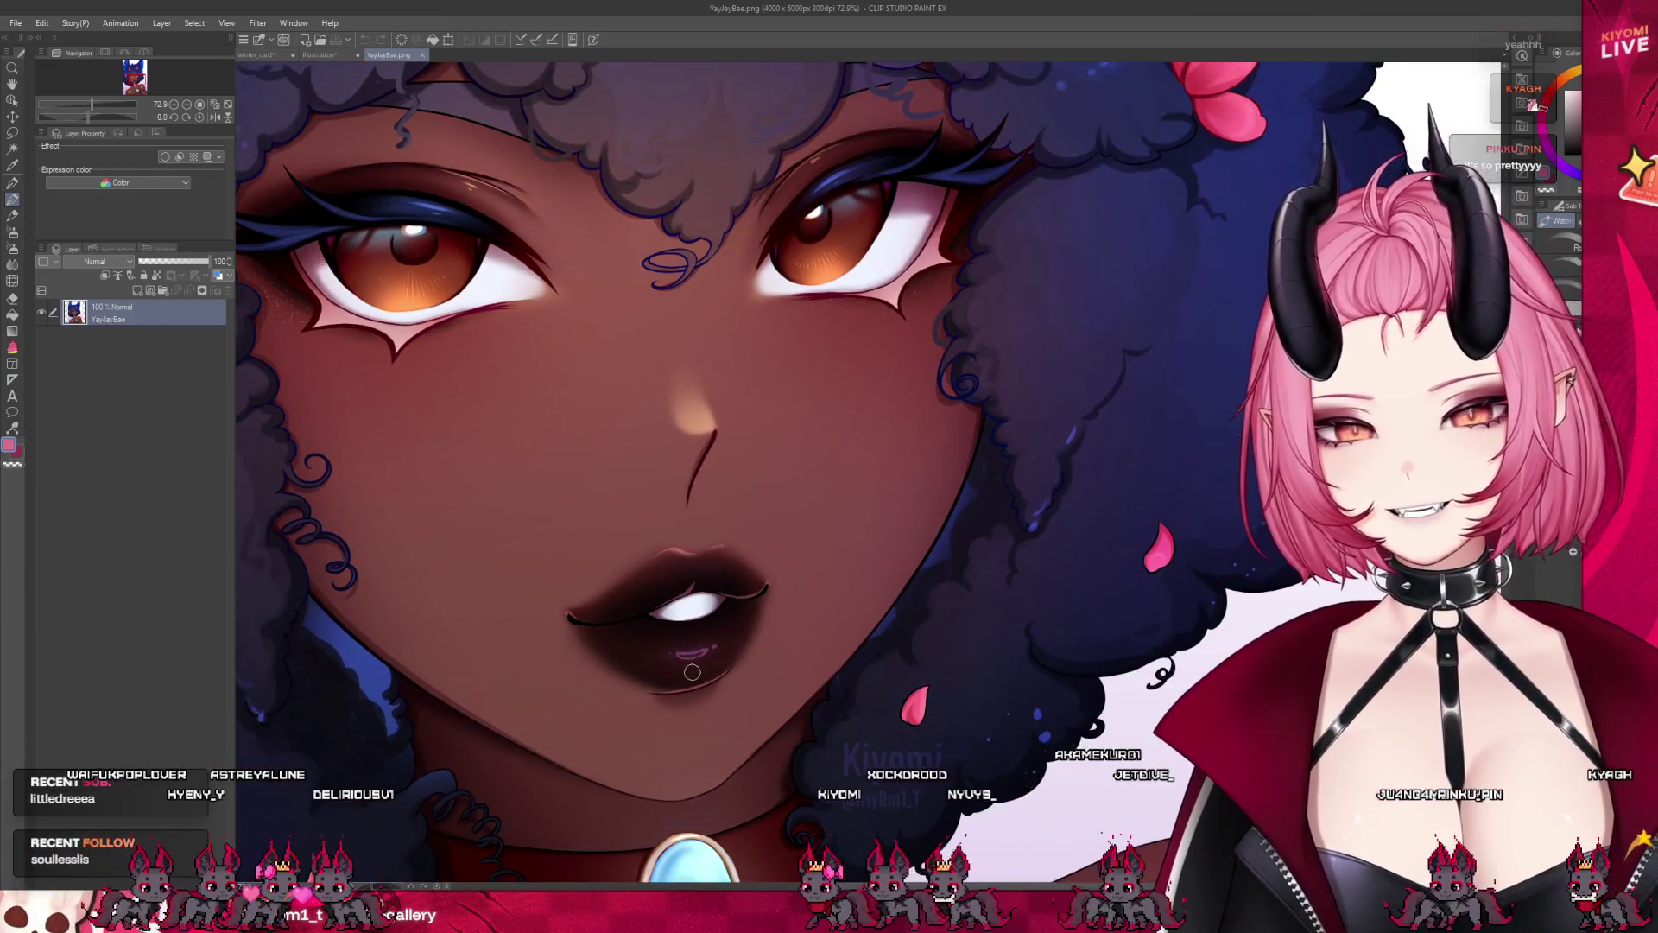
scroll(694, 679, down, 1)
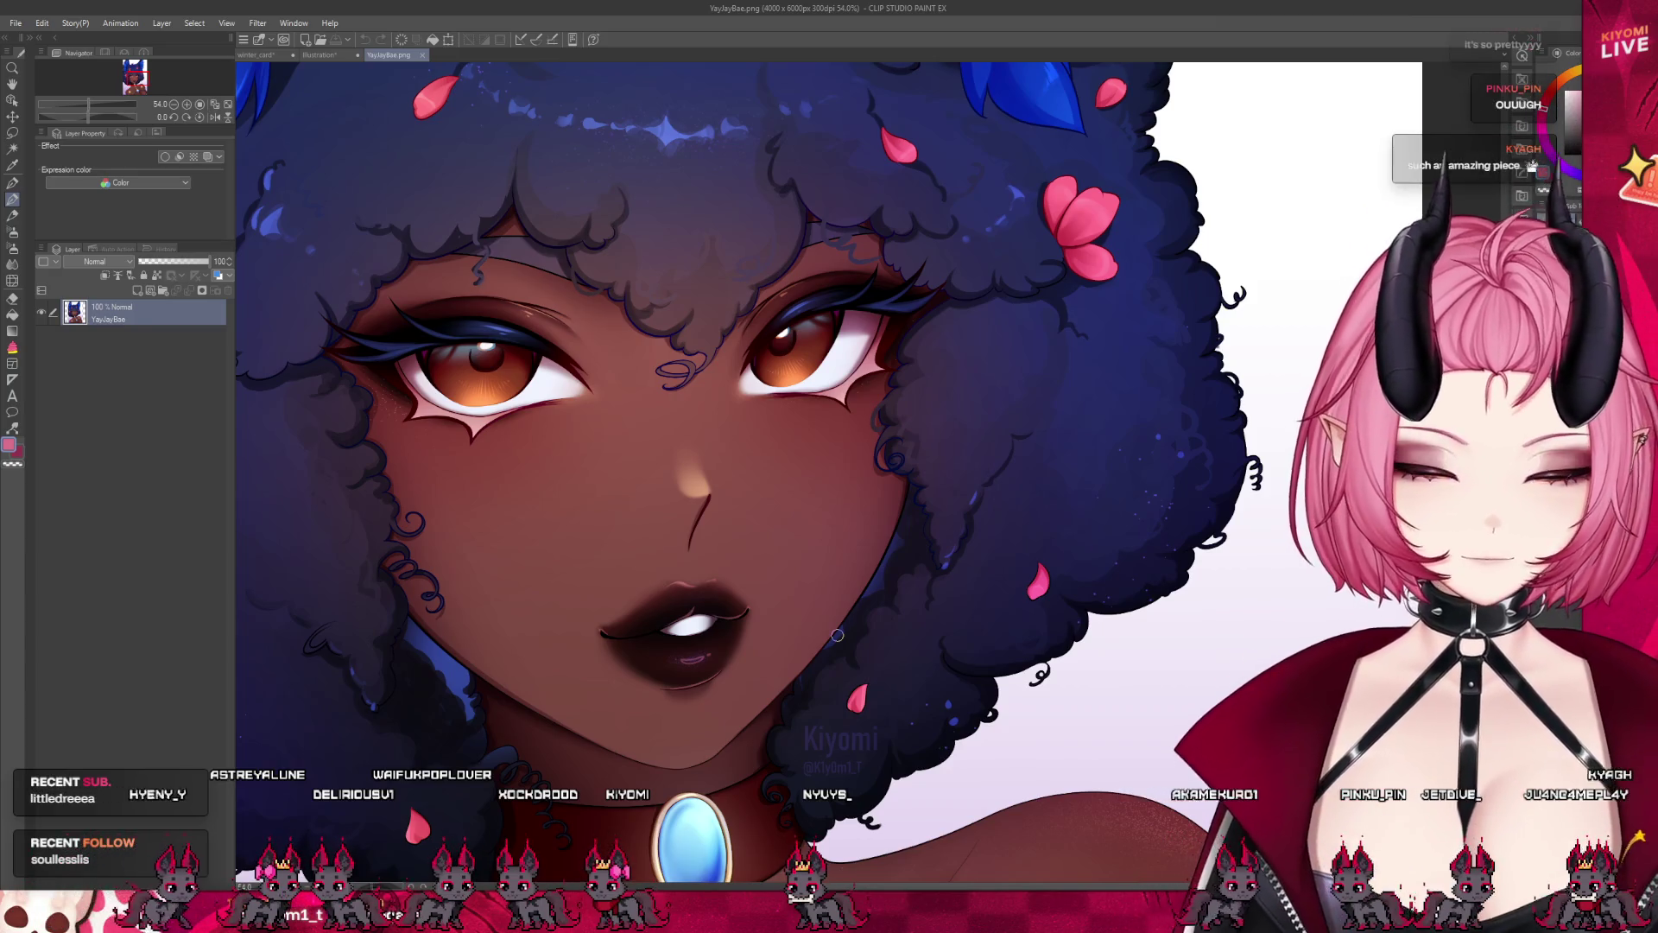
Close the YayJayBae.png portrait and return to the winter_card artwork, zooming around it
click(421, 55)
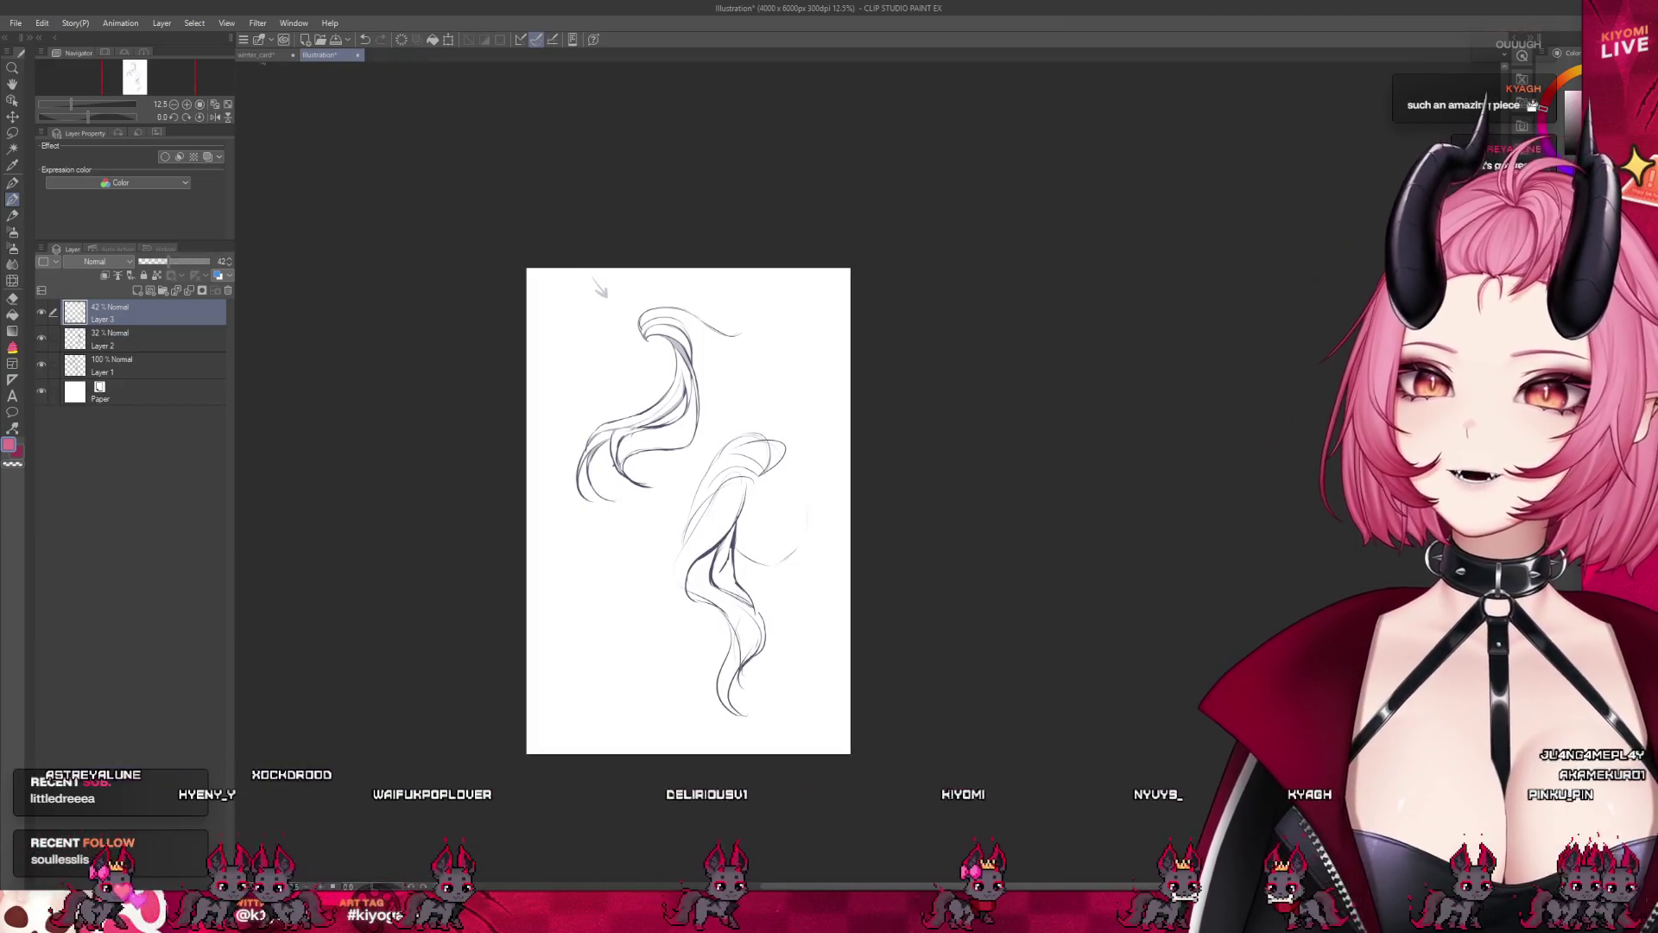
key(ctrl+Tab)
scroll(438, 374, up, 1)
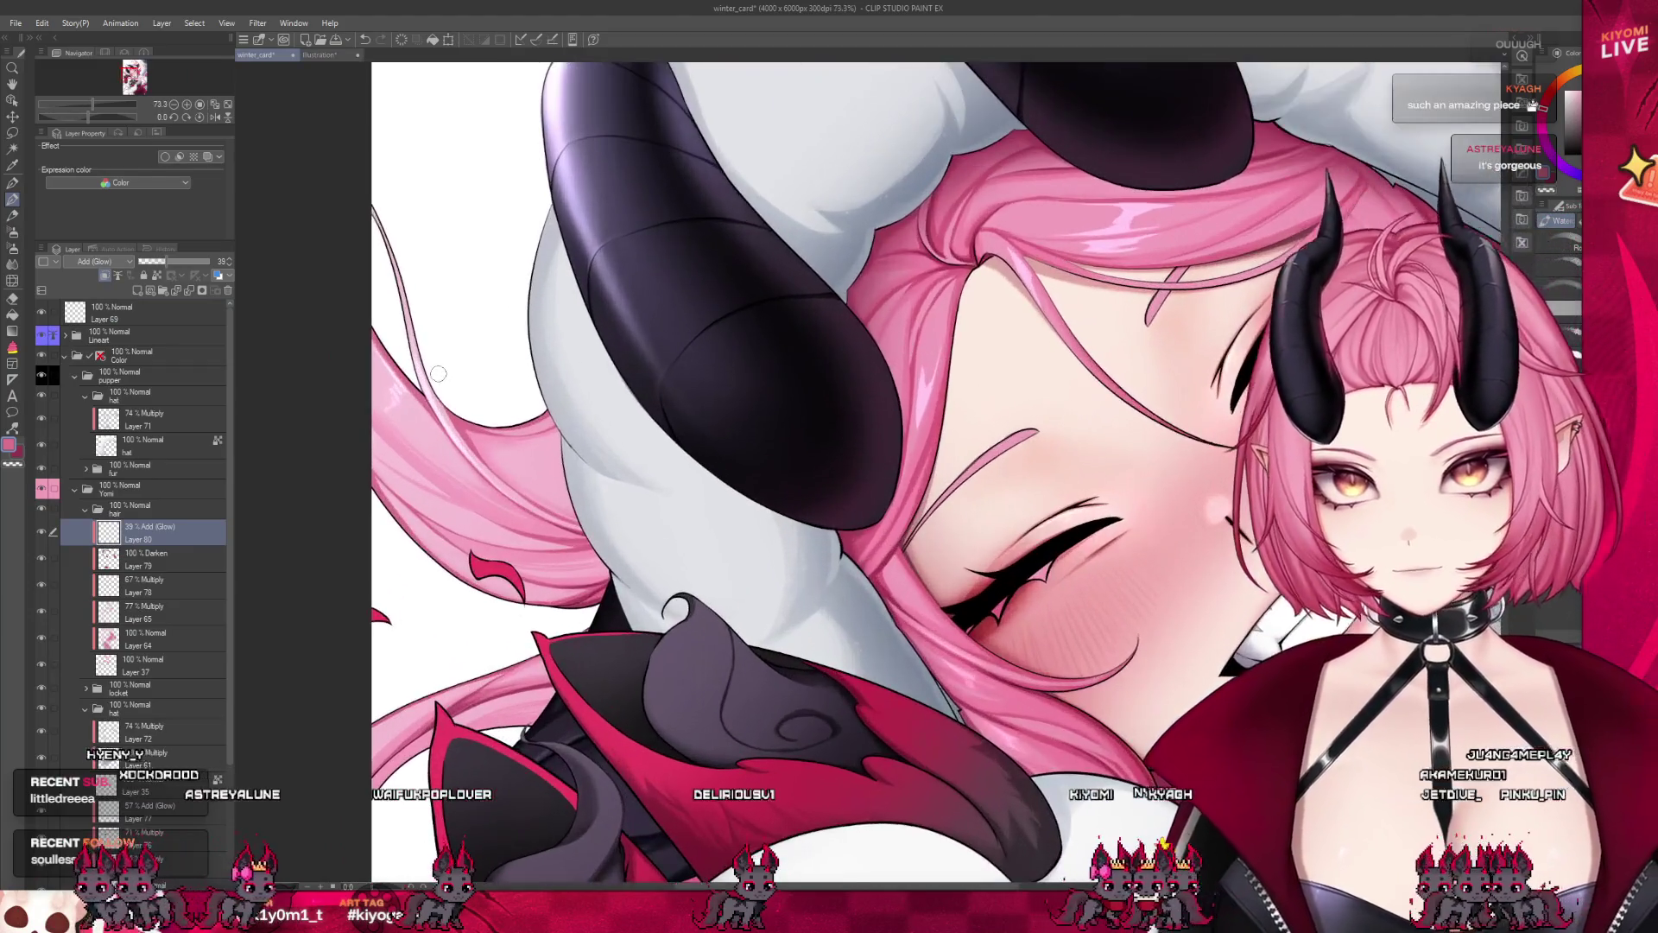
scroll(439, 592, up, 4)
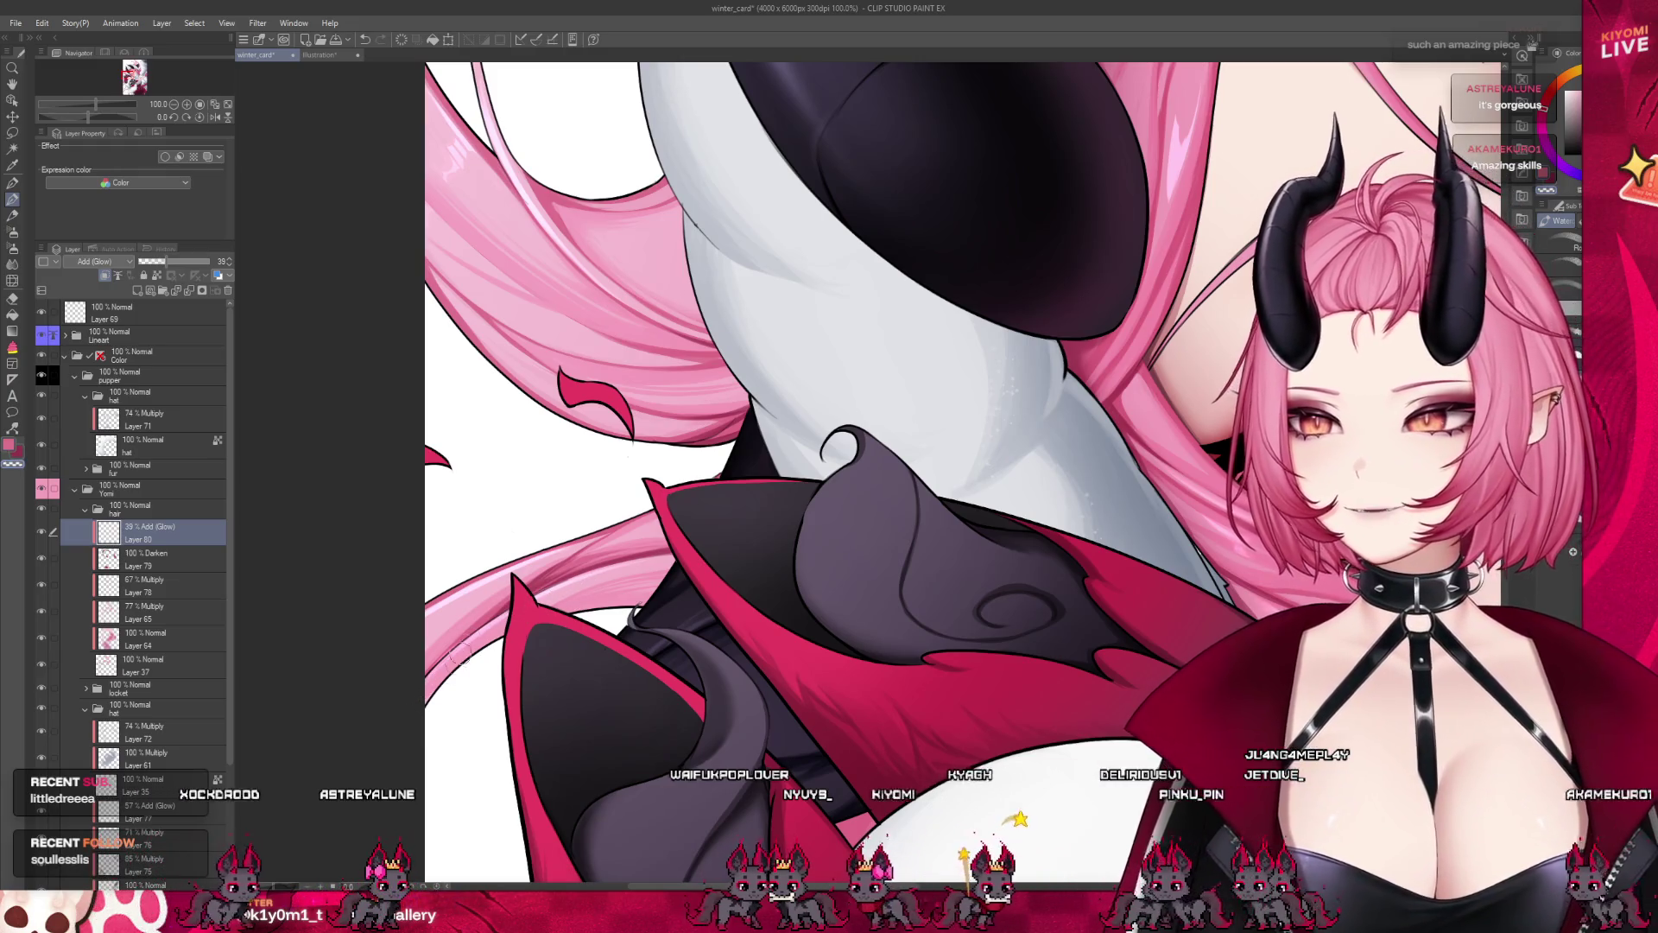
scroll(448, 694, down, 5)
scroll(456, 346, down, 2)
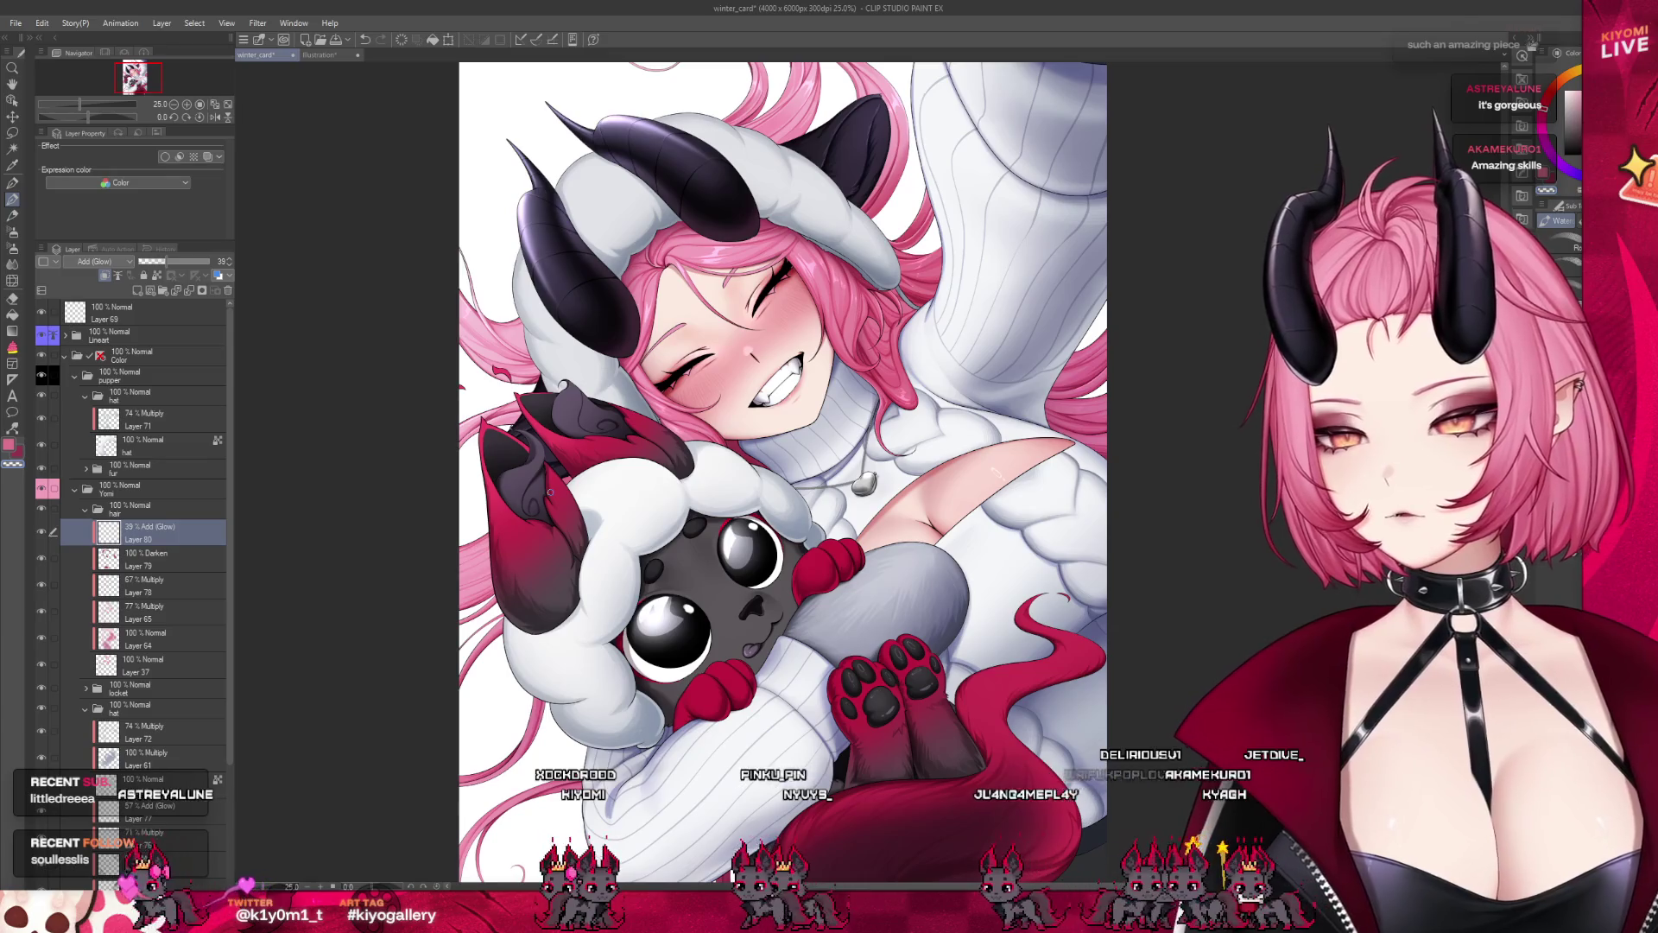
scroll(462, 586, up, 2)
scroll(462, 587, up, 1)
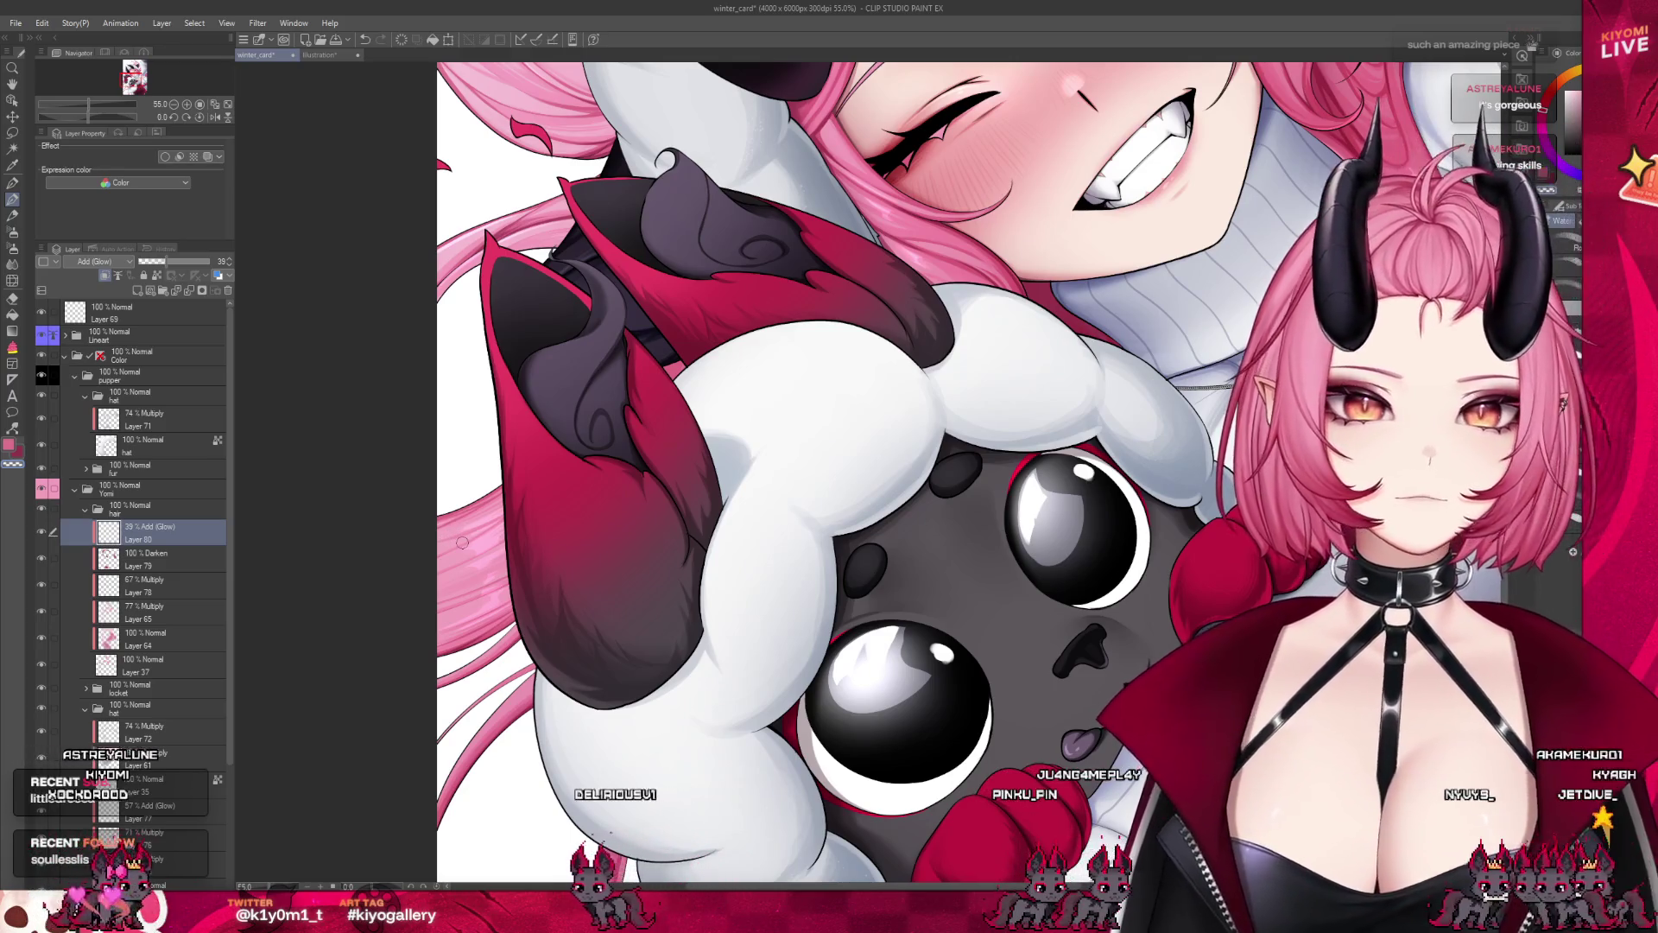
scroll(441, 567, up, 3)
scroll(578, 498, up, 1)
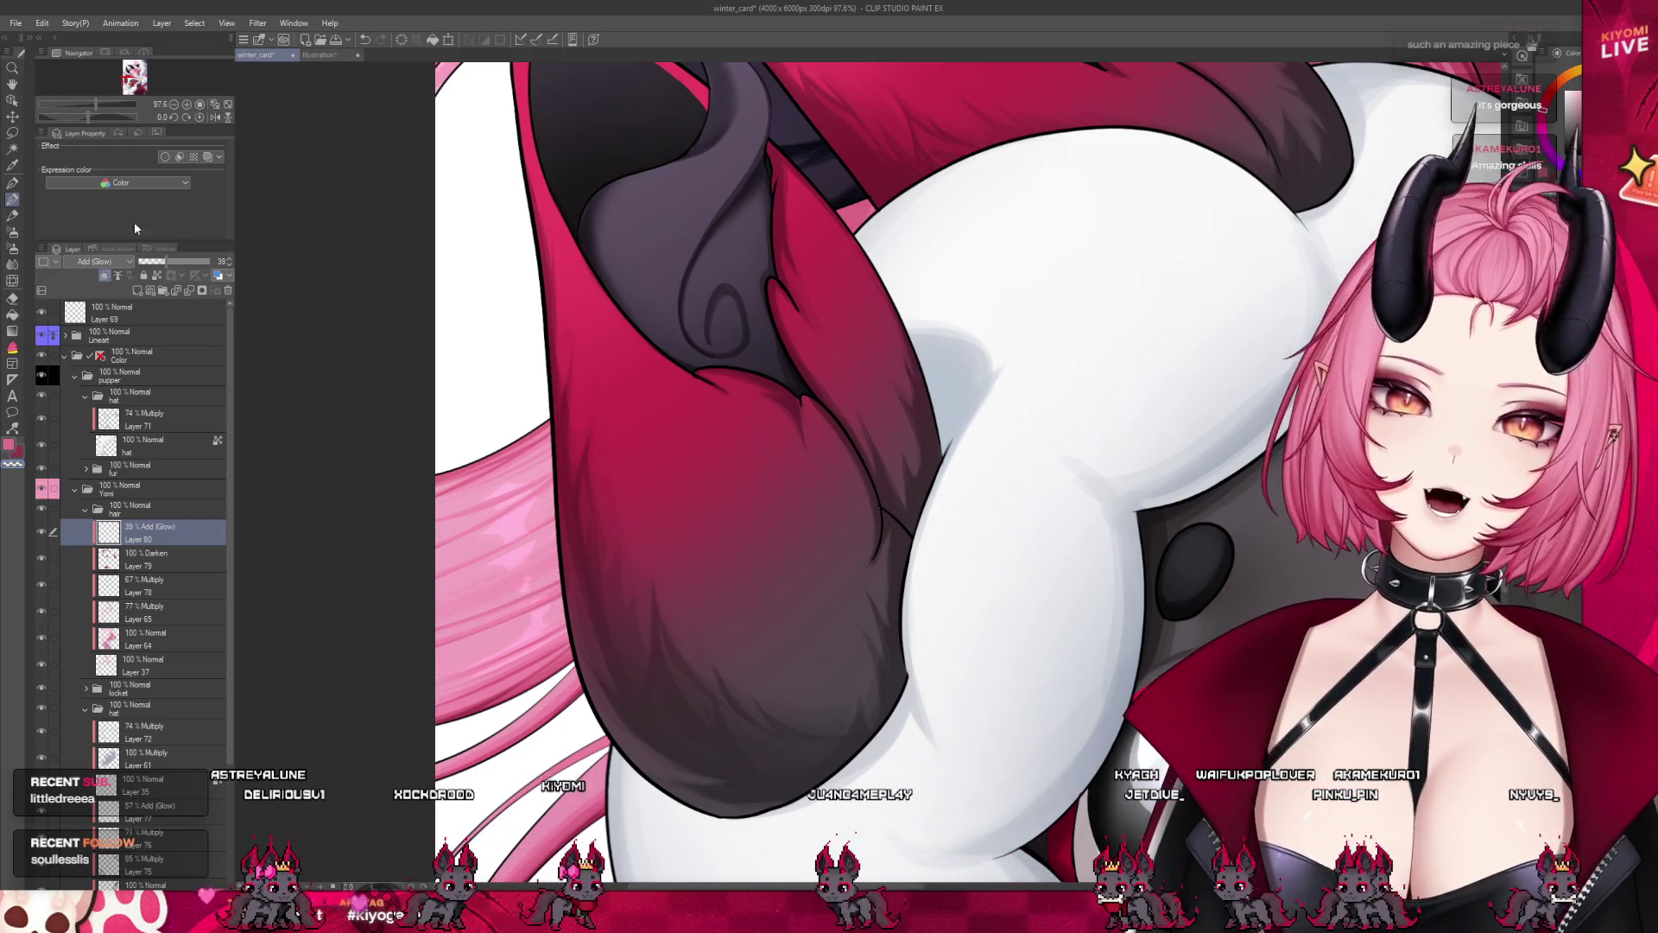
Select the Airbrush with the B shortcut, then zoom out and back in on the plush's ear
key(b)
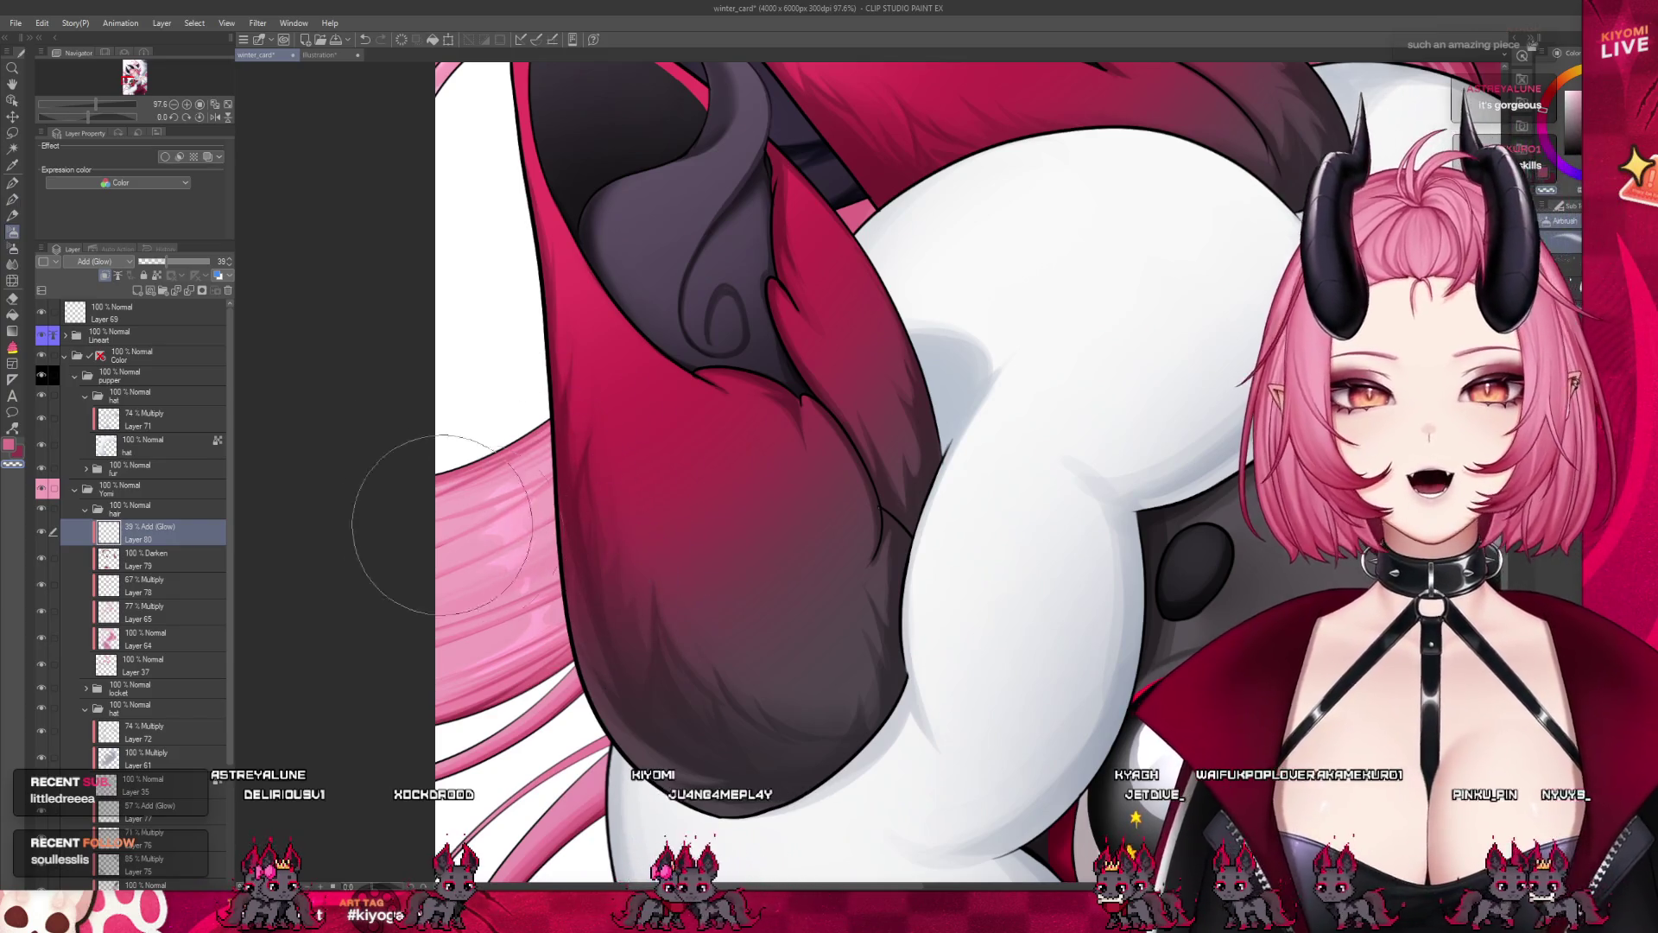
scroll(424, 640, down, 1)
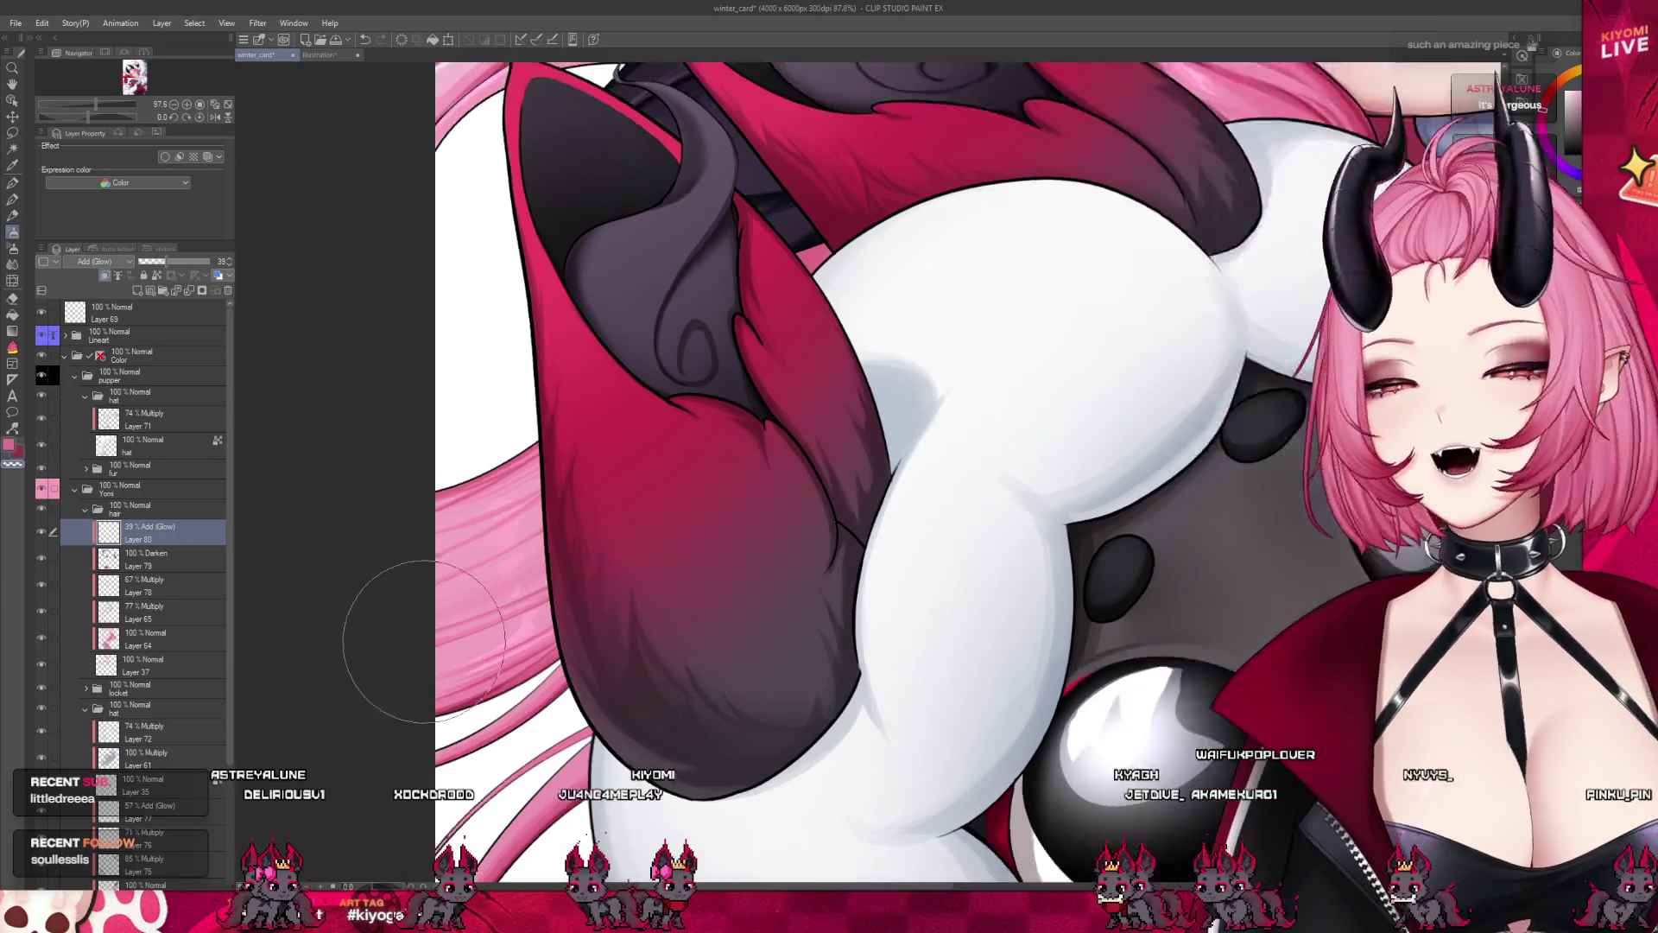
scroll(423, 641, down, 2)
scroll(518, 553, down, 2)
scroll(622, 466, down, 2)
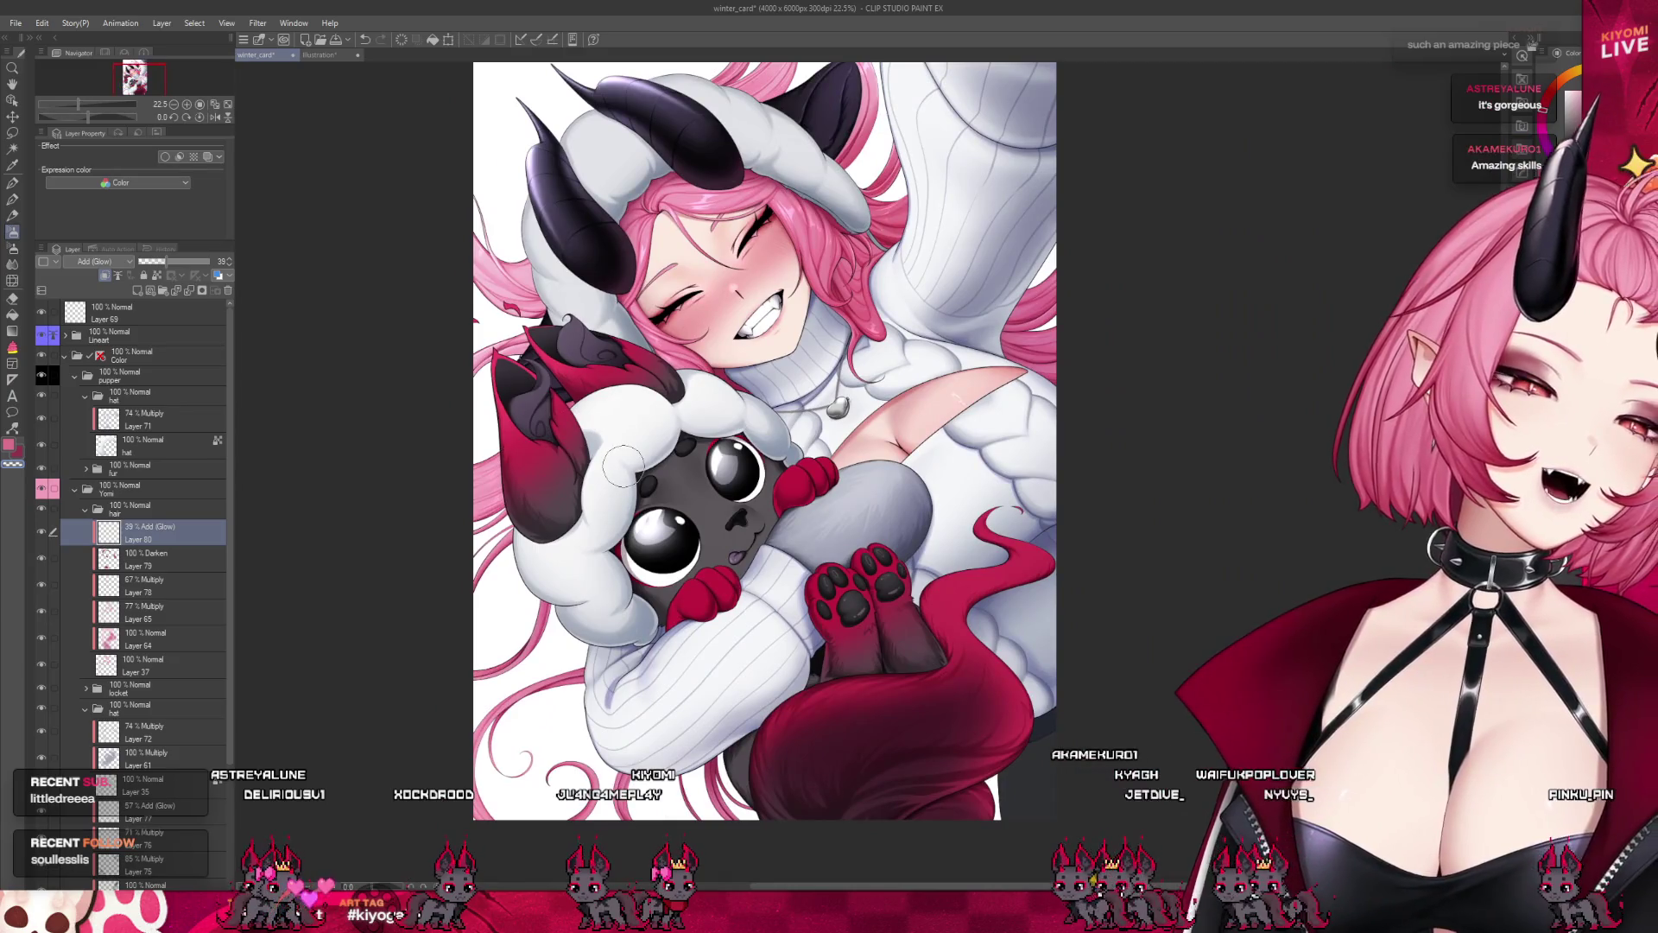
scroll(506, 557, up, 1)
scroll(507, 557, down, 1)
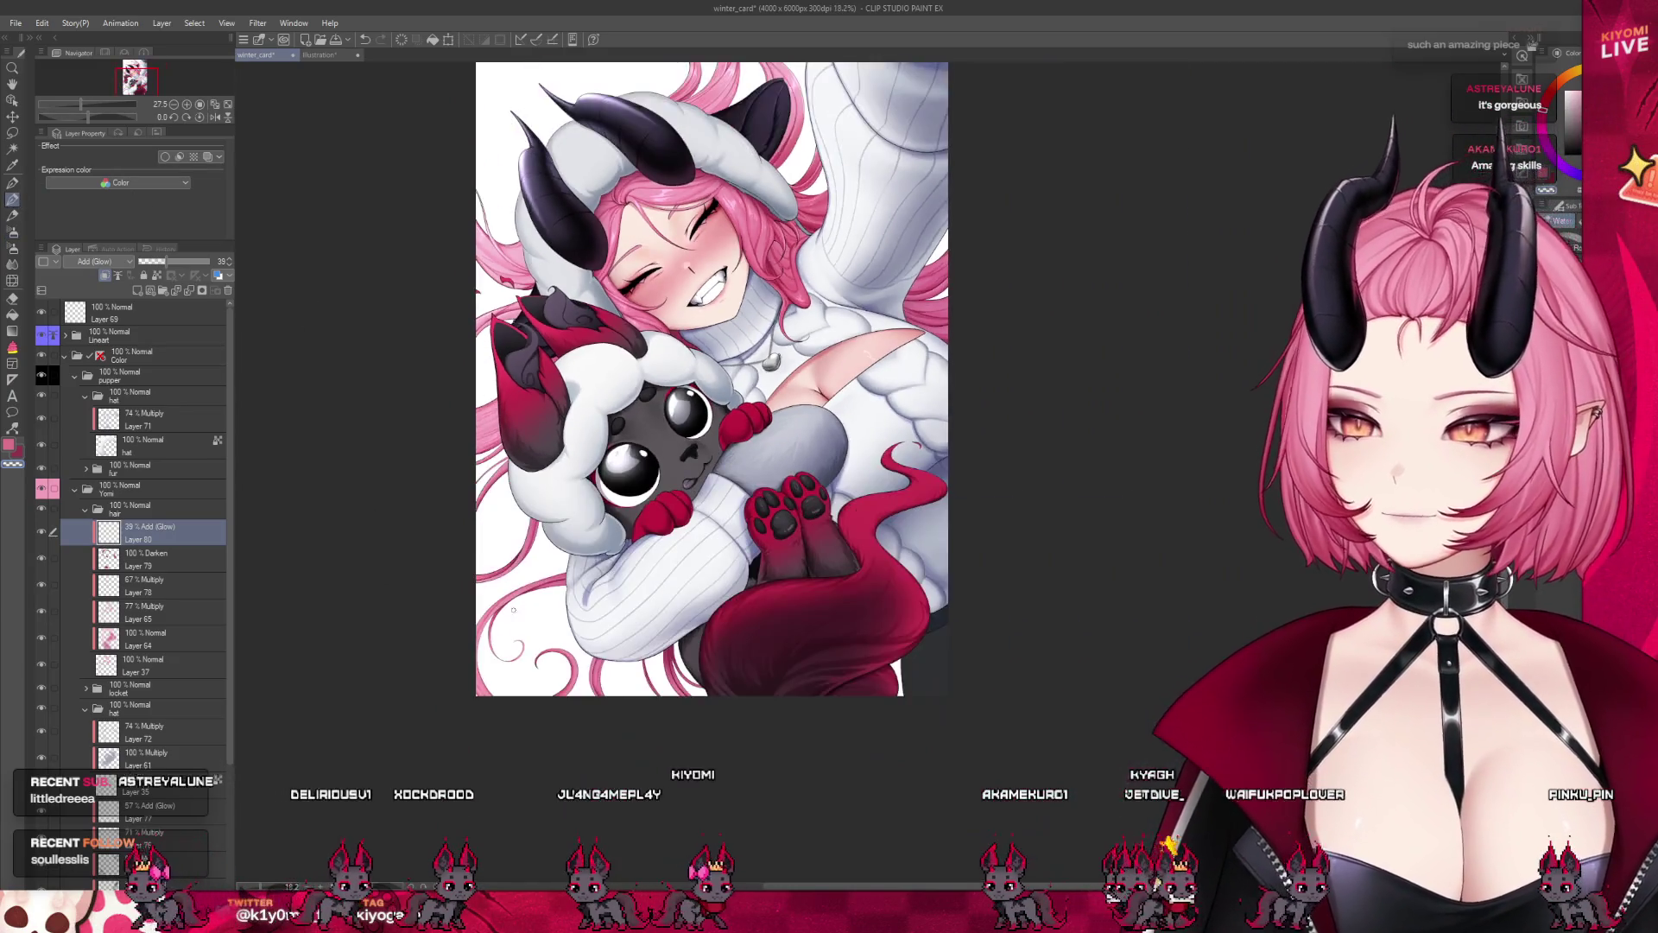
scroll(506, 557, up, 1)
scroll(507, 557, up, 1)
scroll(501, 553, up, 2)
scroll(488, 535, up, 2)
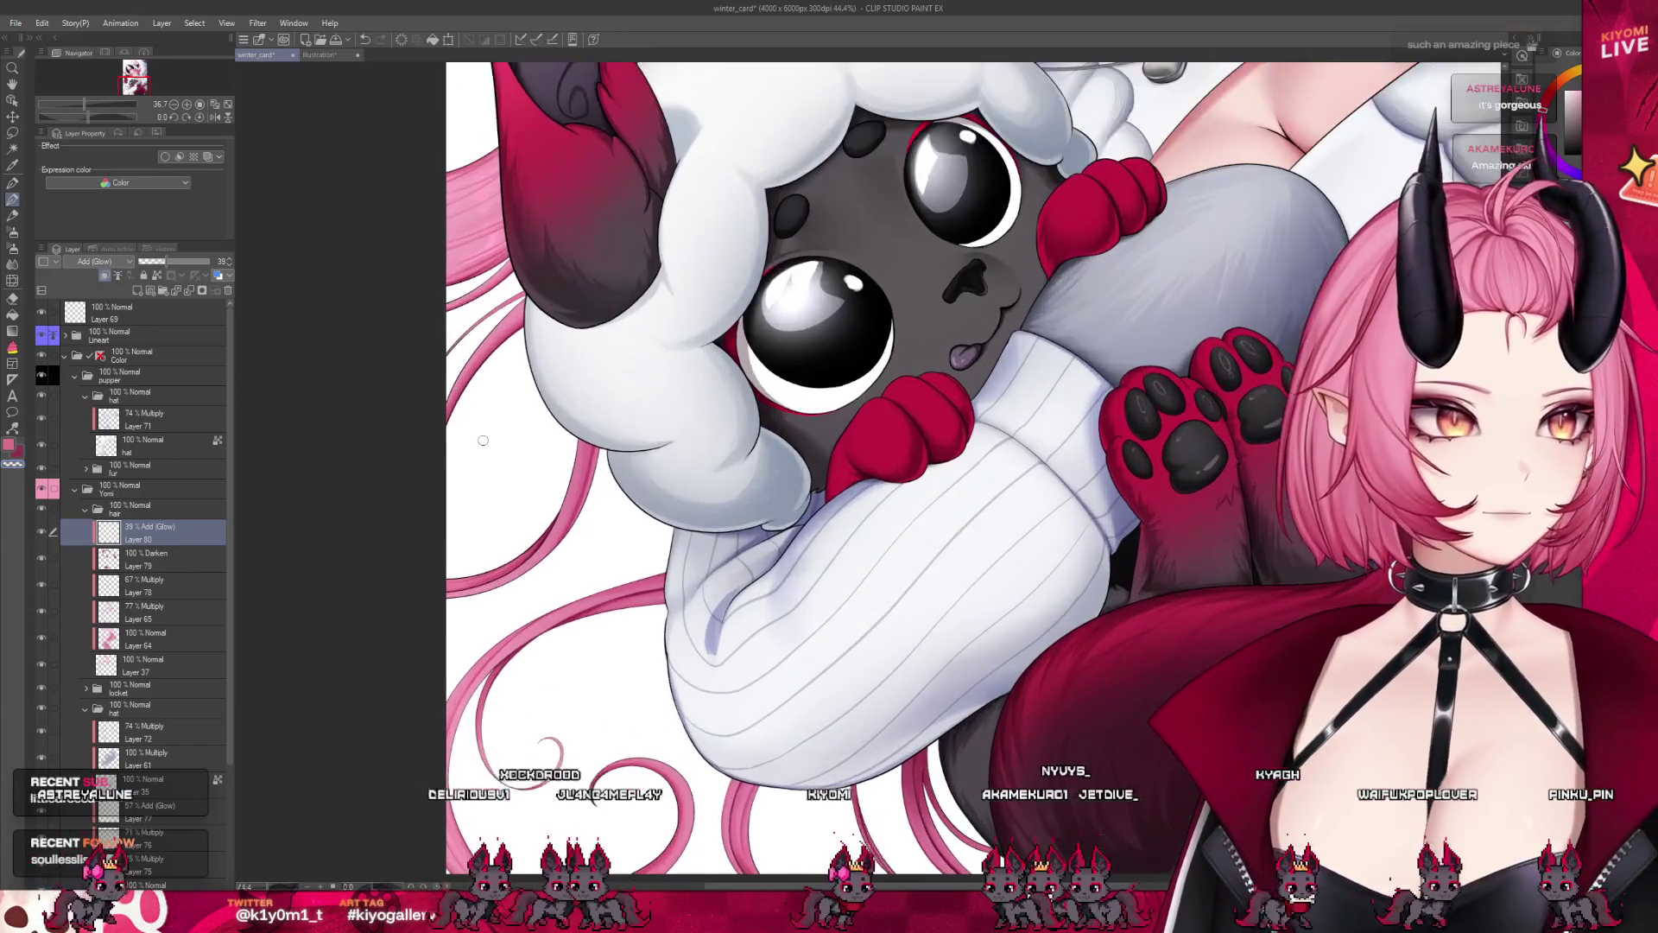
scroll(469, 516, up, 3)
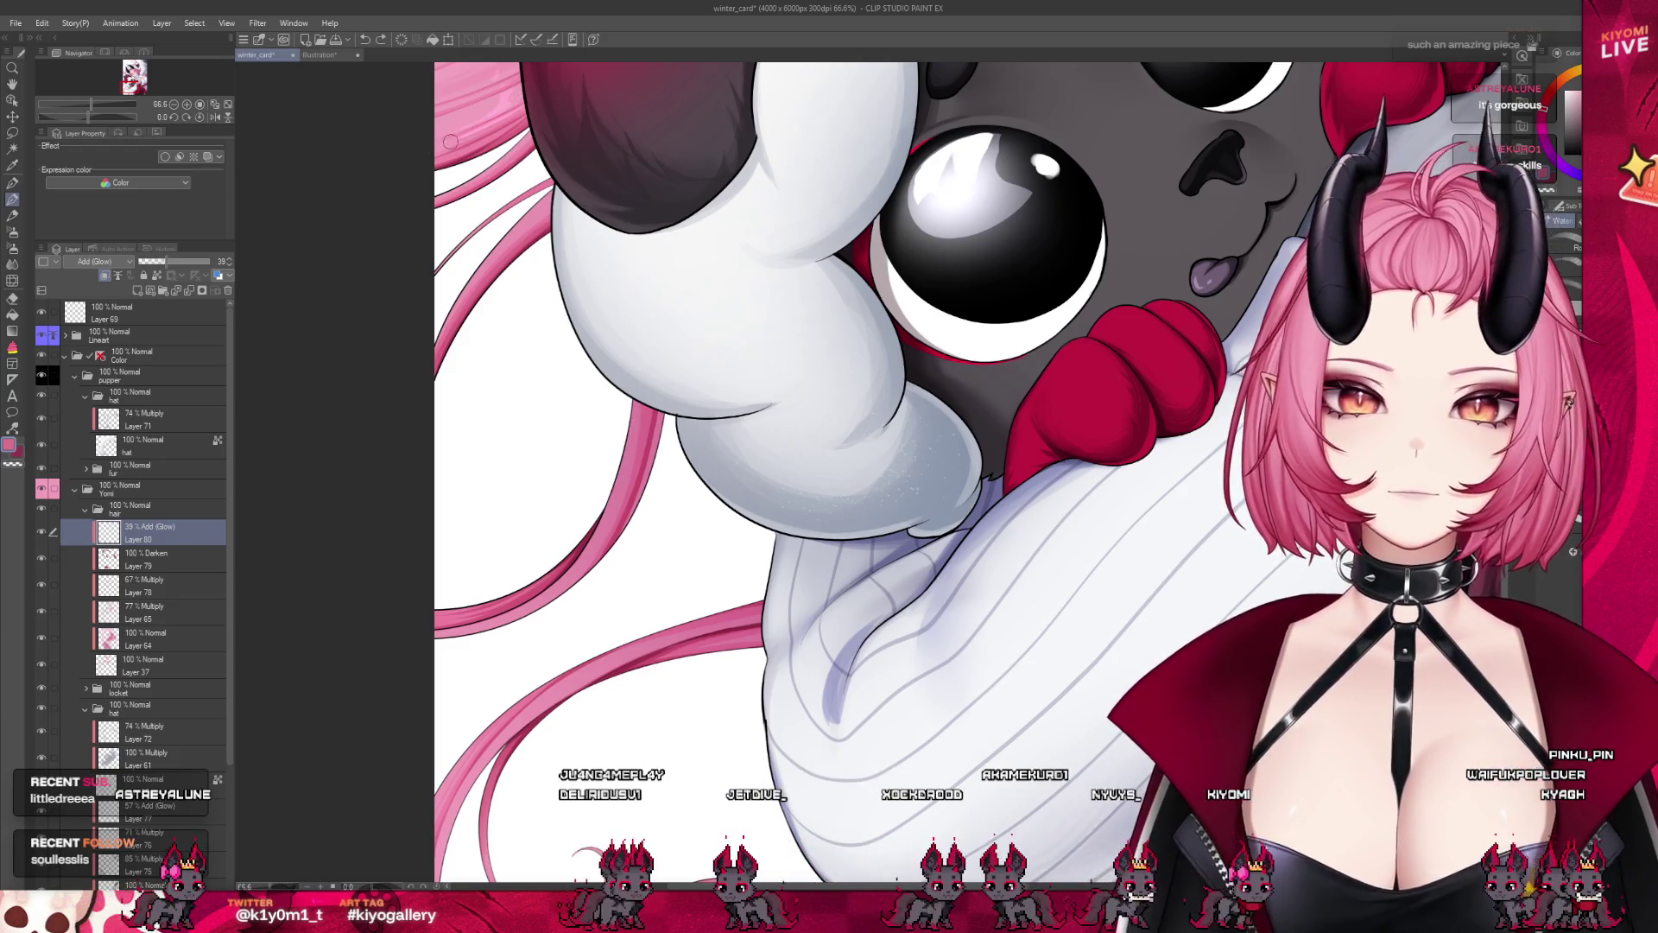
scroll(458, 145, down, 2)
scroll(475, 151, up, 1)
scroll(487, 157, up, 2)
scroll(505, 165, up, 2)
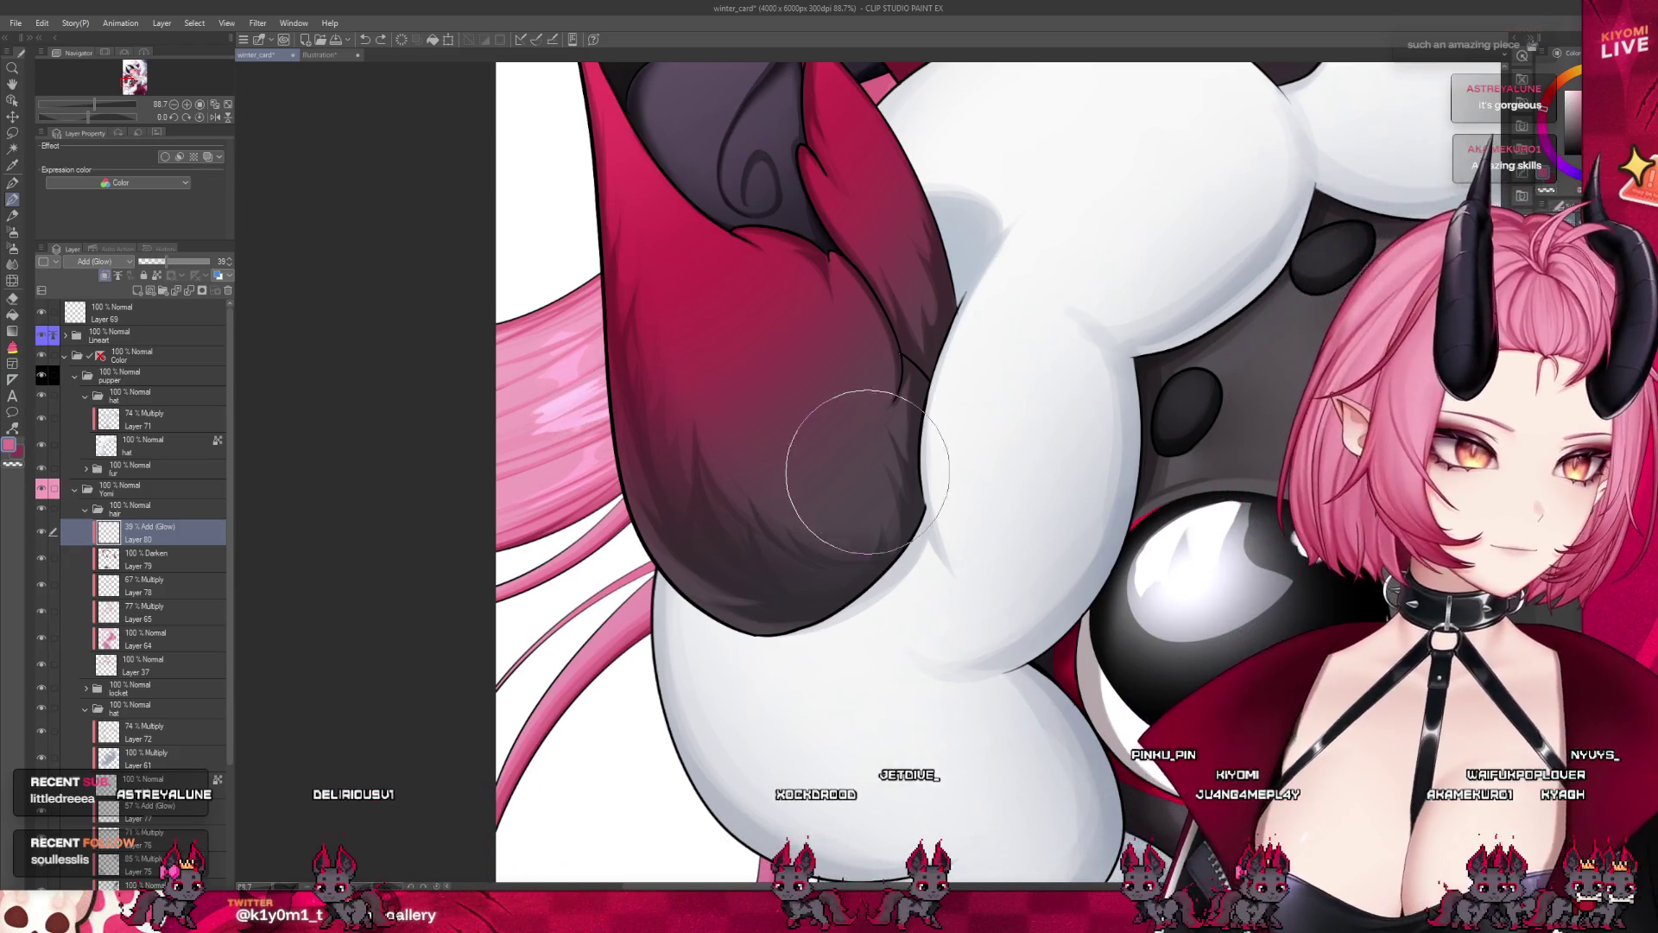
Add a brighter glow to the pink hair strands and expand the fur layer folder
mouse_move(604, 501)
mouse_down()
mouse_move(552, 332)
mouse_move(618, 488)
mouse_up()
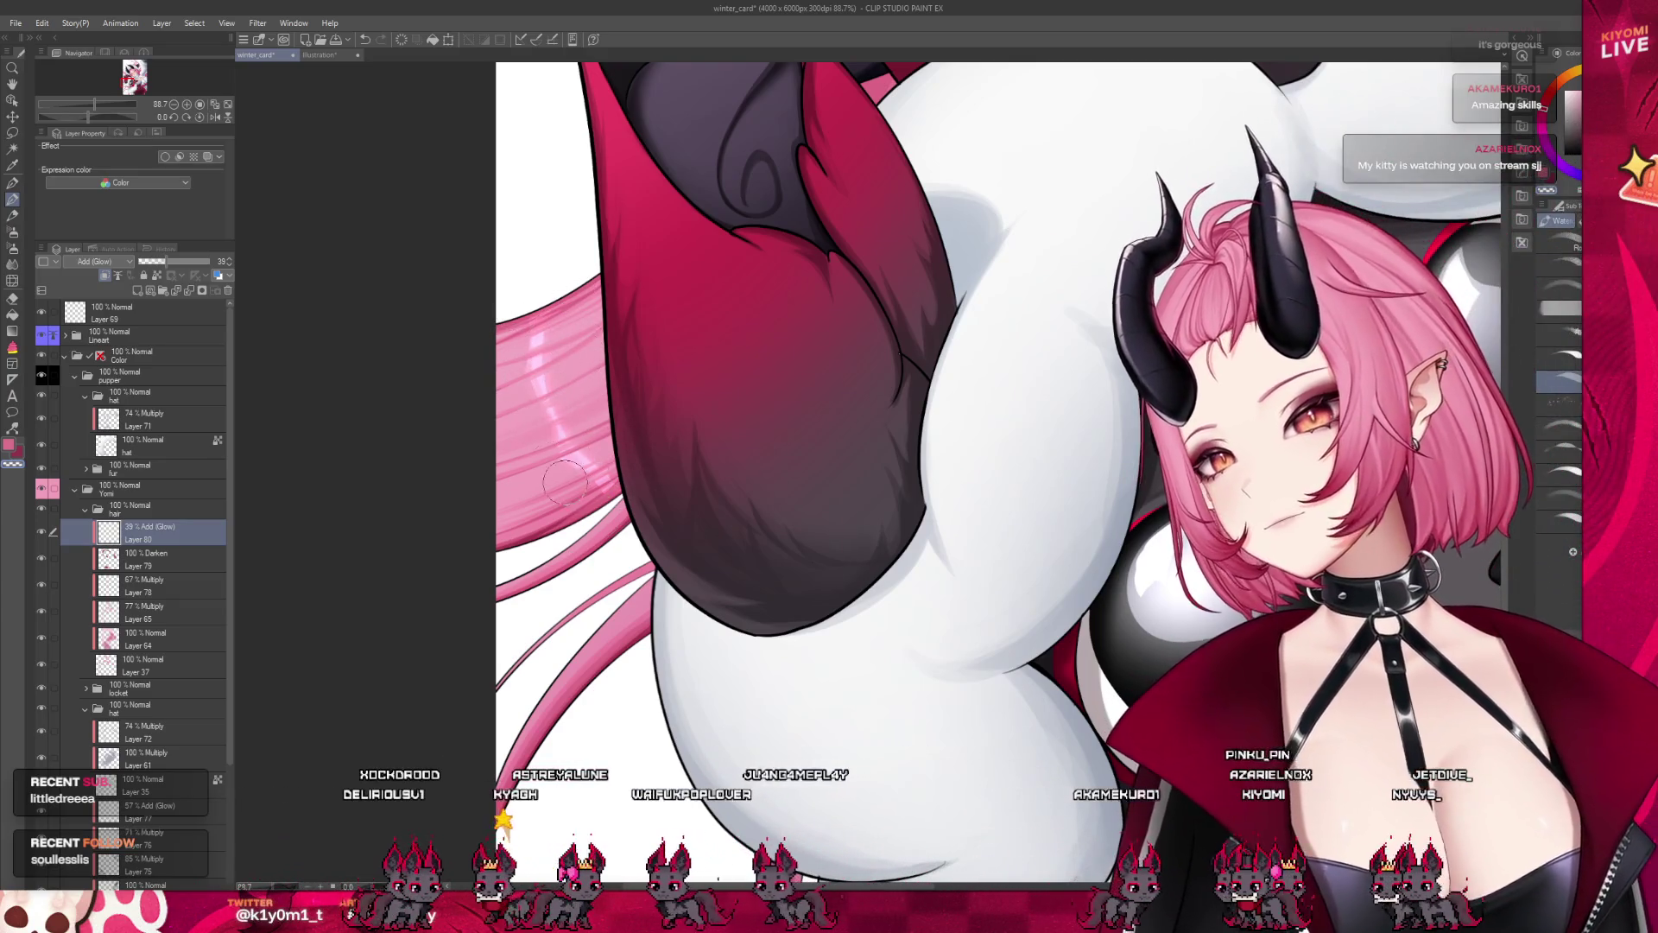
scroll(539, 237, down, 5)
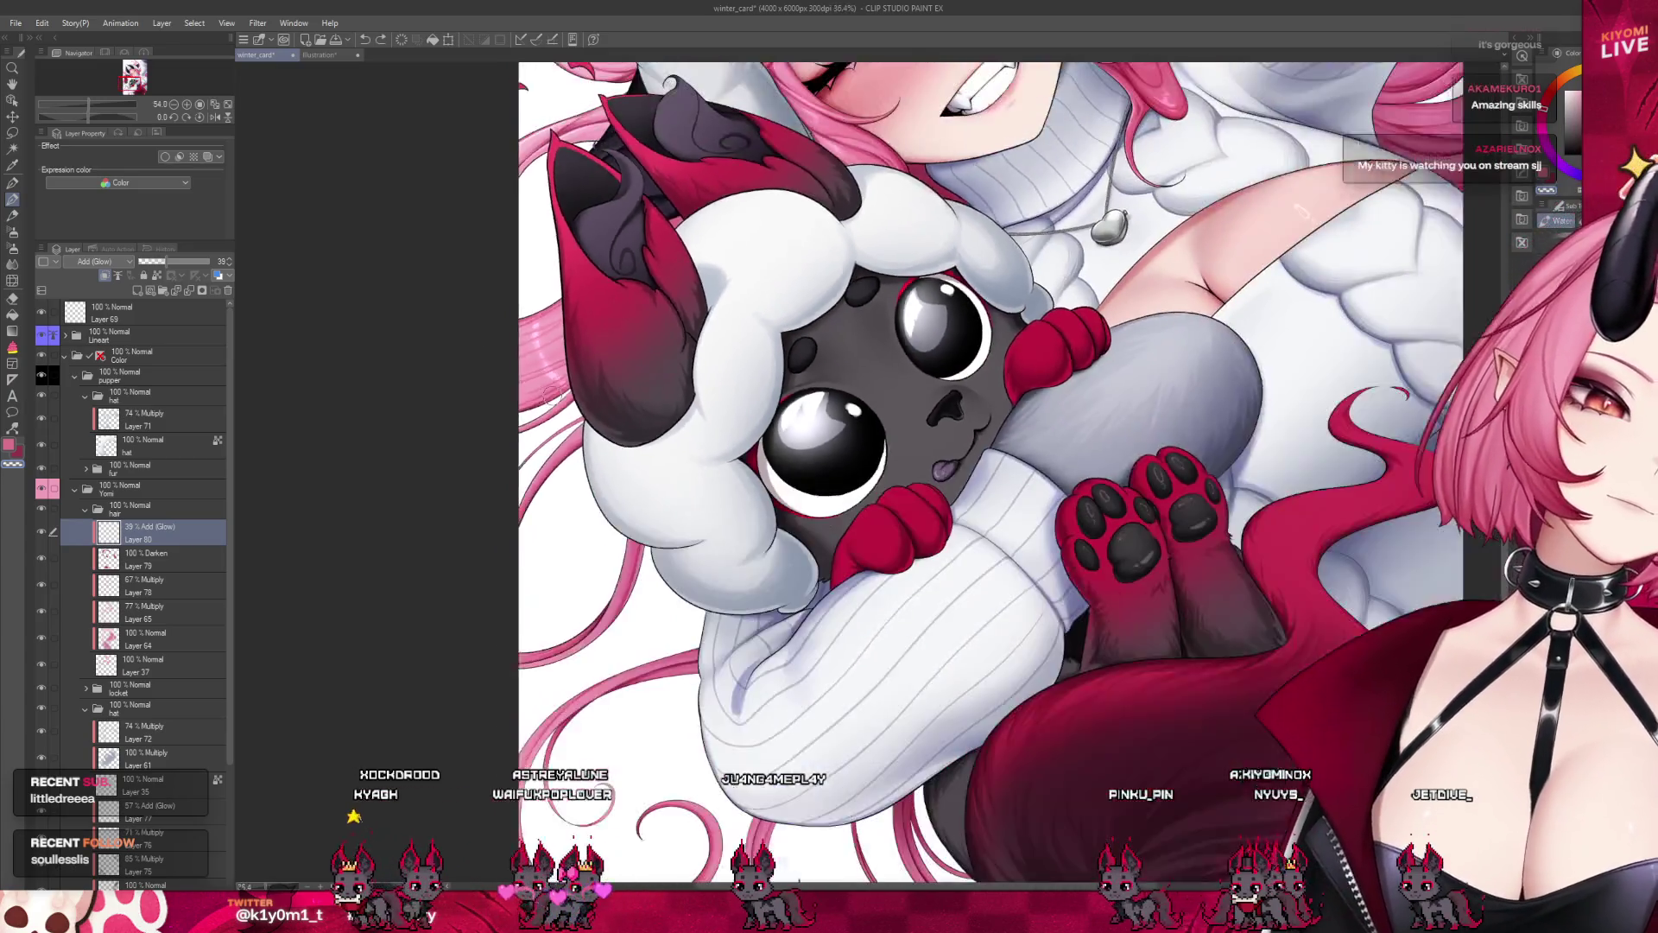
scroll(562, 321, up, 4)
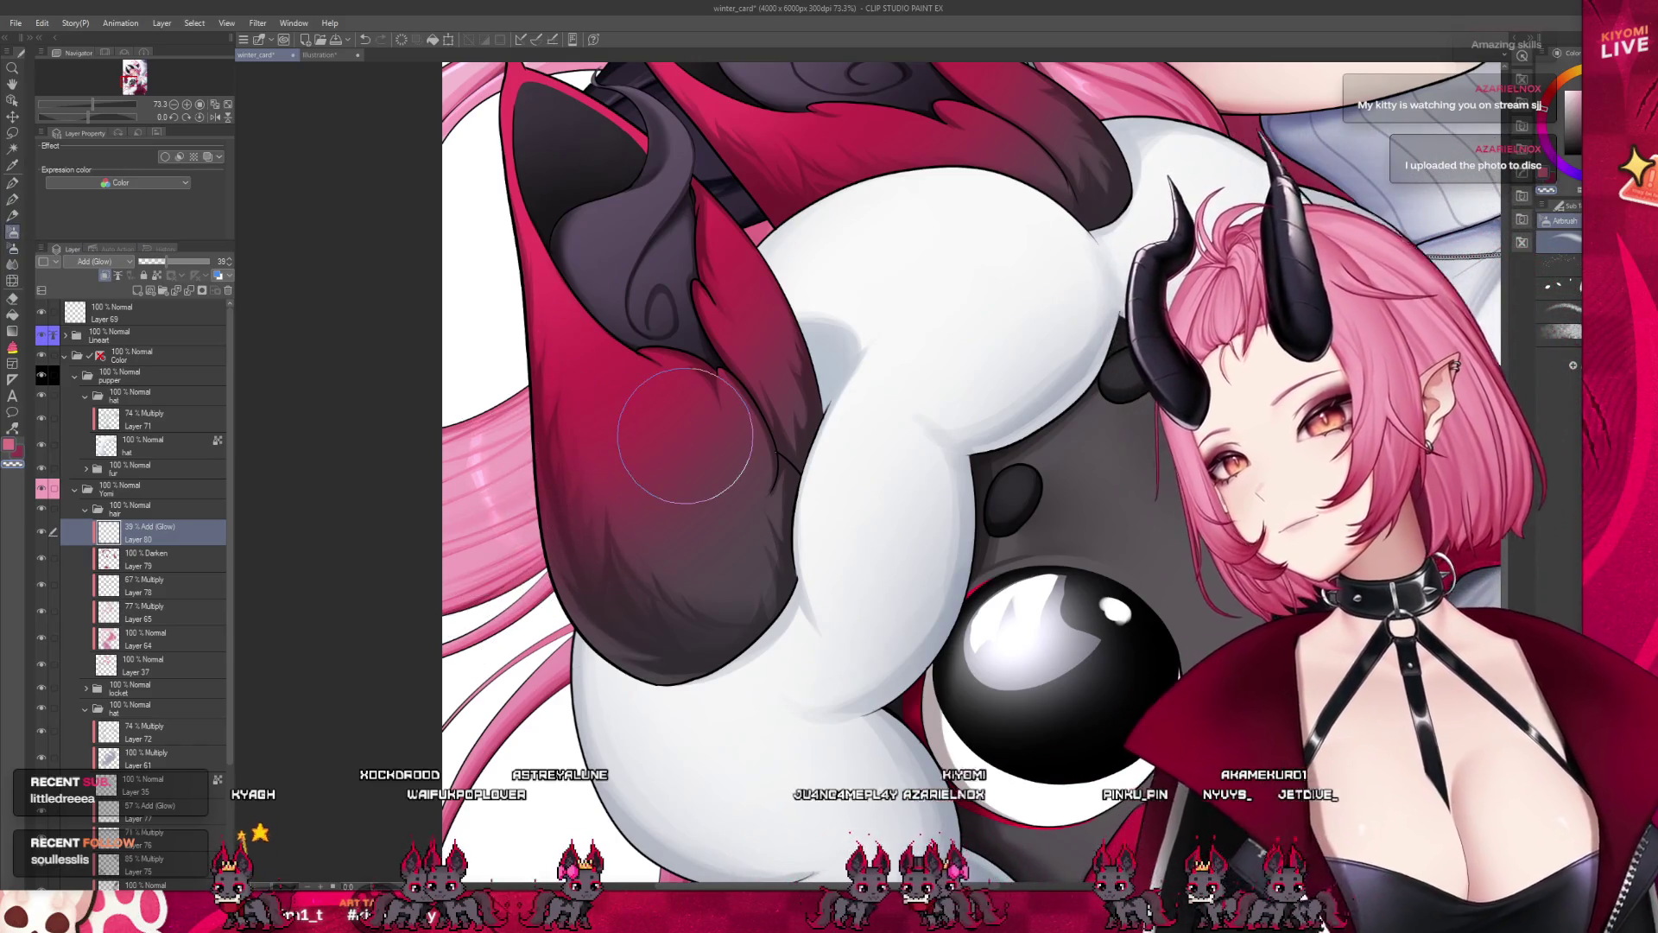
scroll(370, 341, down, 3)
scroll(419, 612, down, 2)
scroll(595, 450, up, 1)
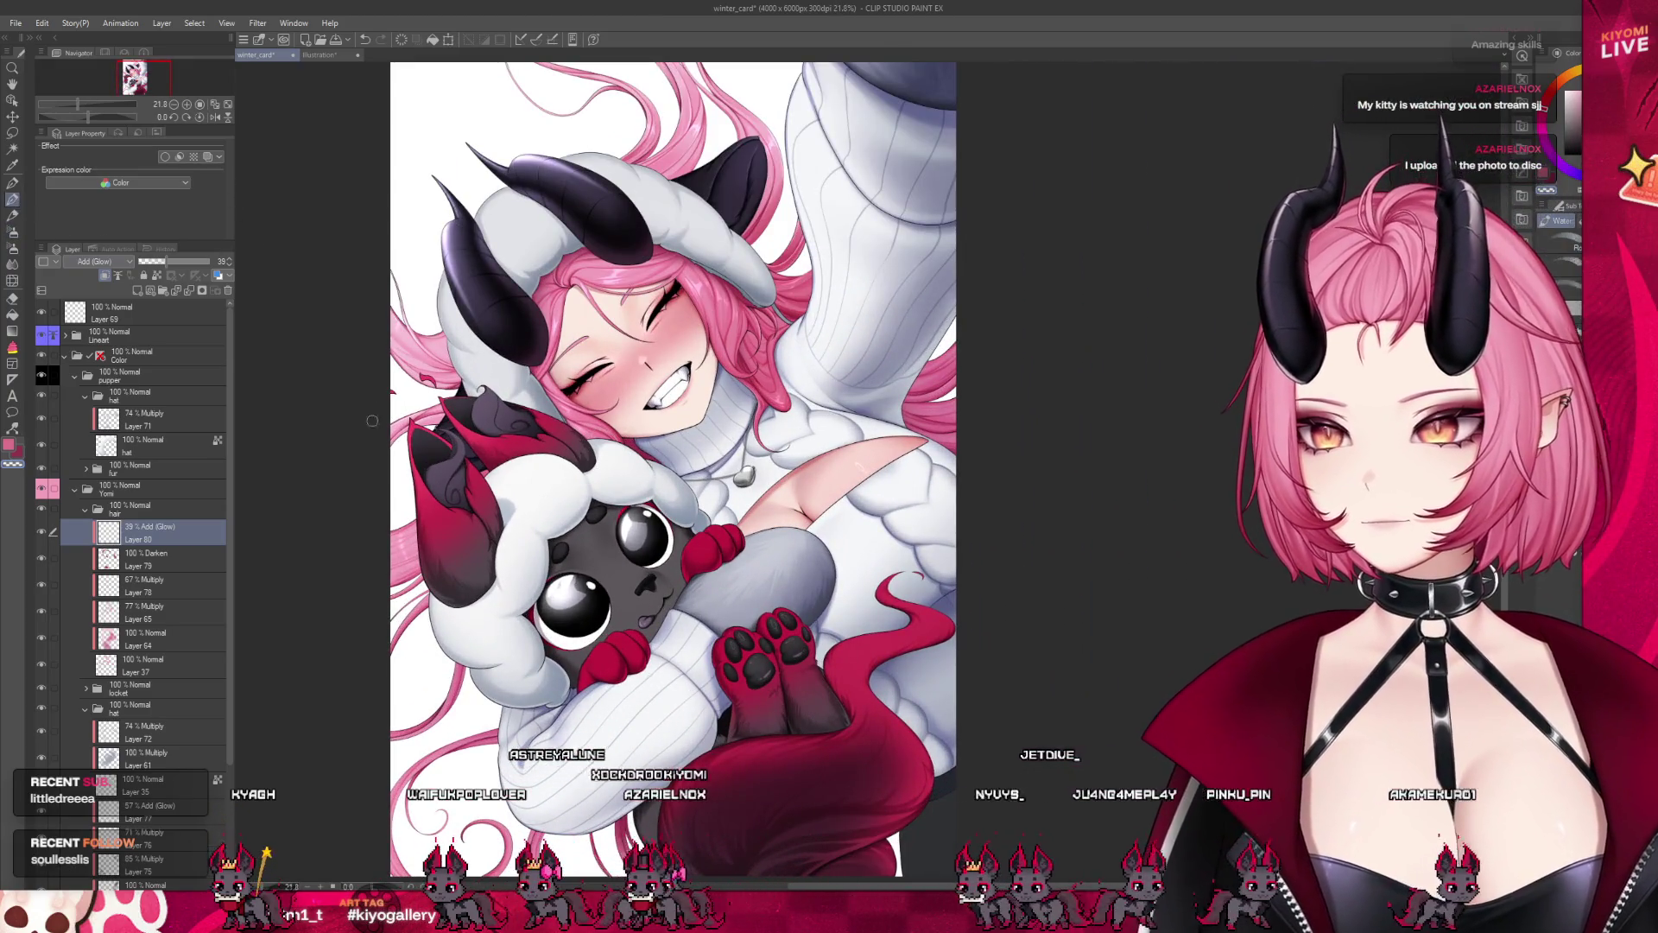
scroll(372, 421, up, 1)
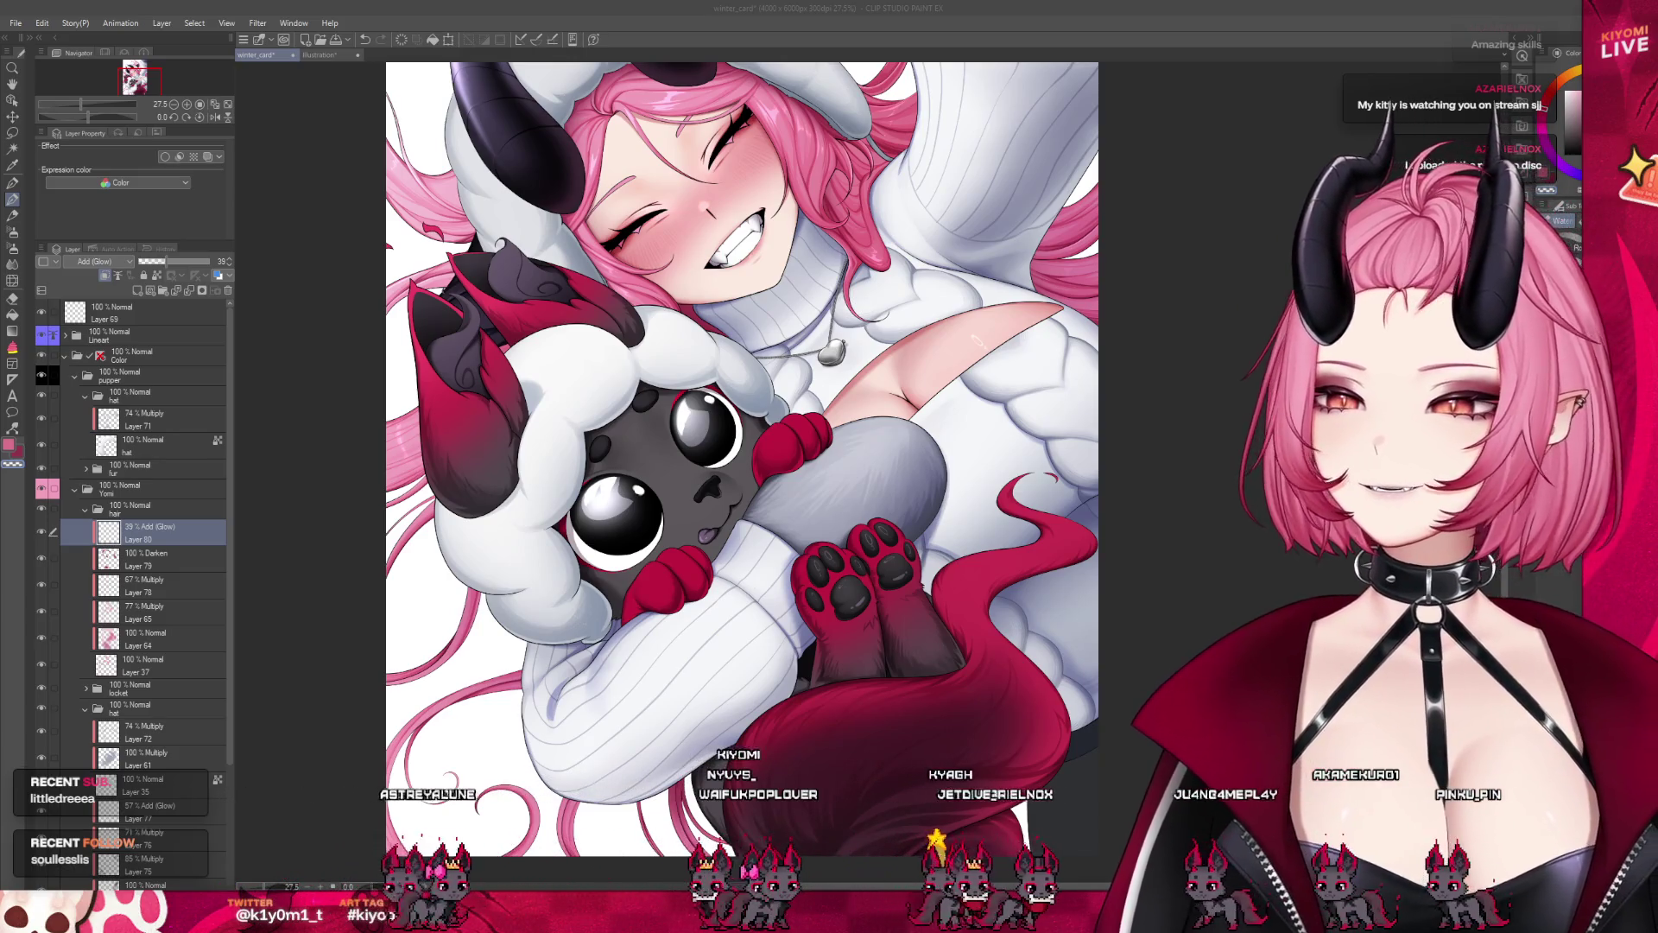
scroll(398, 538, up, 5)
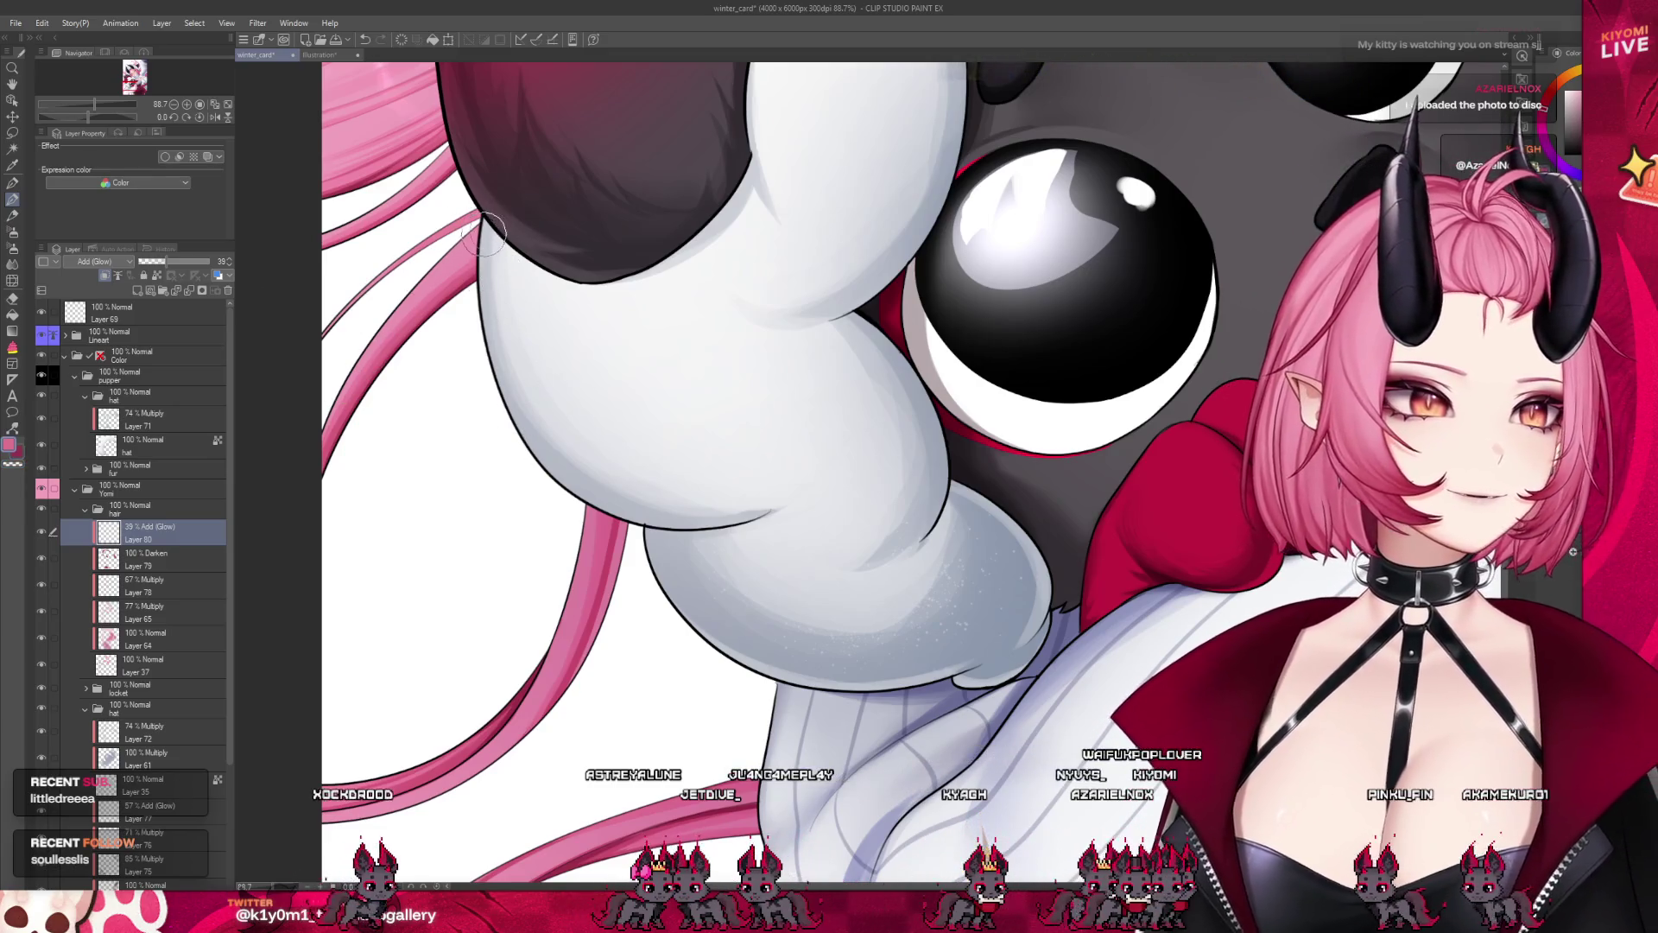
click(85, 468)
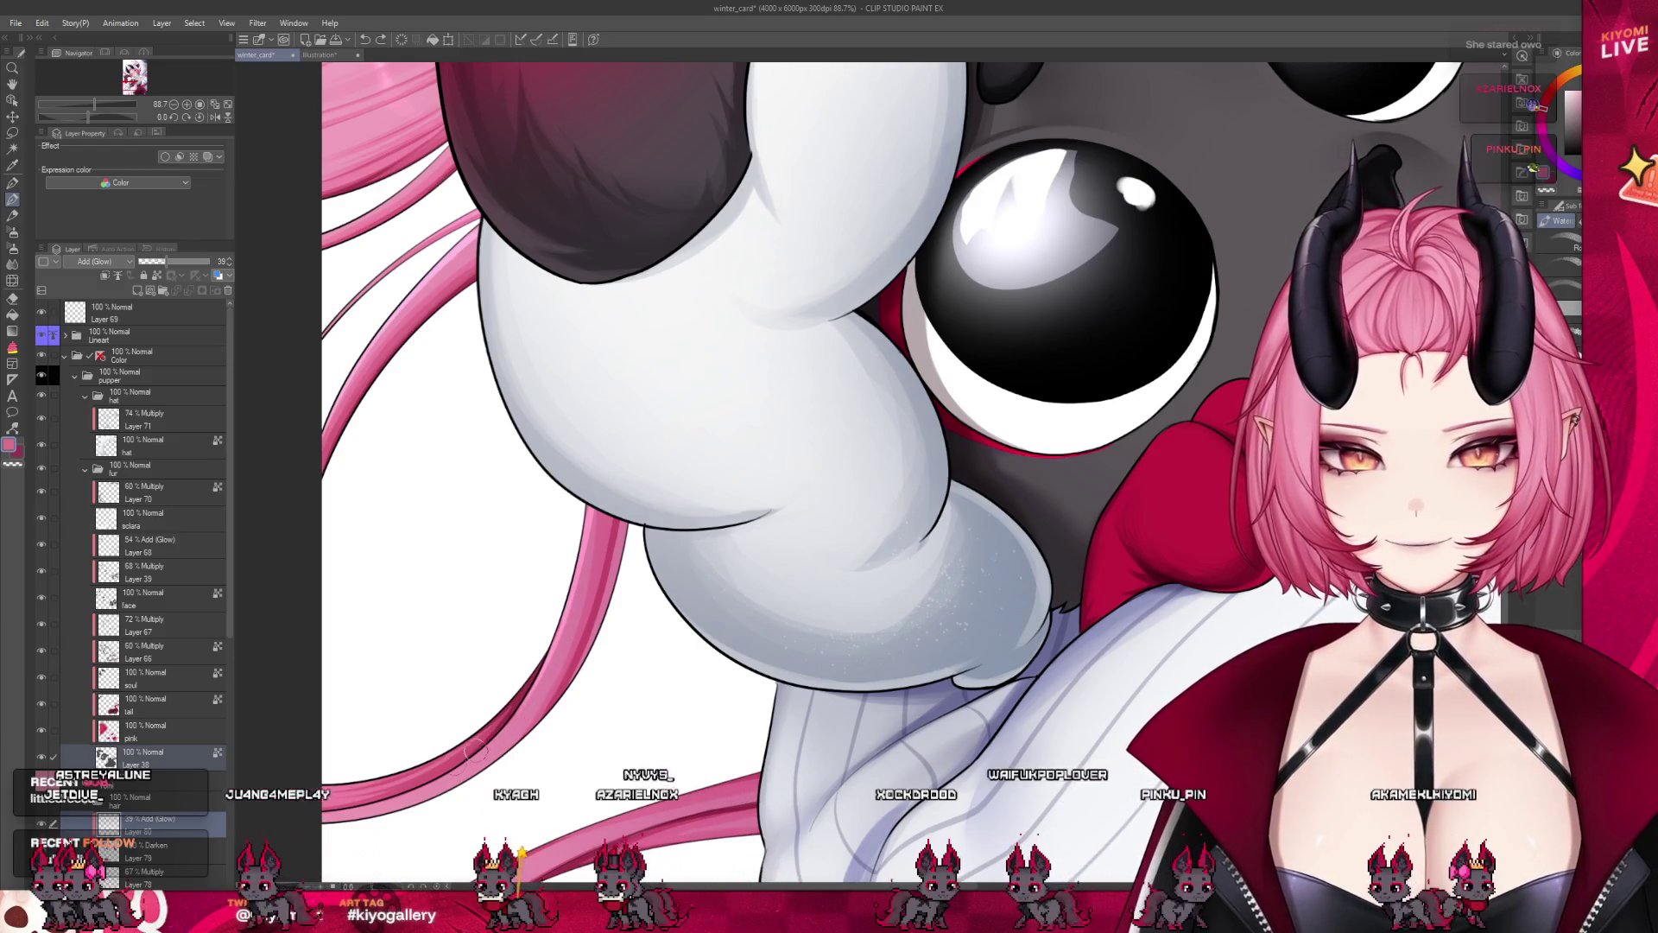
Zoom in on the lower sweater and hair strands and switch to a large soft airbrush
scroll(537, 434, down, 1)
scroll(537, 434, down, 3)
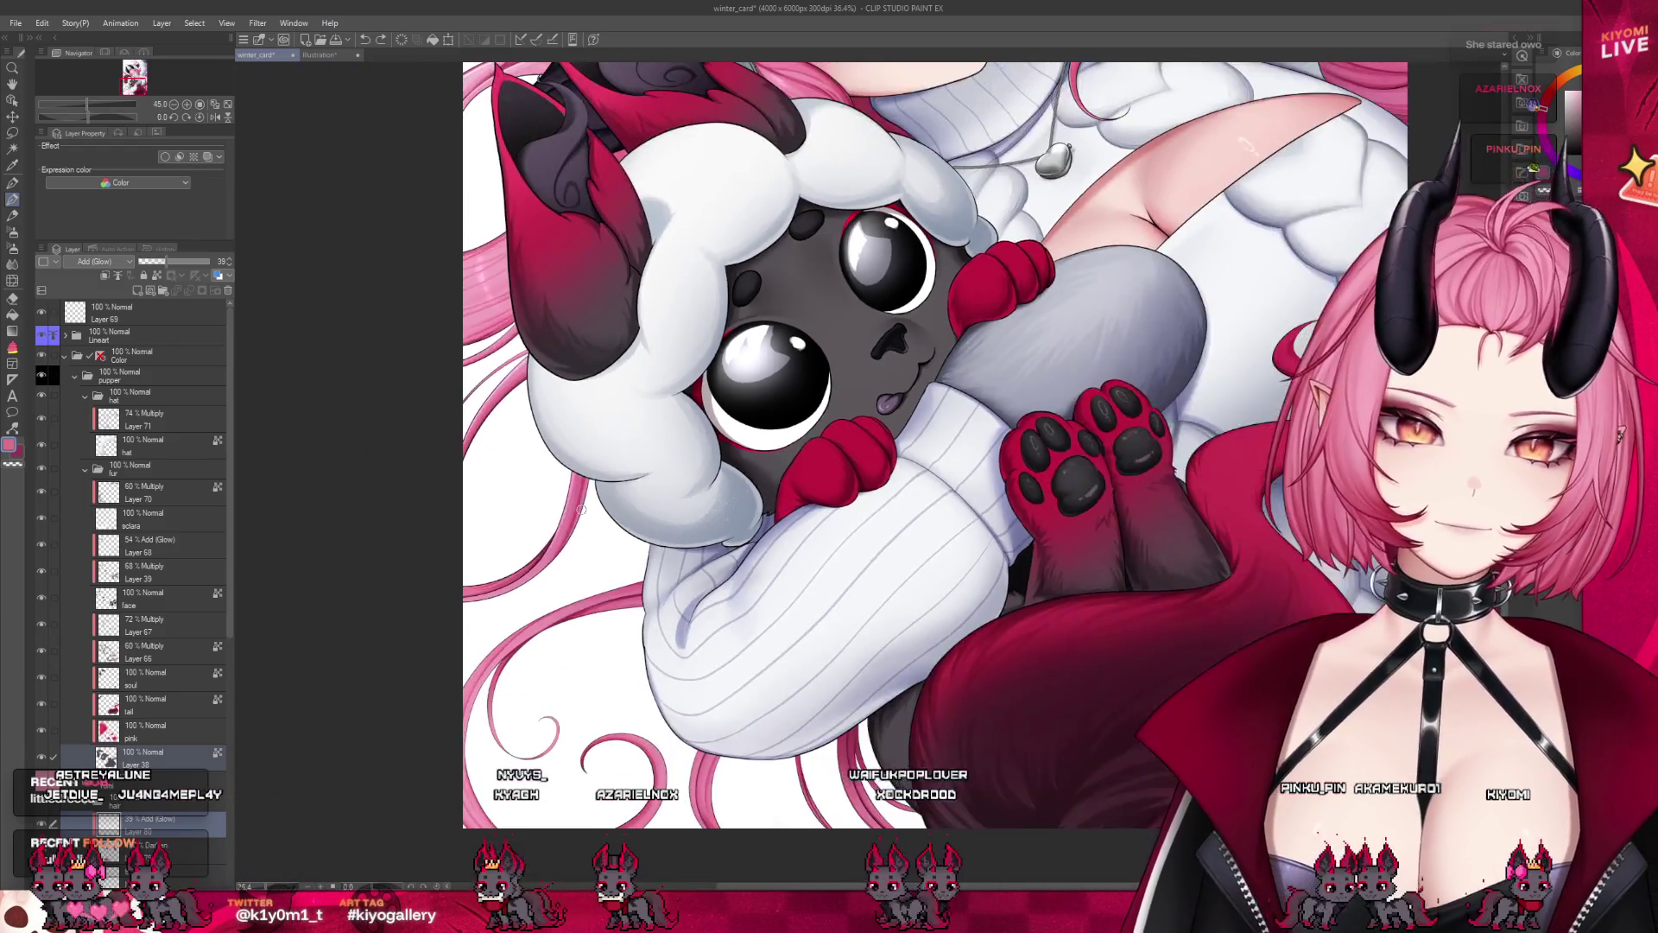
scroll(524, 695, up, 4)
scroll(524, 695, up, 2)
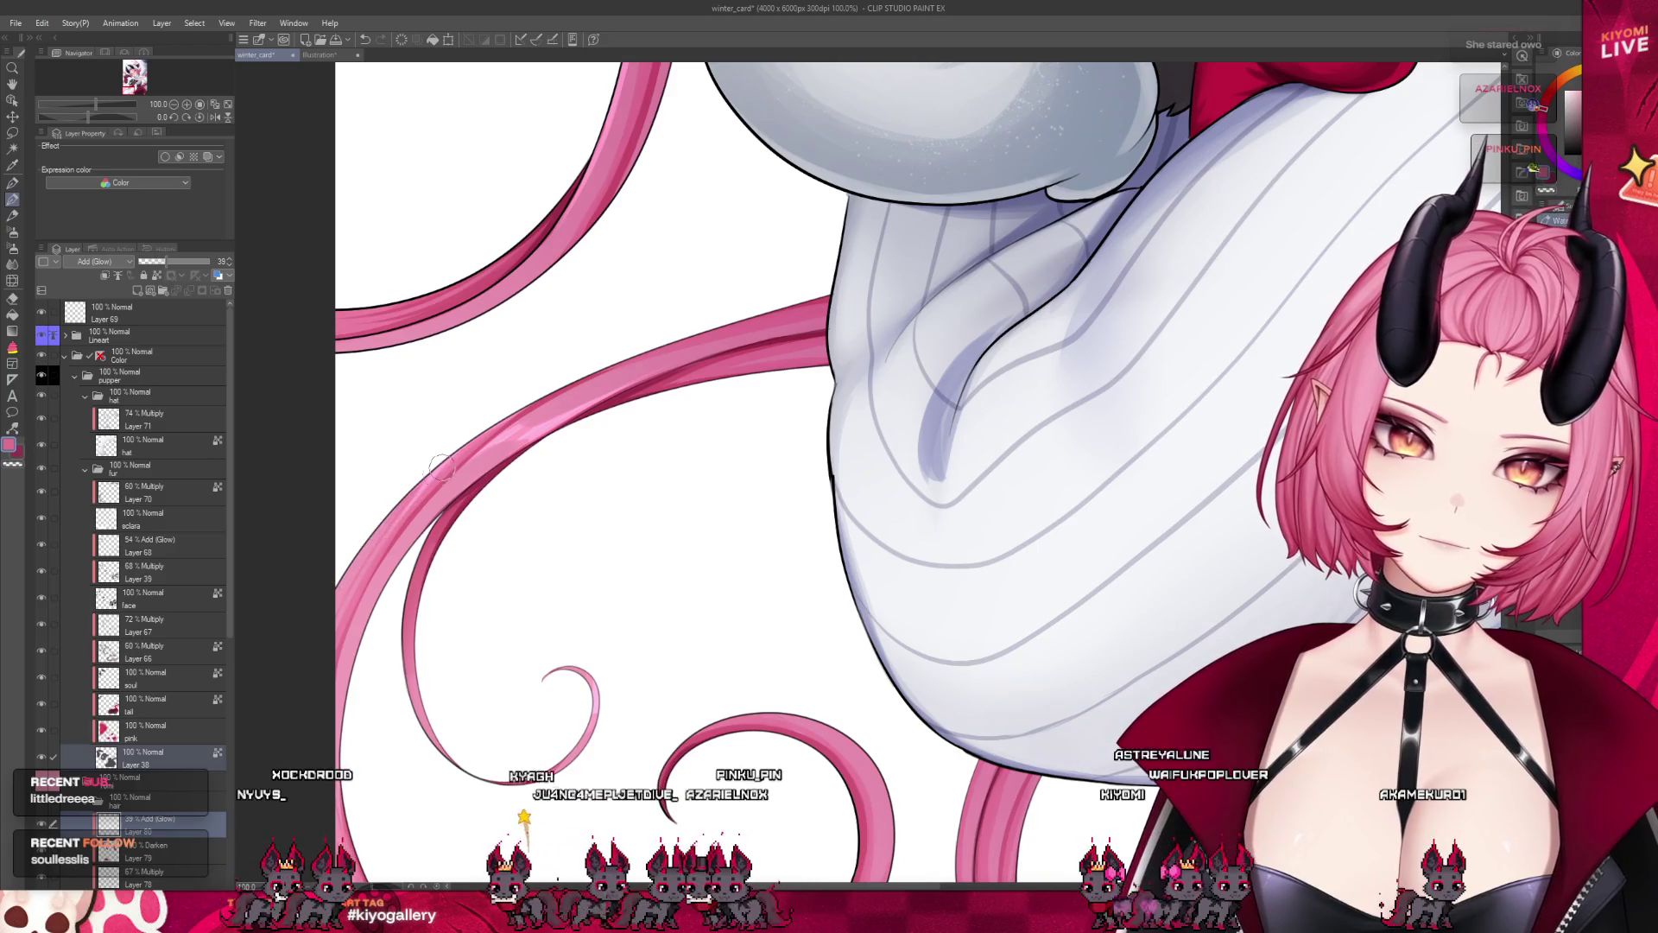
scroll(396, 535, down, 1)
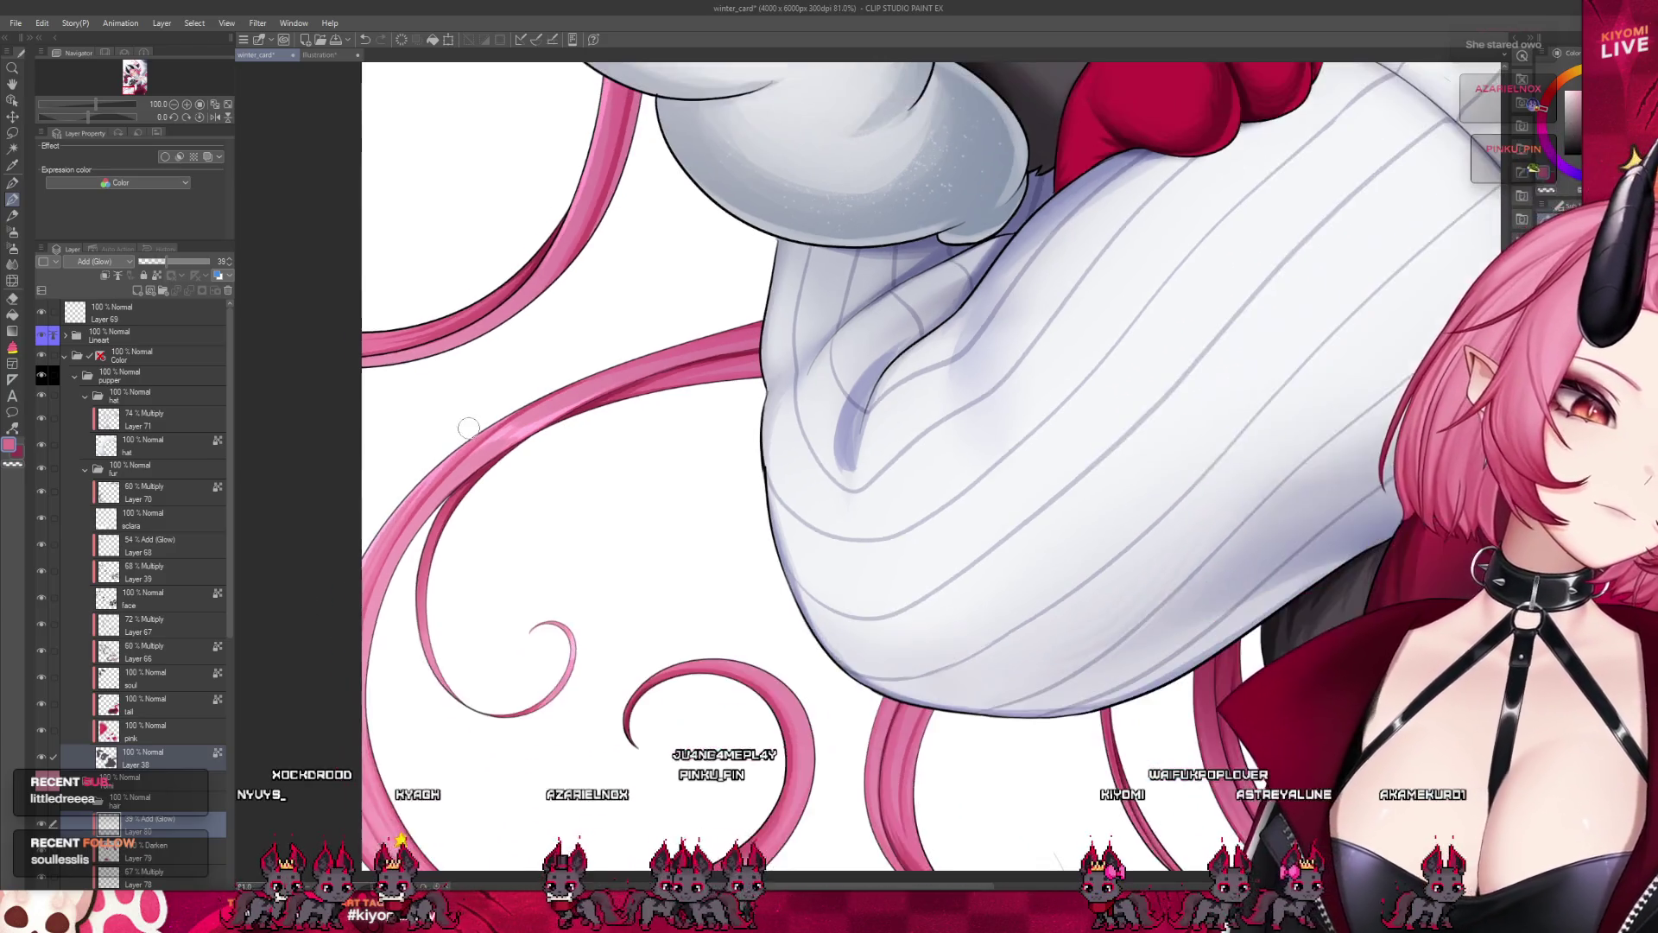
scroll(415, 539, down, 1)
scroll(449, 544, down, 2)
scroll(539, 553, up, 1)
scroll(539, 553, up, 2)
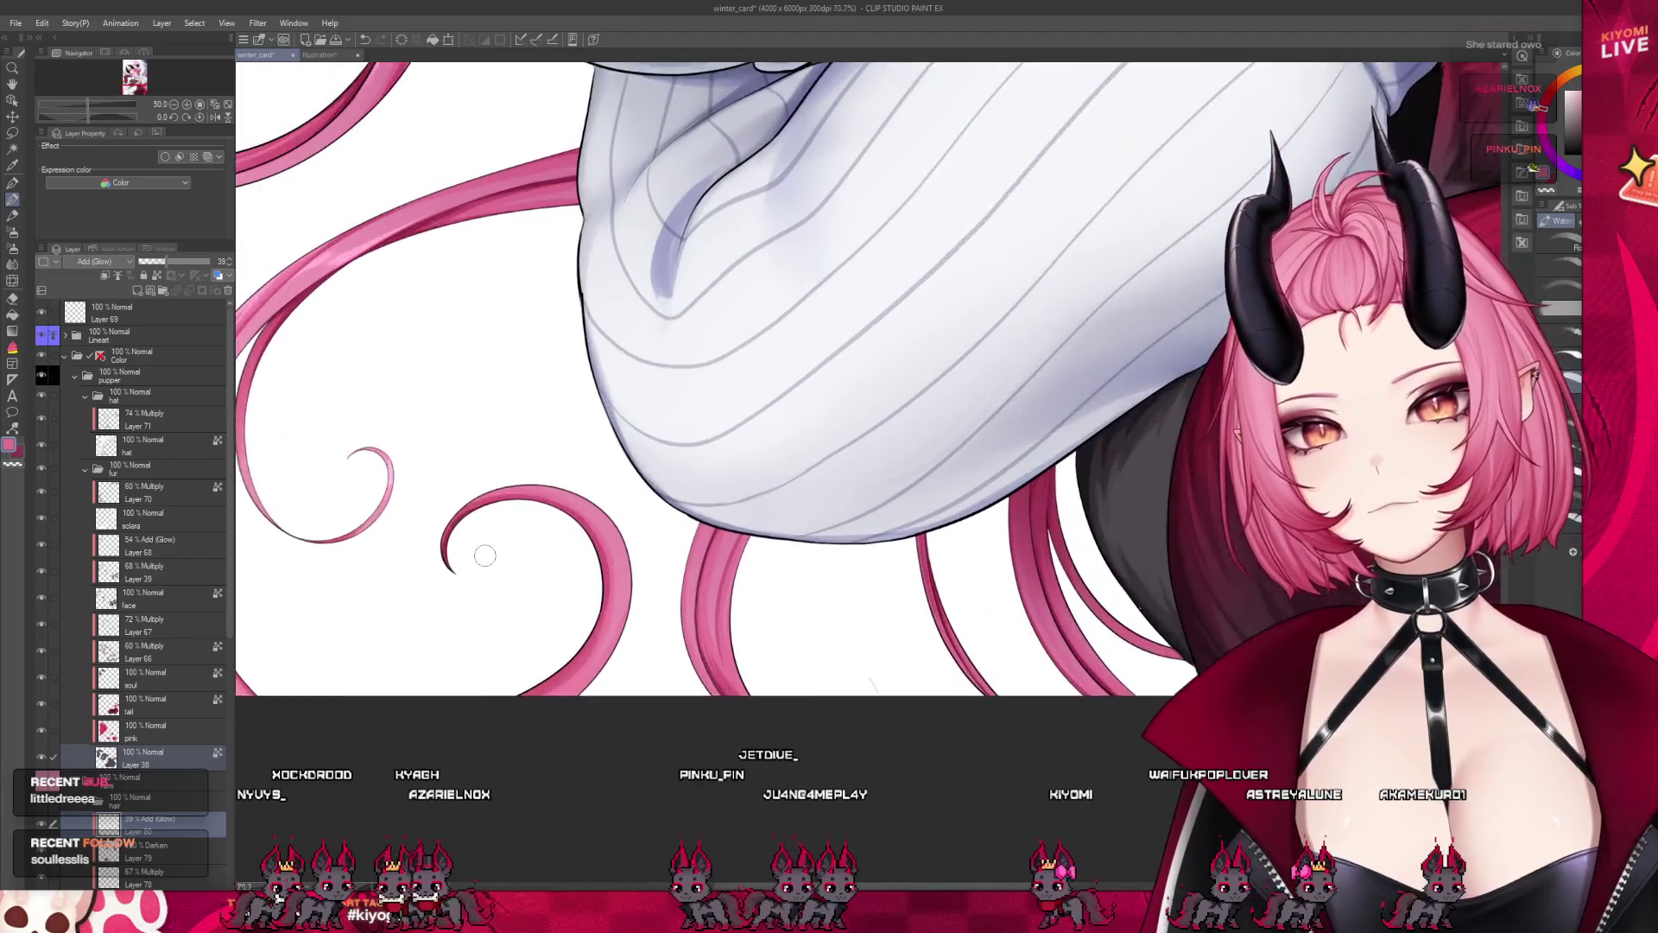
scroll(518, 554, up, 1)
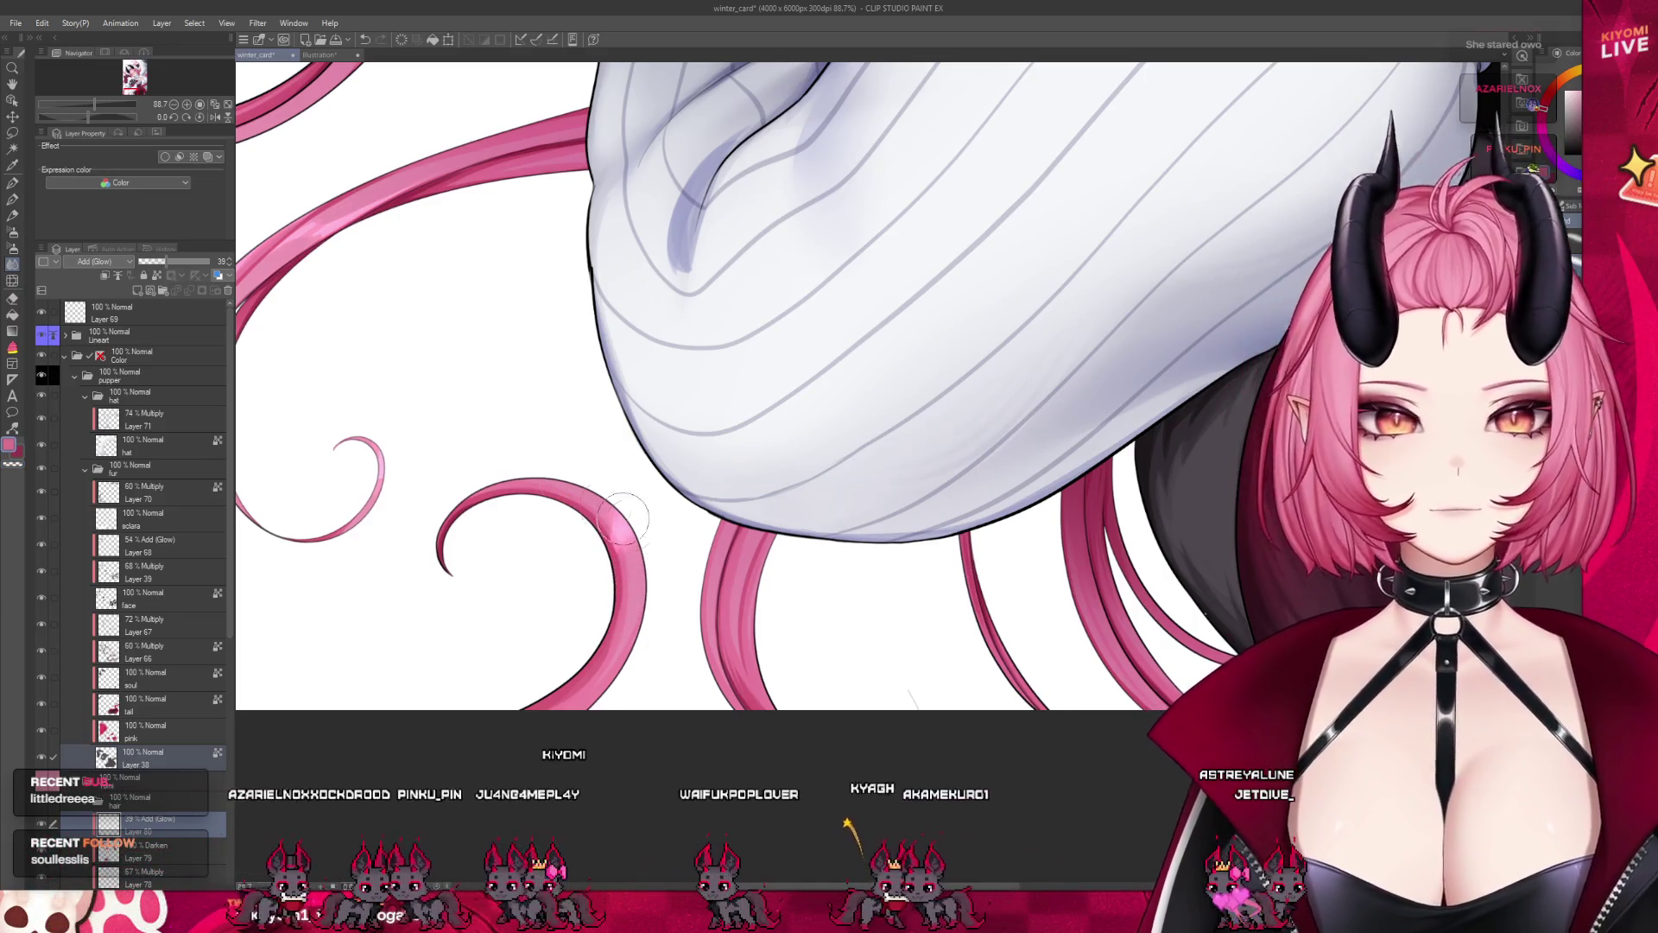
click(11, 200)
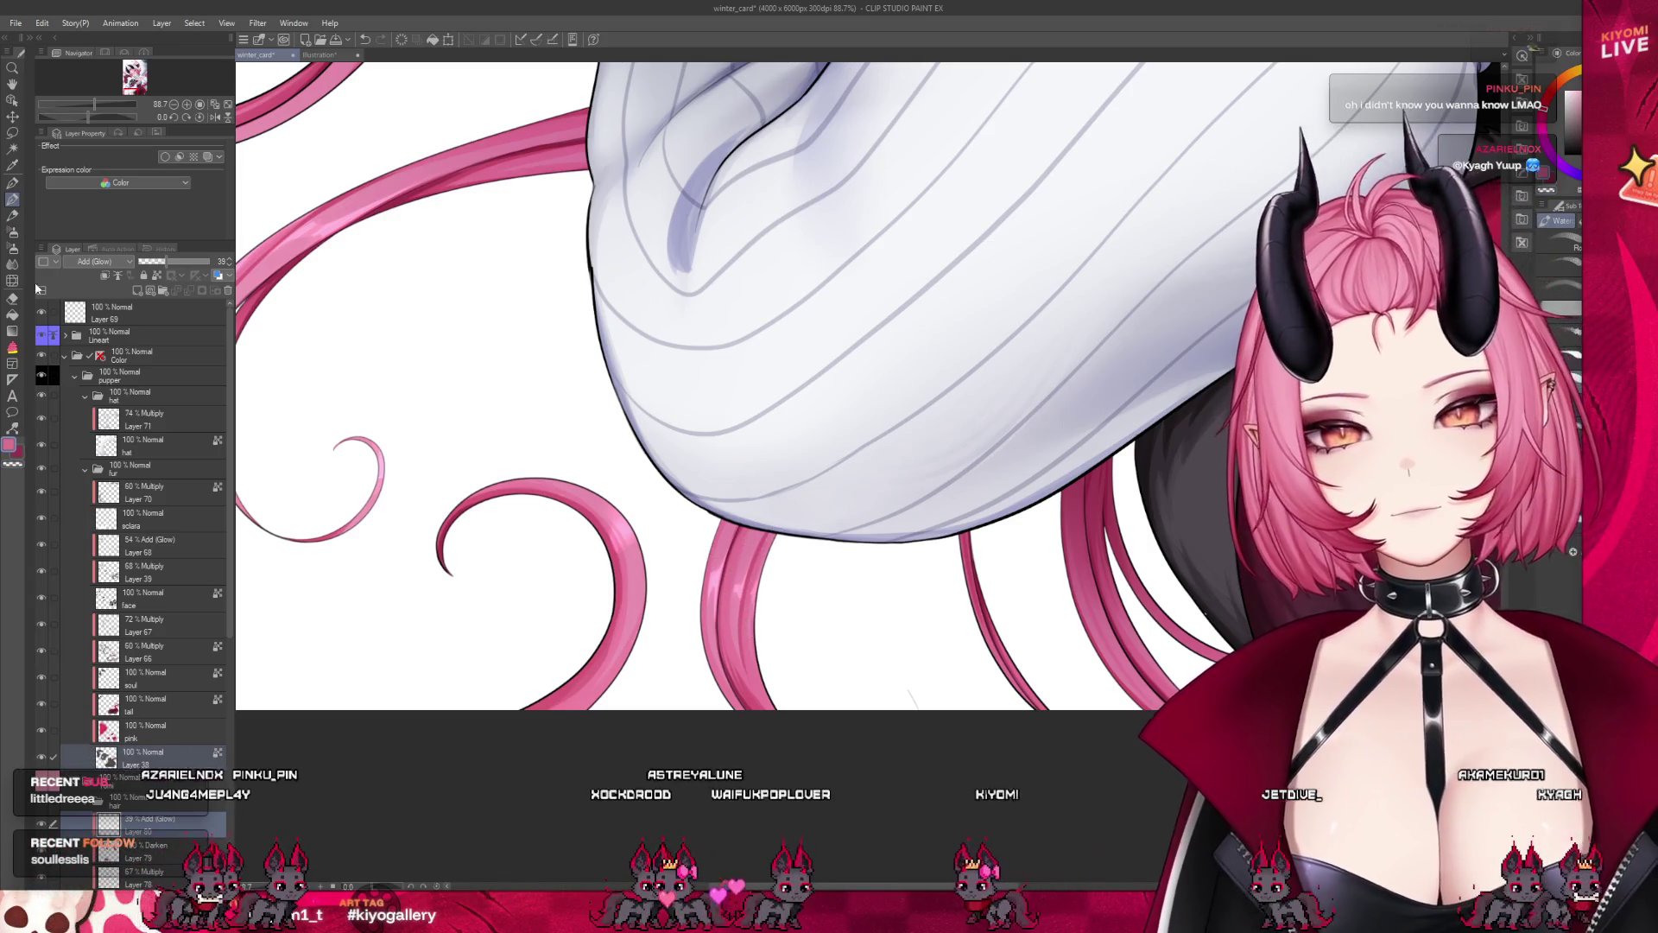
key(b)
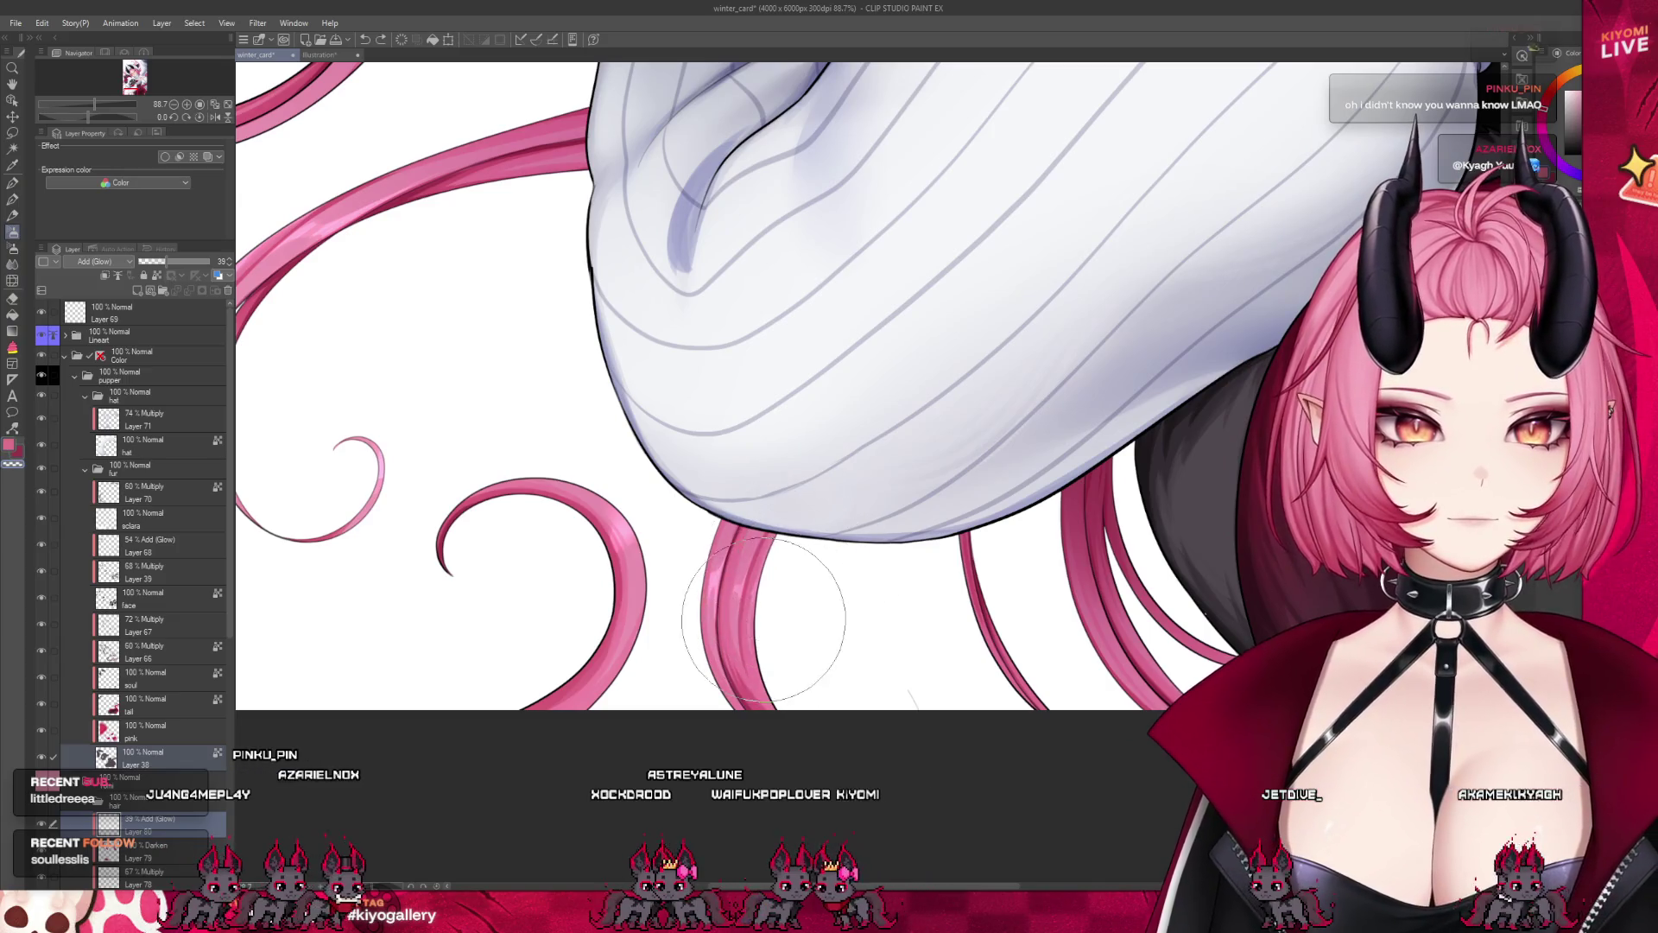
Reselect the Airbrush after inspecting the plush's tail, then zoom out to the full canvas
scroll(814, 605, down, 10)
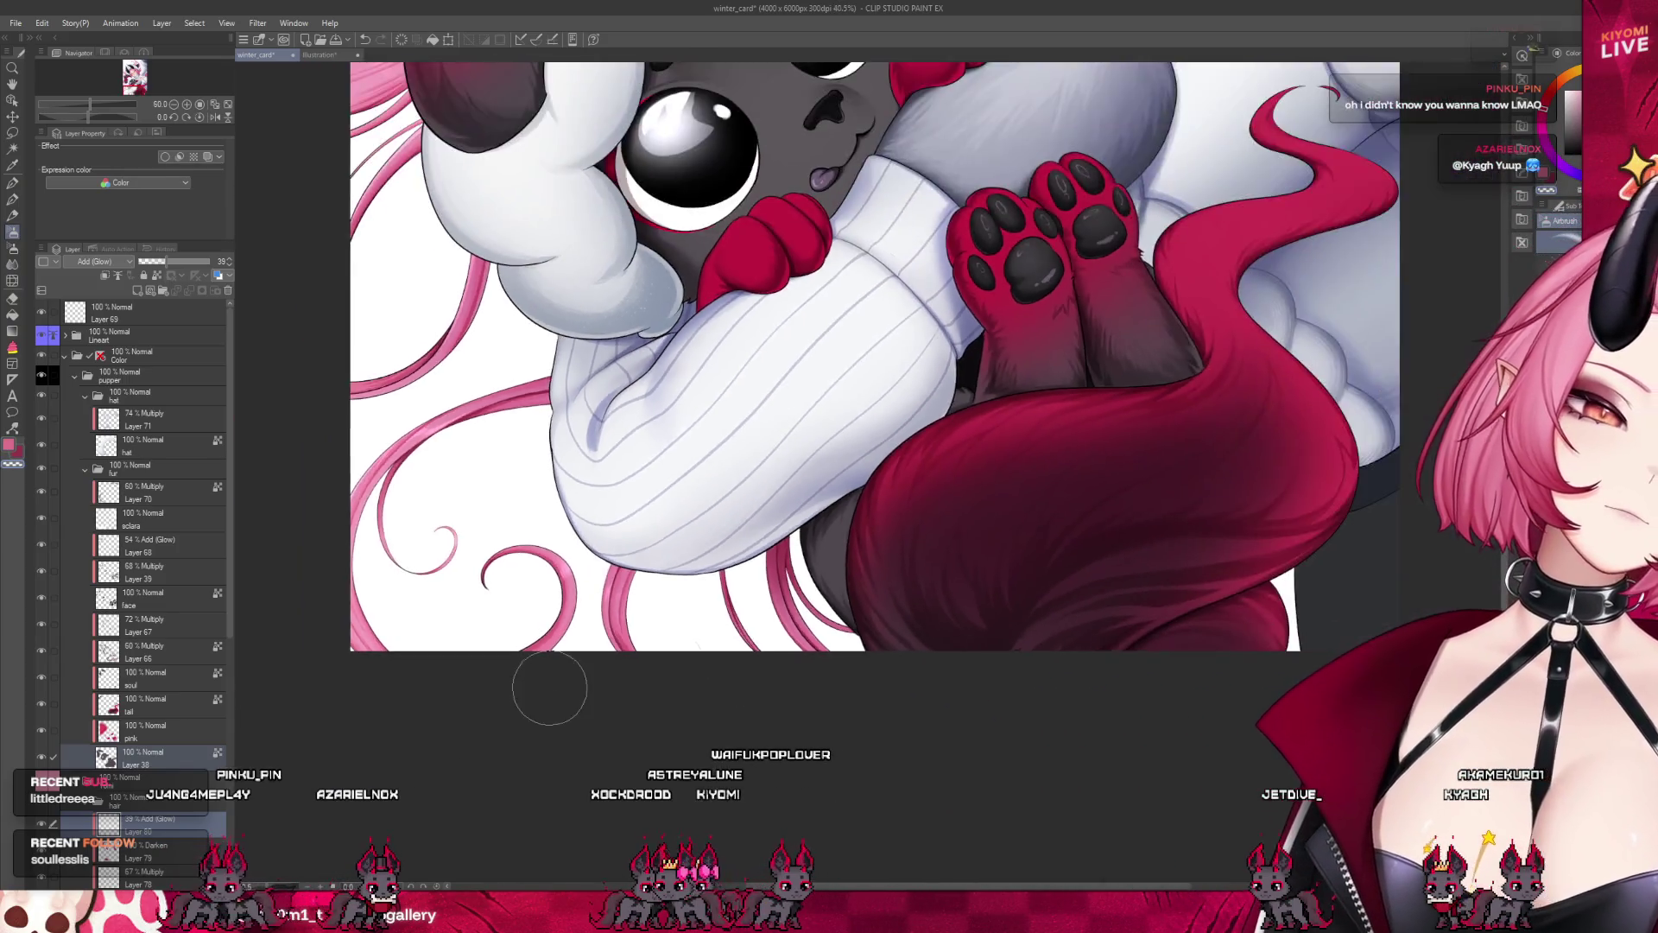
scroll(844, 580, up, 1)
scroll(769, 566, up, 2)
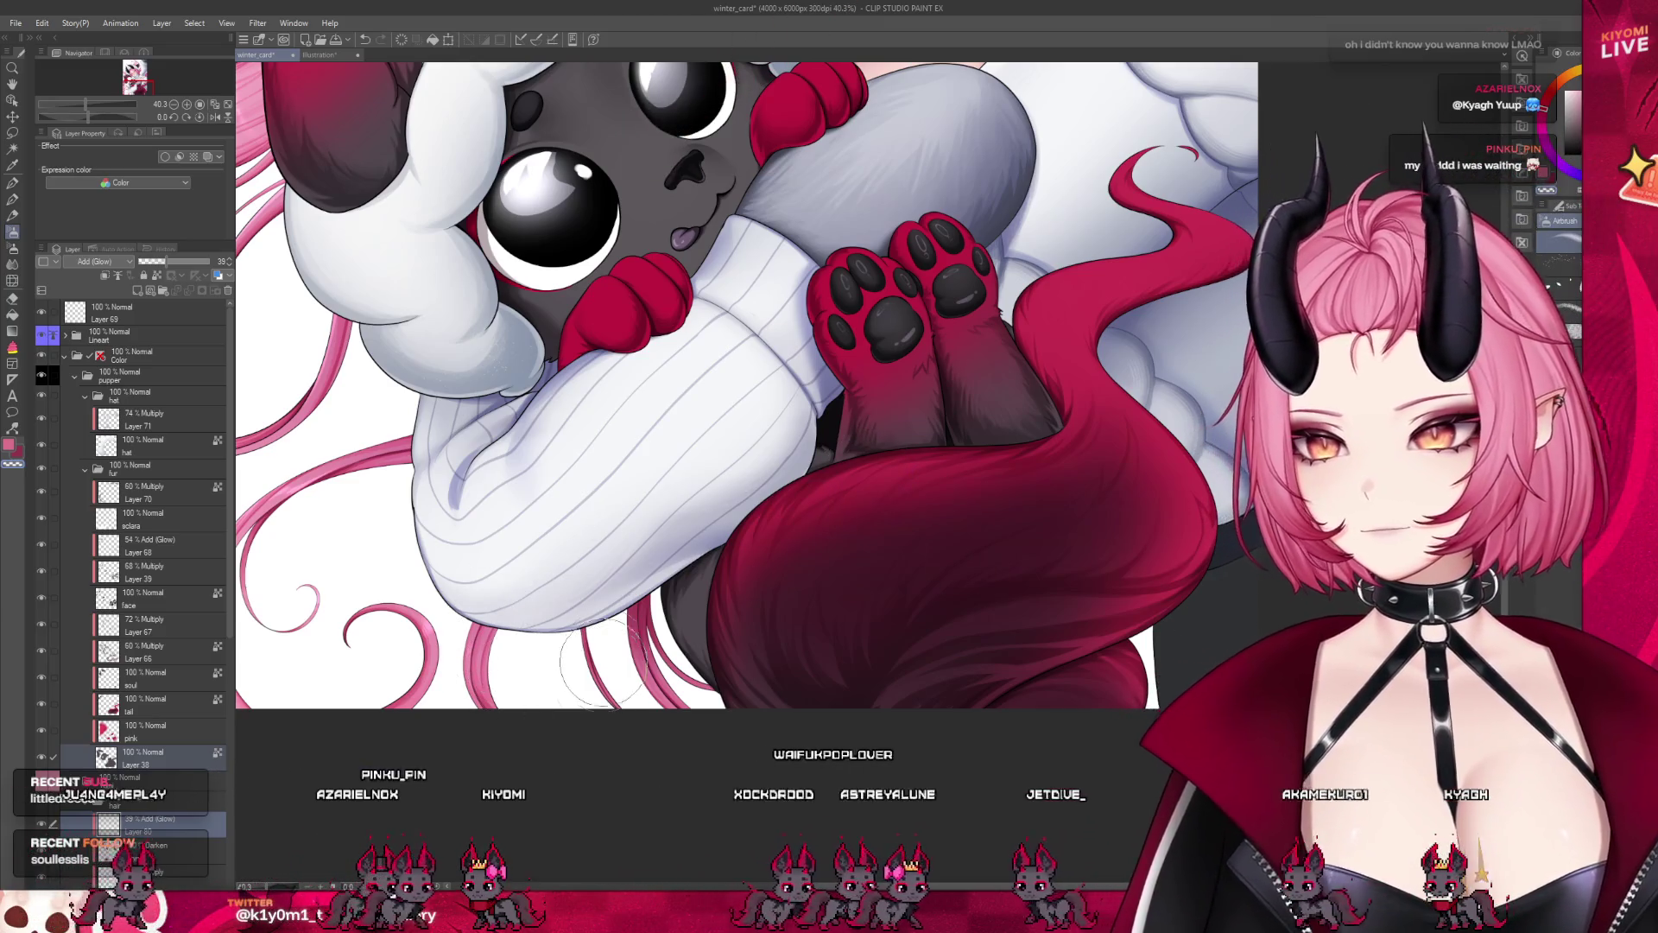
scroll(587, 656, down, 1)
scroll(664, 620, up, 2)
scroll(665, 620, up, 2)
scroll(518, 449, up, 1)
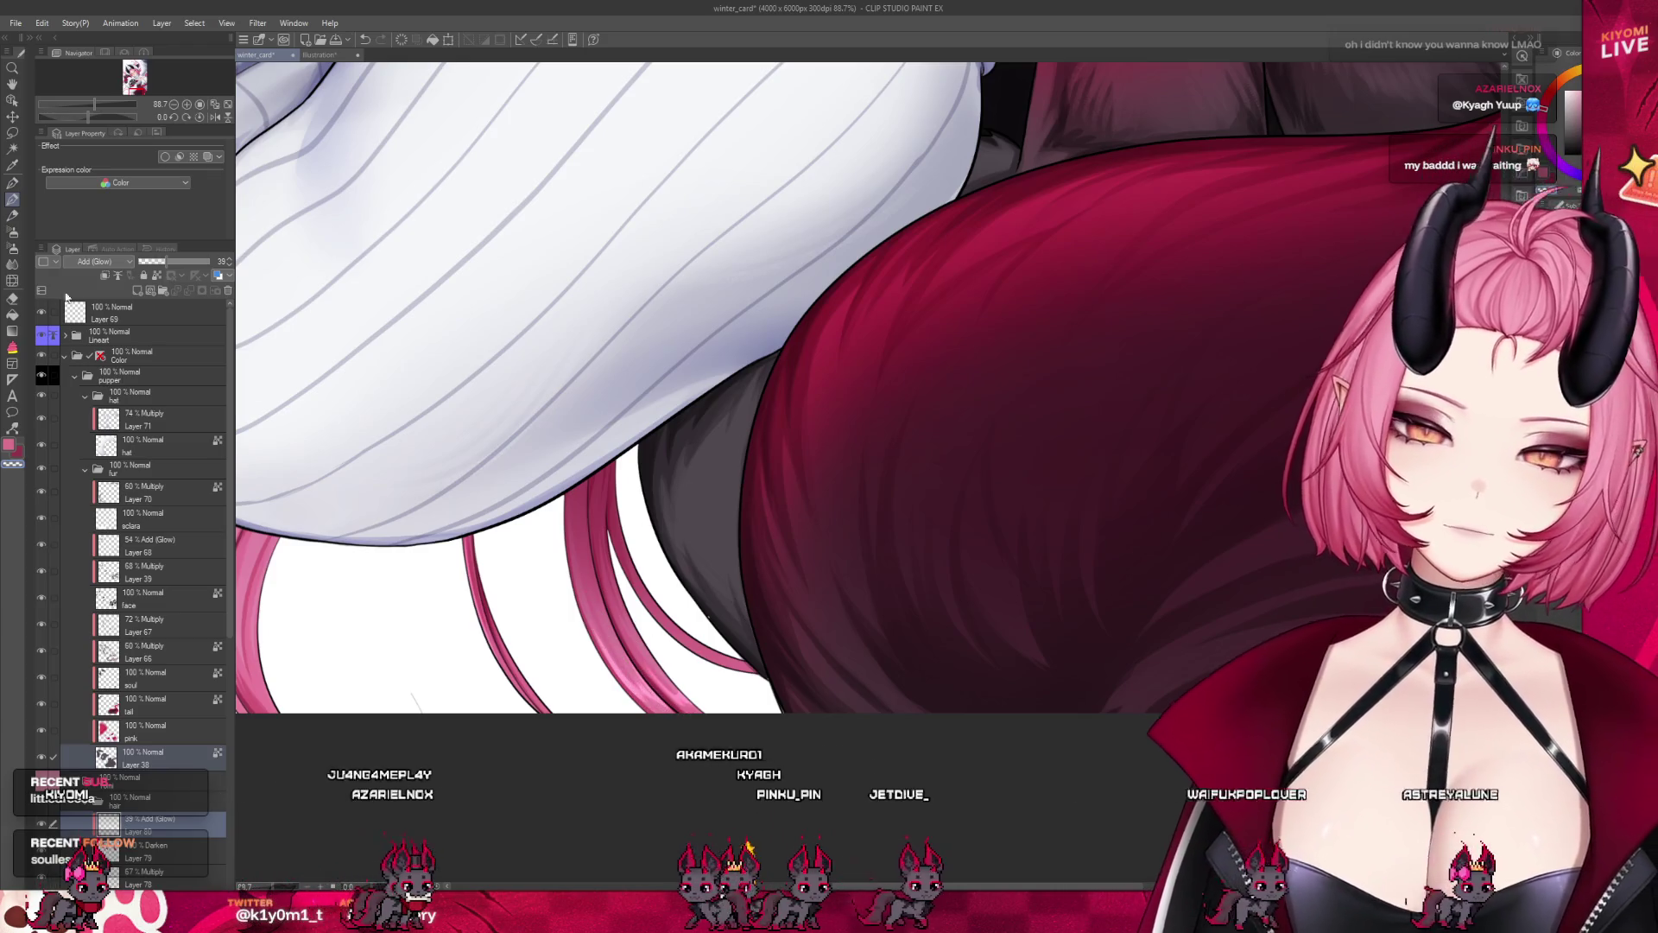
click(13, 232)
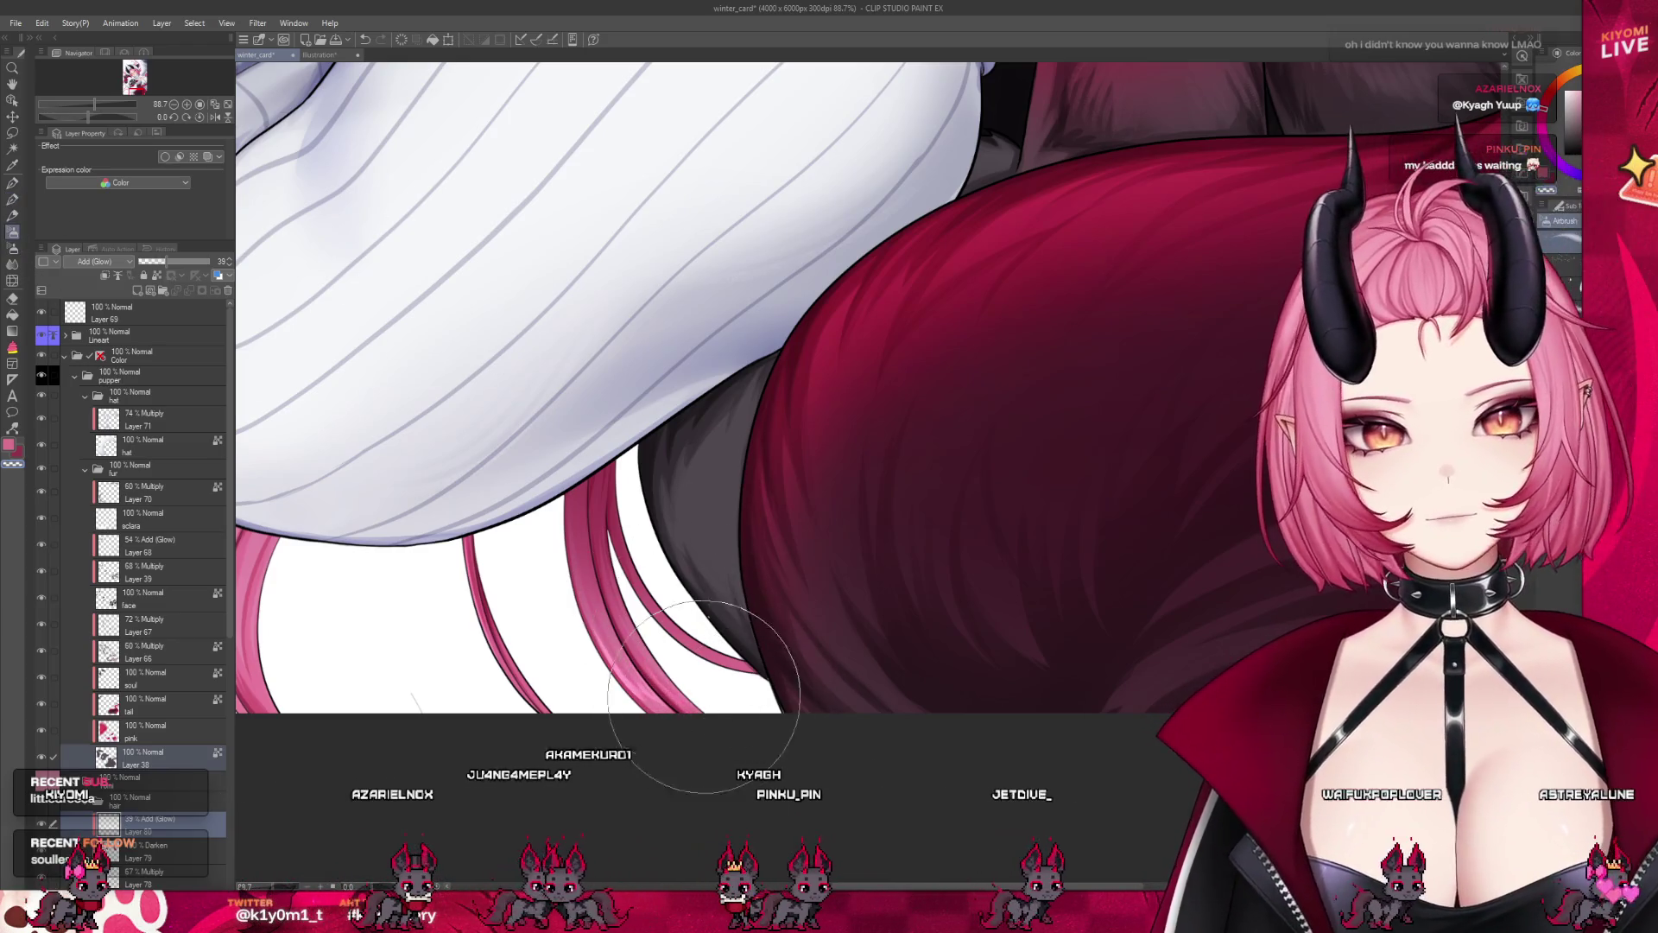
drag(766, 759, 621, 768)
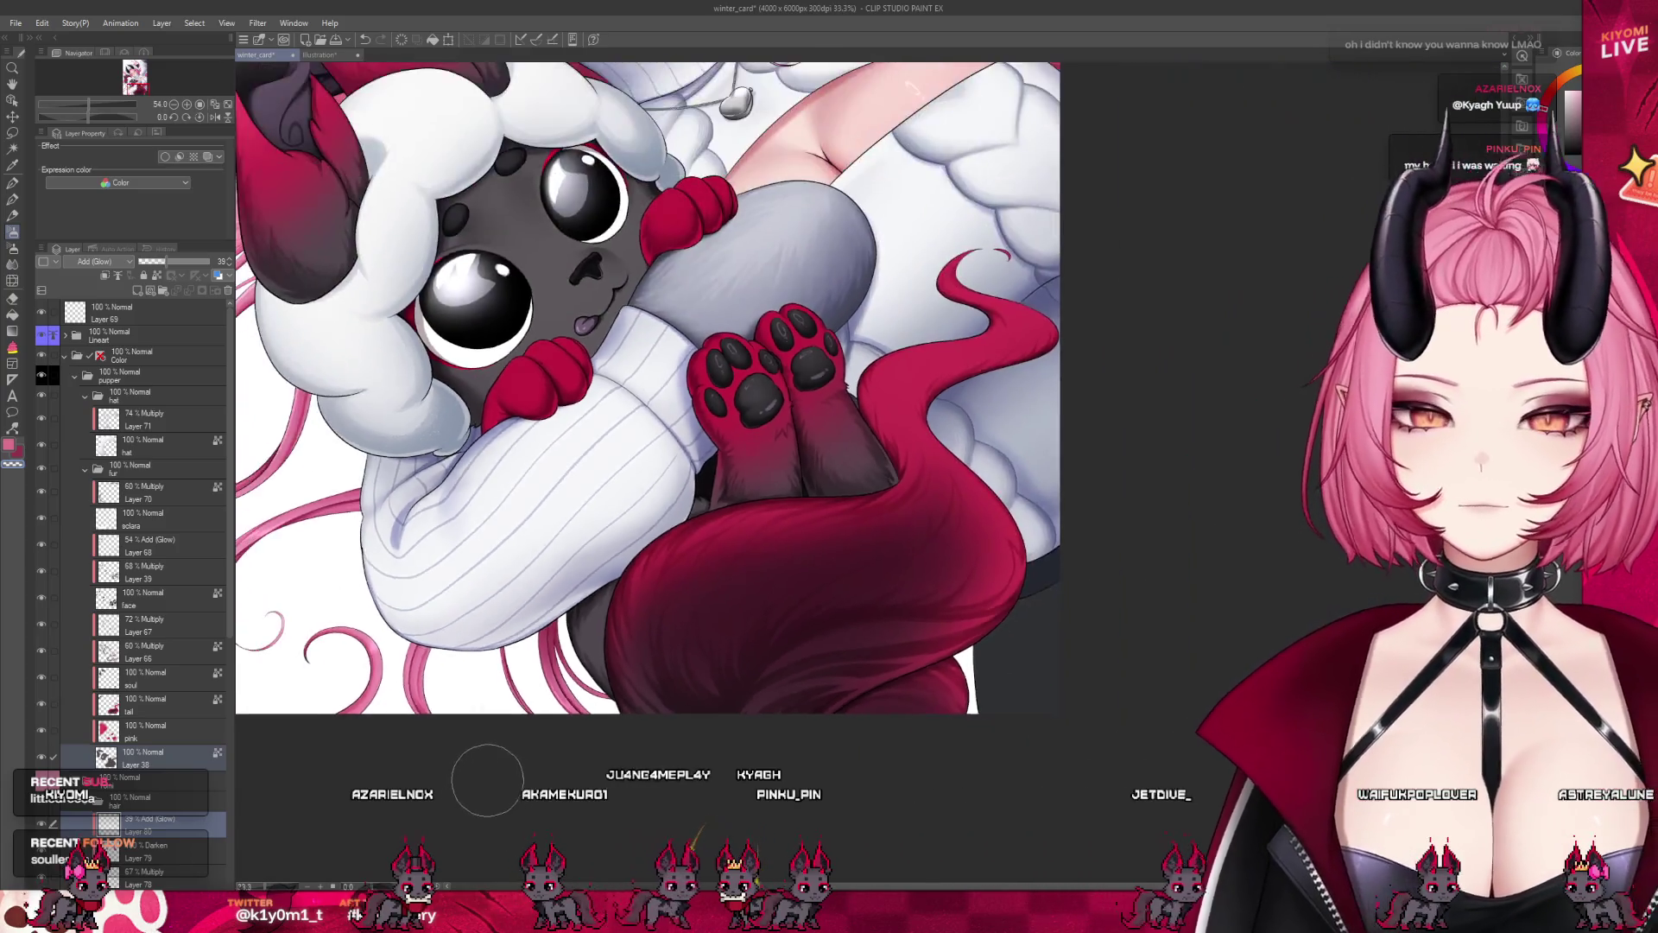
scroll(641, 465, up, 1)
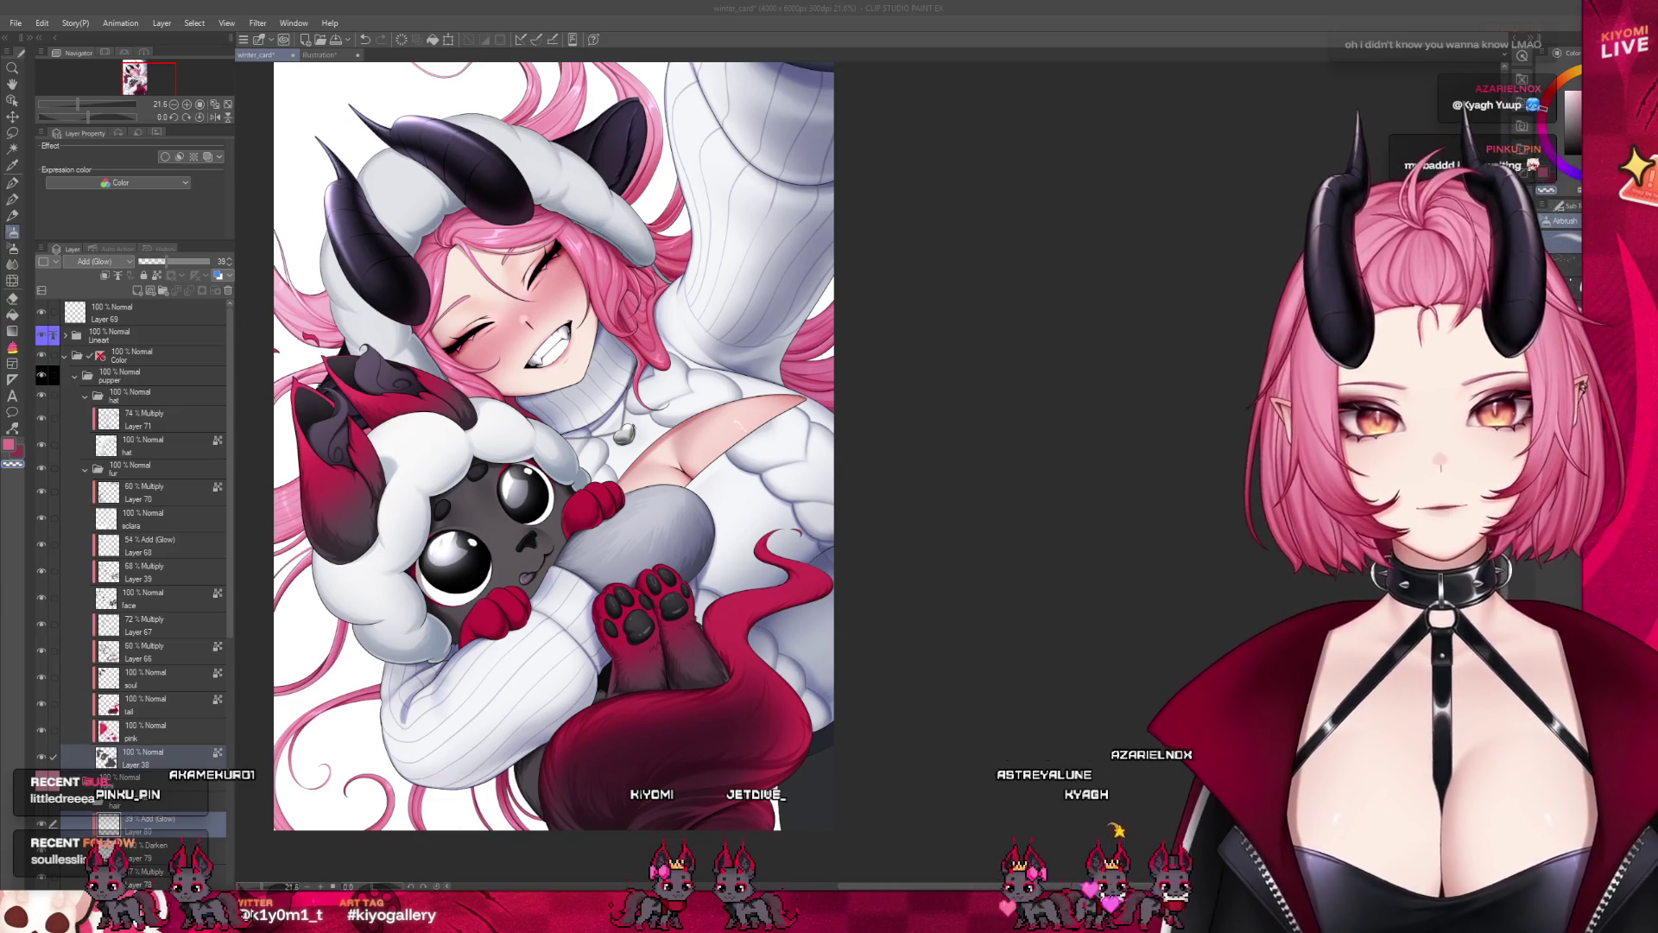
scroll(553, 447, down, 3)
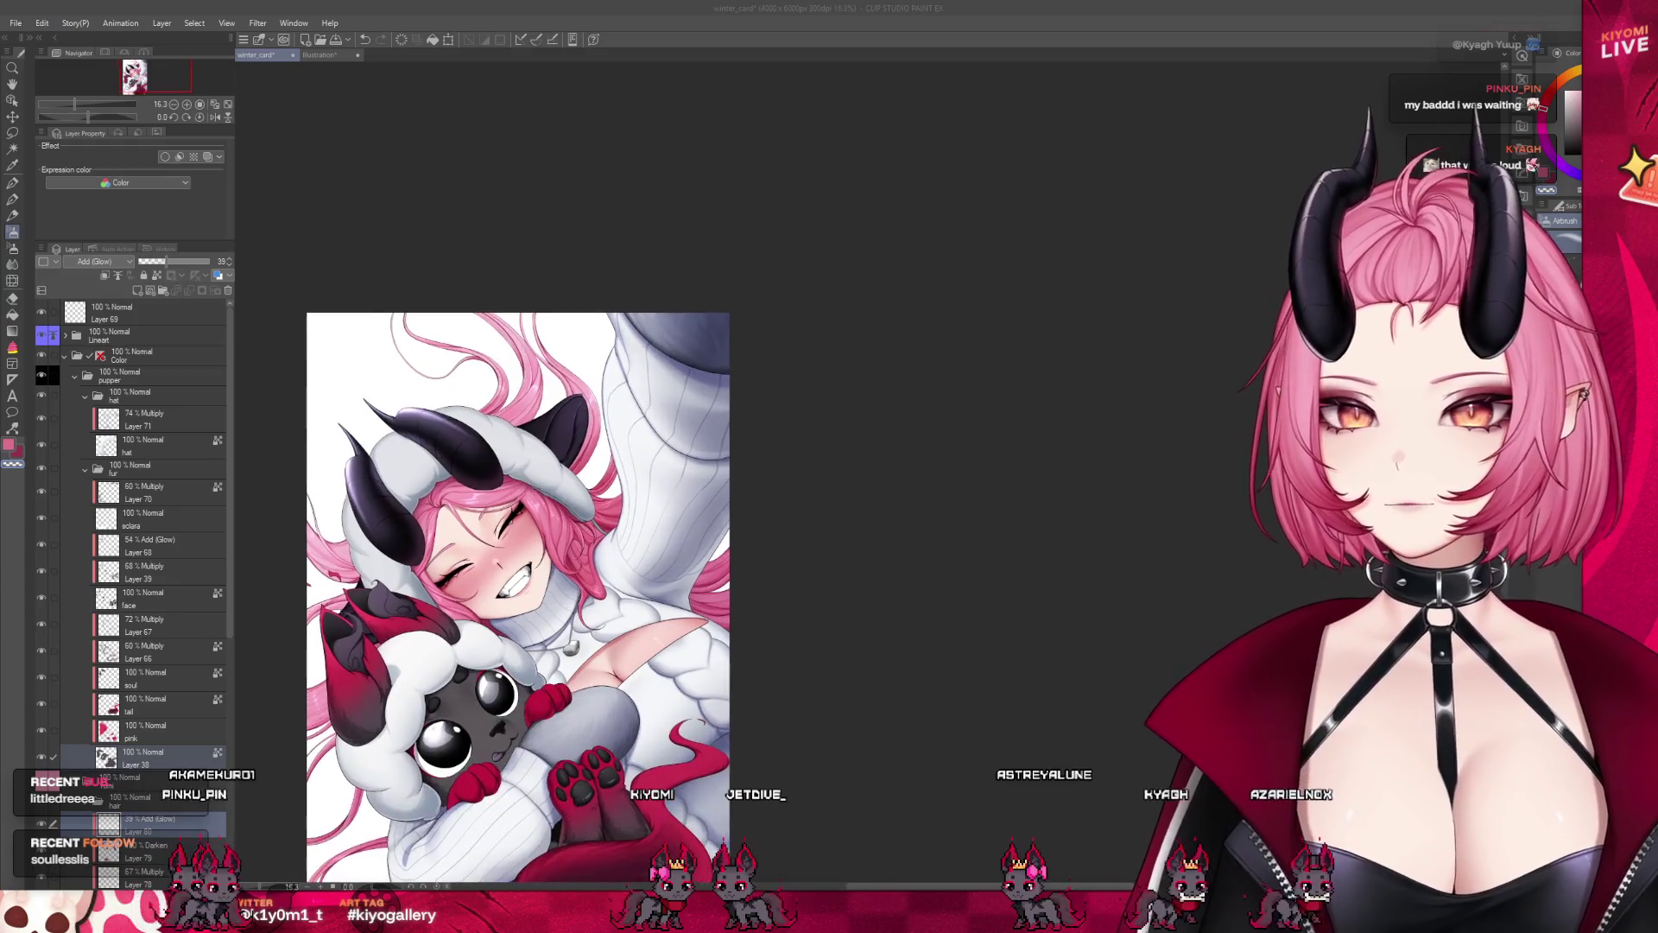
scroll(529, 760, up, 3)
mouse_move(604, 389)
mouse_down()
mouse_move(656, 308)
mouse_move(598, 268)
mouse_up()
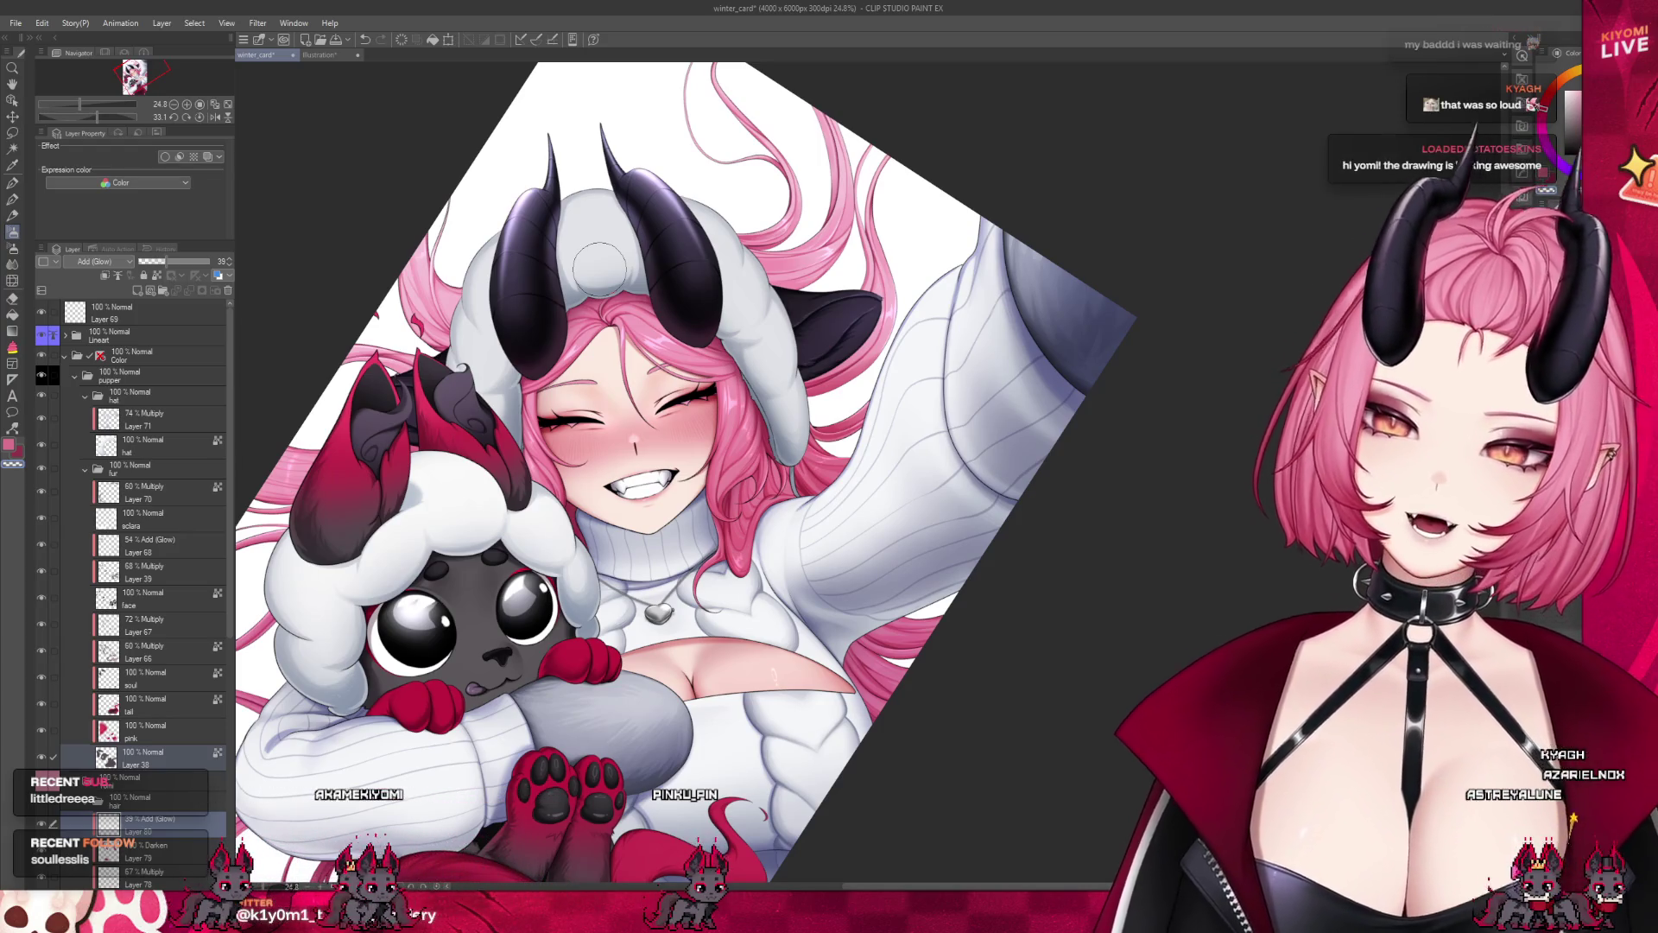
drag(544, 181, 604, 311)
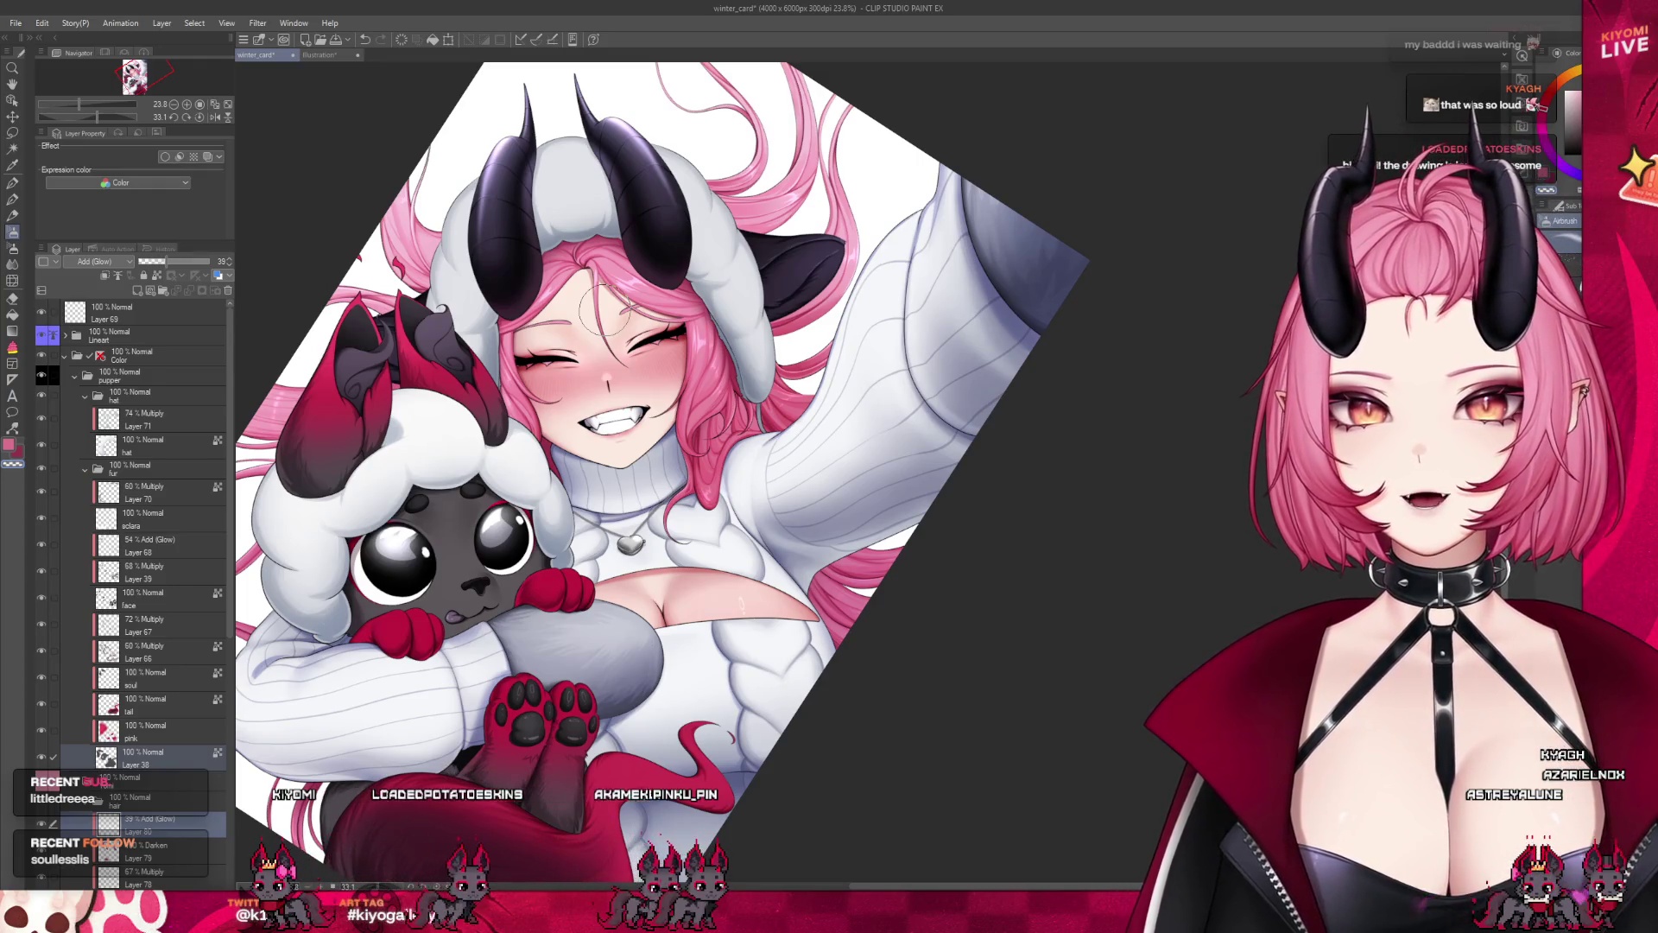
scroll(785, 494, up, 2)
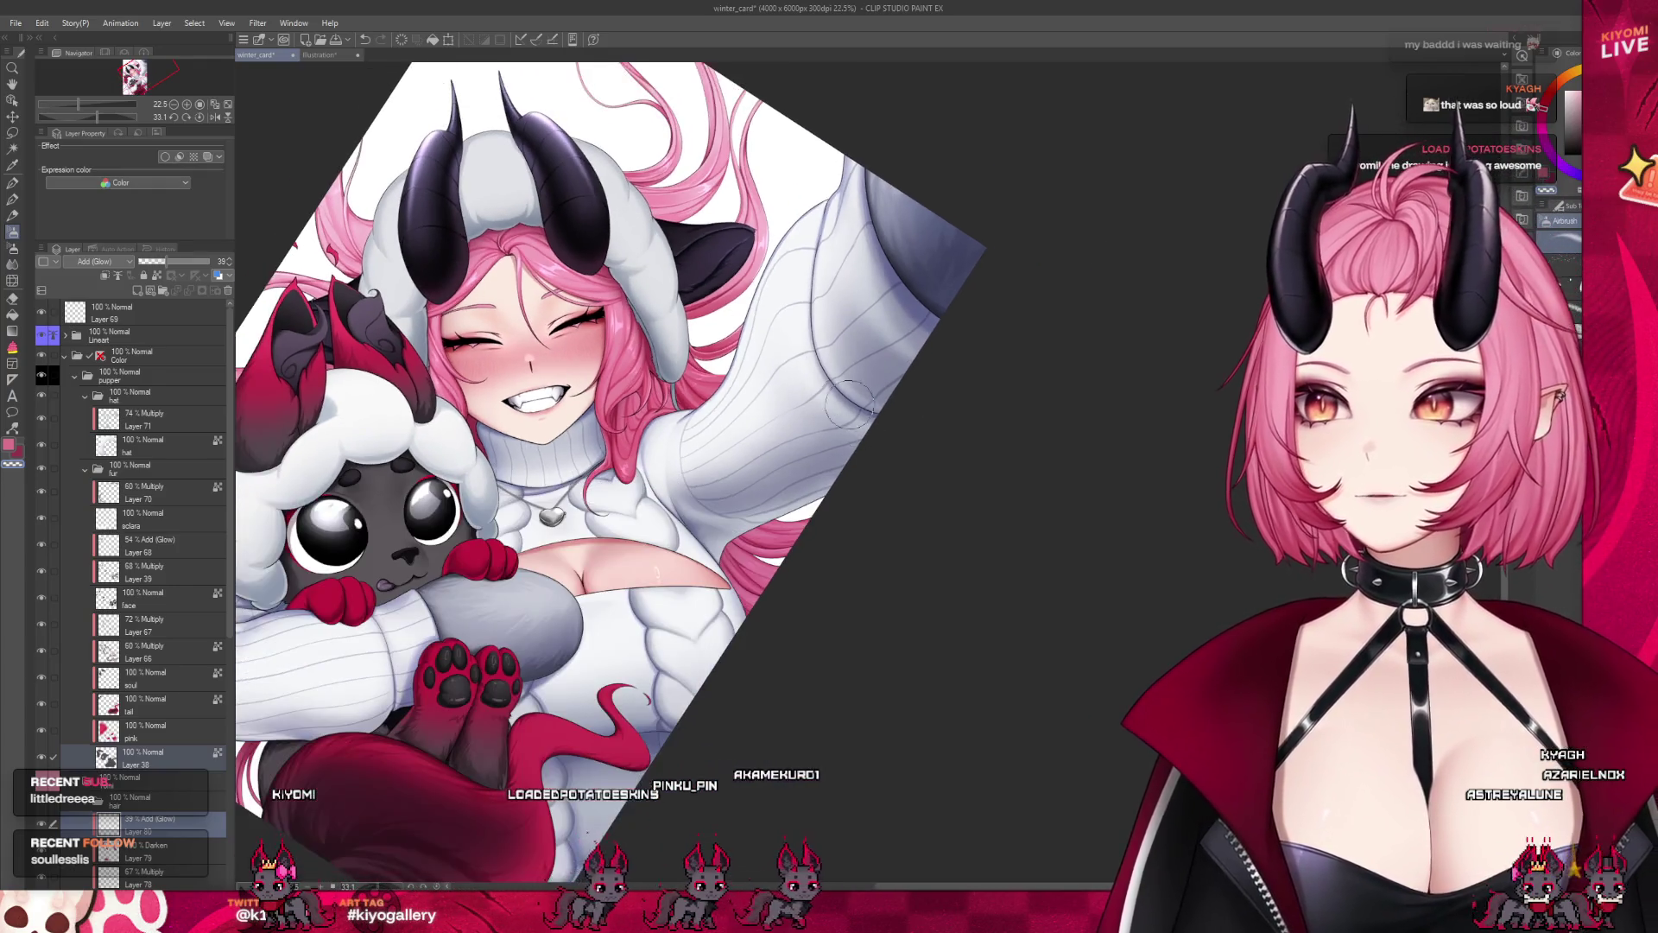
scroll(688, 334, up, 3)
scroll(471, 432, up, 3)
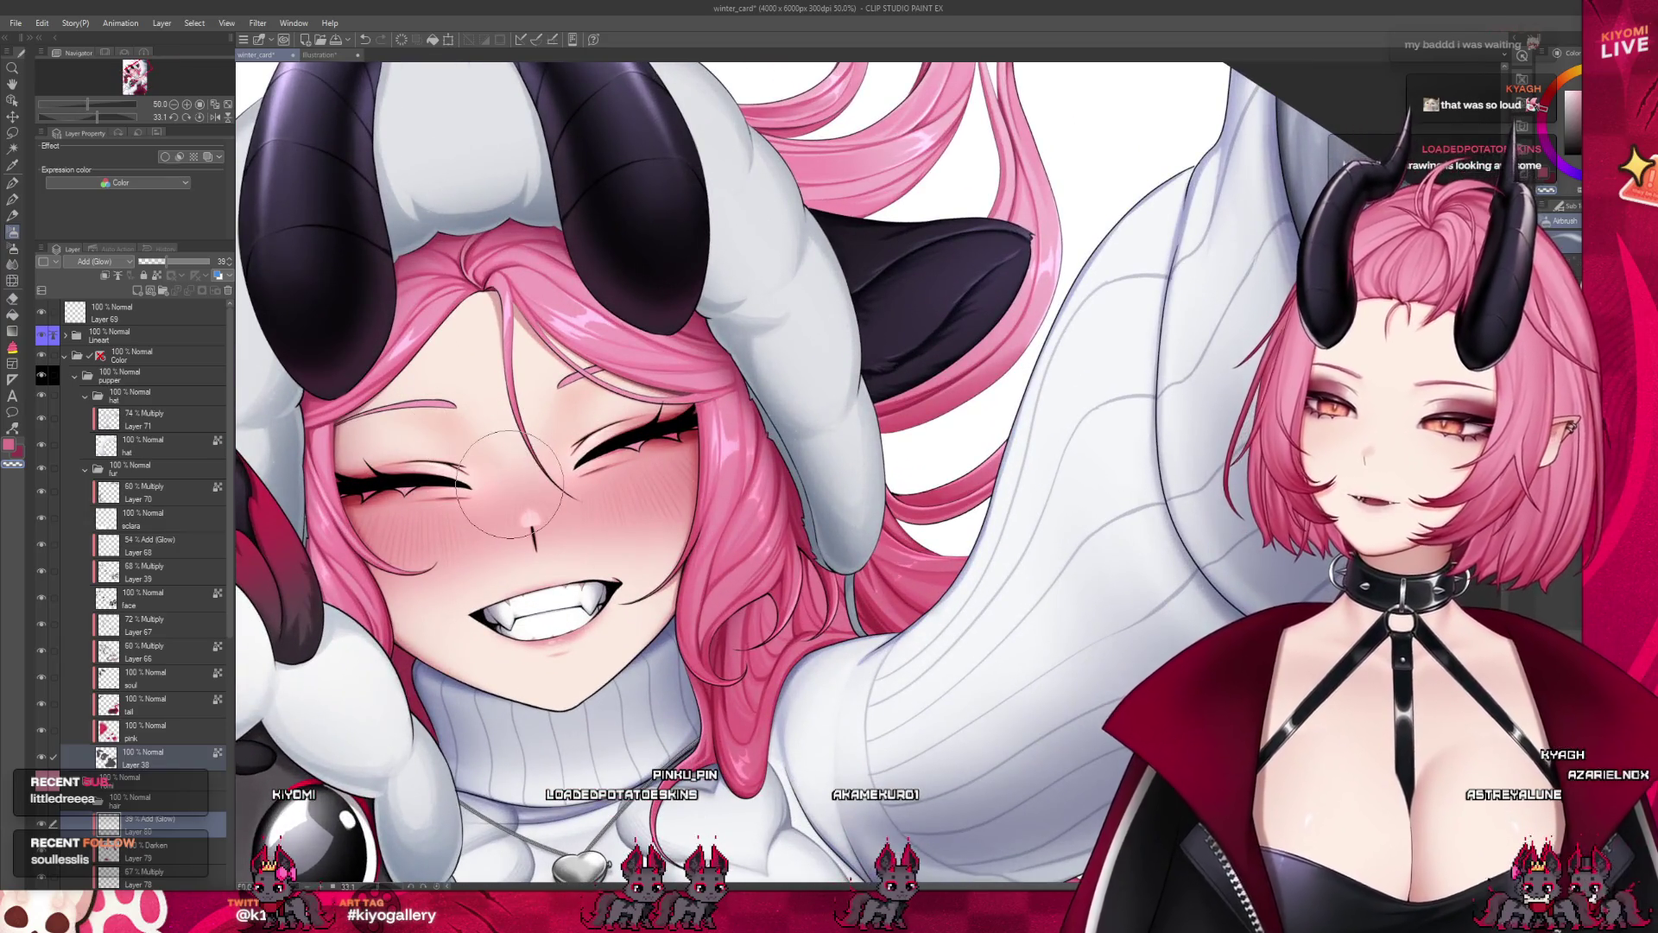
scroll(604, 436, down, 2)
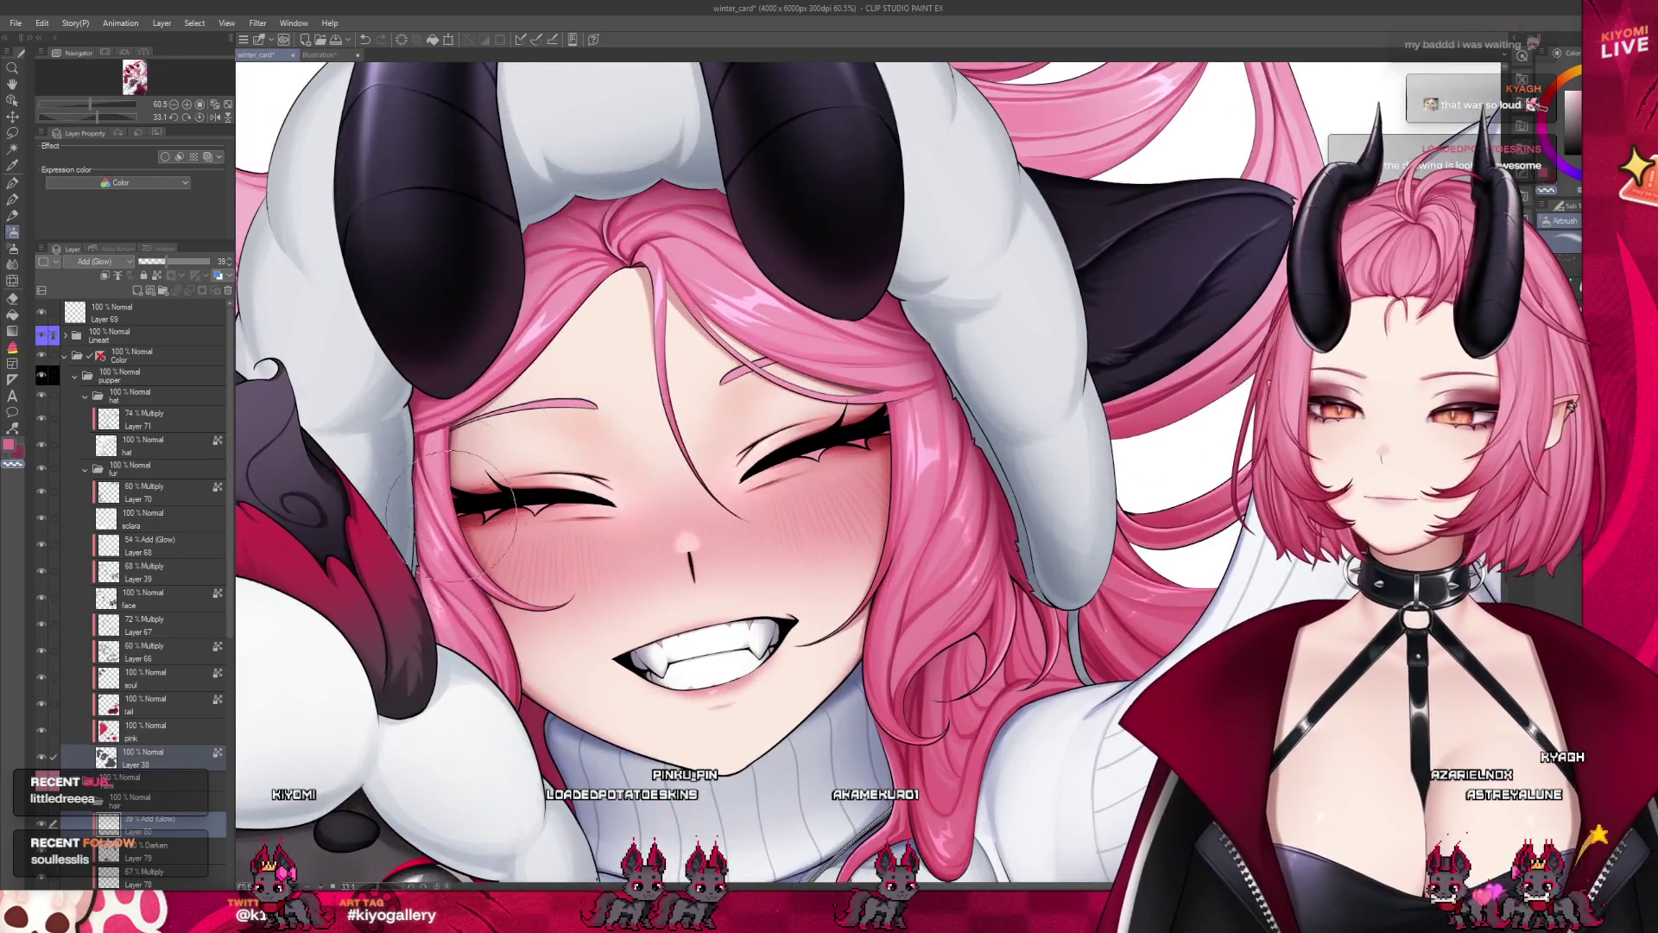
scroll(518, 457, down, 1)
scroll(488, 415, down, 1)
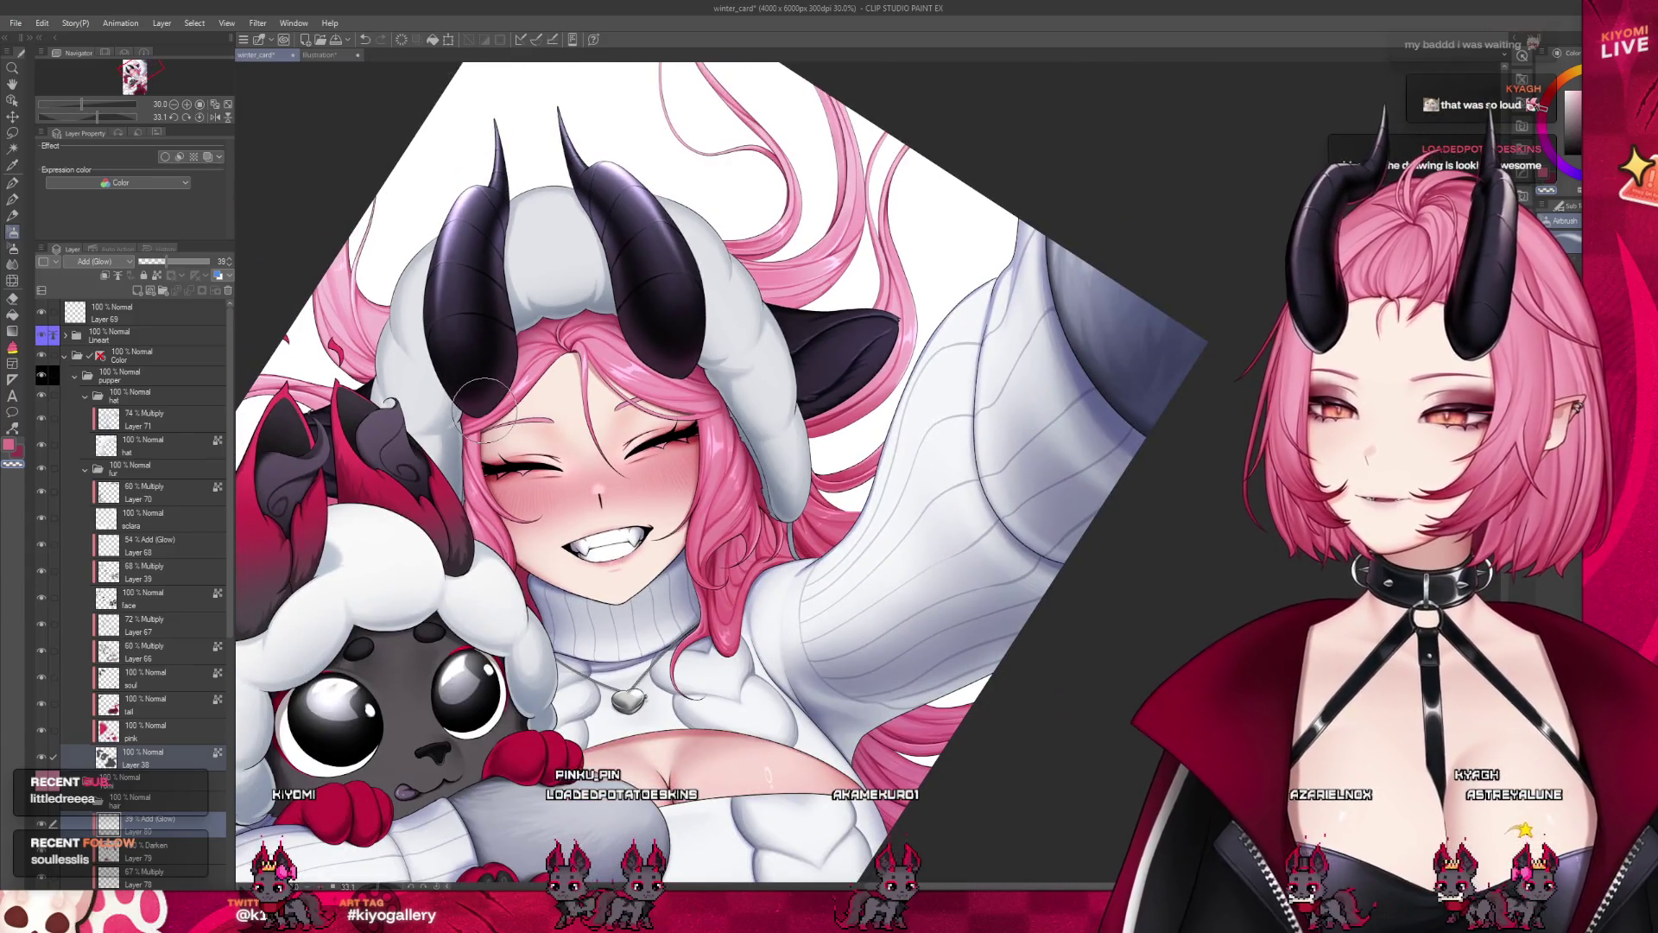
scroll(482, 405, up, 1)
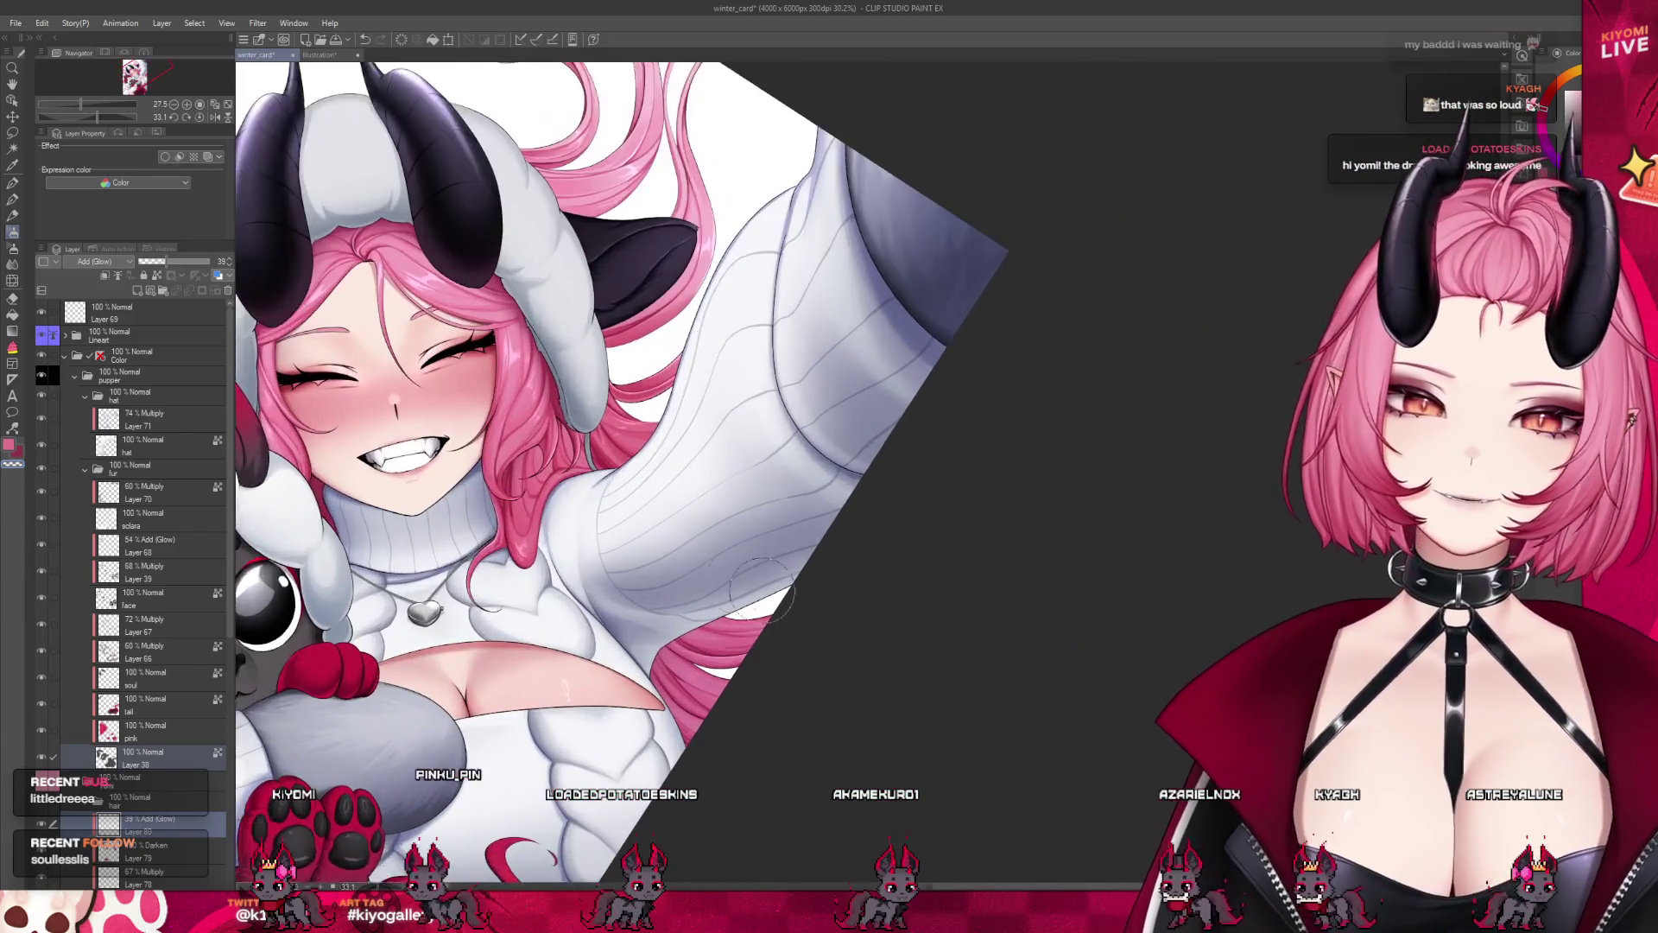
drag(482, 406, 128, 240)
scroll(708, 594, up, 3)
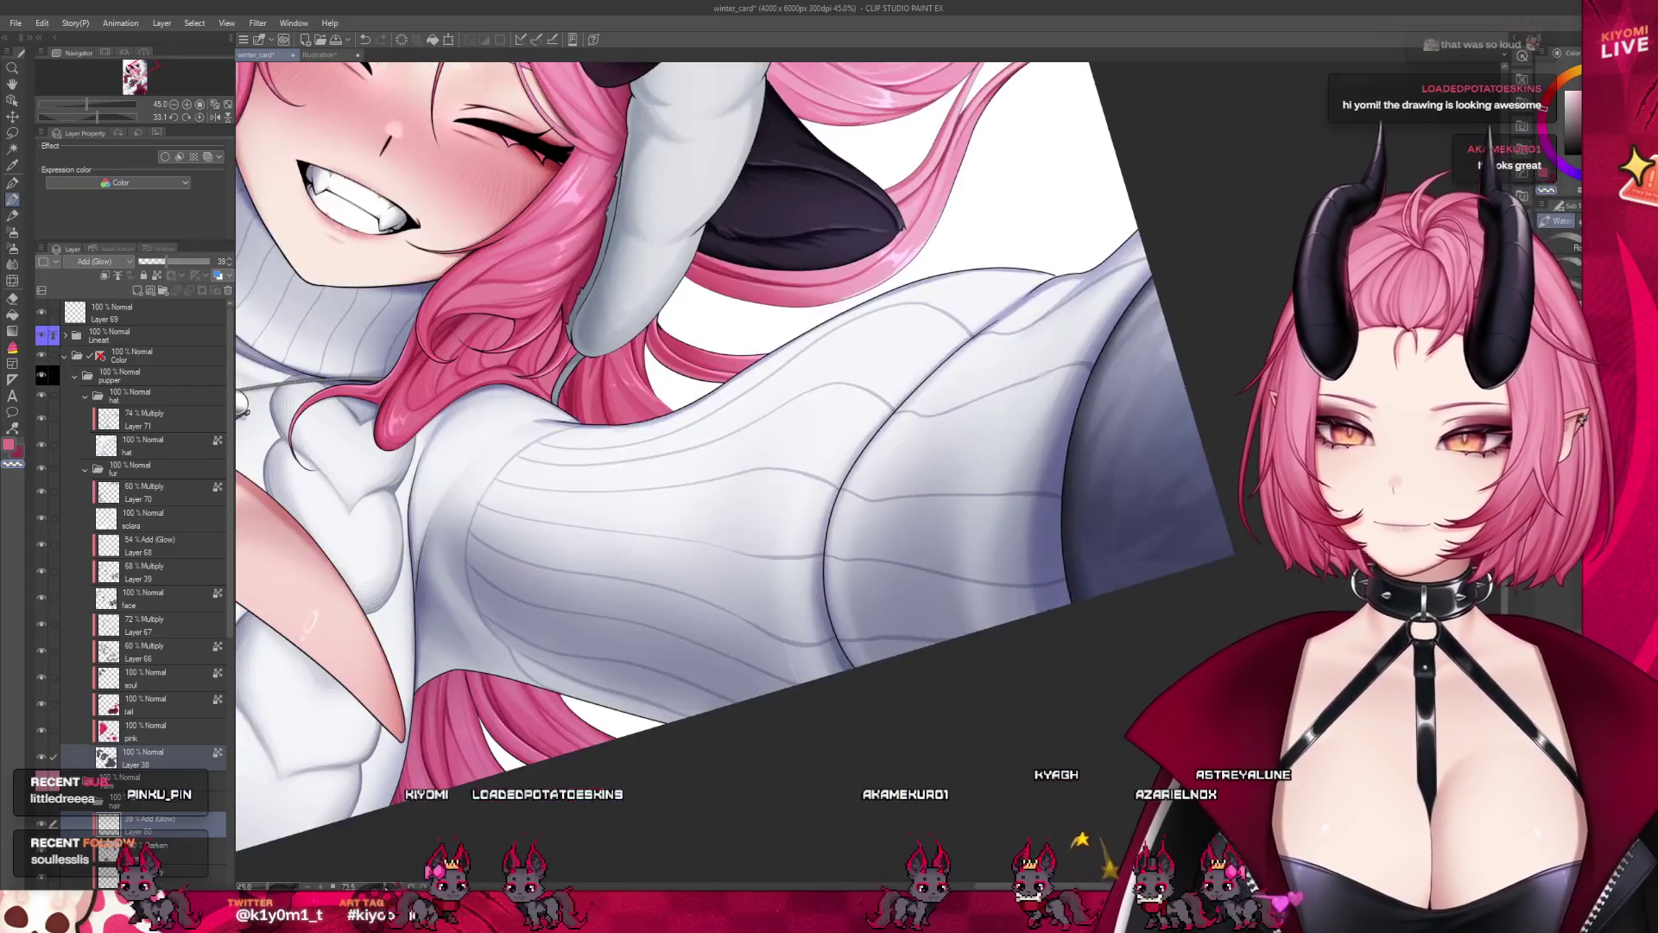
drag(708, 594, 520, 621)
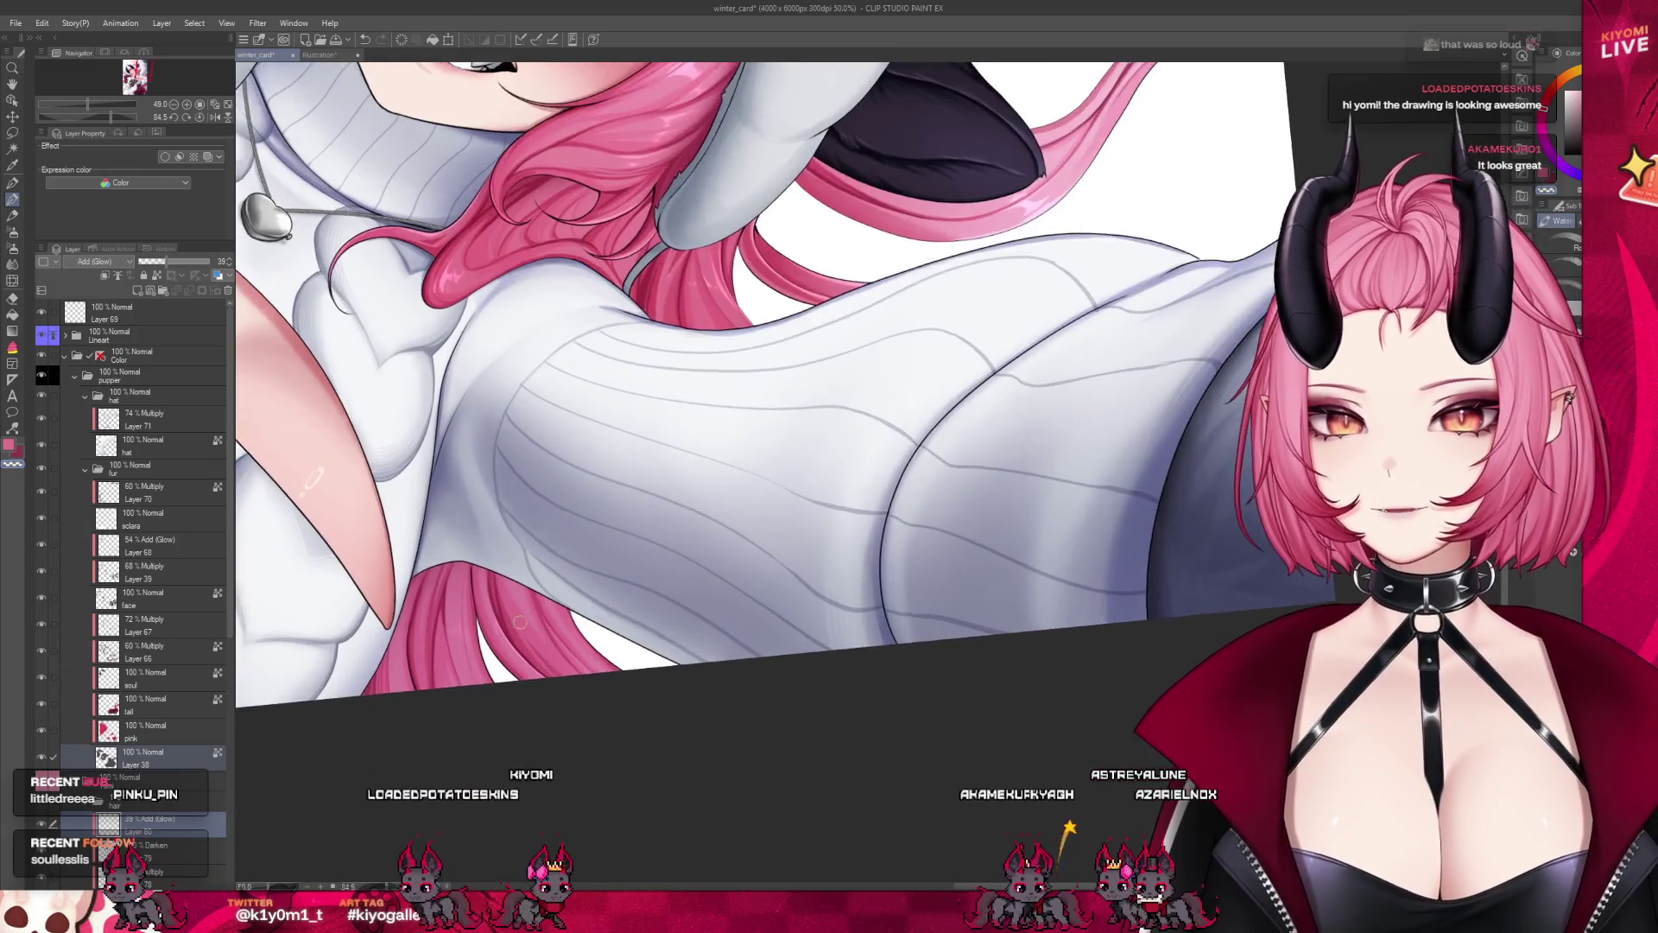
scroll(561, 673, down, 4)
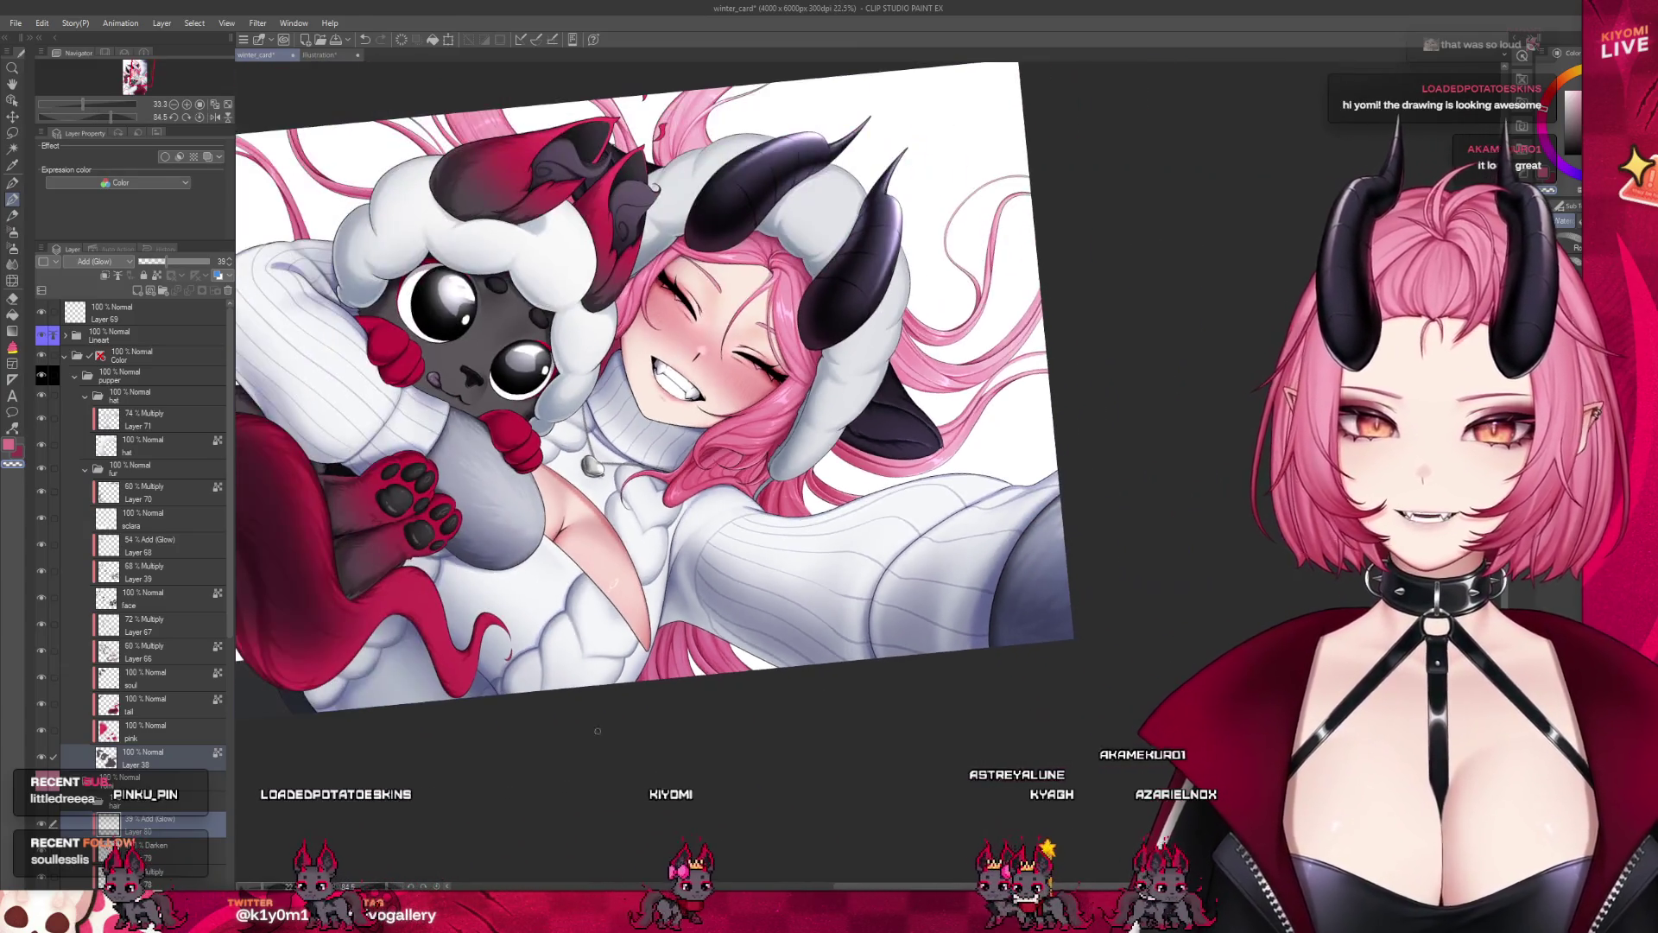
key(ctrl+0)
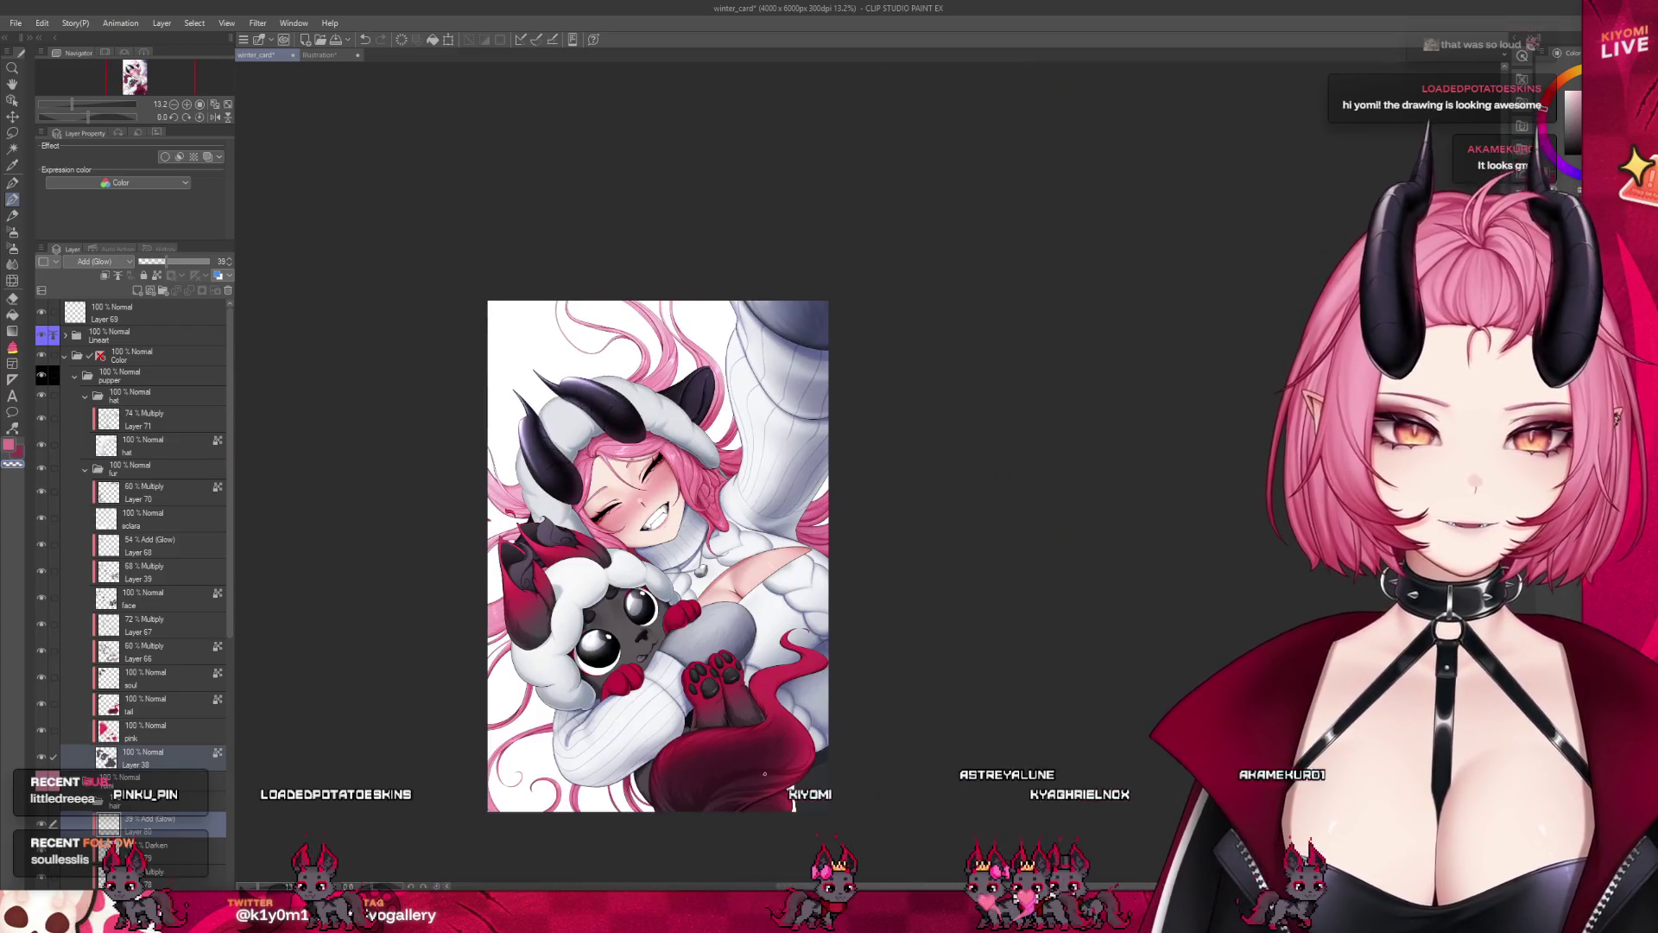
scroll(607, 340, up, 3)
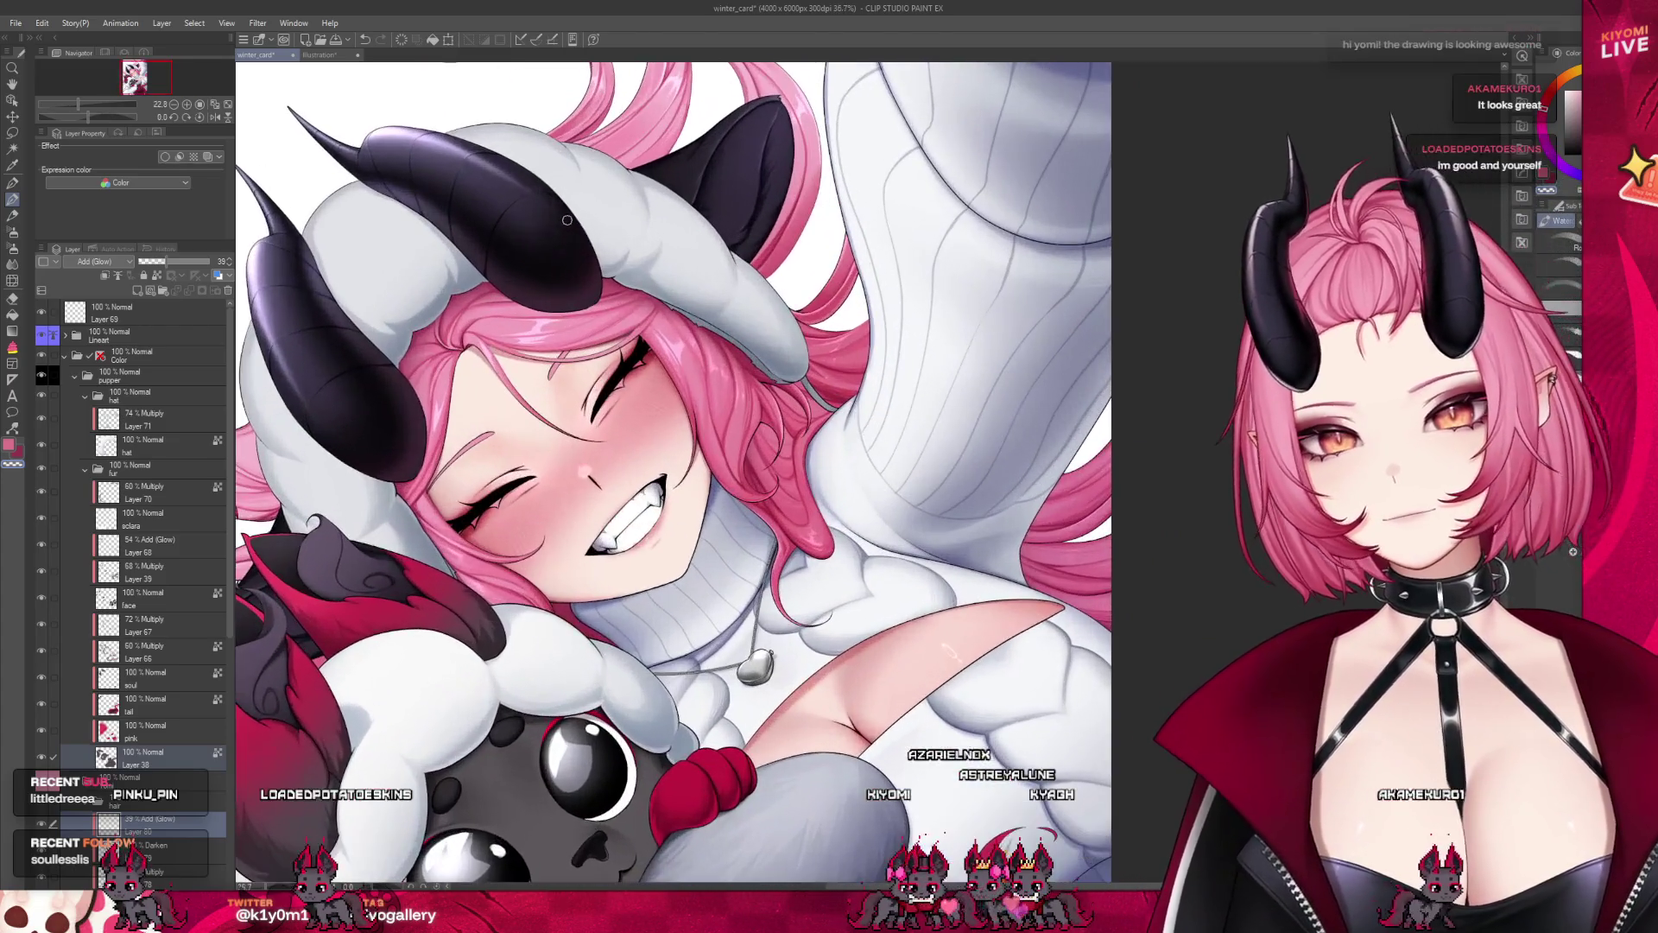
Add Layer 81 above Layer 80 and sample a darker colour from the artwork
scroll(138, 828, down, 3)
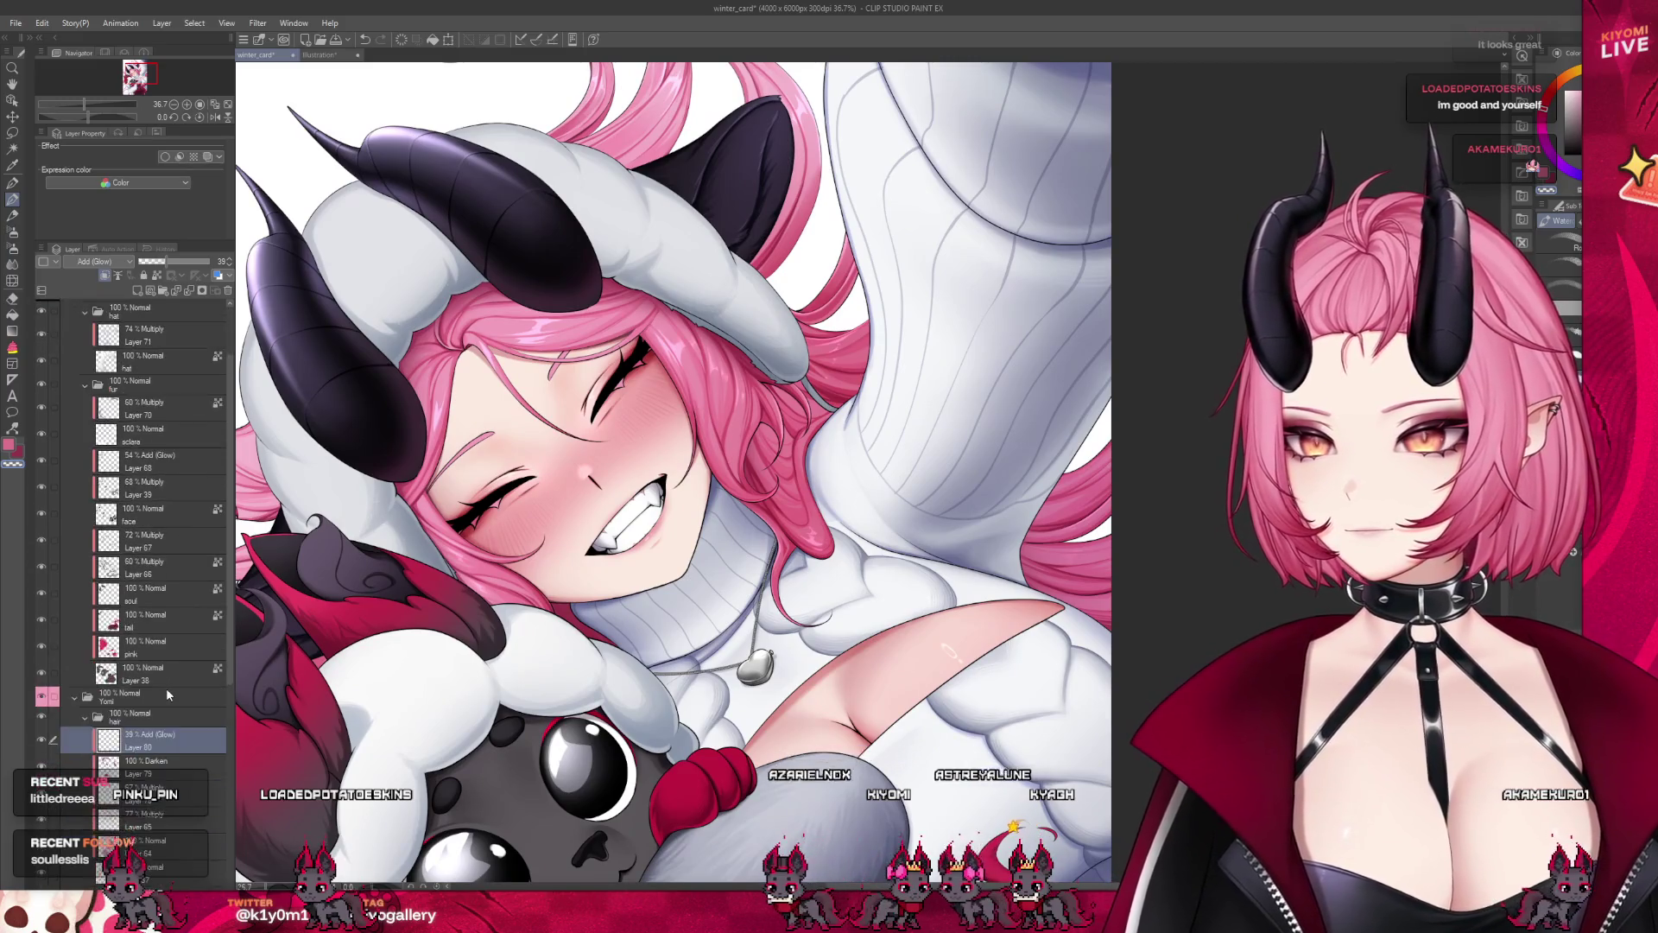
click(137, 291)
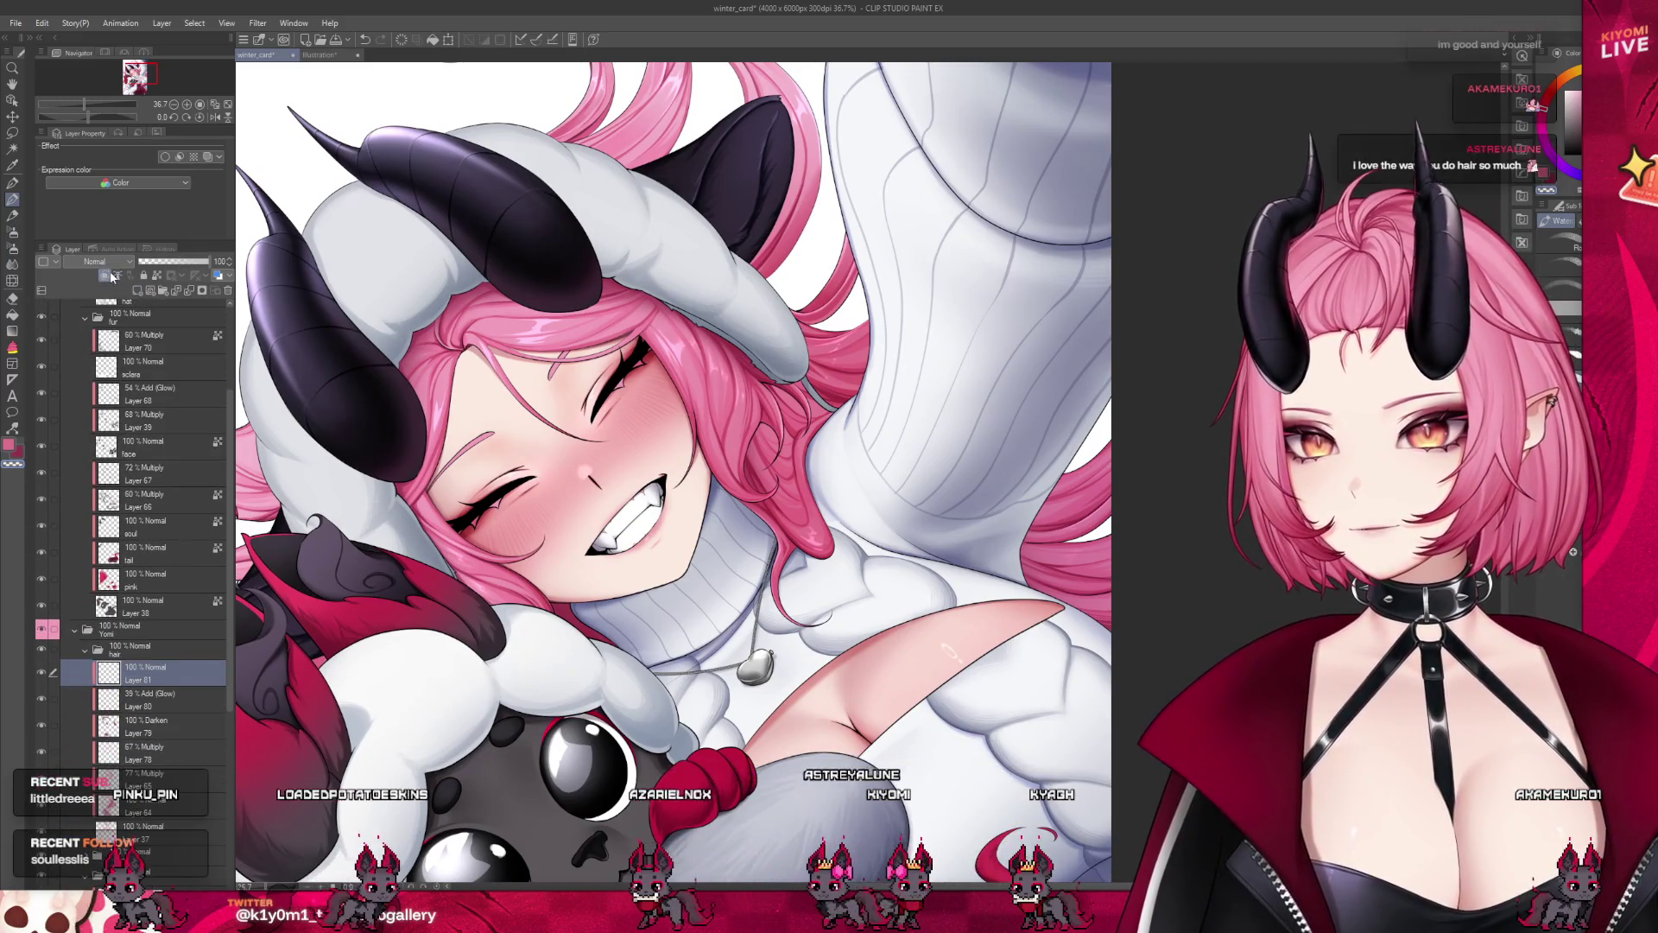
scroll(558, 426, up, 2)
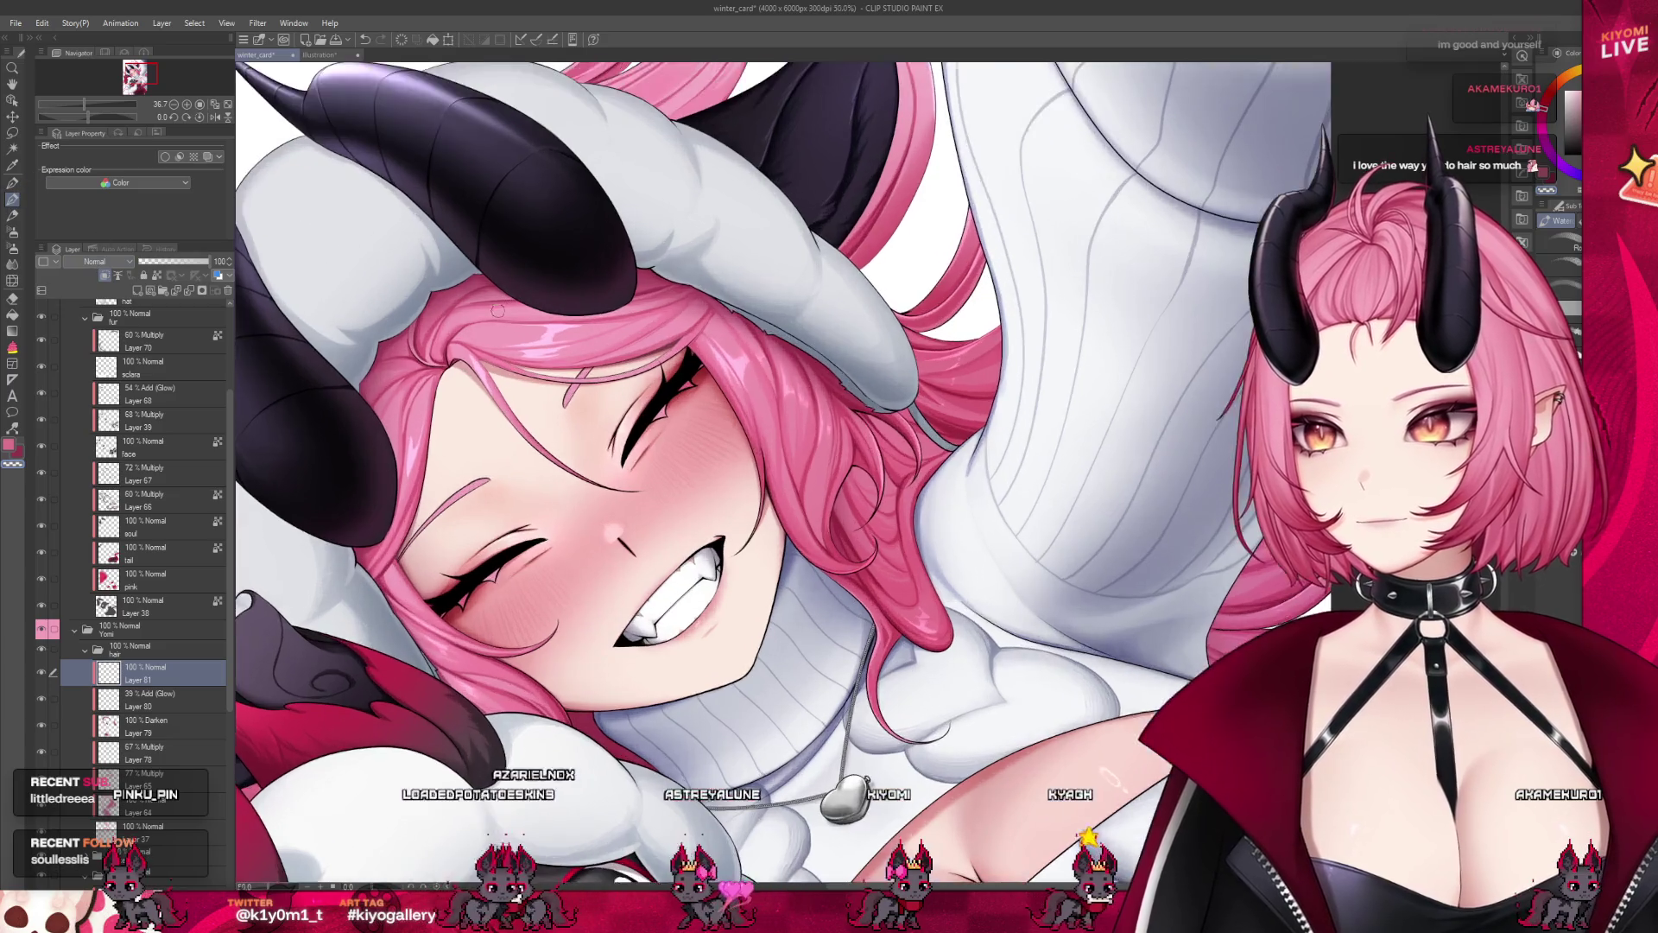
scroll(559, 427, up, 5)
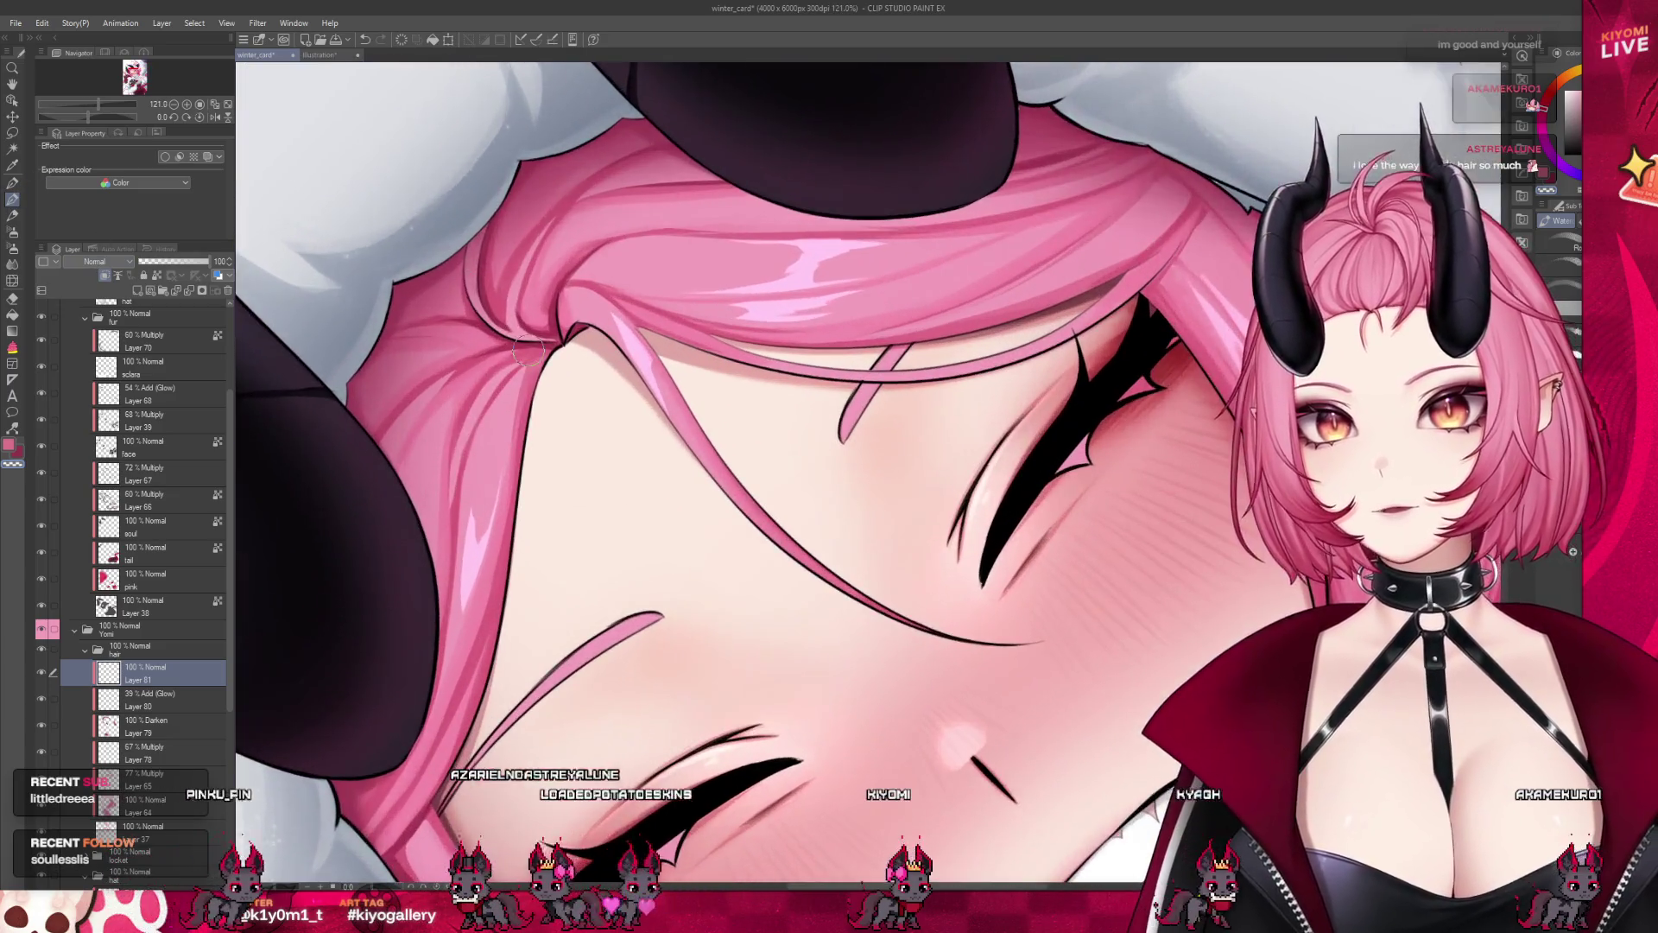
scroll(396, 863, down, 3)
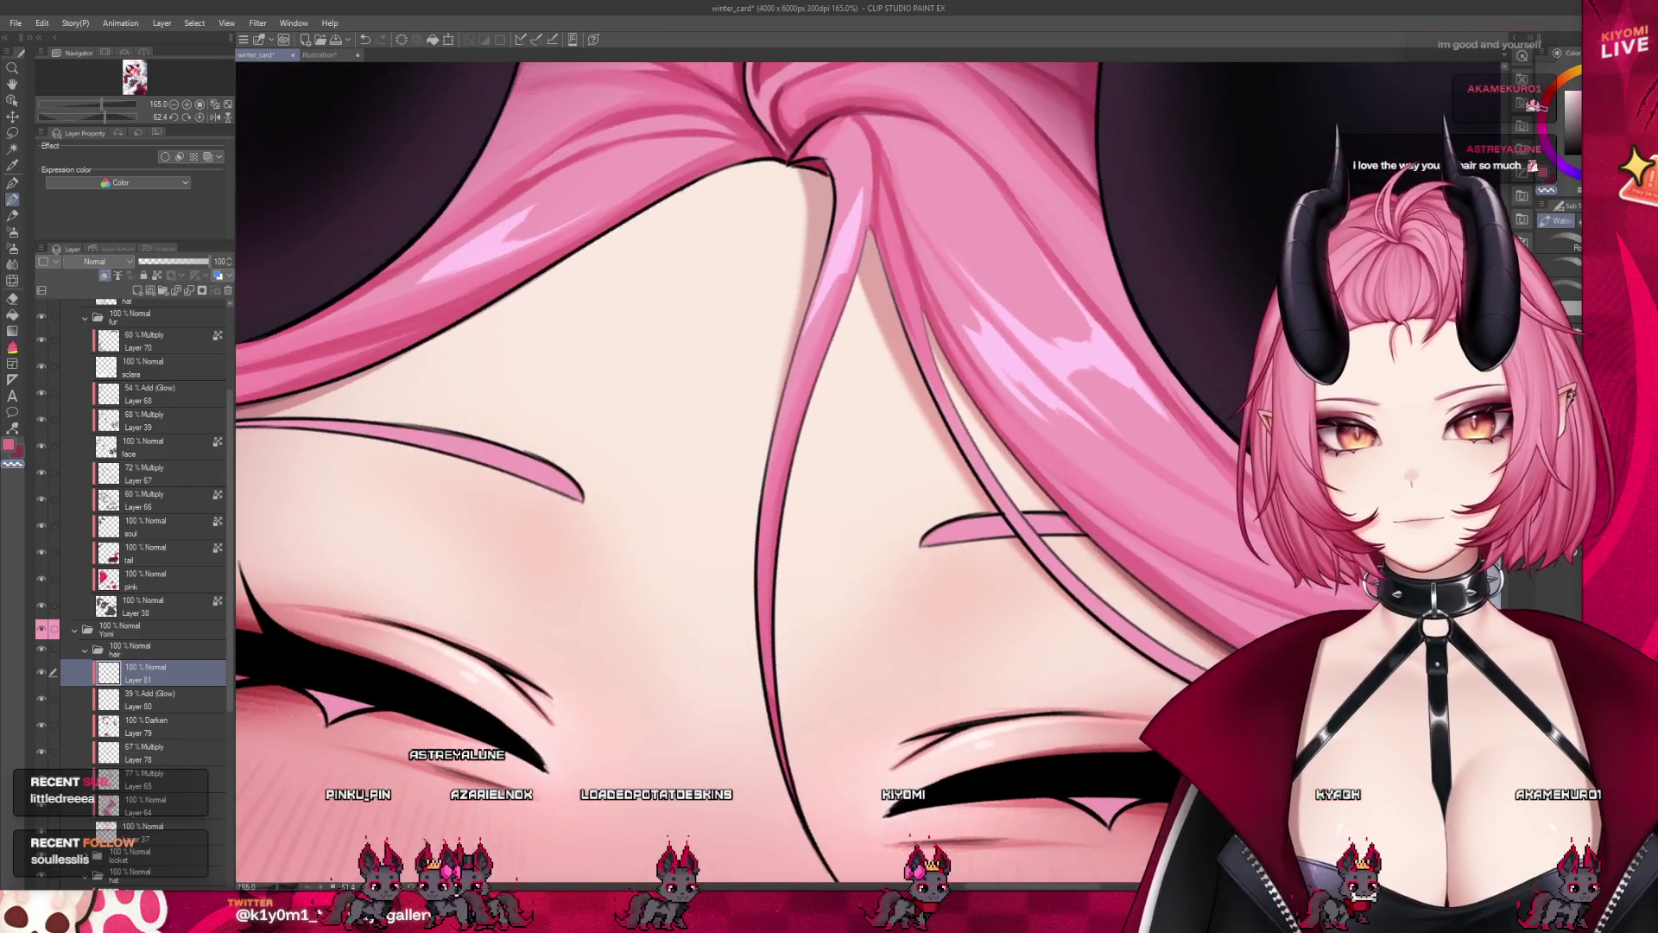
scroll(974, 644, down, 2)
scroll(975, 644, down, 1)
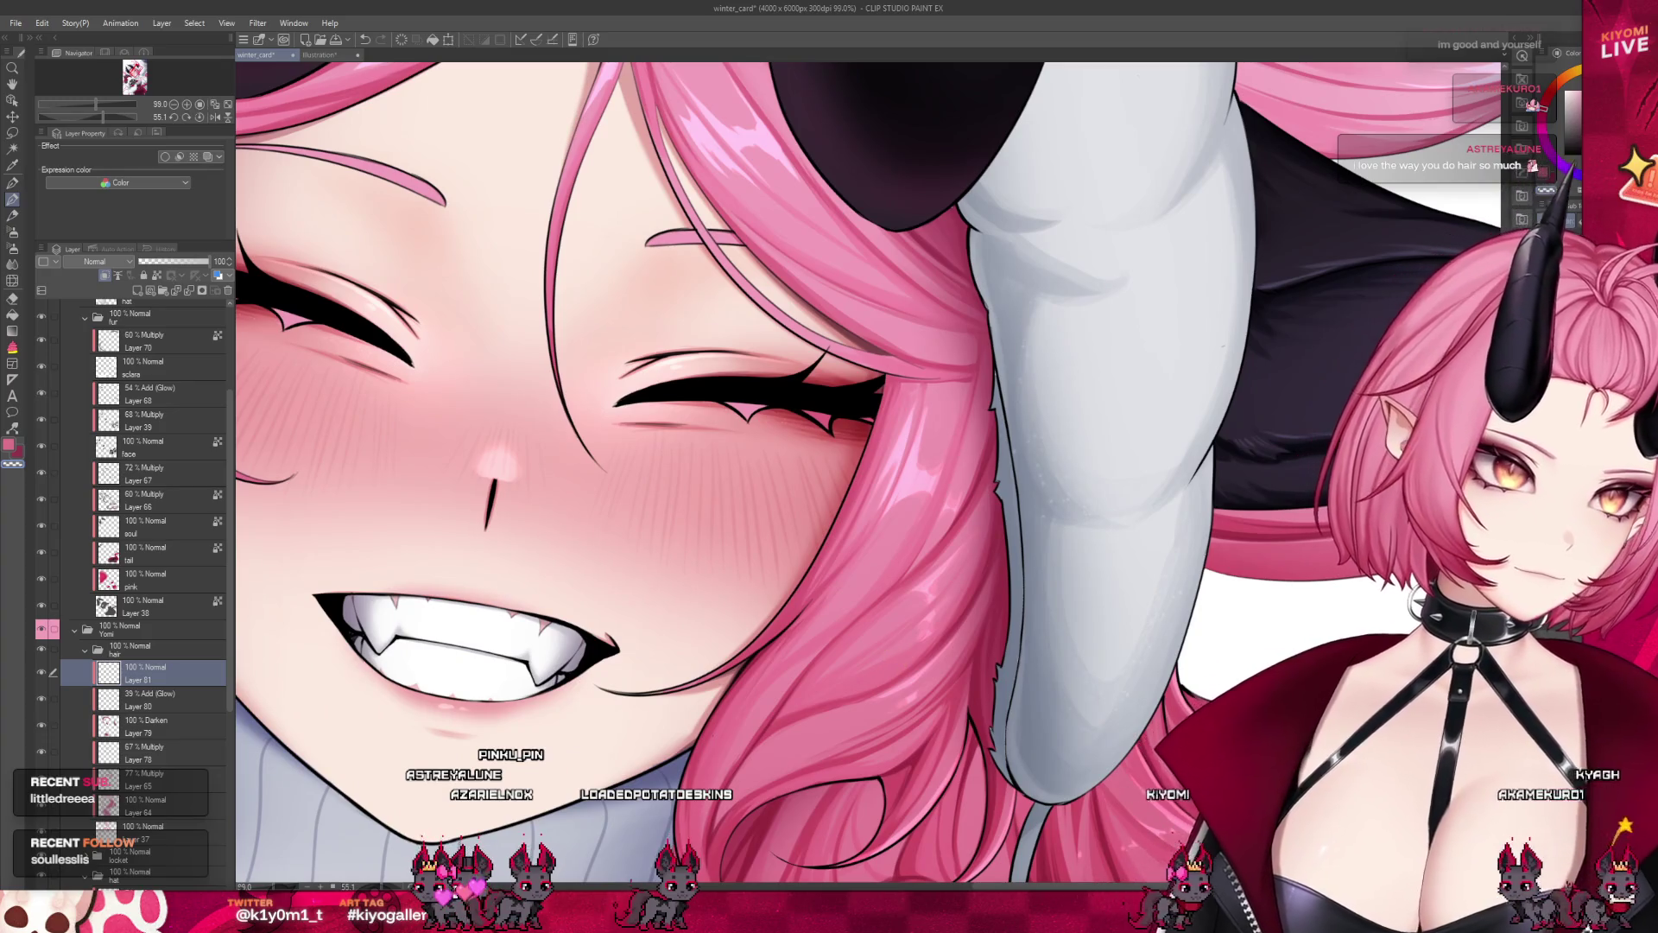
alt+click(1007, 553)
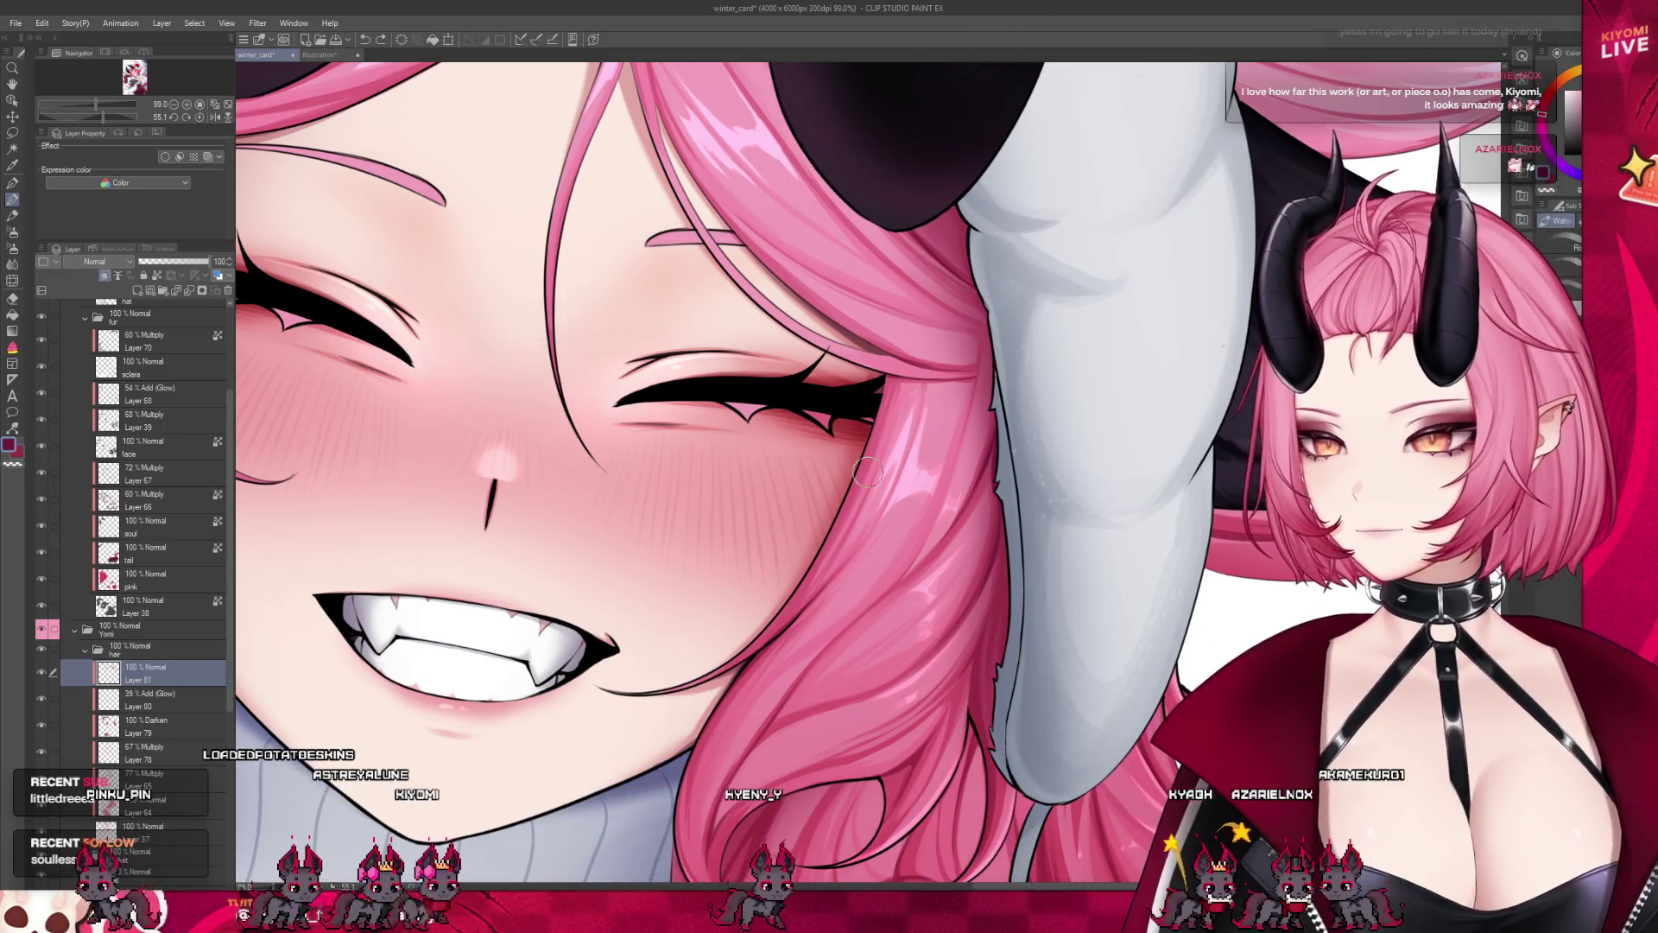
Save the illustration
scroll(867, 471, down, 2)
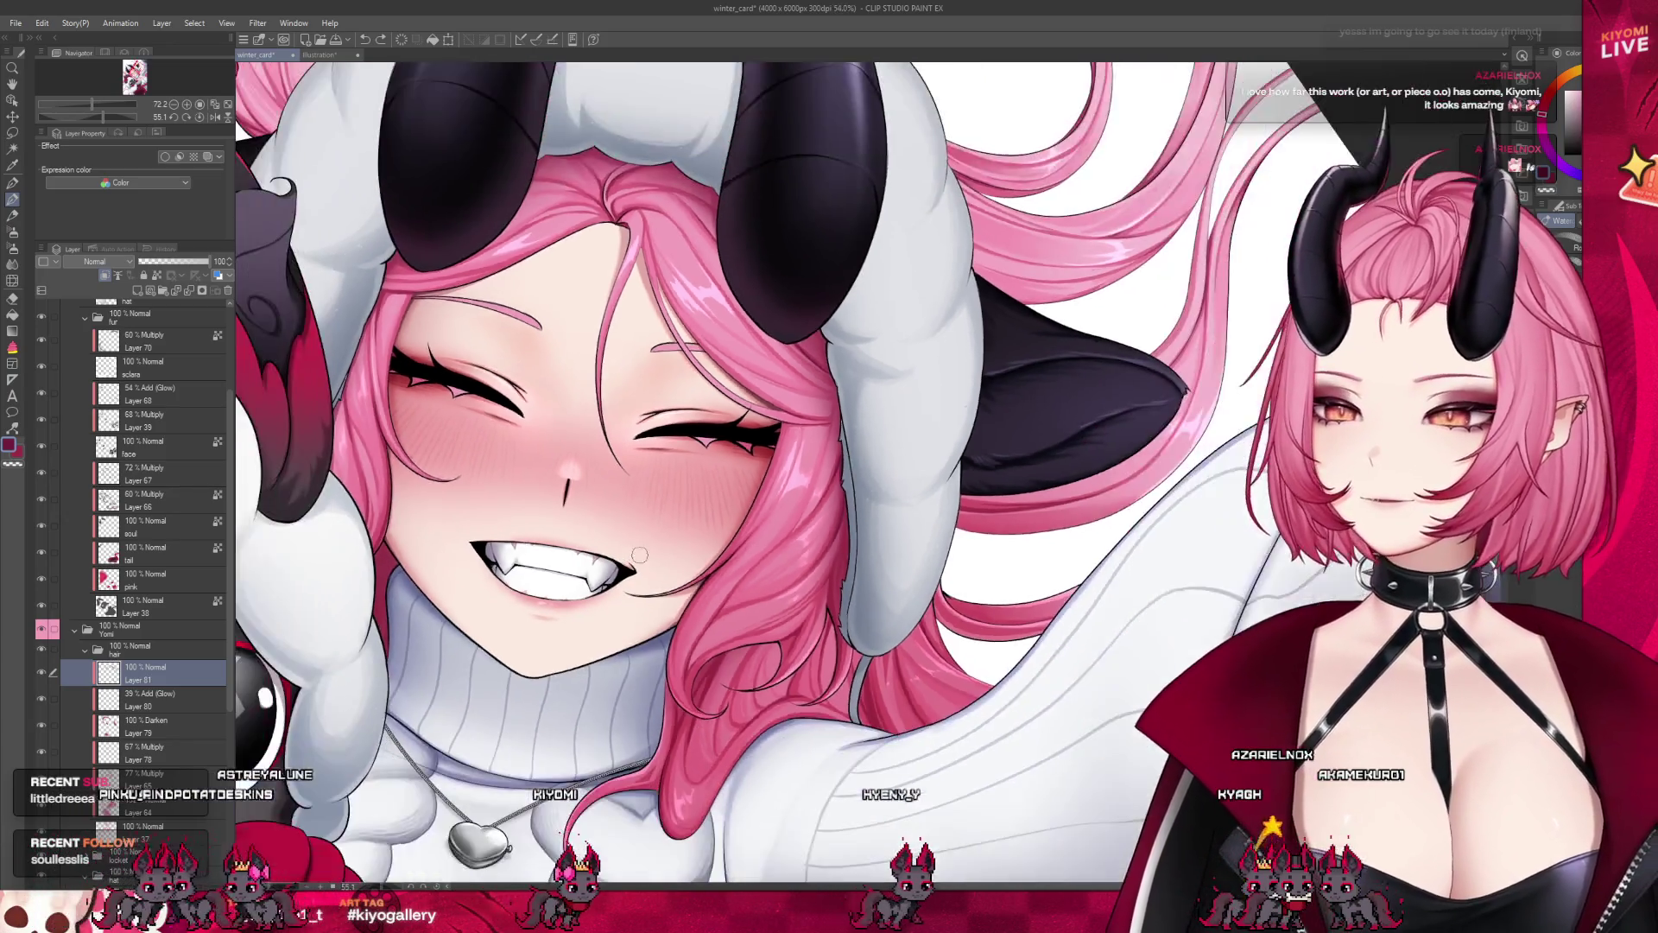
scroll(640, 554, up, 1)
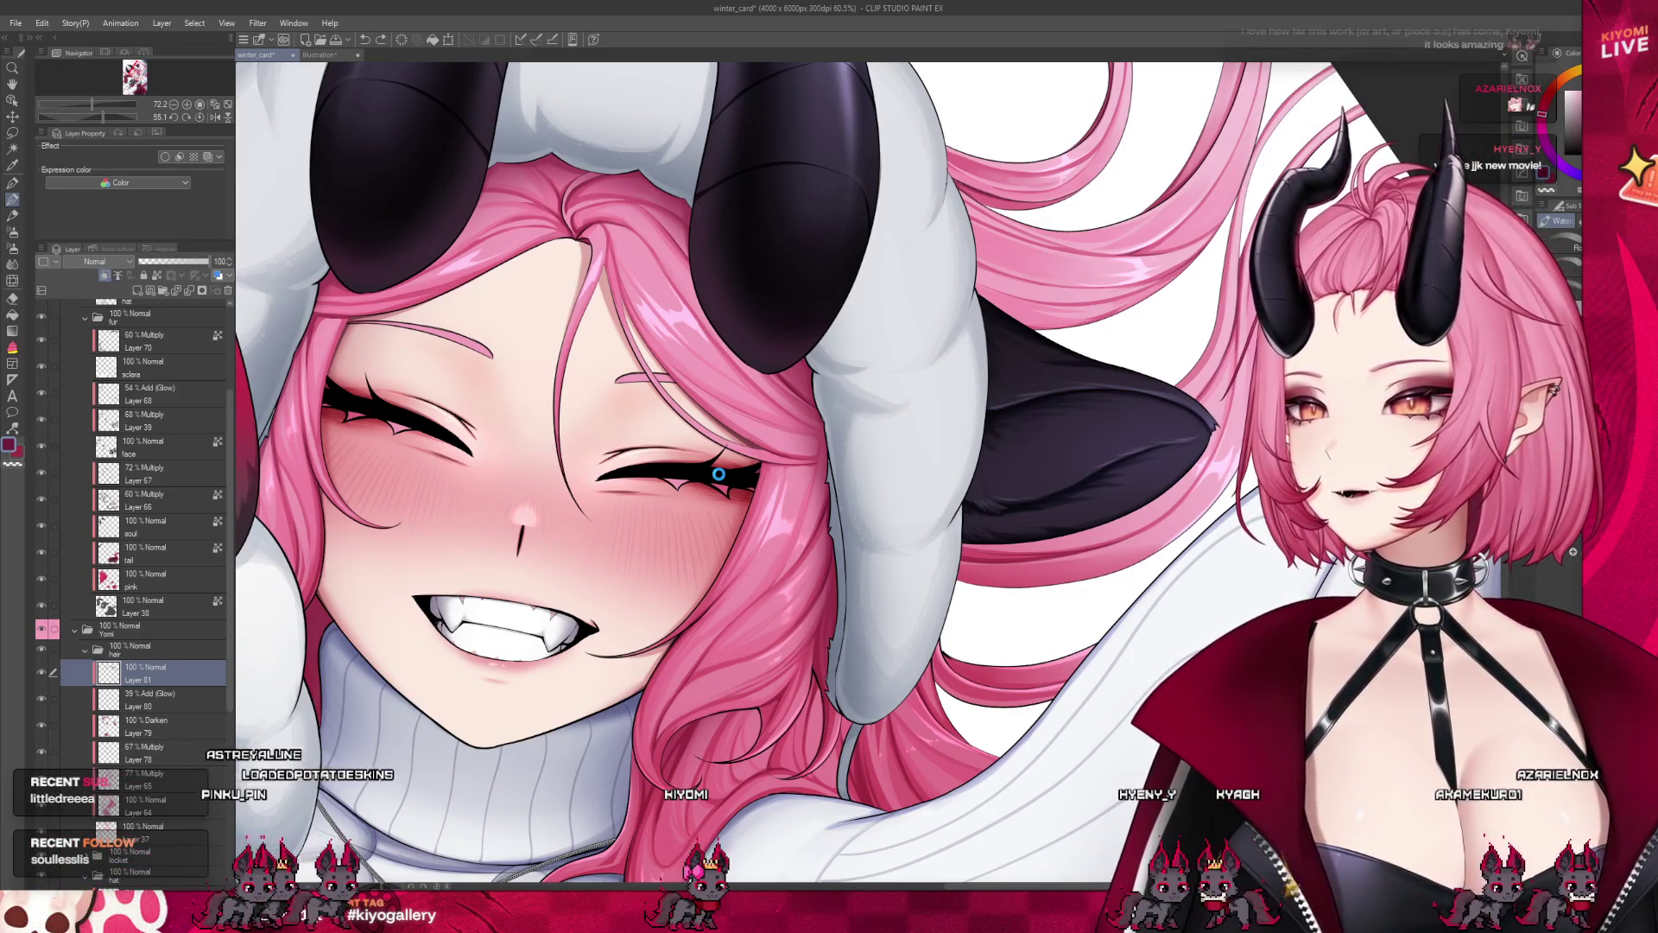
key(ctrl+s)
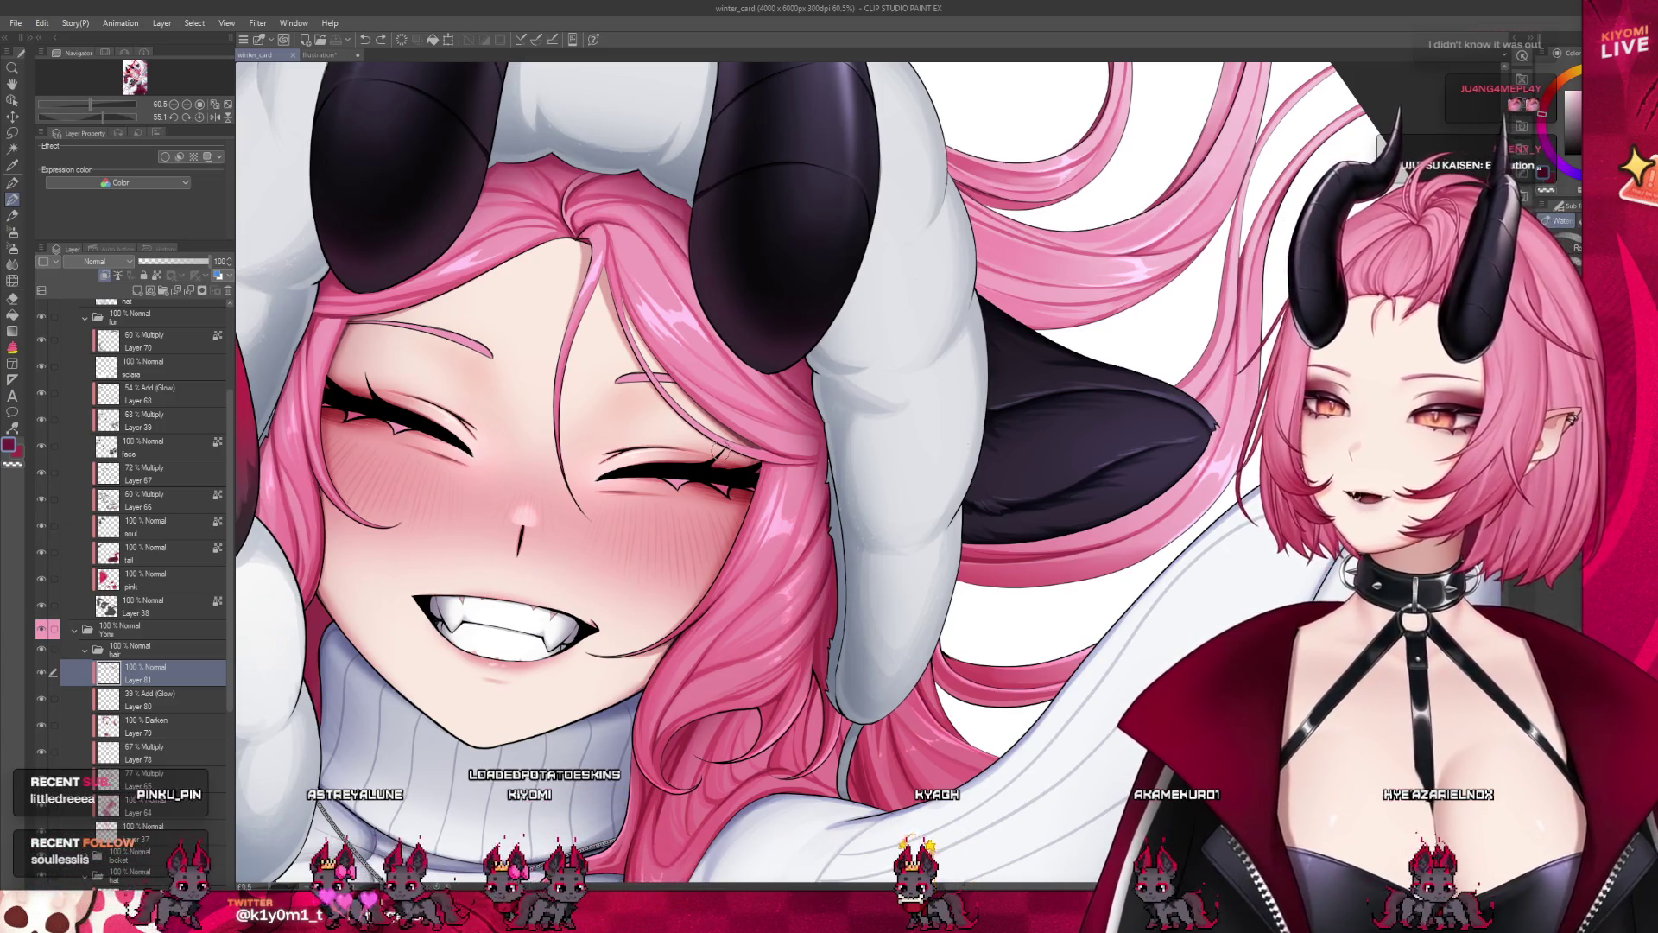
Paint a shading stroke on the grey hood fur beside the closed eye
scroll(644, 409, down, 2)
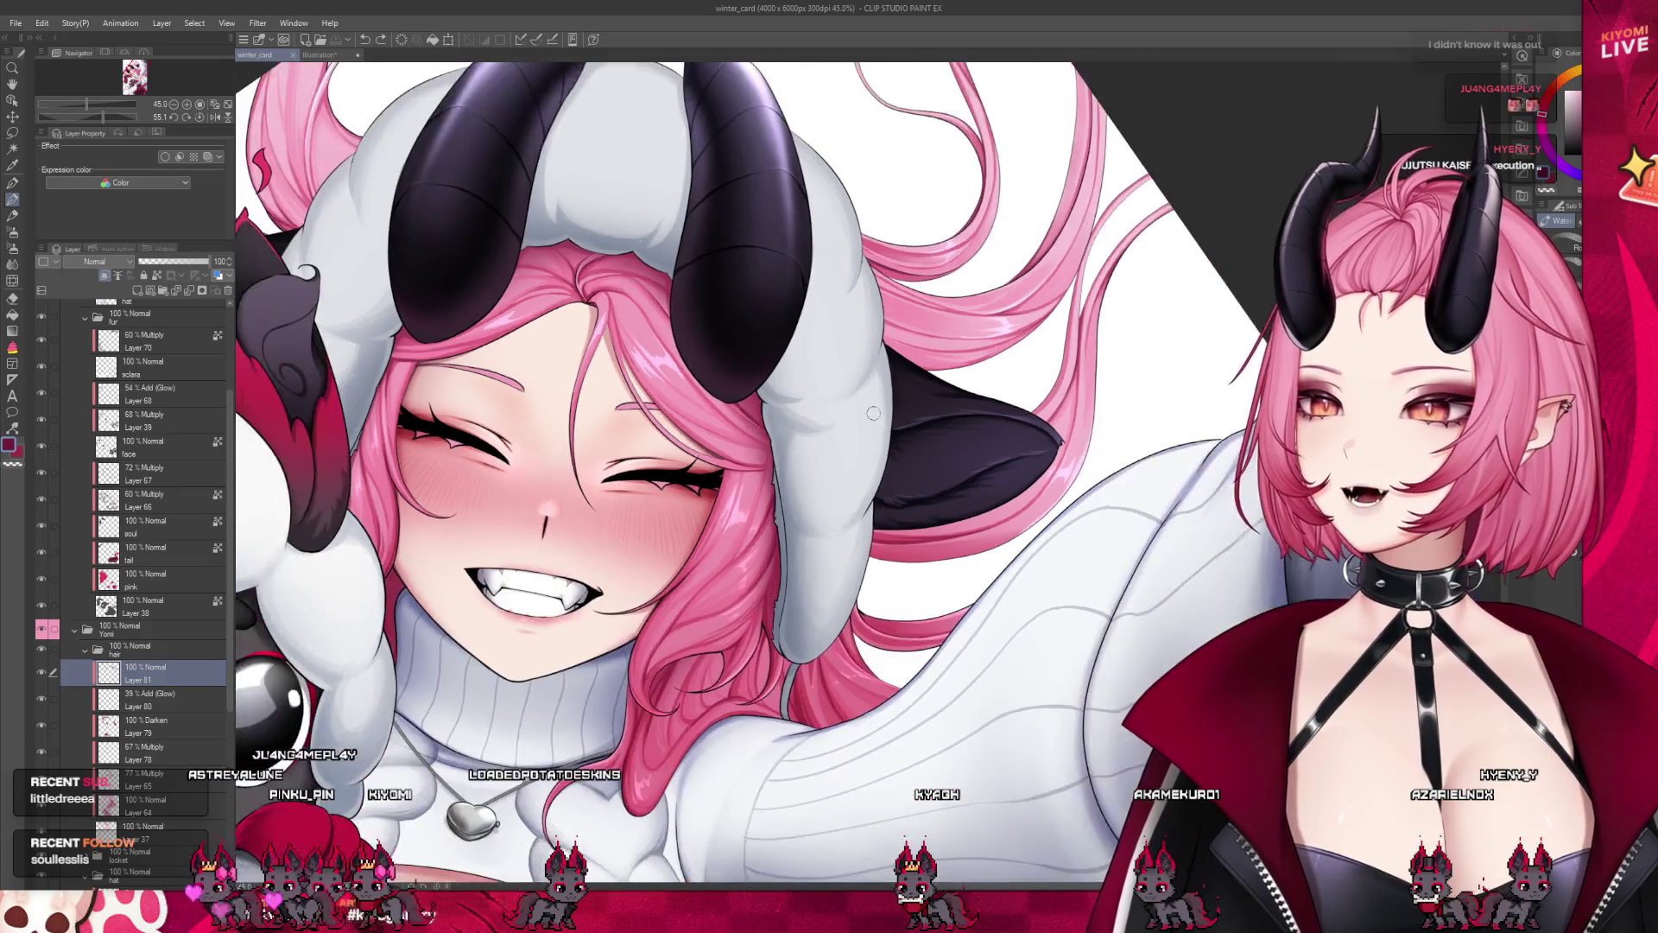
scroll(670, 361, up, 4)
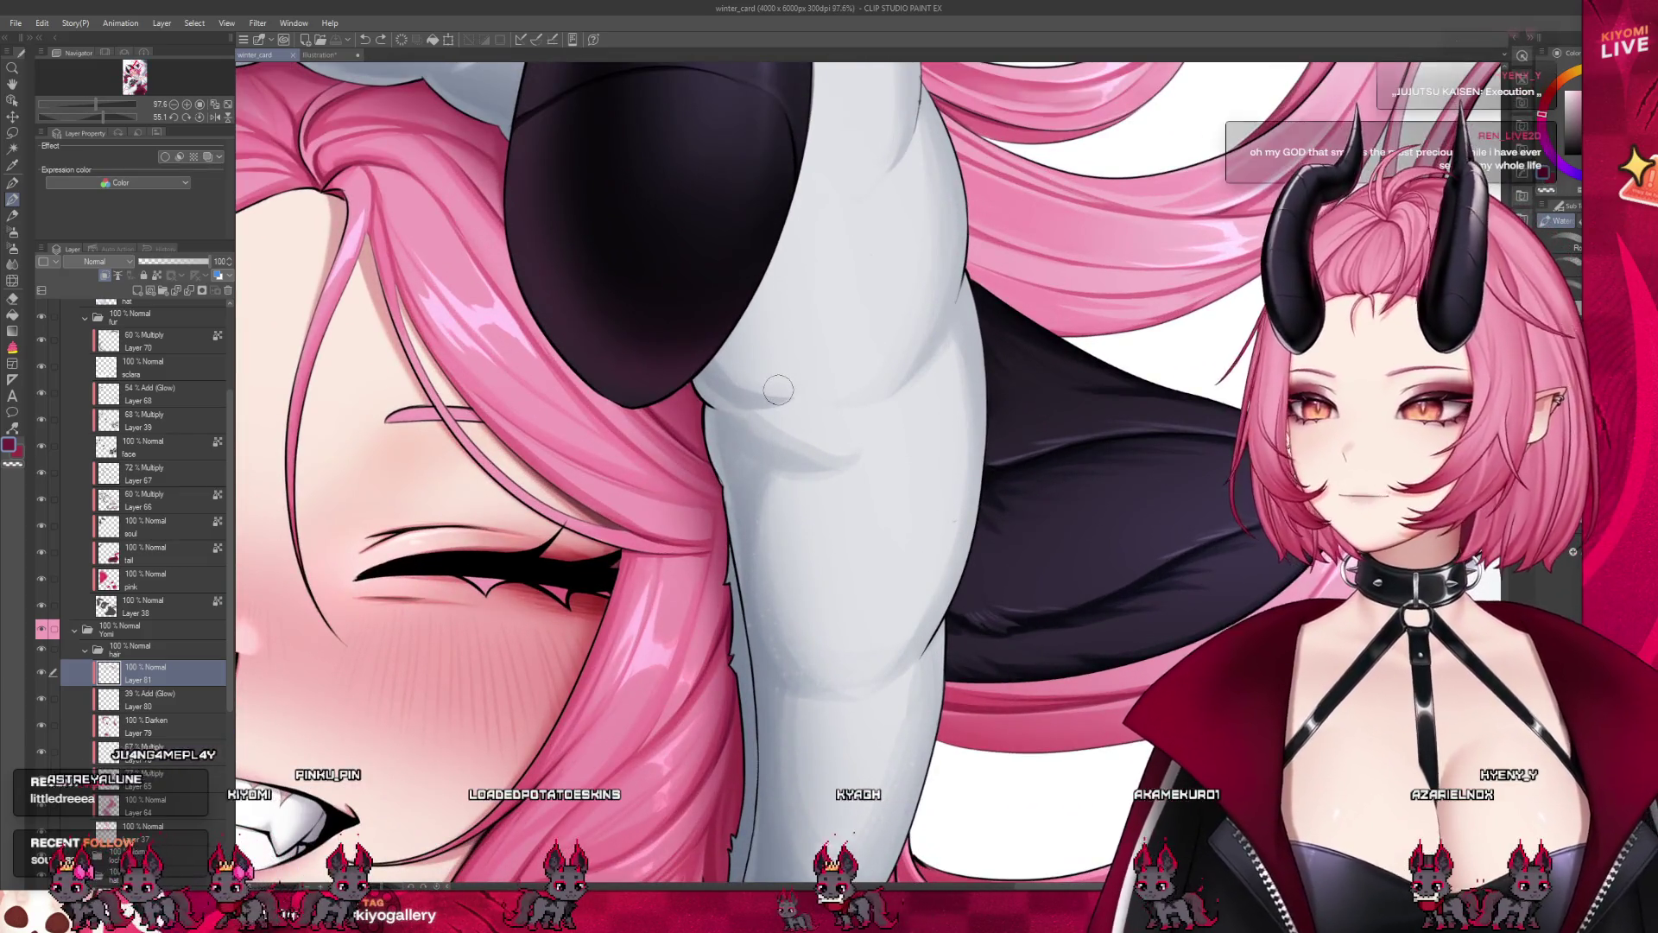
drag(670, 361, 705, 383)
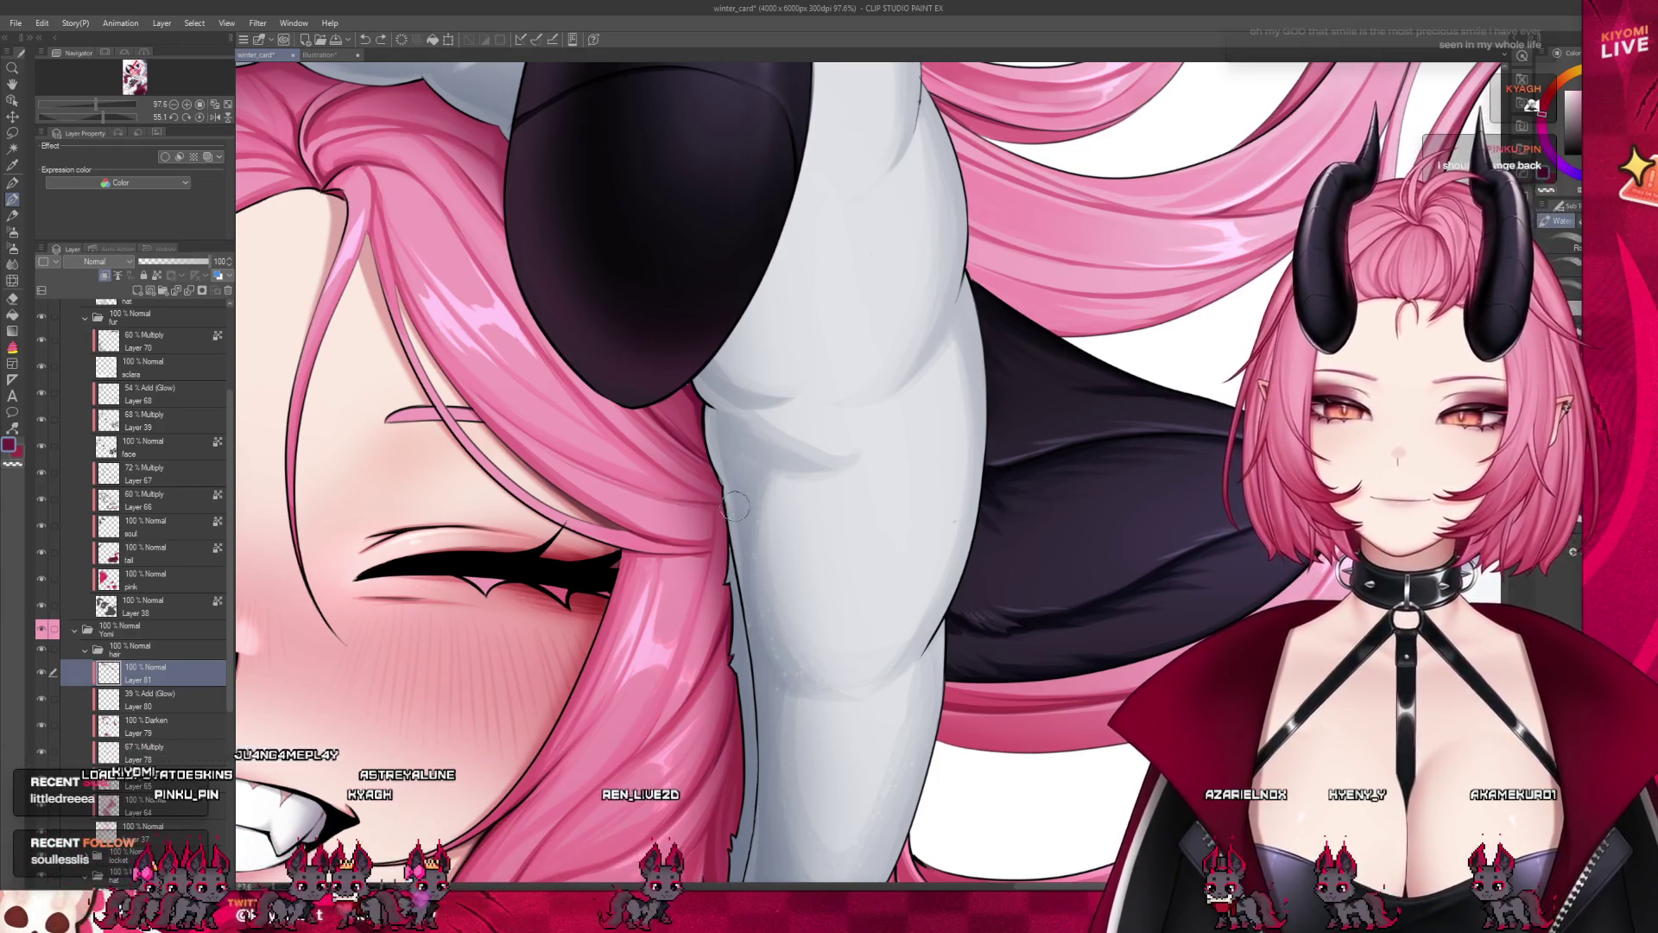
drag(728, 326, 750, 395)
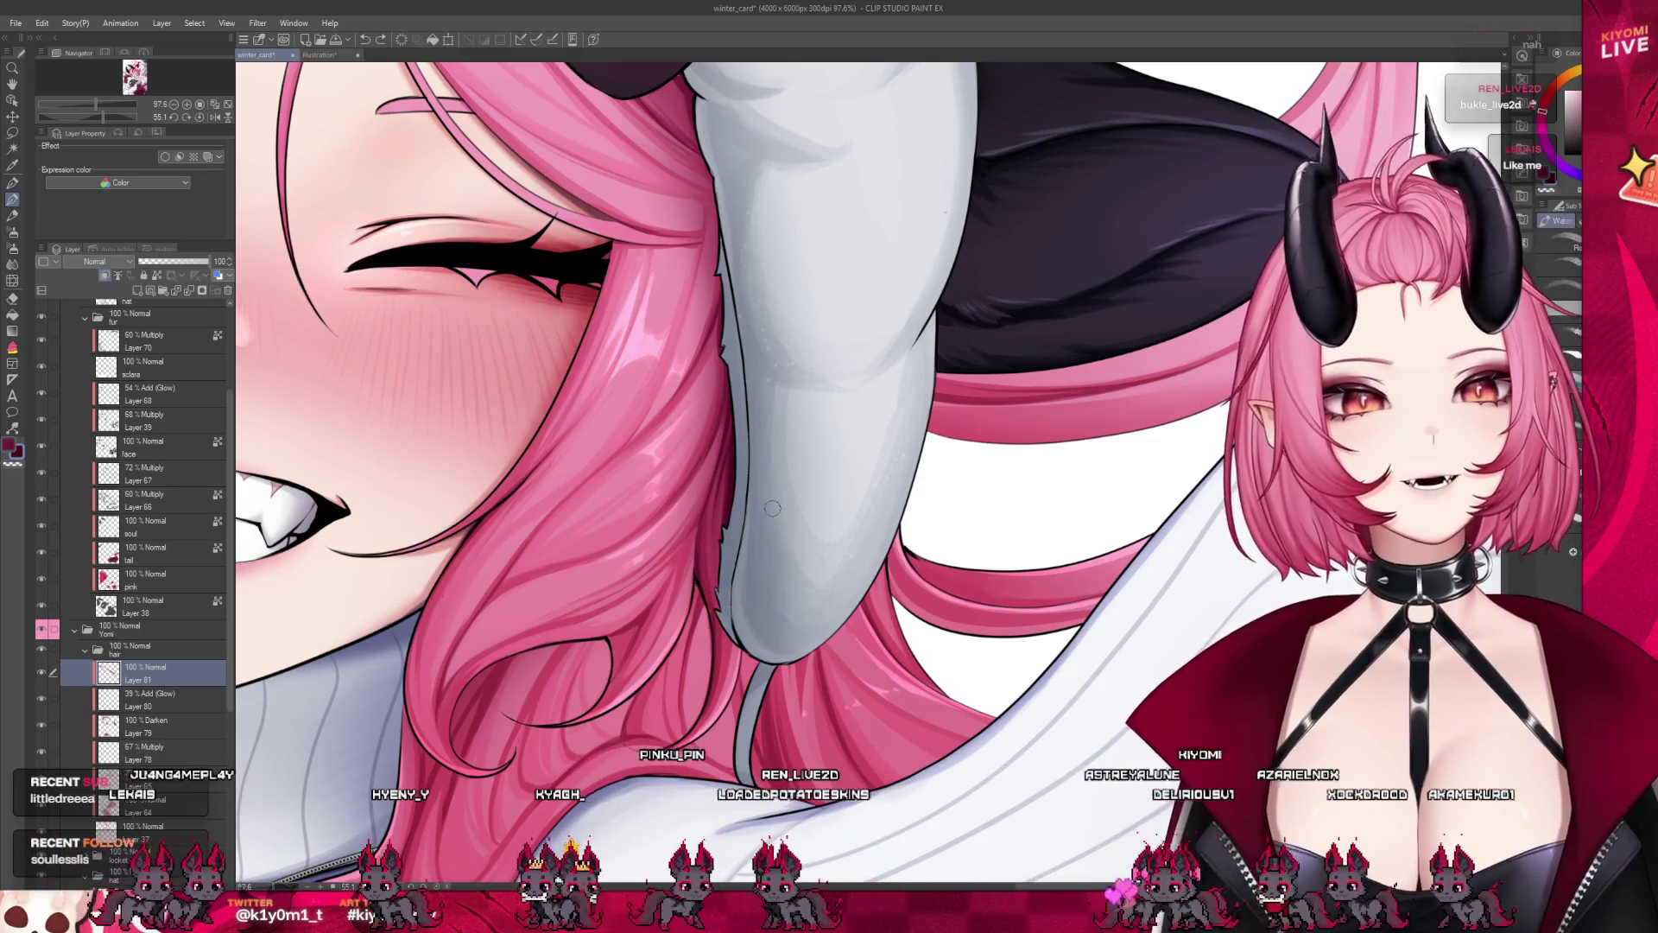
scroll(772, 508, down, 6)
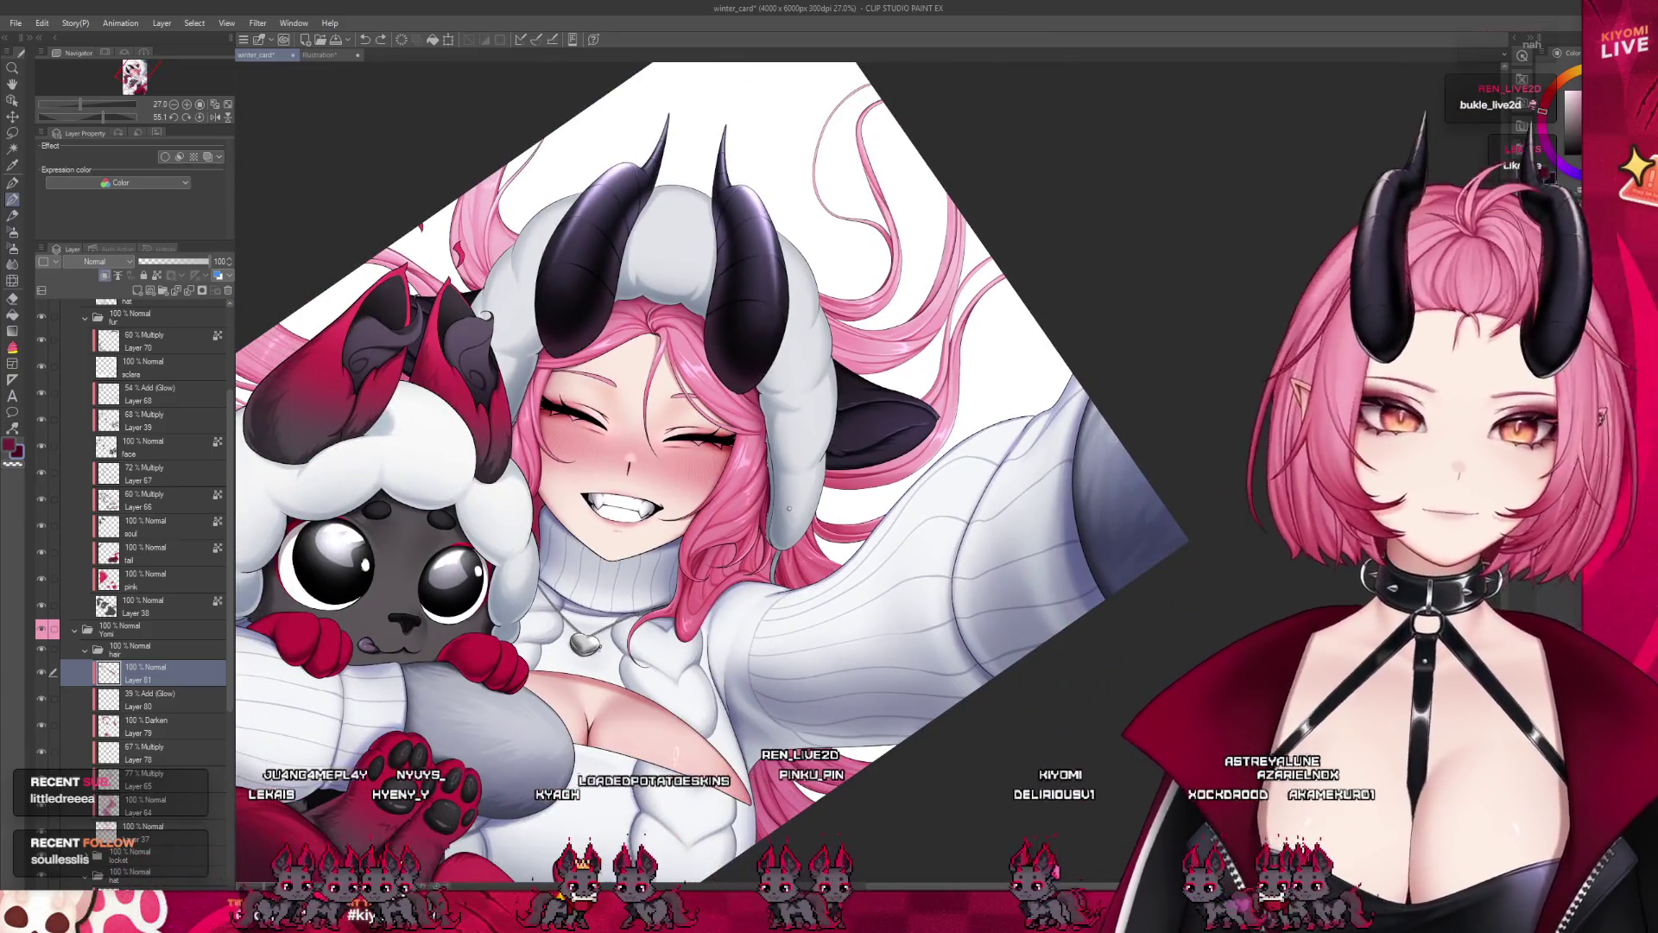
Zoom around the hood fur to check it, then save the illustration with Ctrl+S
scroll(789, 507, up, 3)
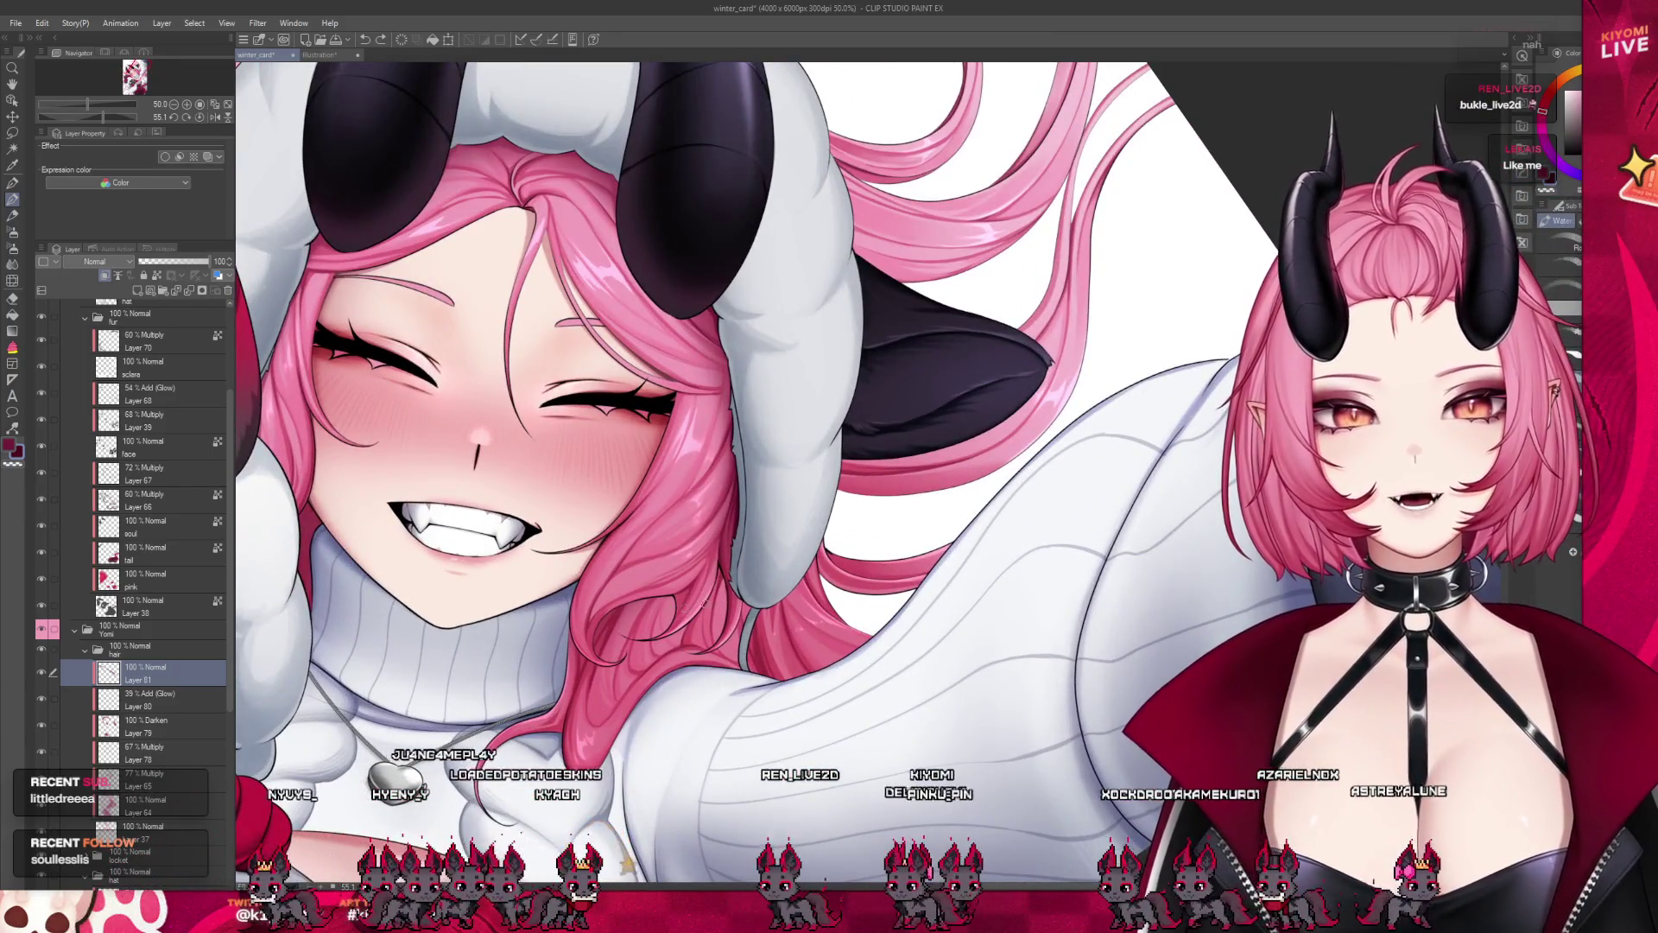
scroll(750, 394, up, 4)
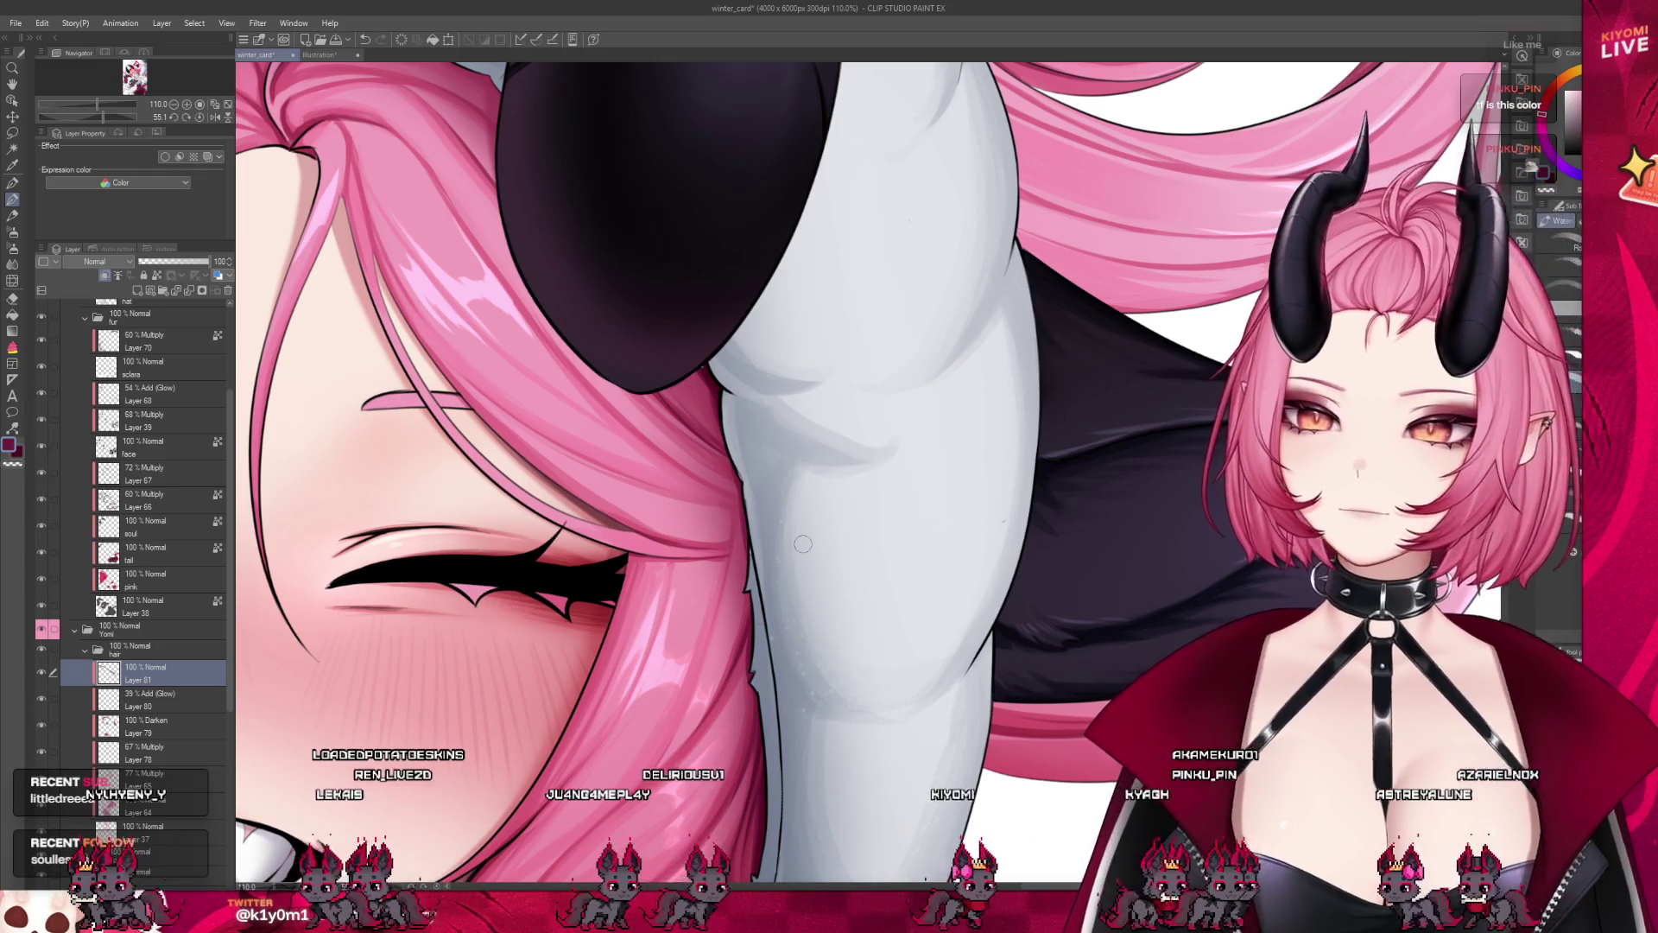
scroll(803, 543, down, 3)
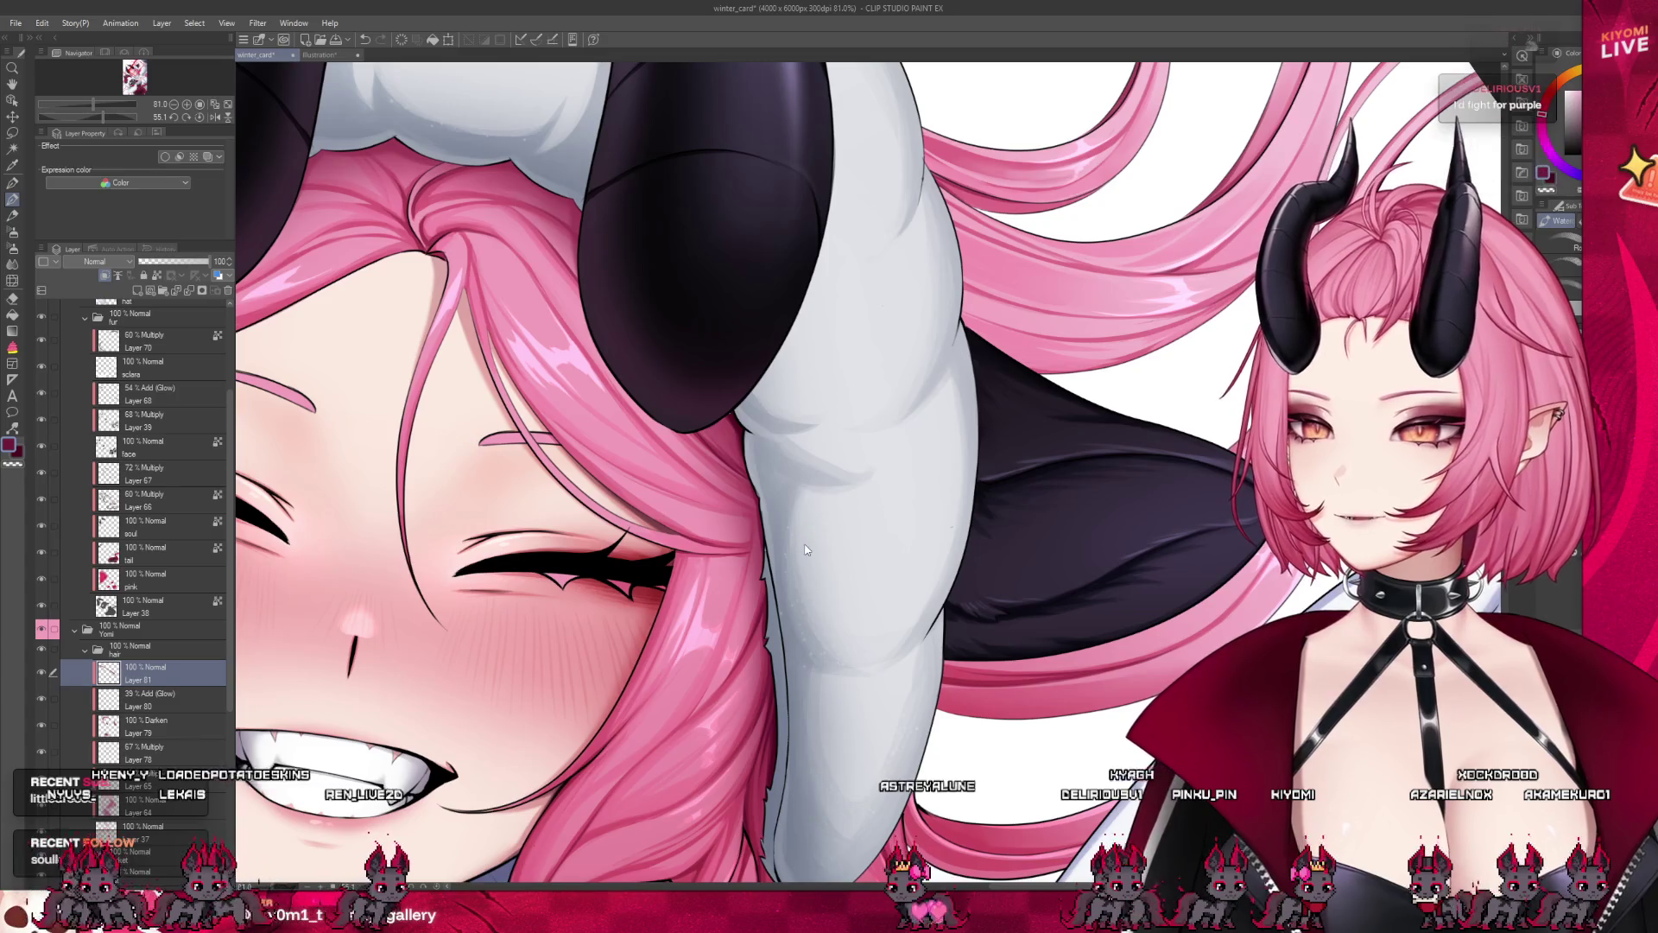
key(ctrl+s)
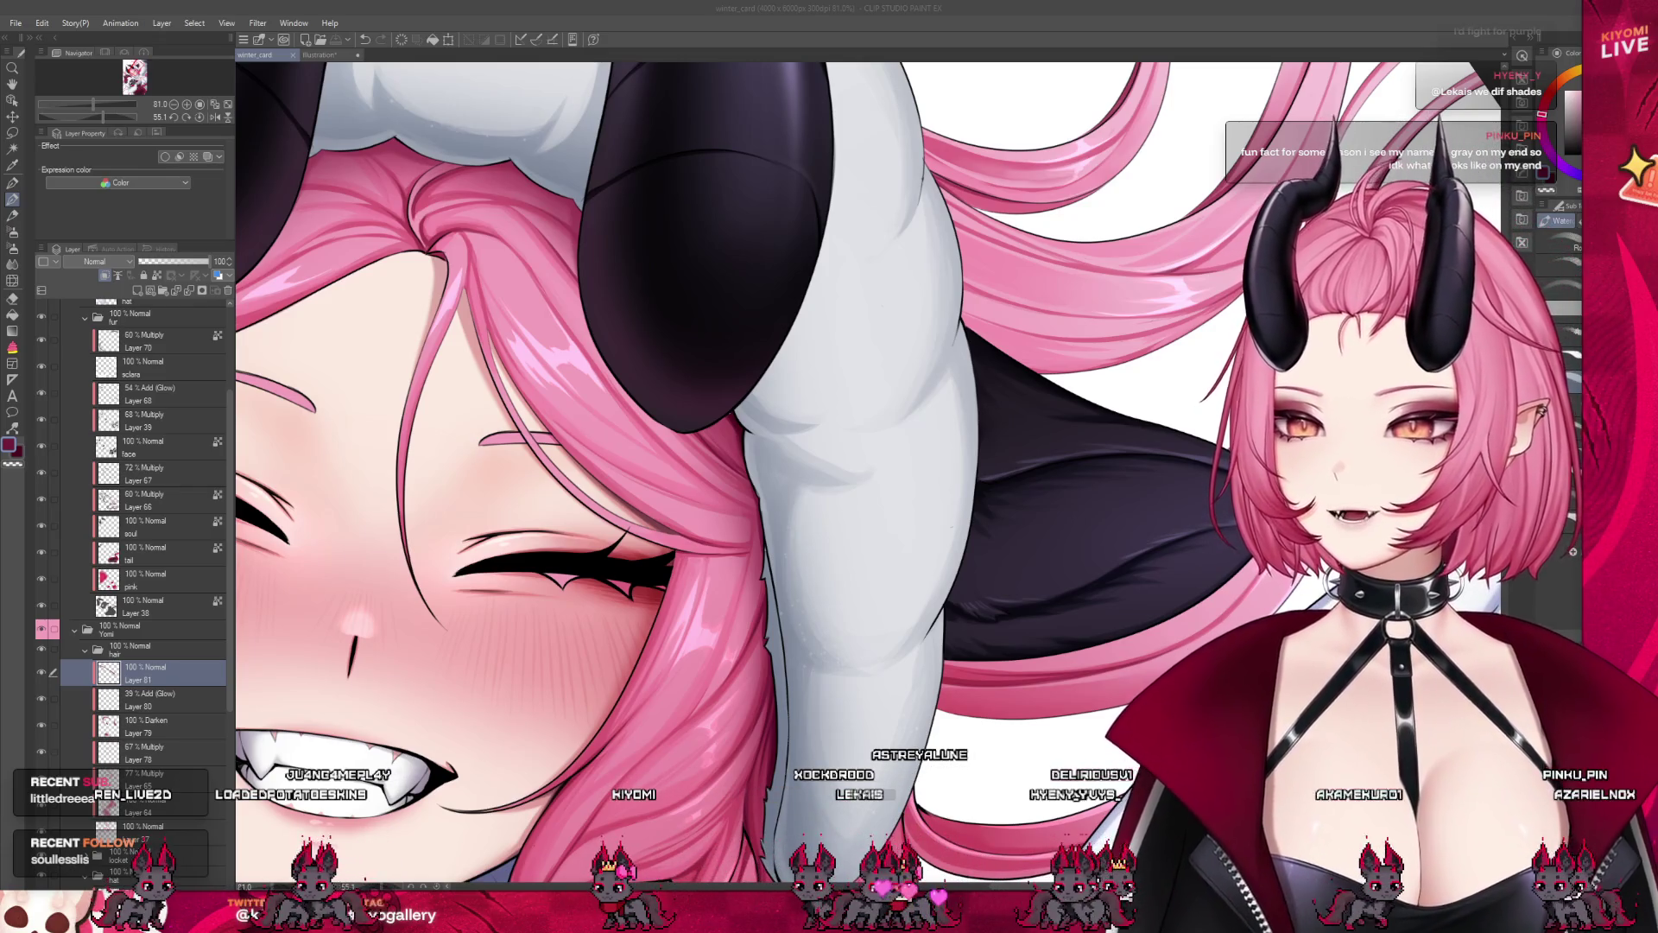
Create a new canvas from the copied chat screenshot and zoom in to read it
key(ctrl+shift+v)
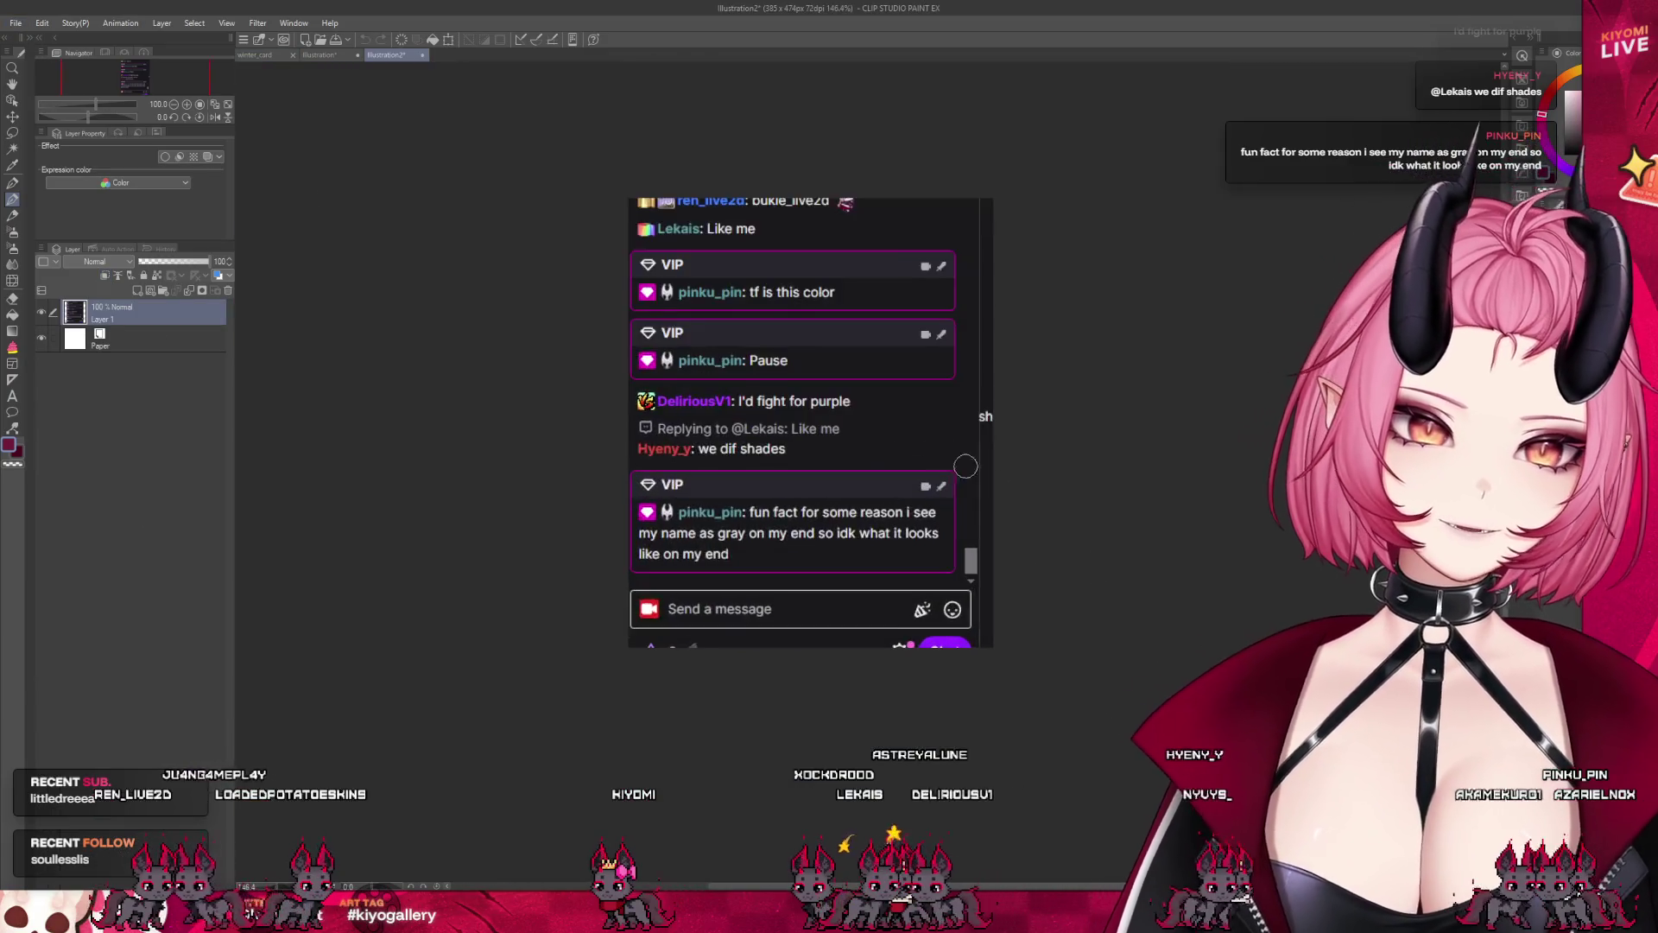
scroll(808, 344, up, 3)
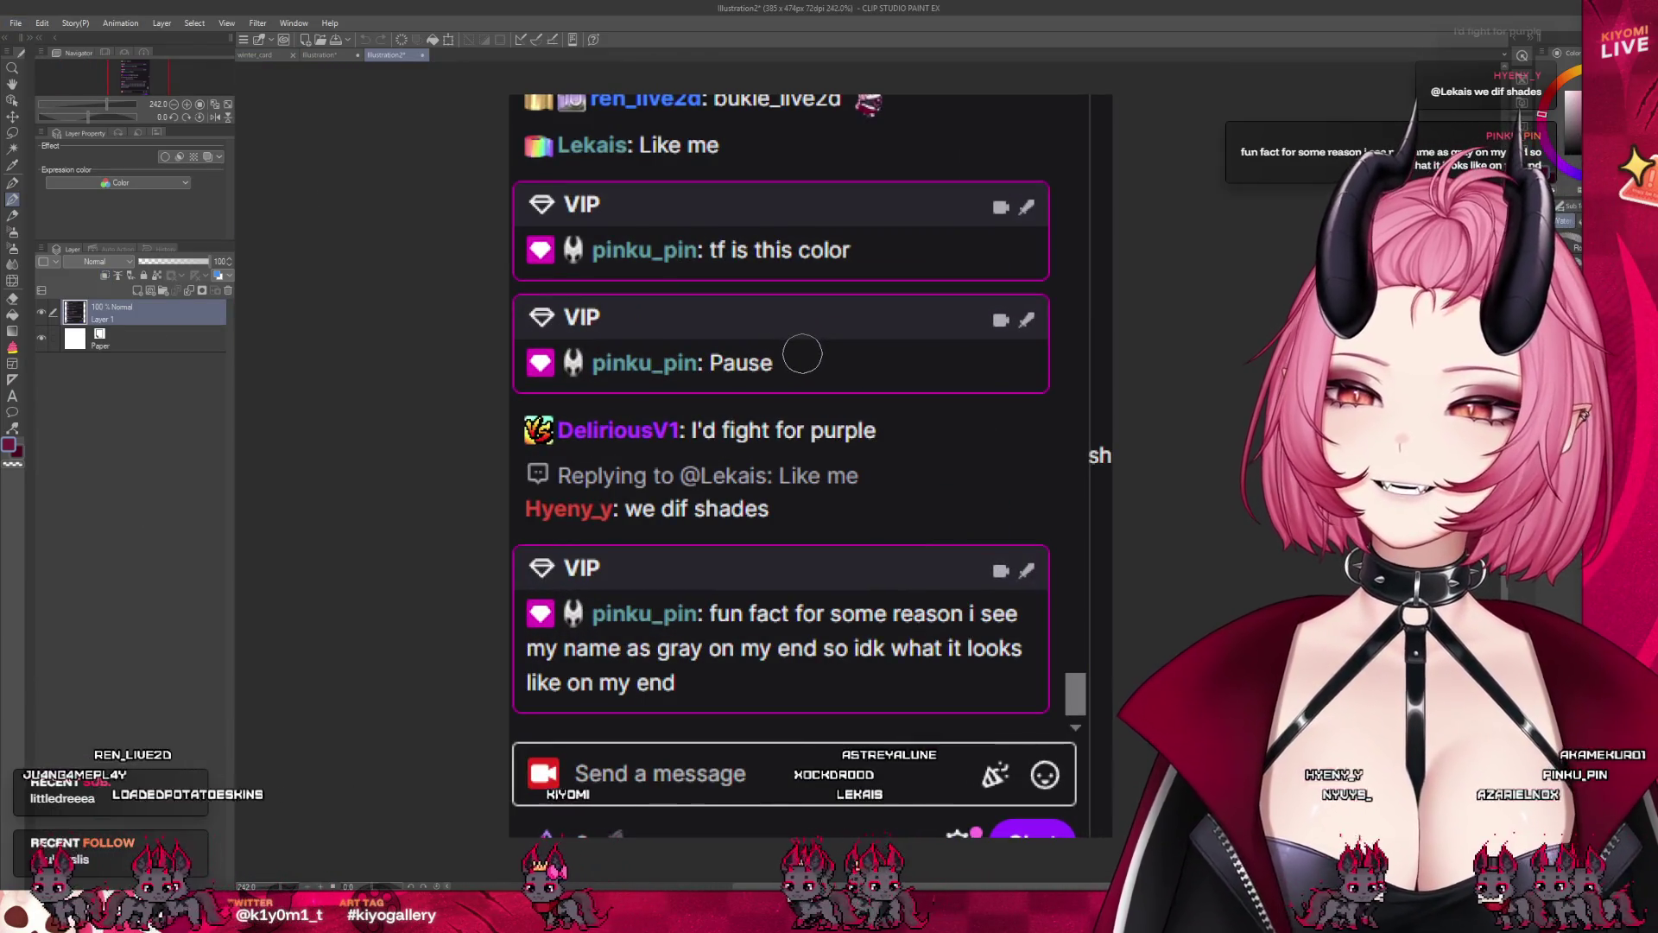
scroll(802, 354, up, 1)
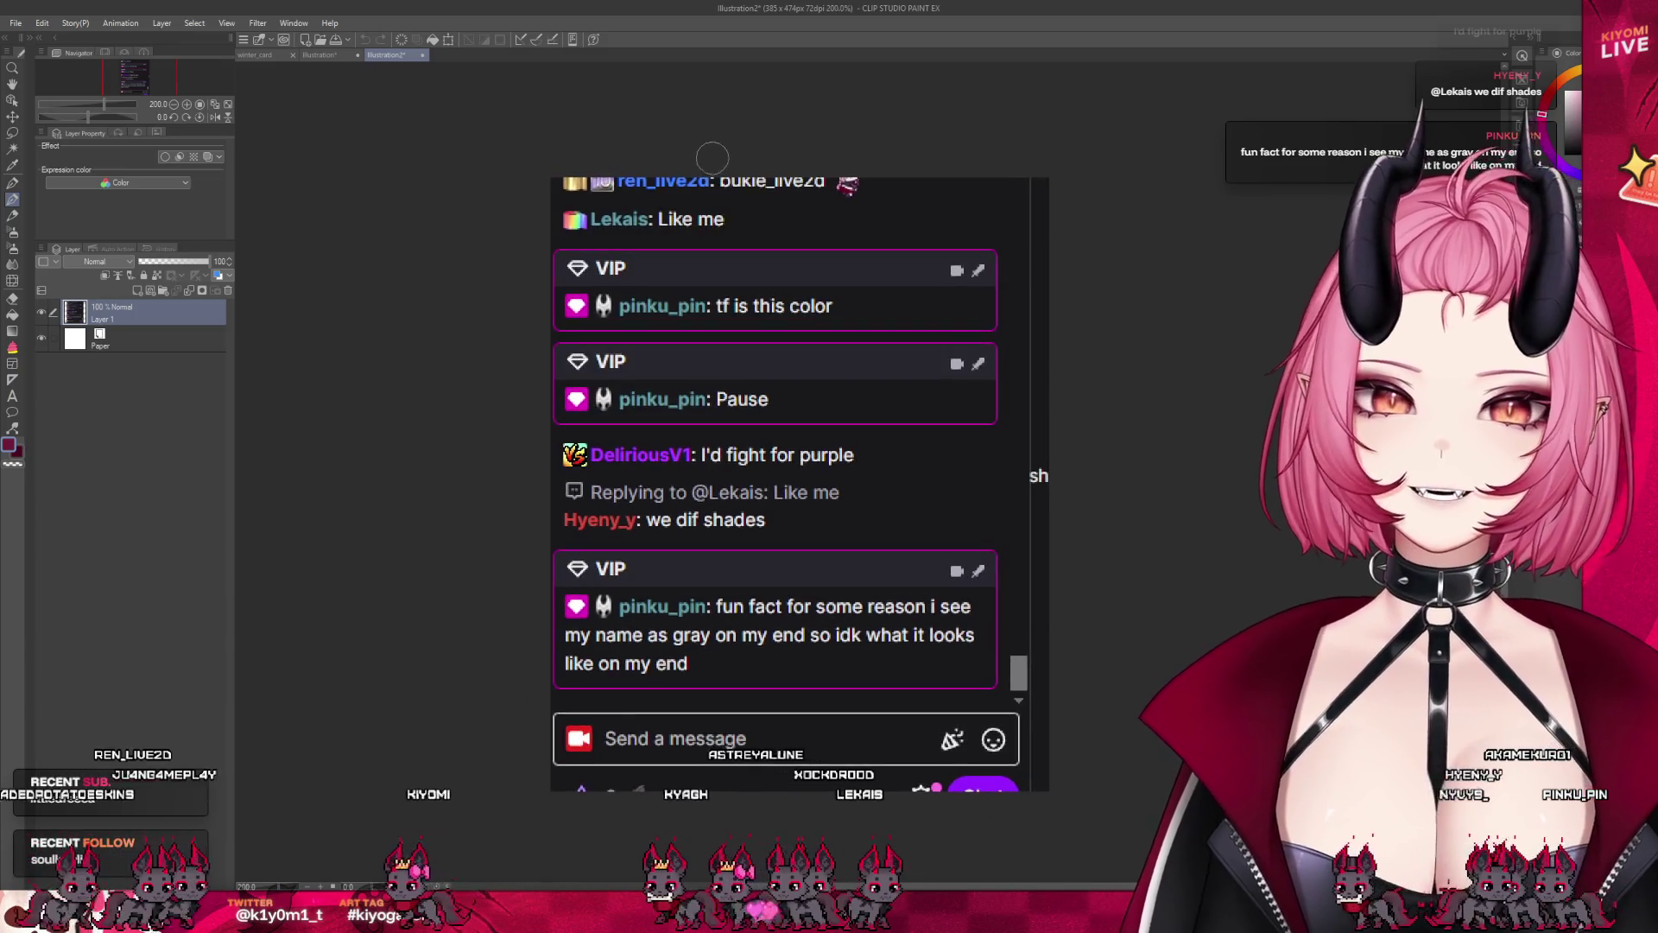
scroll(499, 278, up, 2)
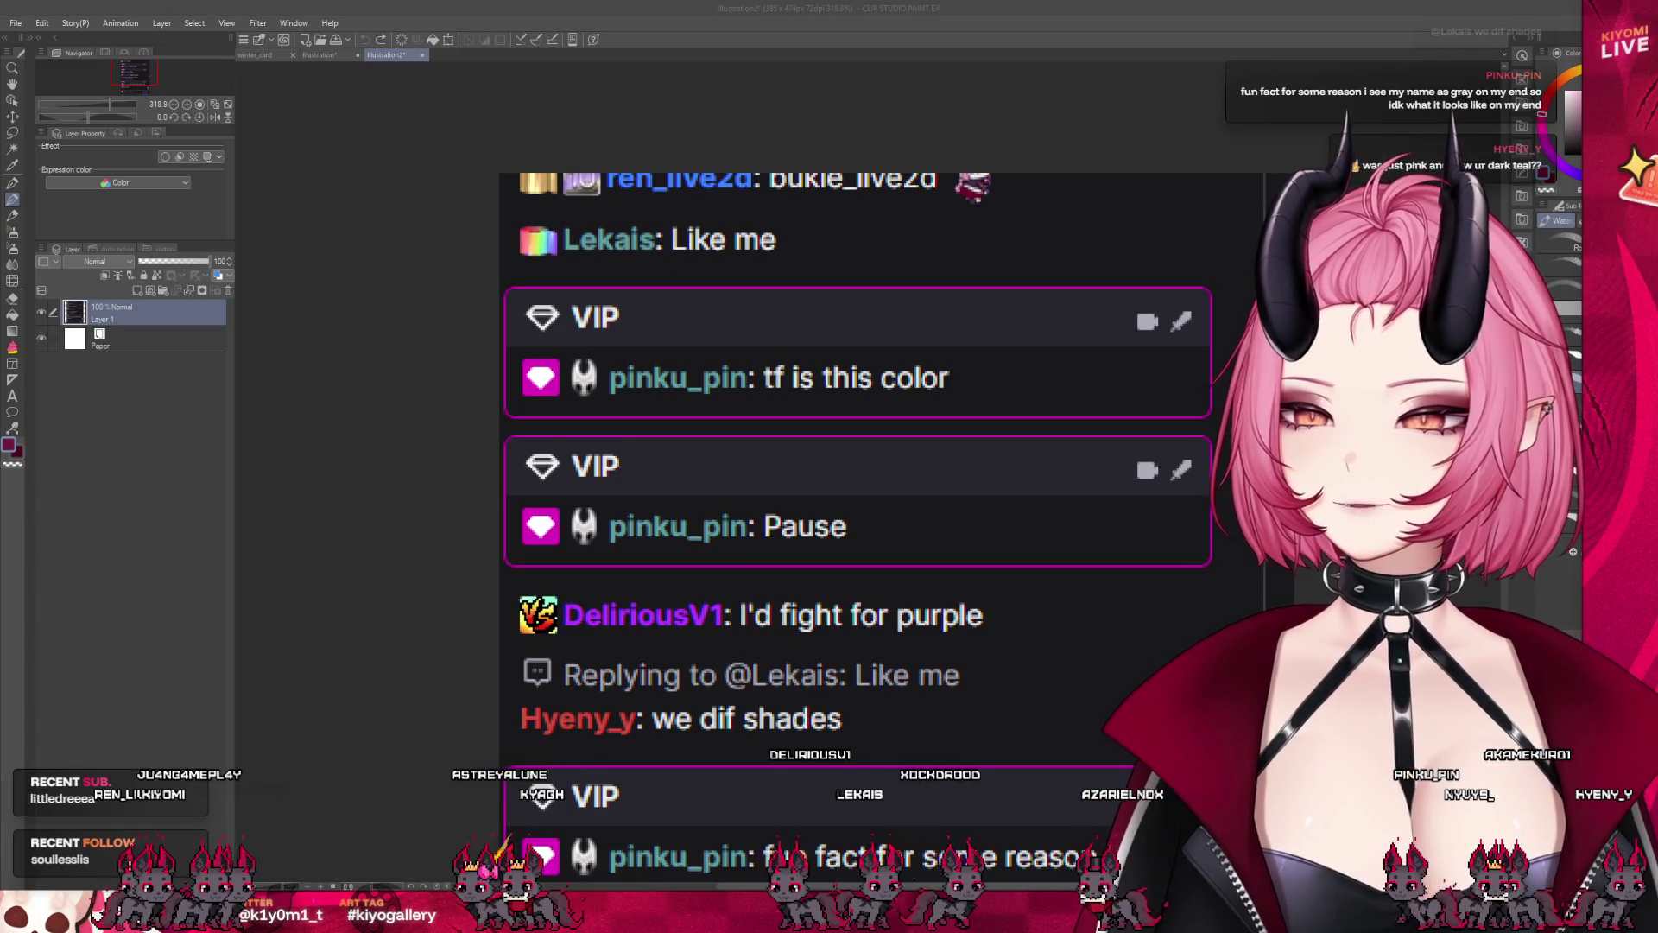
key(ctrl+minus)
key(ctrl+minus)
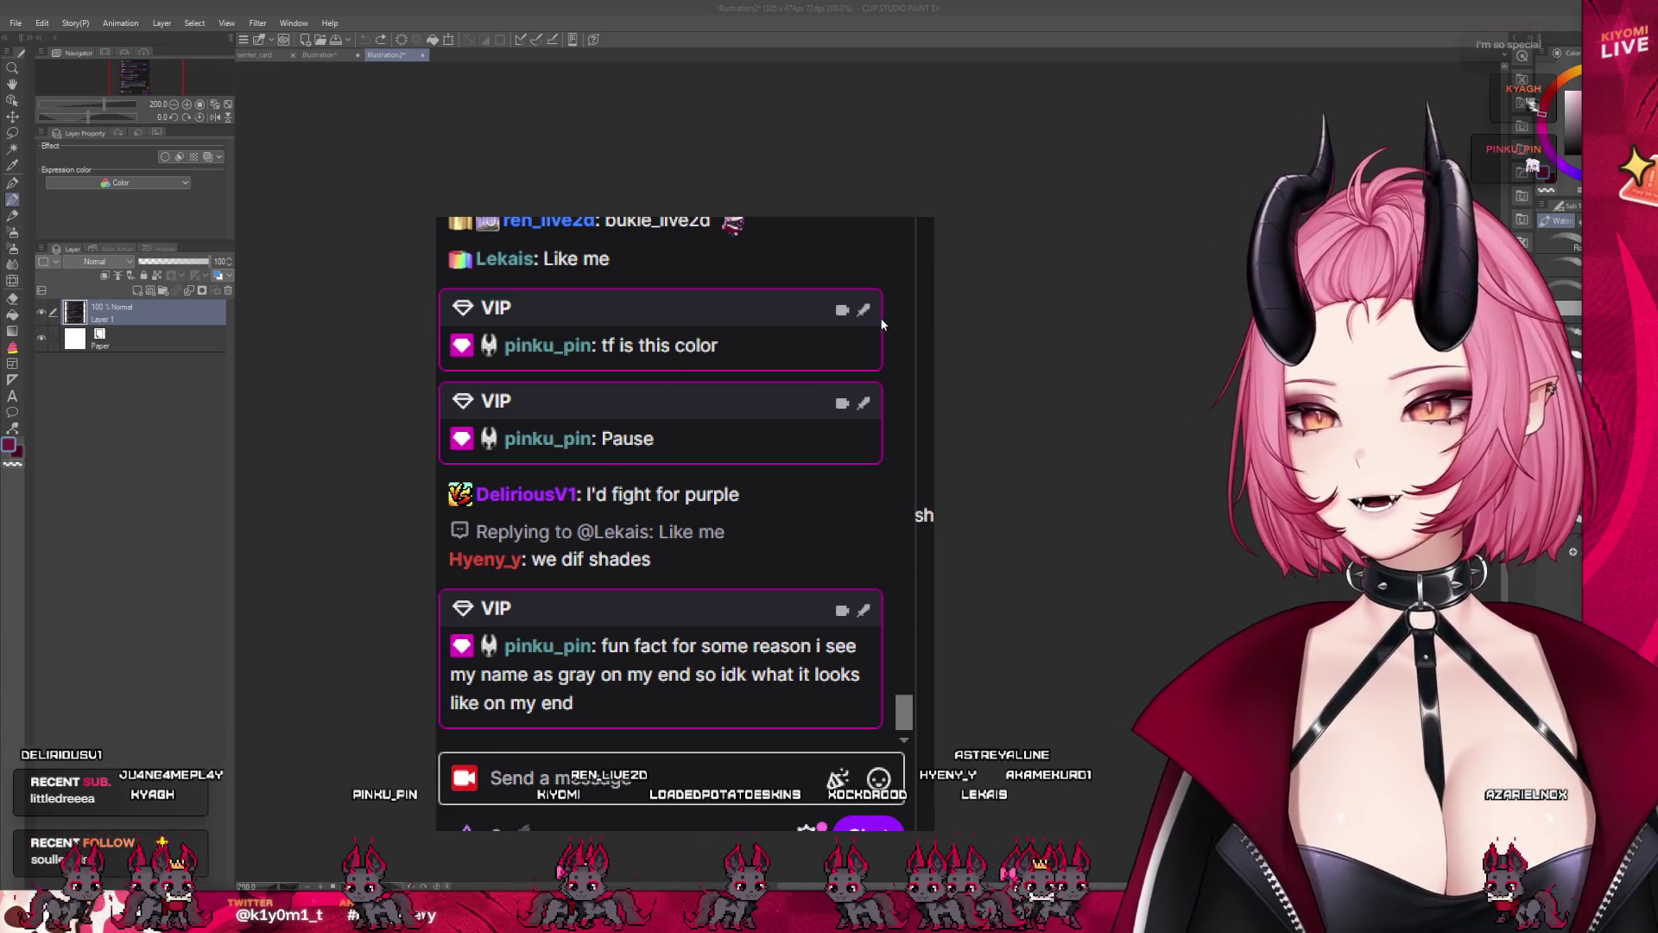
click(259, 56)
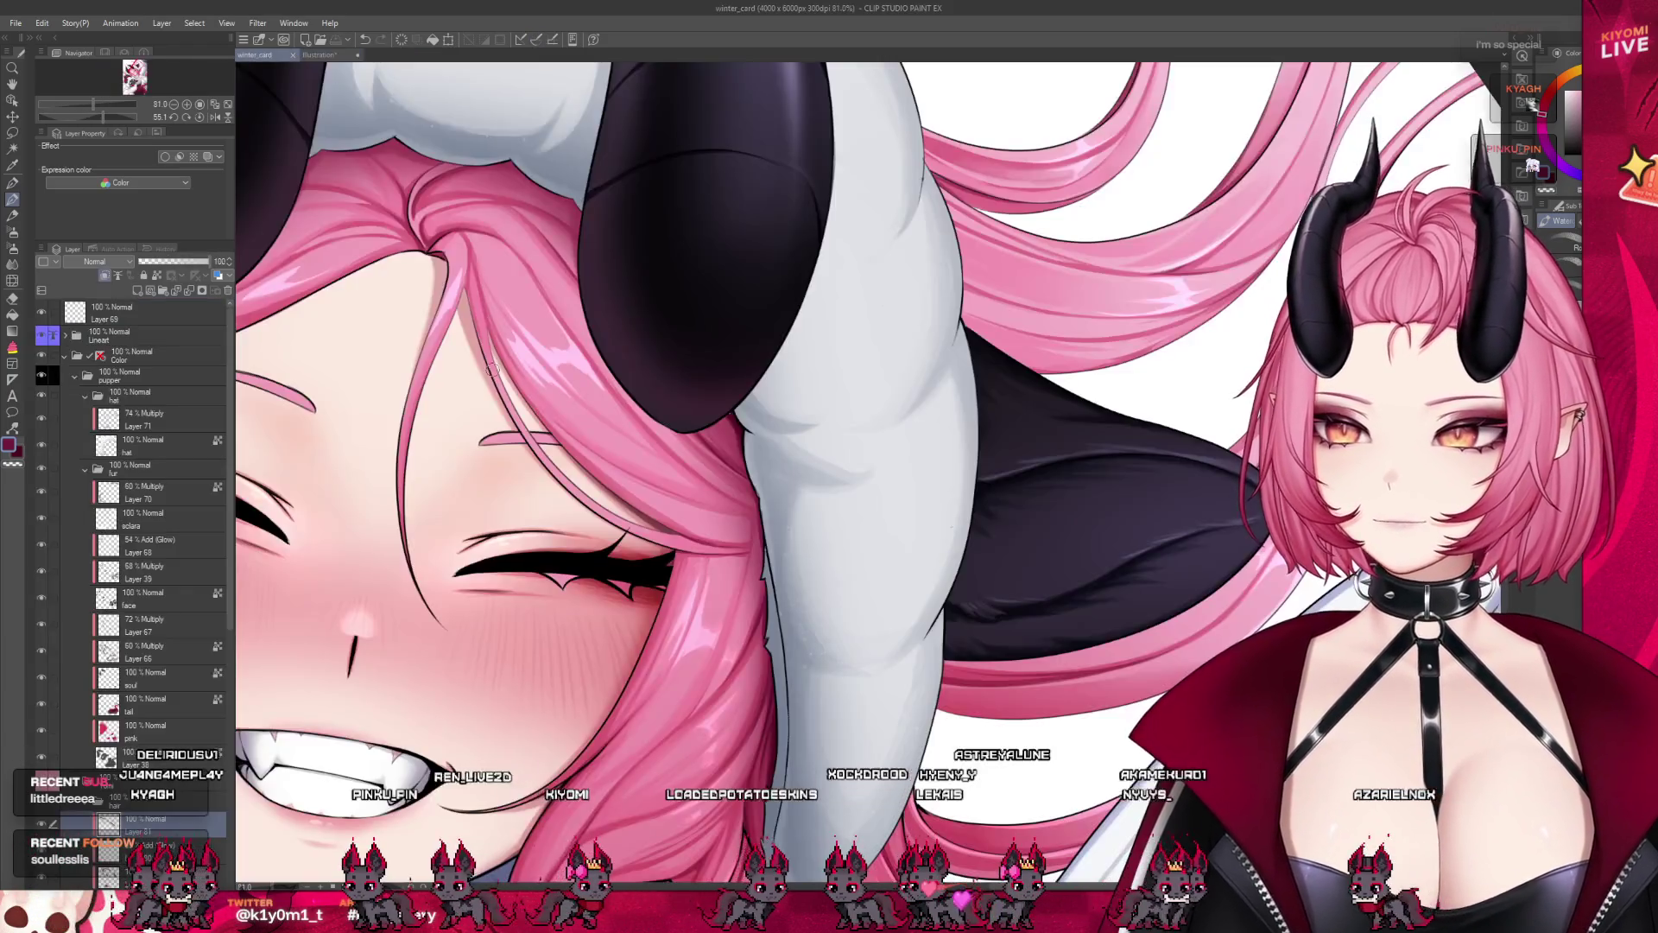
scroll(688, 416, up, 2)
scroll(566, 207, up, 2)
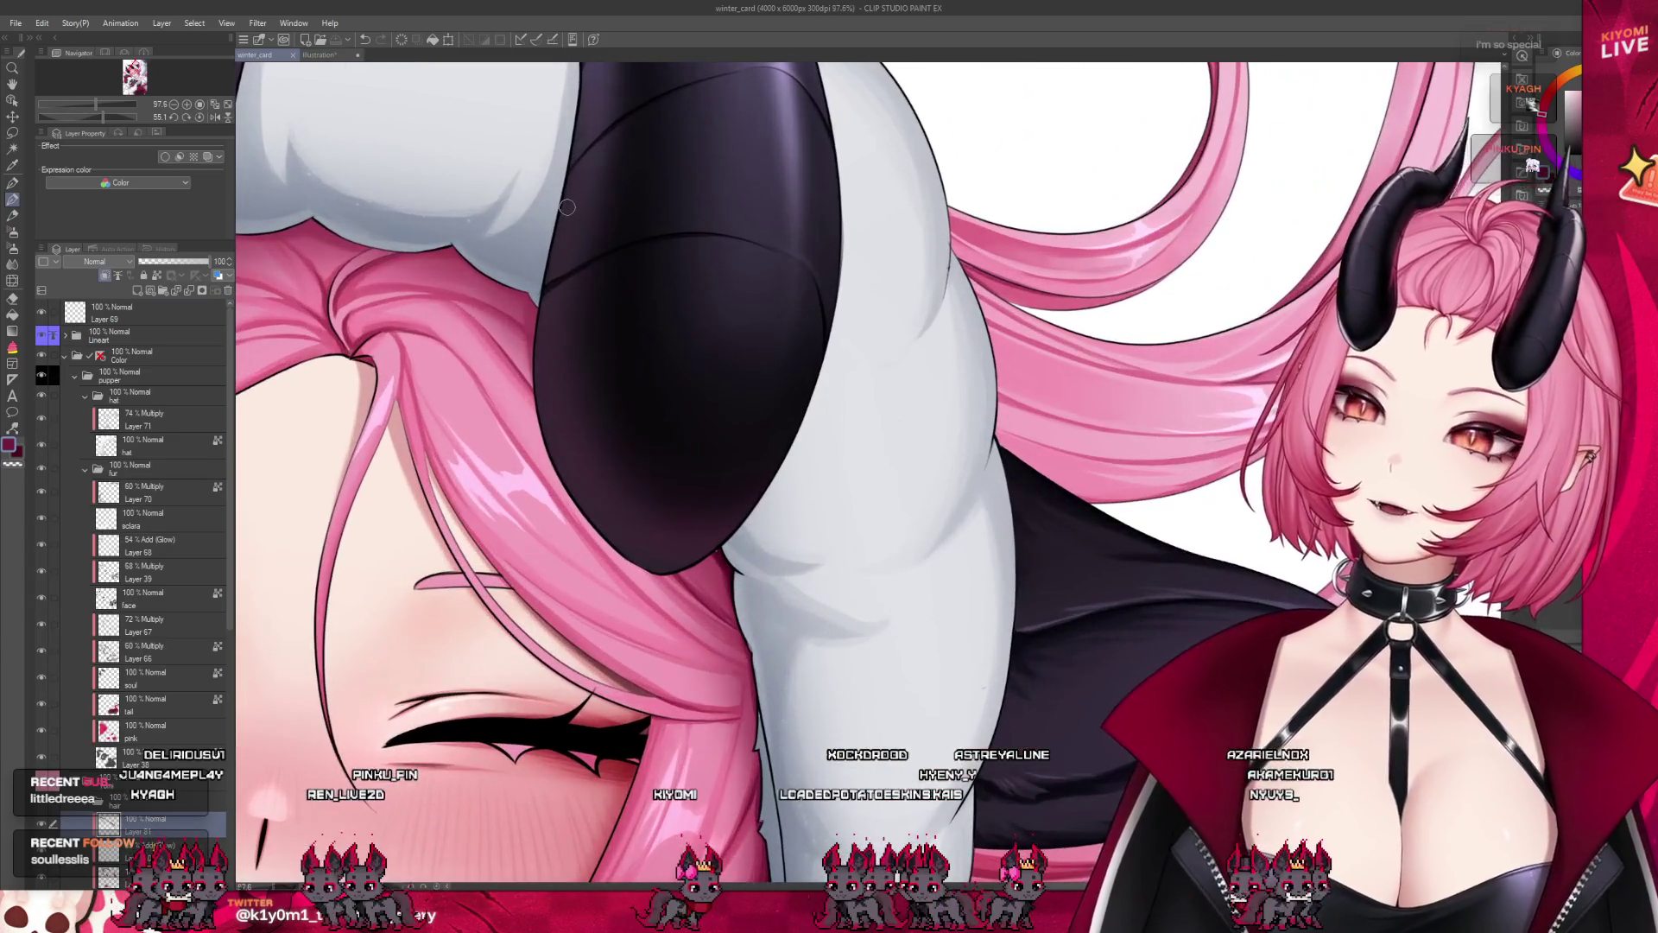
scroll(605, 216, down, 2)
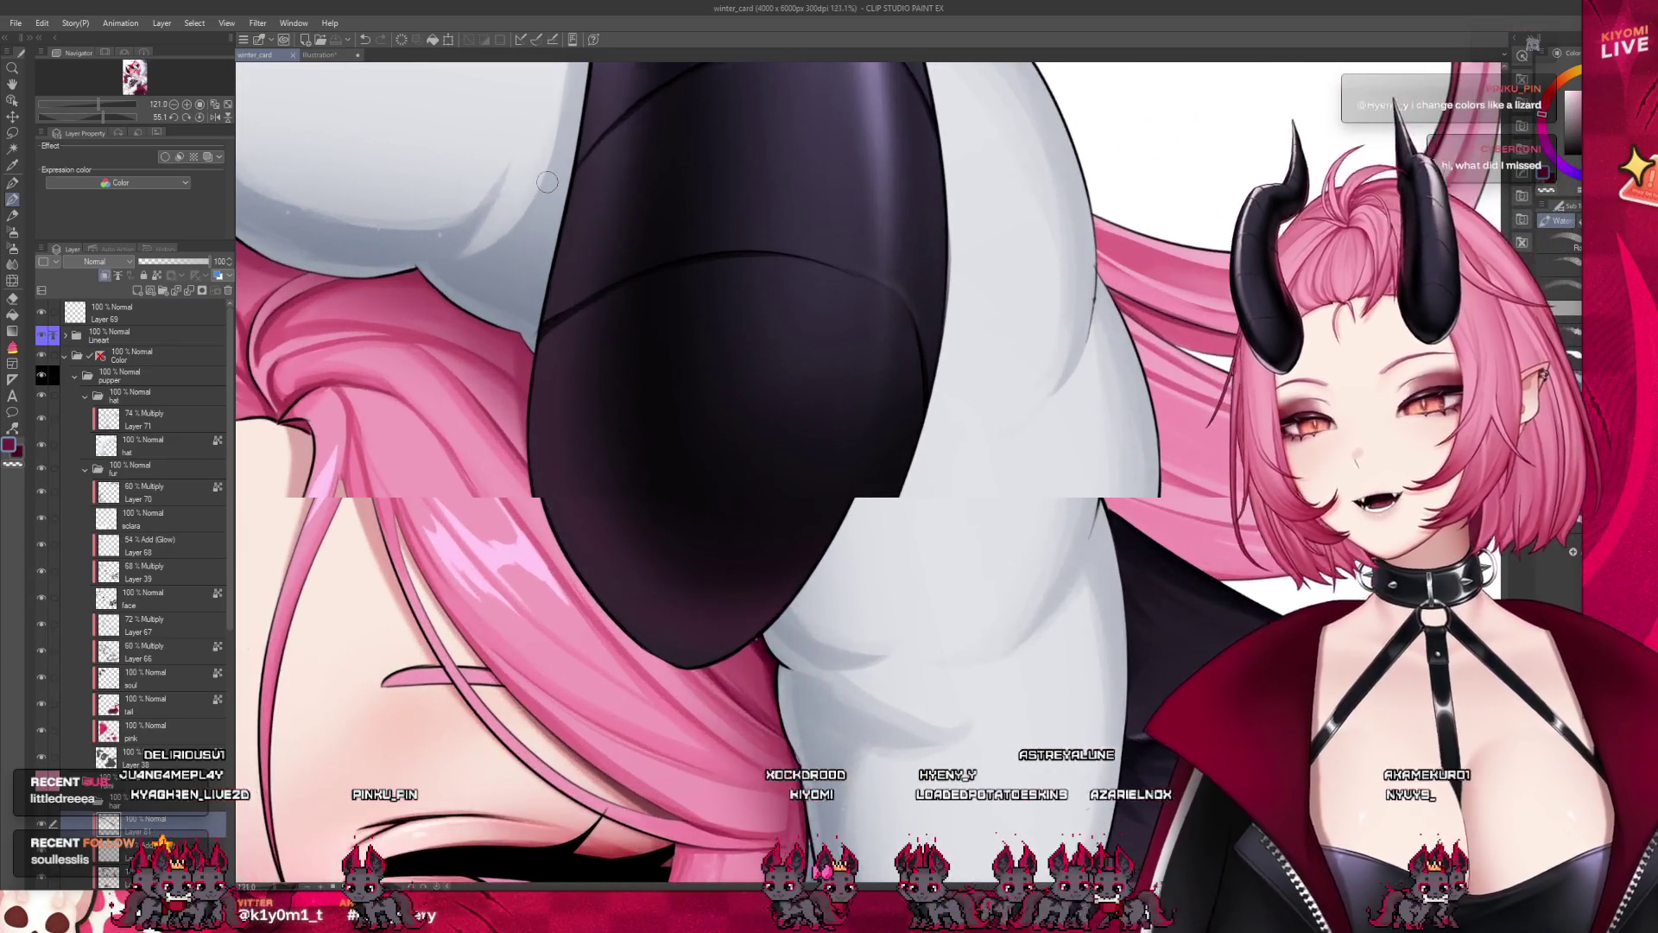
scroll(676, 233, up, 2)
scroll(501, 226, up, 1)
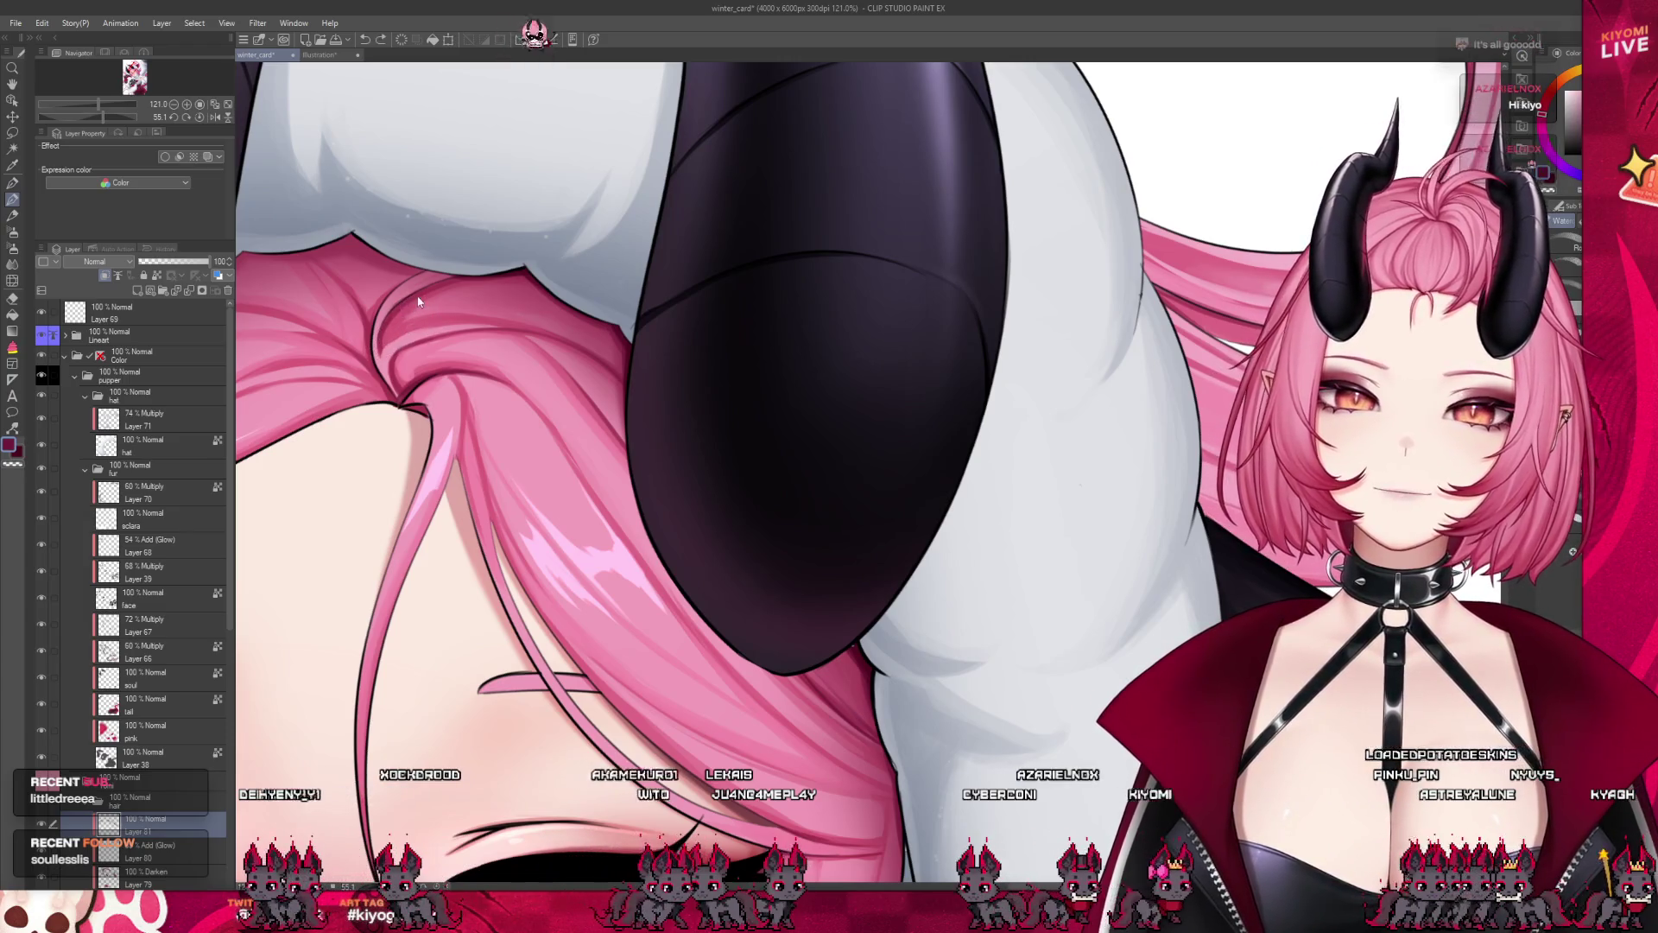
scroll(388, 358, down, 2)
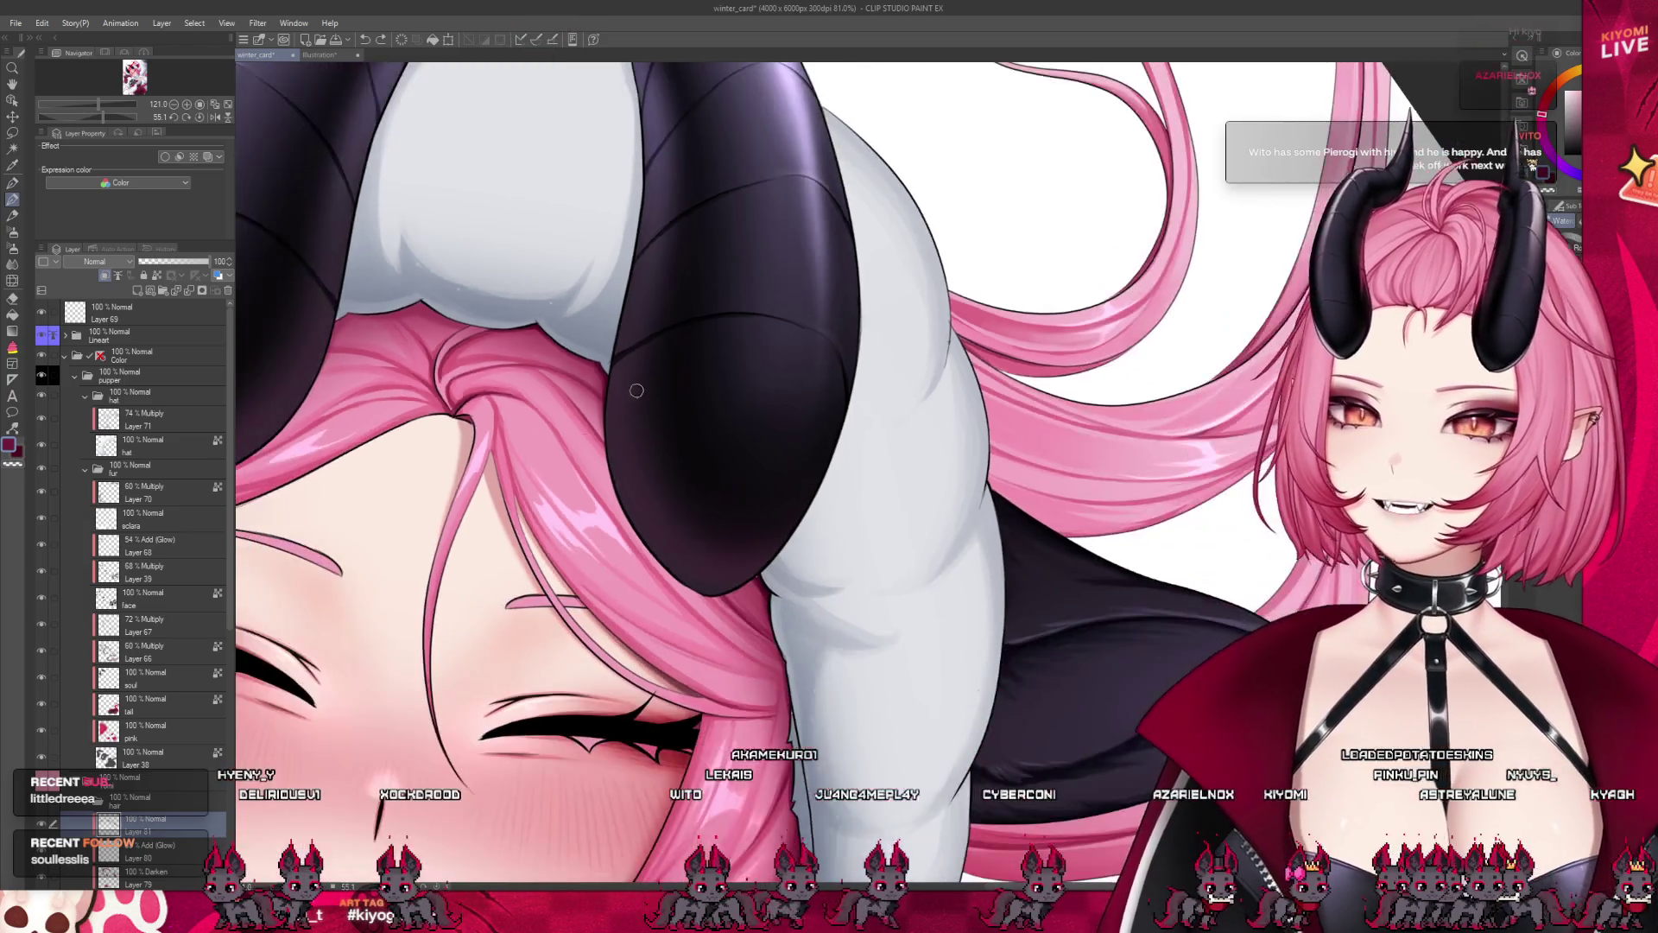
scroll(388, 358, down, 1)
scroll(389, 358, down, 1)
scroll(594, 356, down, 1)
scroll(570, 346, up, 1)
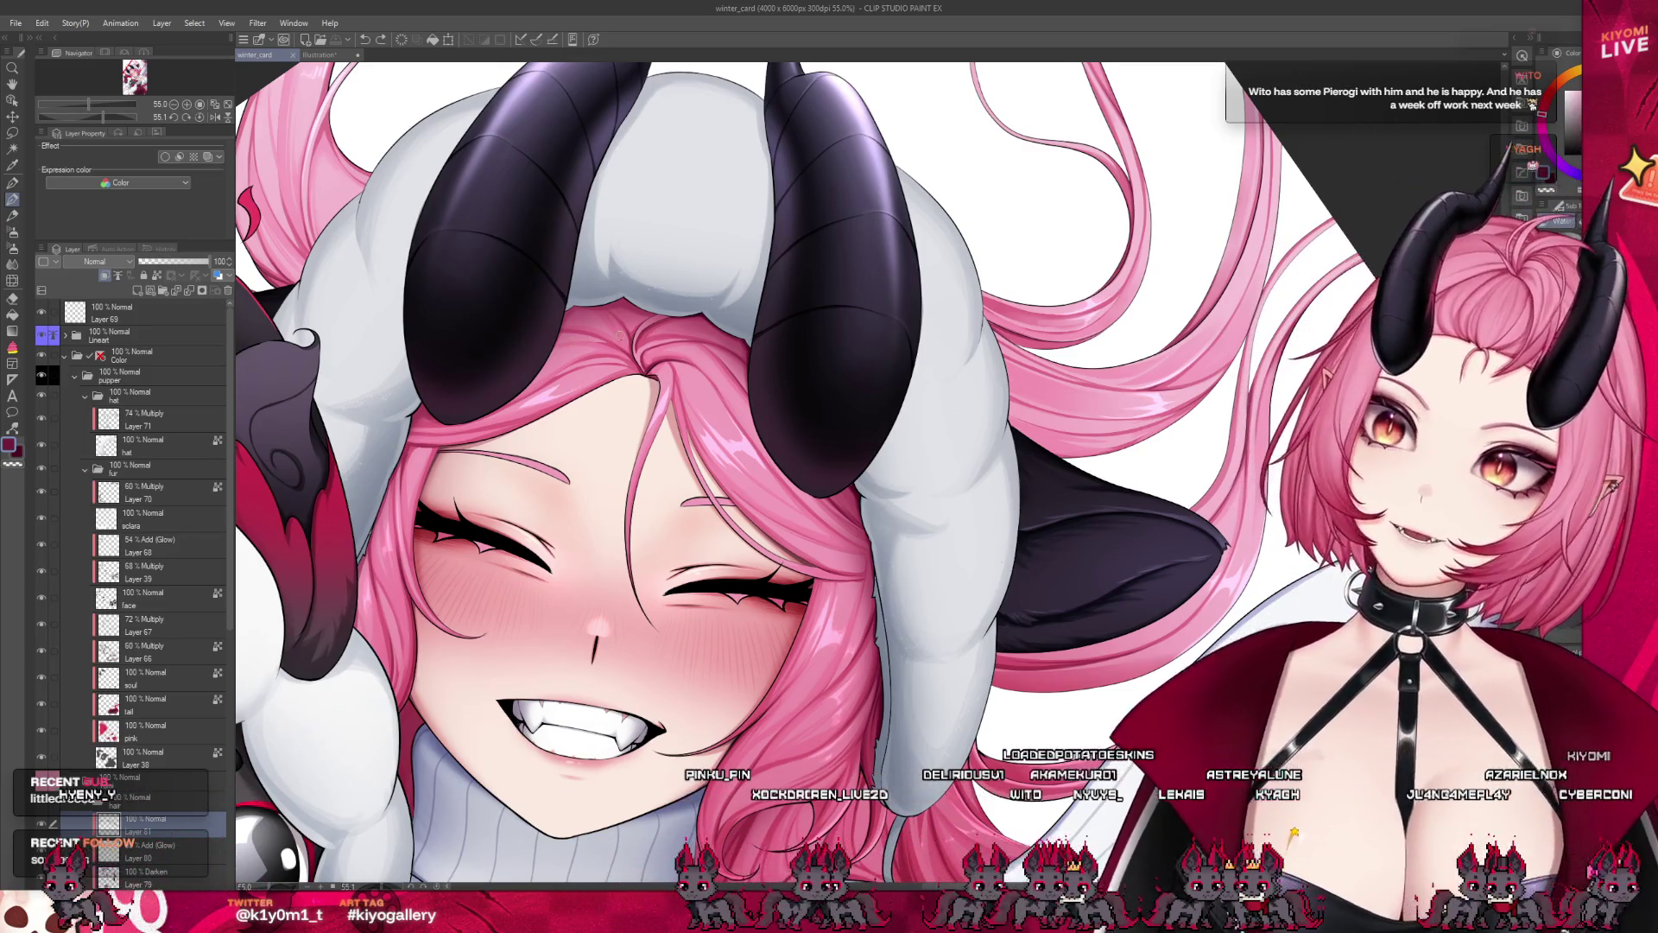
Brush refined shading along the white hood edge where it meets the pink hair
scroll(569, 341, up, 3)
scroll(615, 290, up, 5)
scroll(849, 406, up, 2)
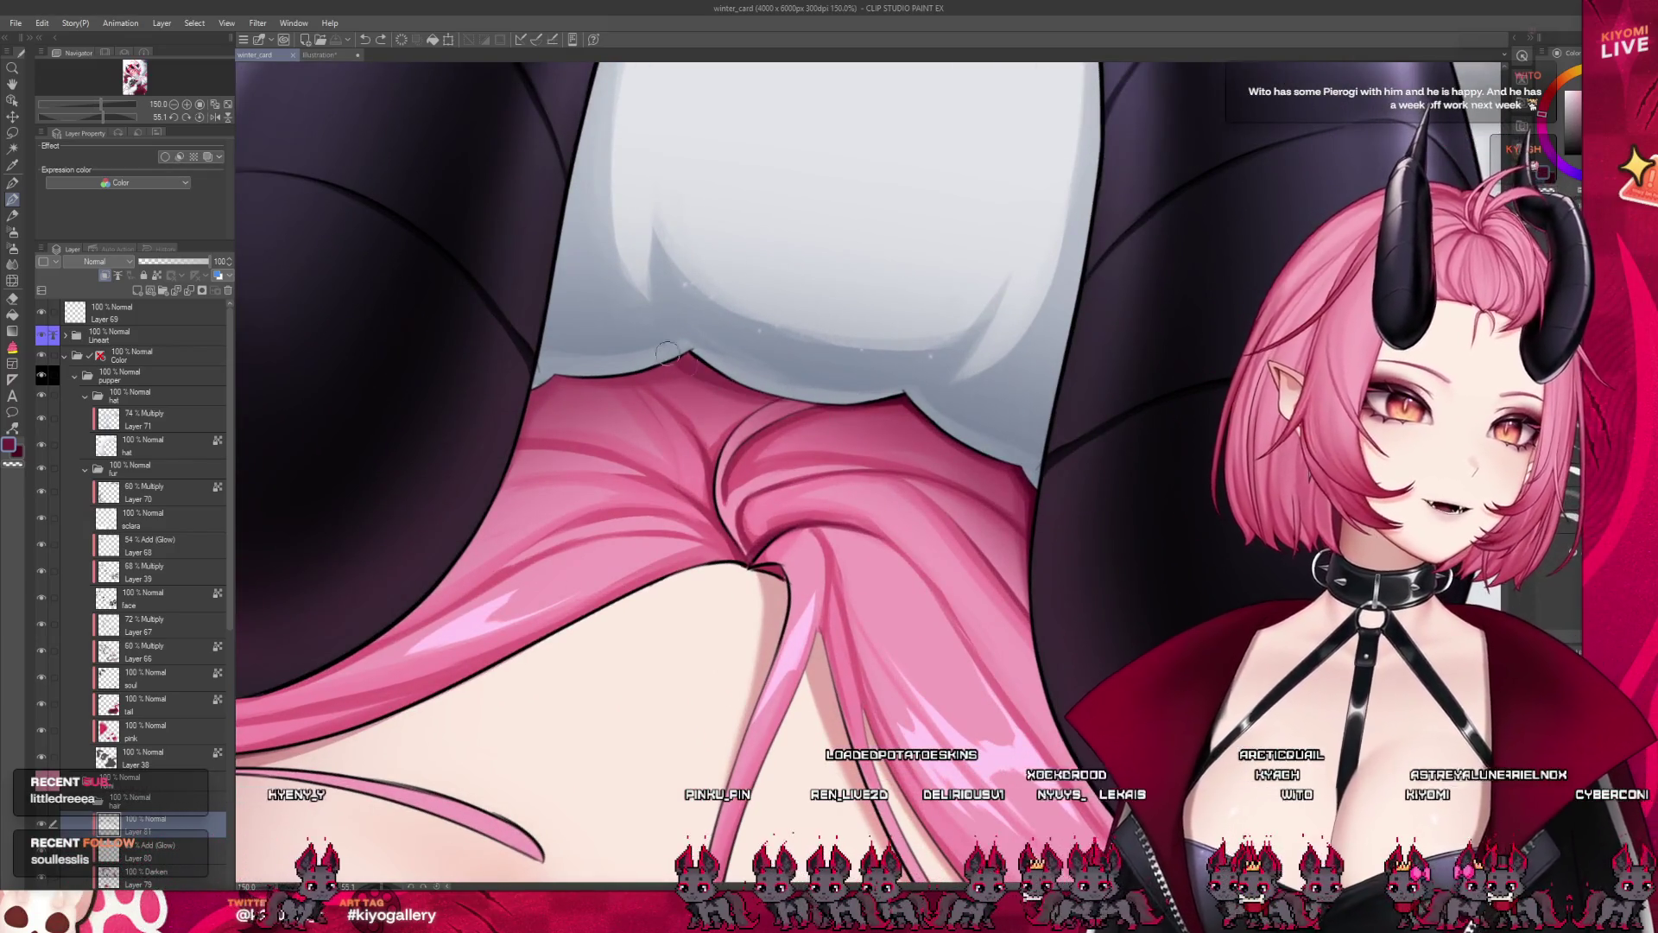
drag(849, 406, 713, 380)
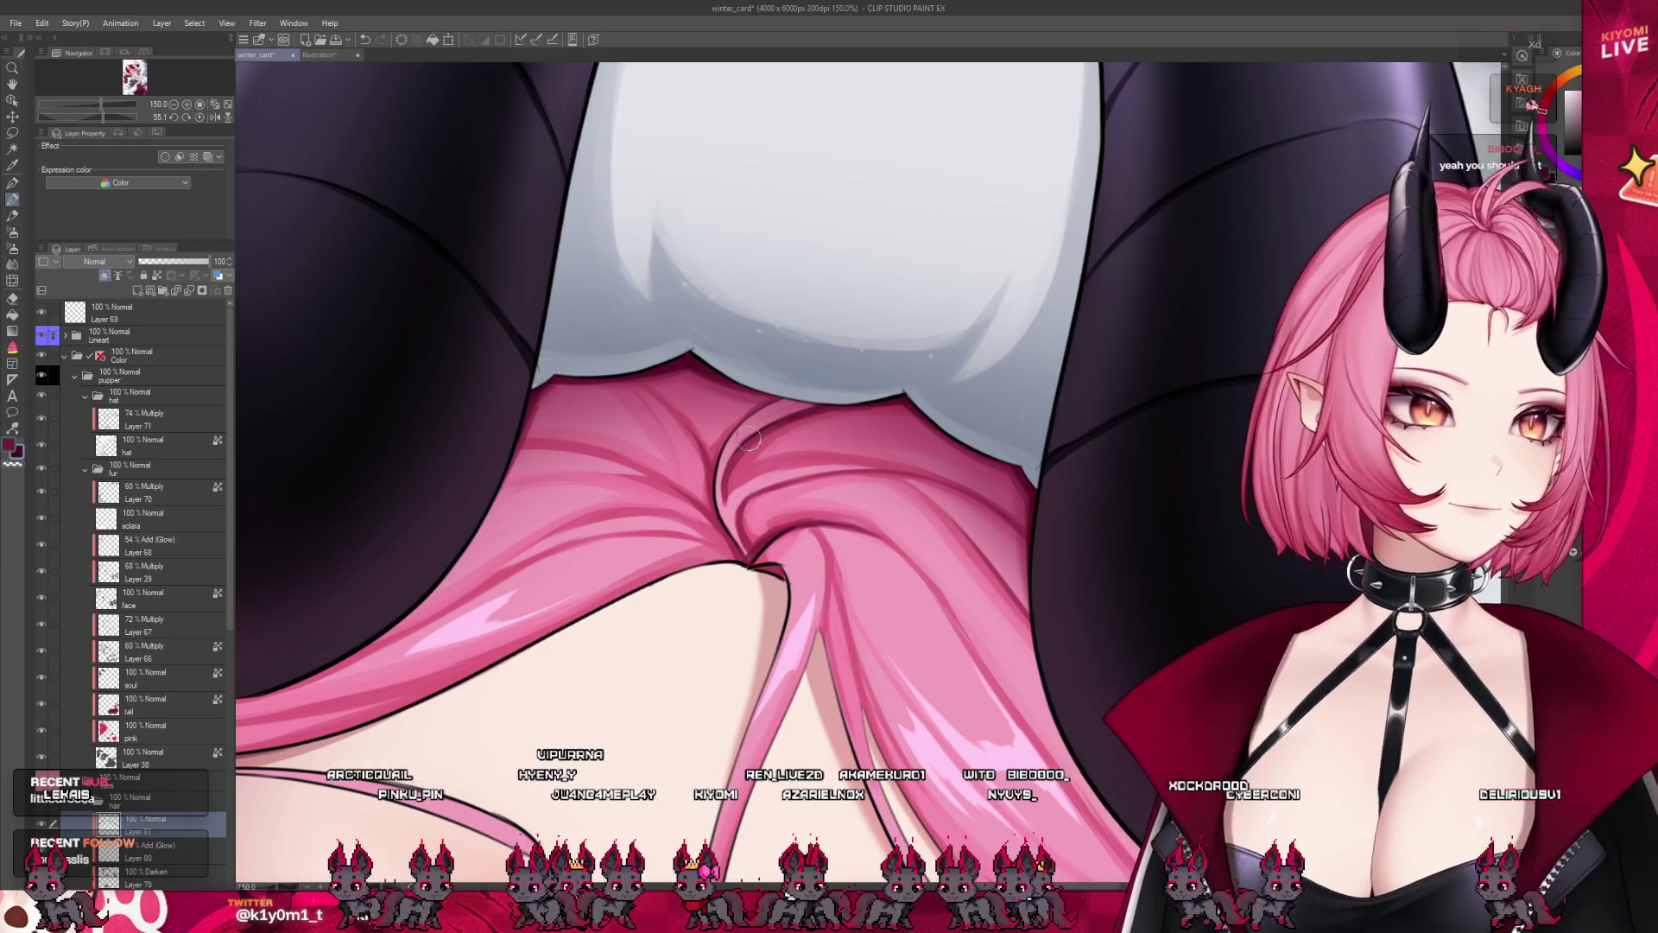
scroll(656, 372, down, 2)
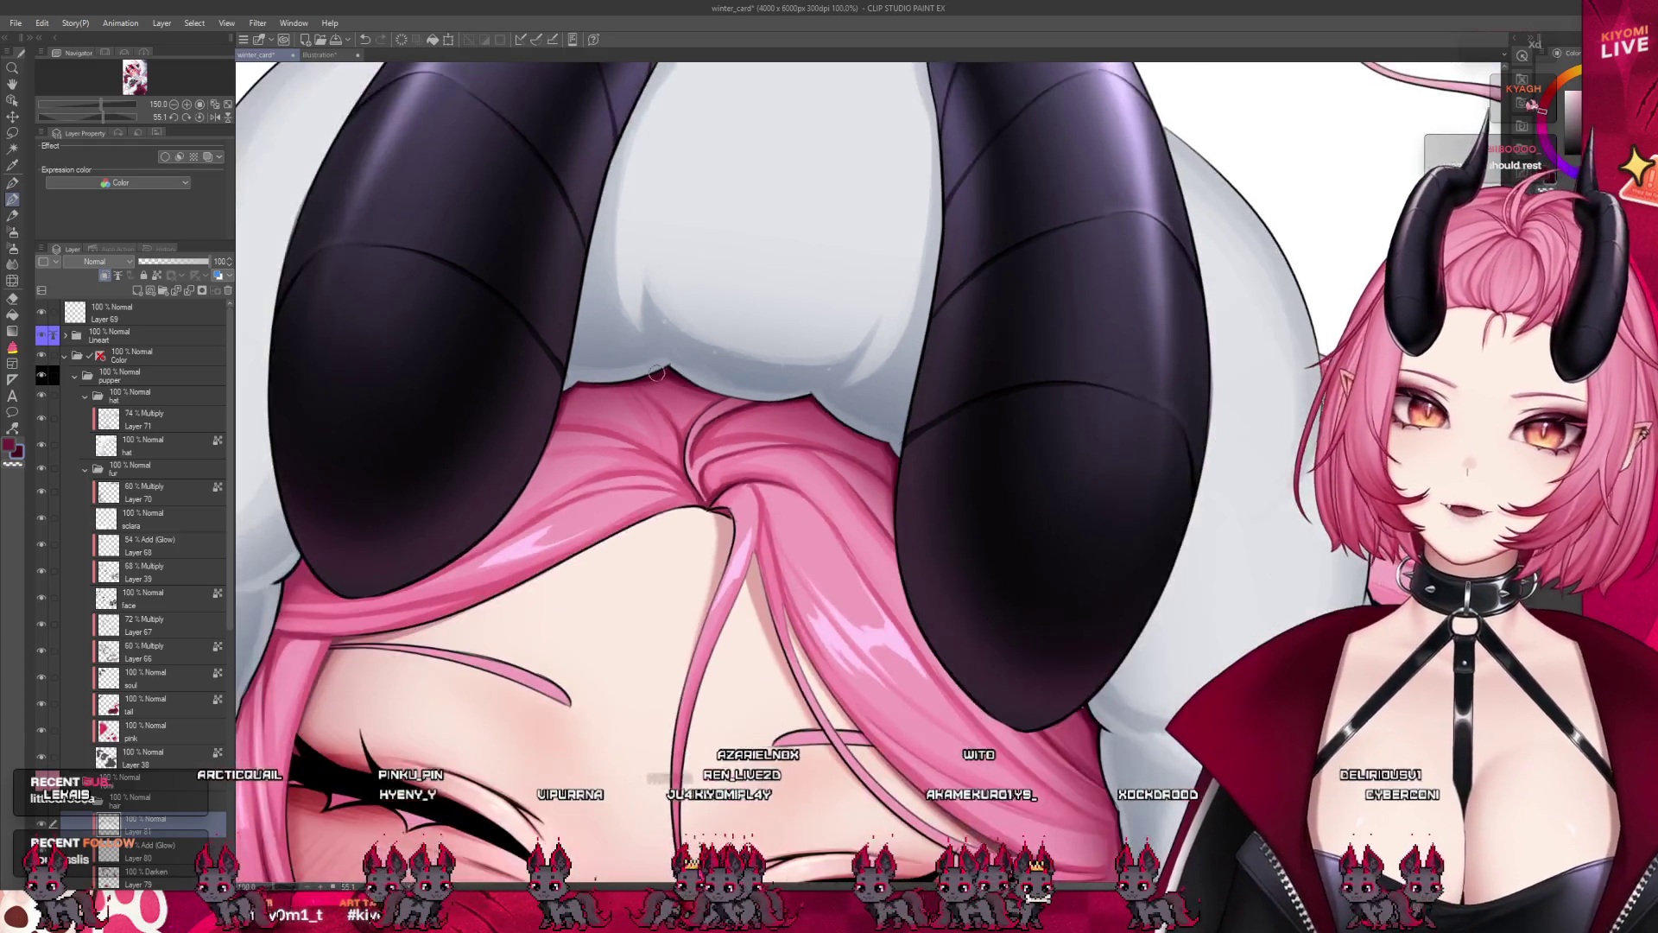
scroll(657, 372, down, 3)
scroll(717, 531, up, 1)
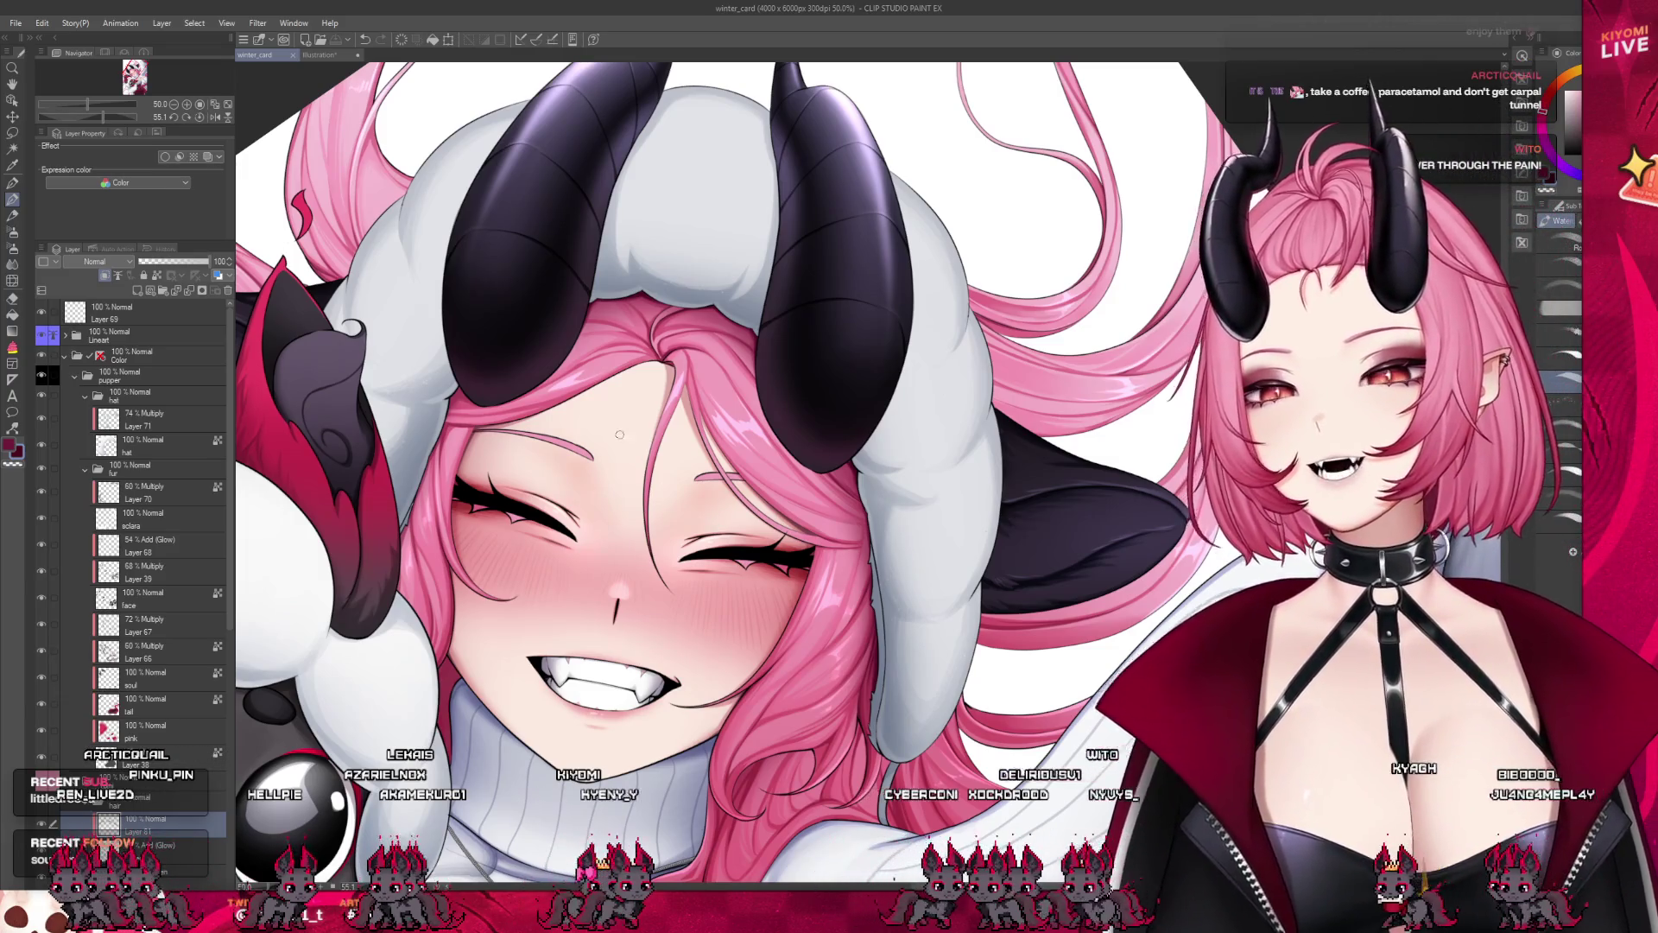
Airbrush subtle shading onto the forehead and eyelid skin around the closed eyes
scroll(619, 434, up, 2)
scroll(606, 277, up, 2)
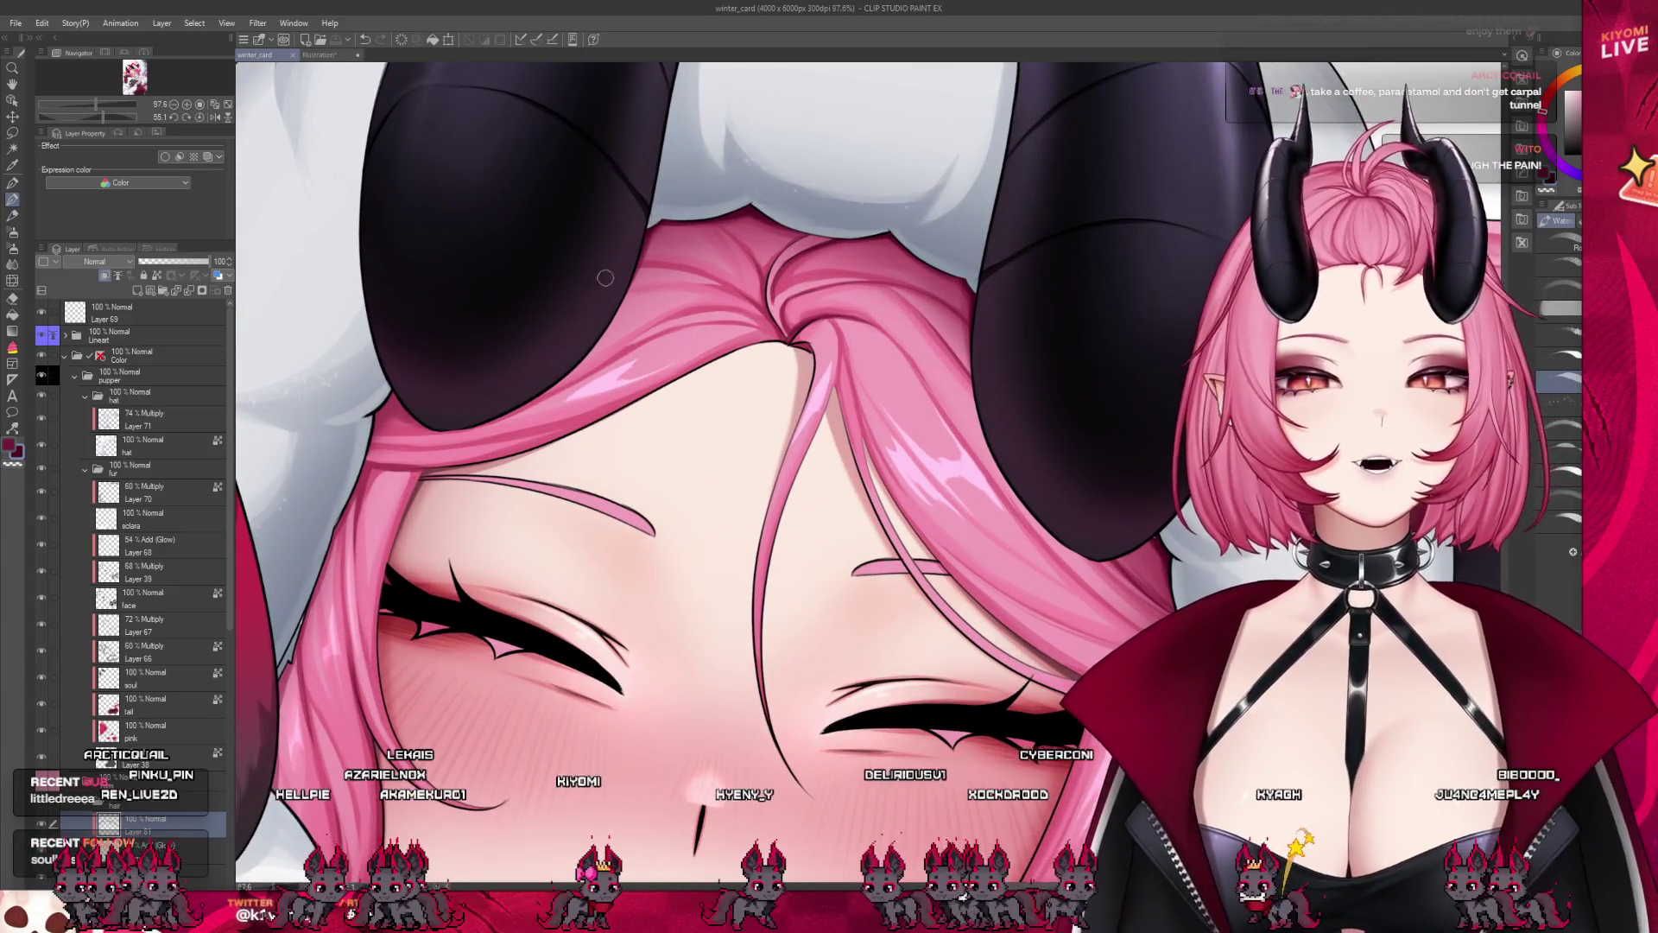
drag(550, 377, 637, 357)
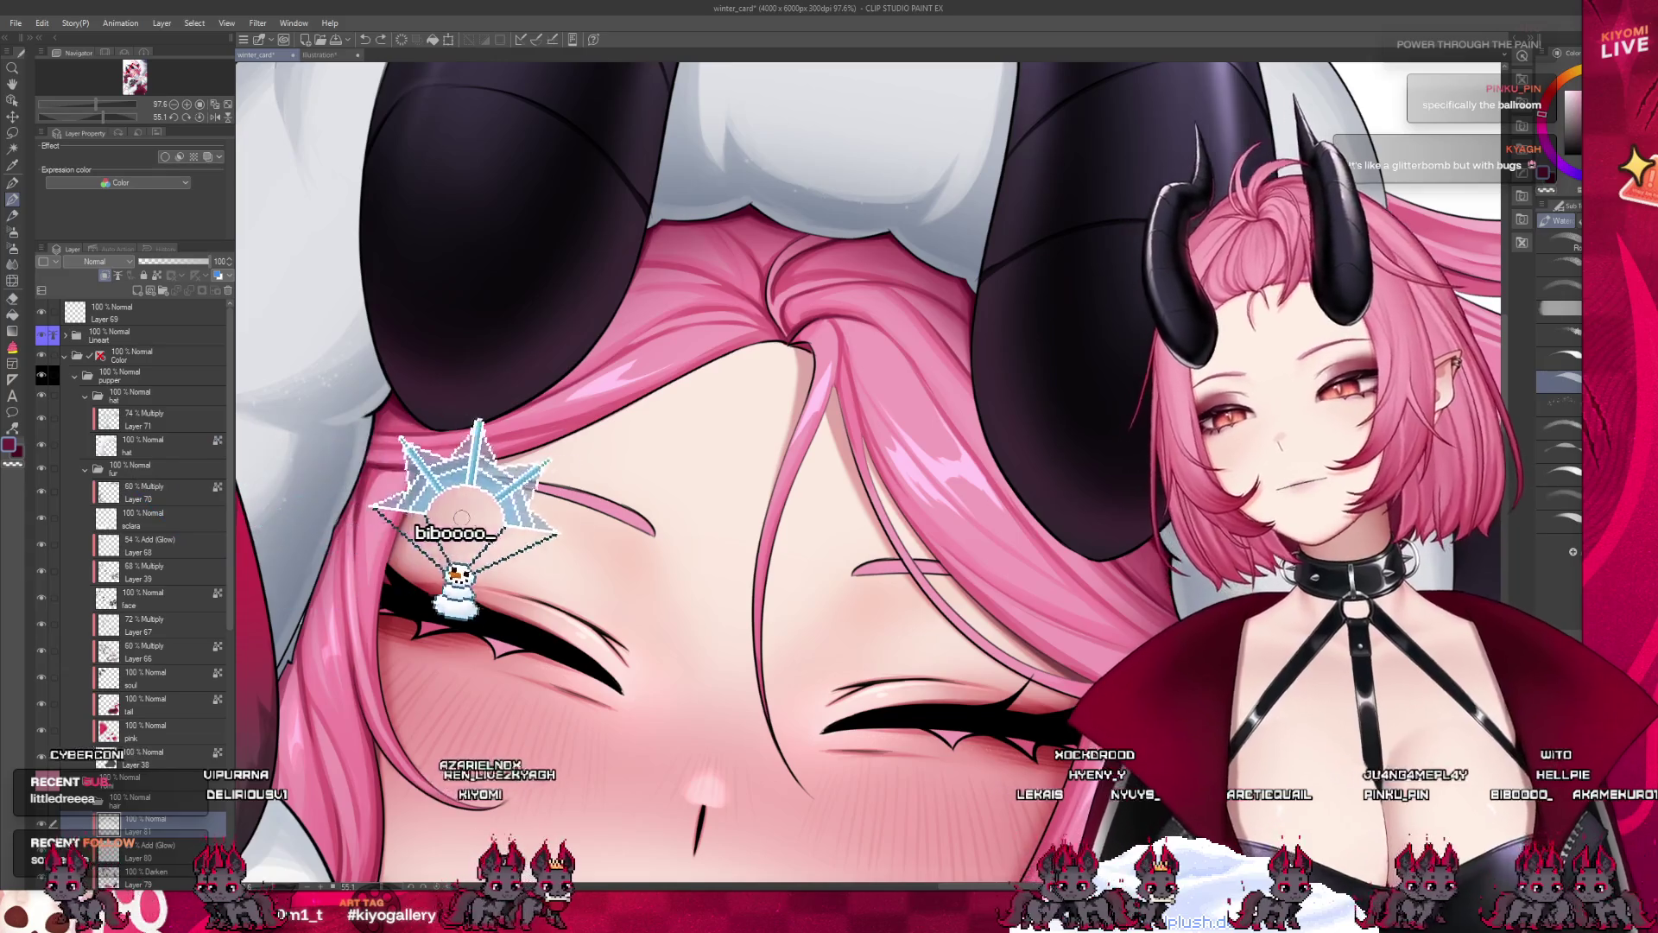
scroll(367, 455, up, 2)
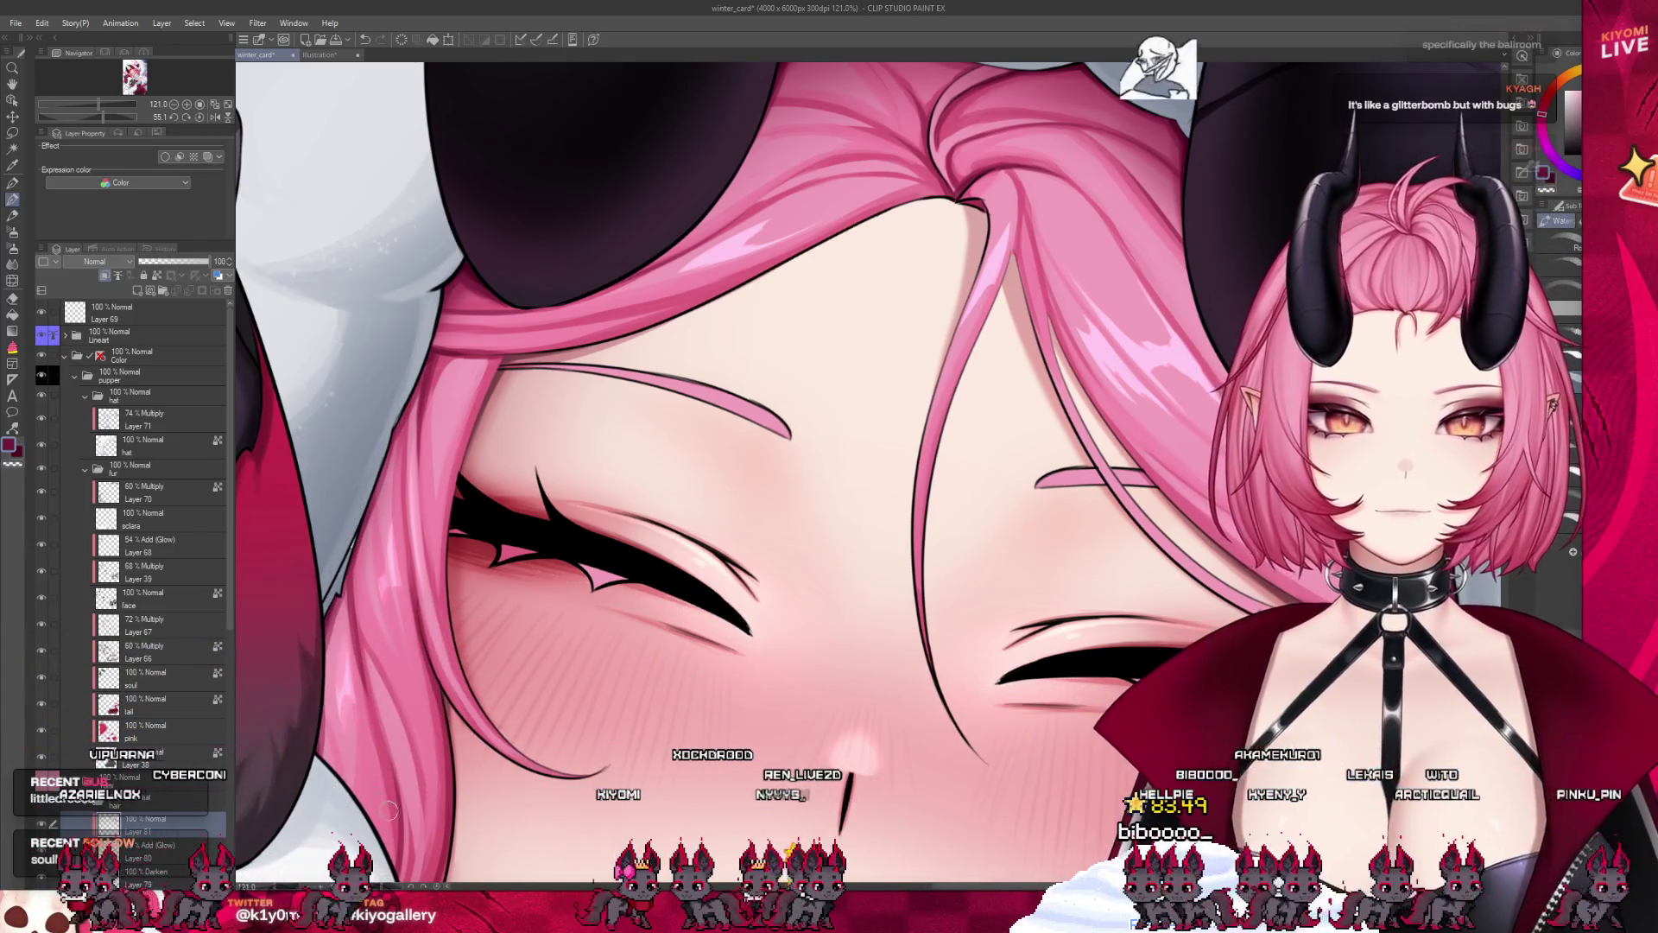
scroll(399, 492, down, 3)
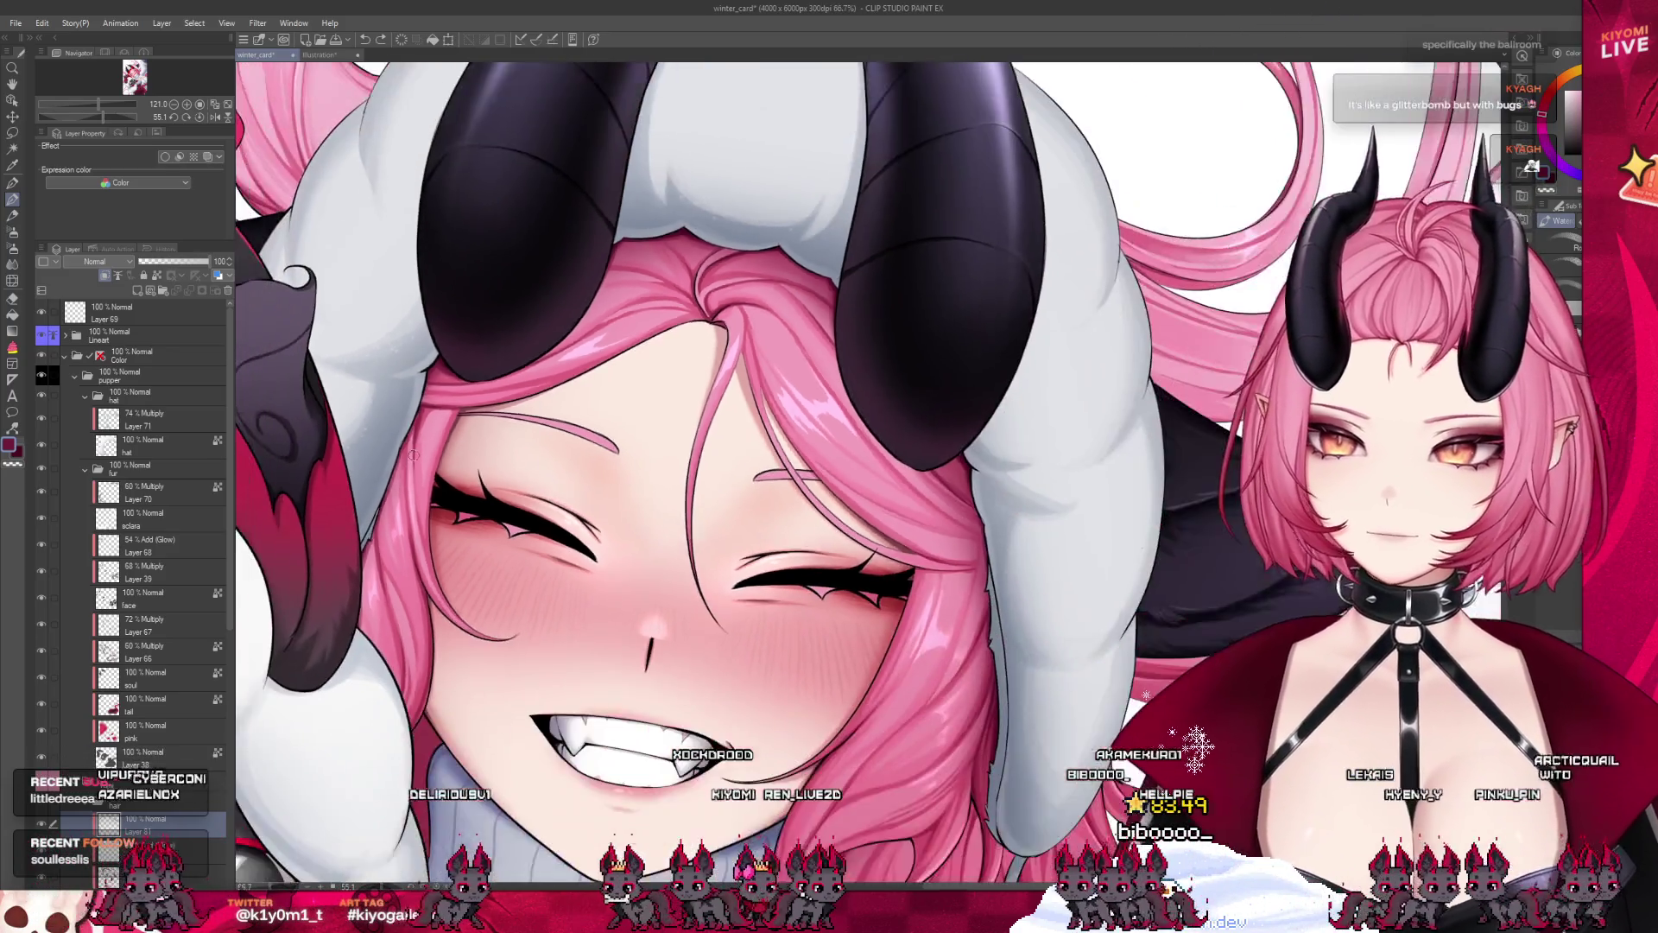
scroll(403, 728, up, 1)
scroll(403, 728, up, 2)
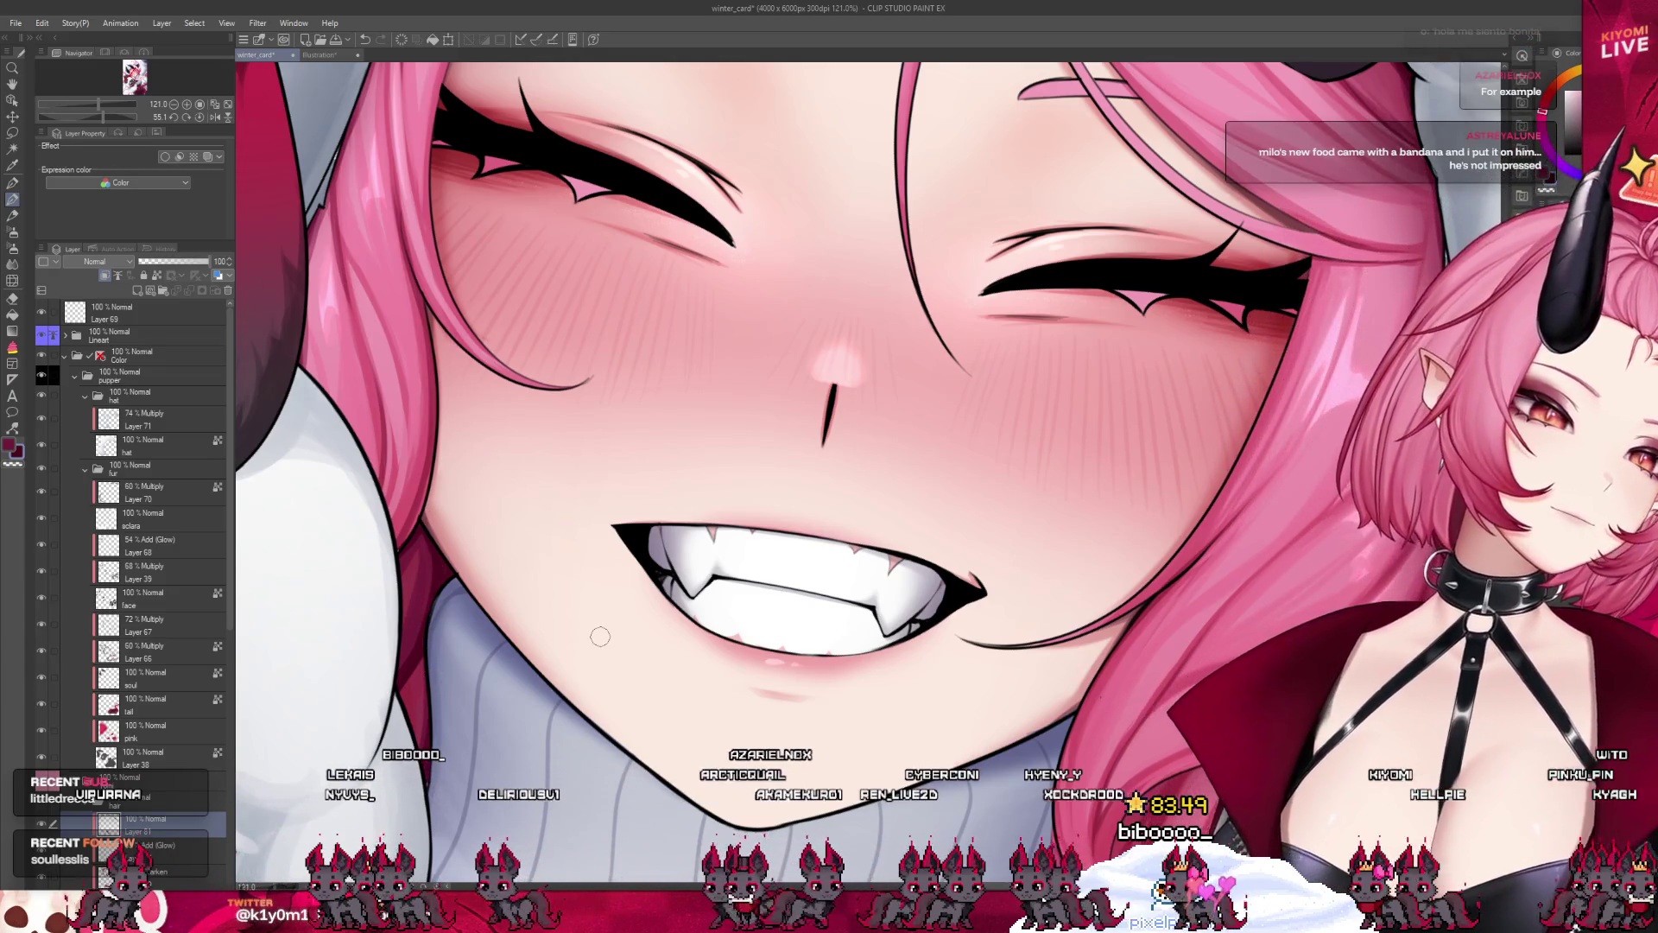
scroll(600, 636, down, 2)
scroll(570, 501, down, 2)
scroll(549, 367, down, 1)
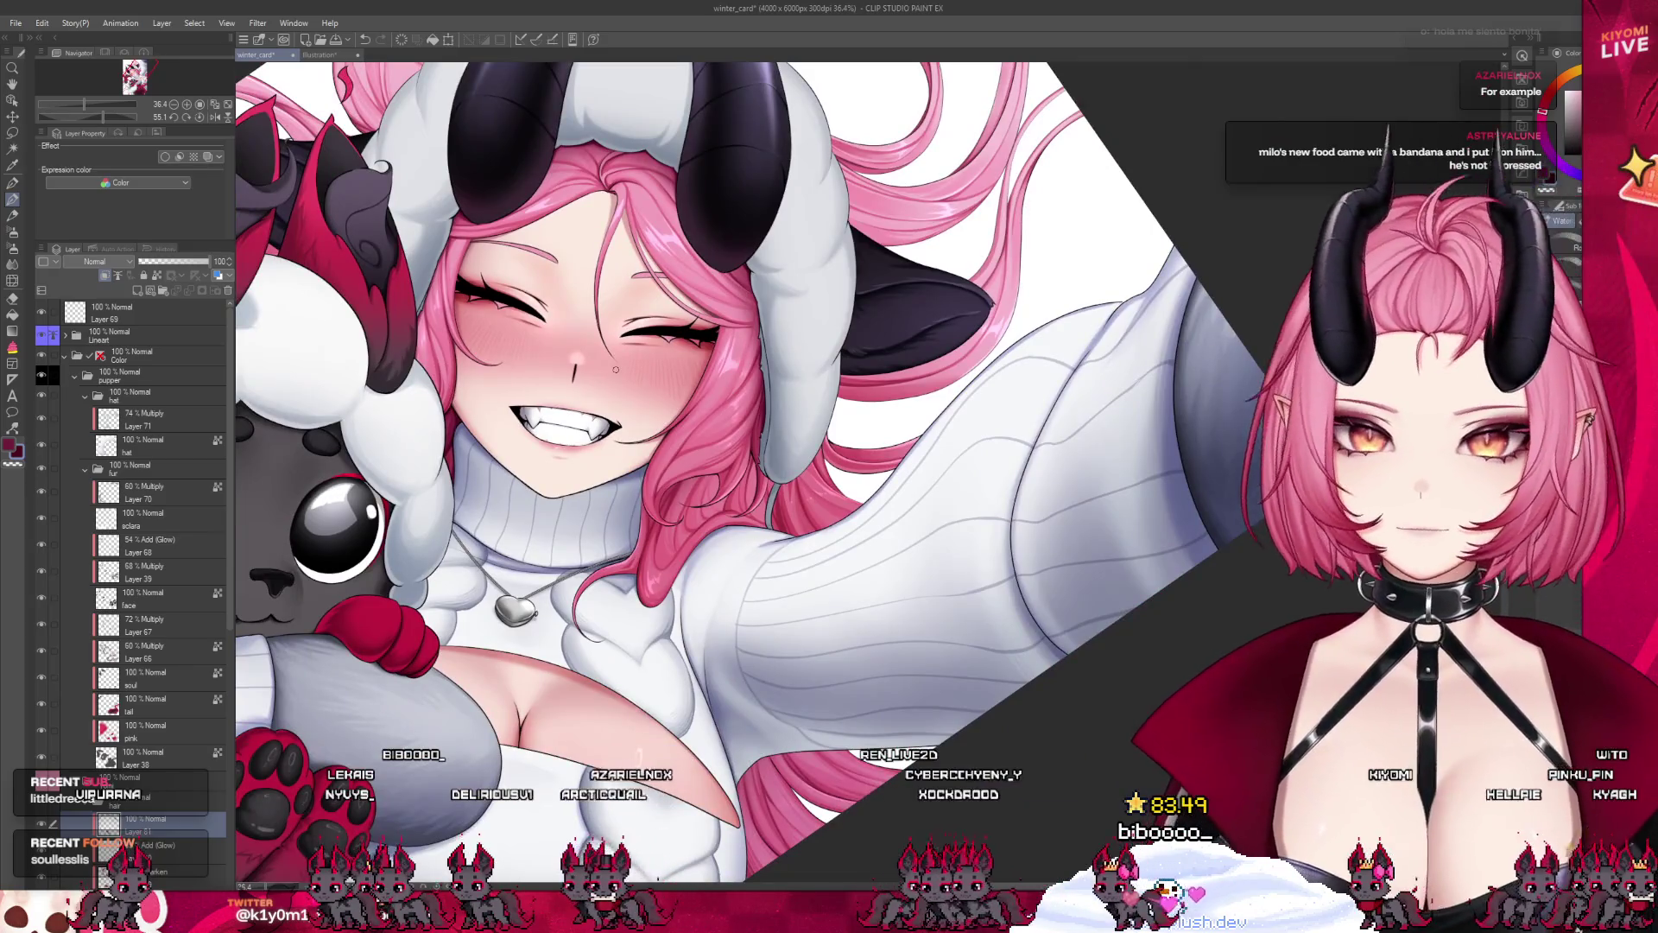
scroll(616, 369, up, 1)
scroll(561, 375, up, 1)
scroll(500, 380, up, 2)
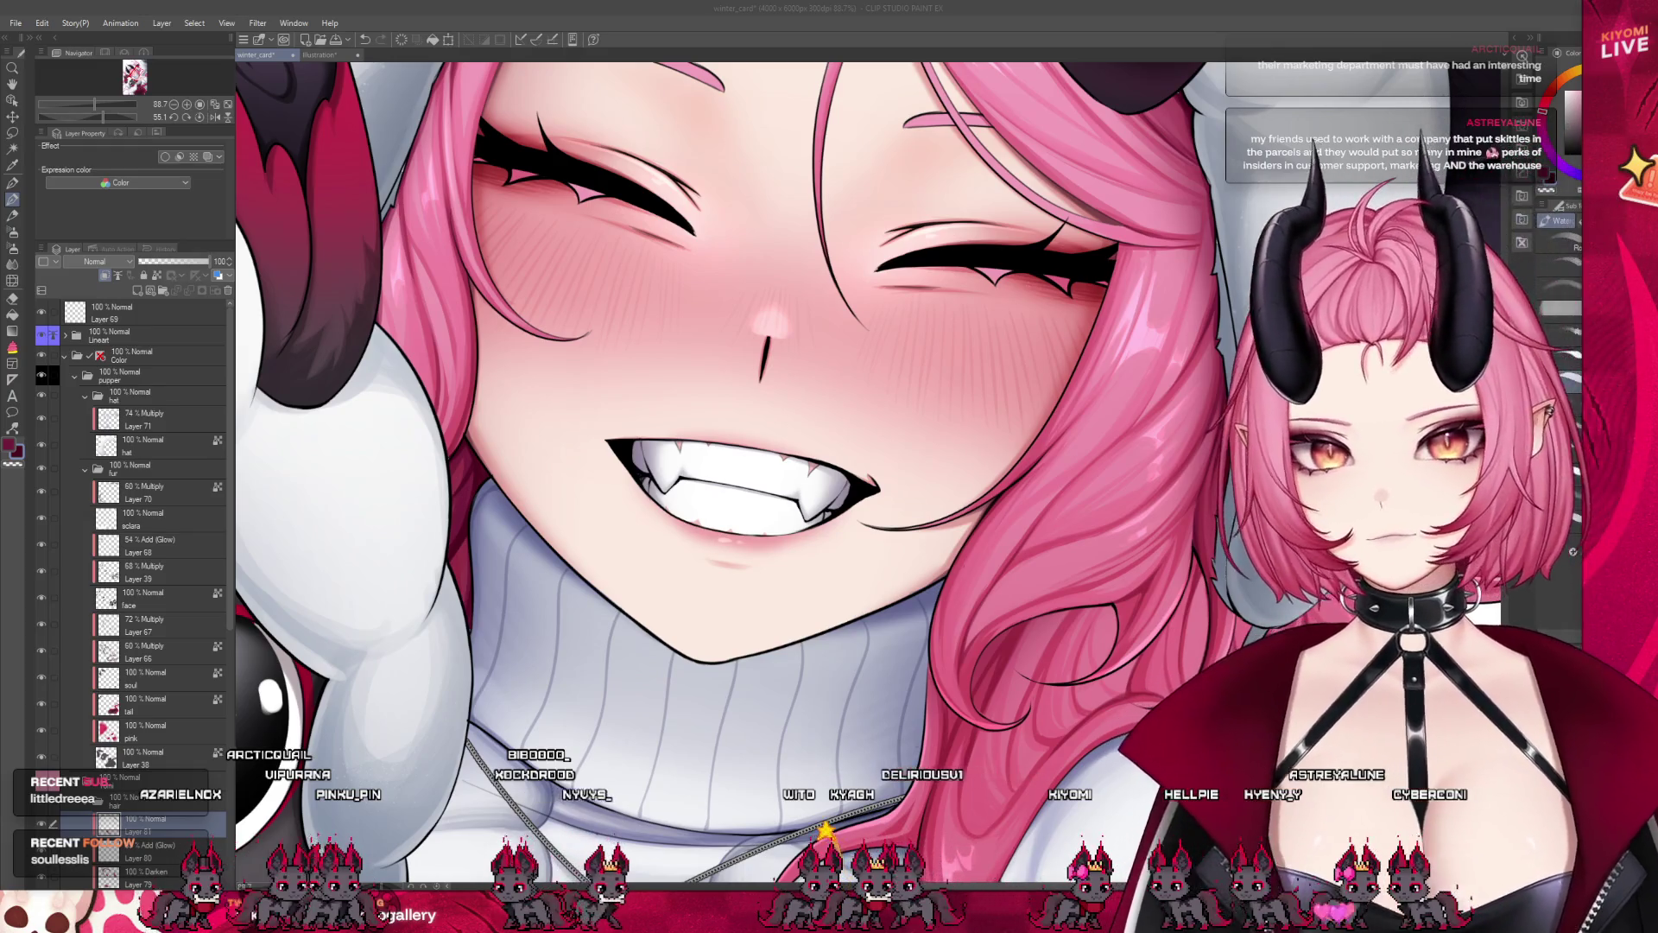
Bring Clip Studio Paint back into focus and open the copied image as a new canvas
click(22, 32)
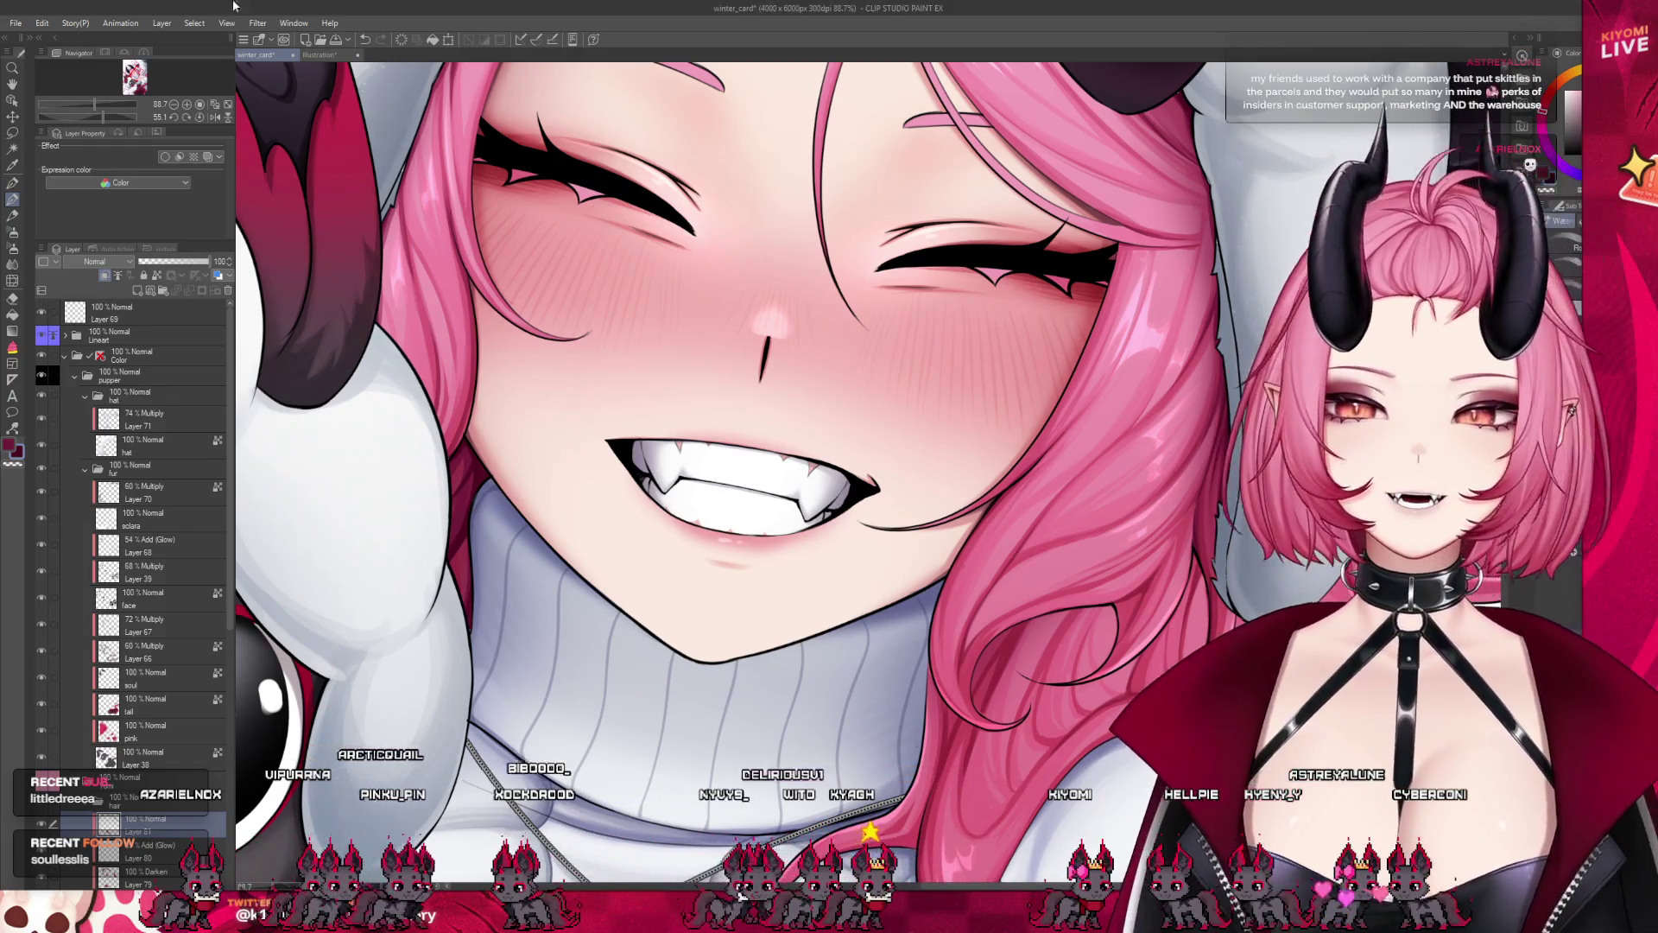
key(ctrl+alt+shift+n)
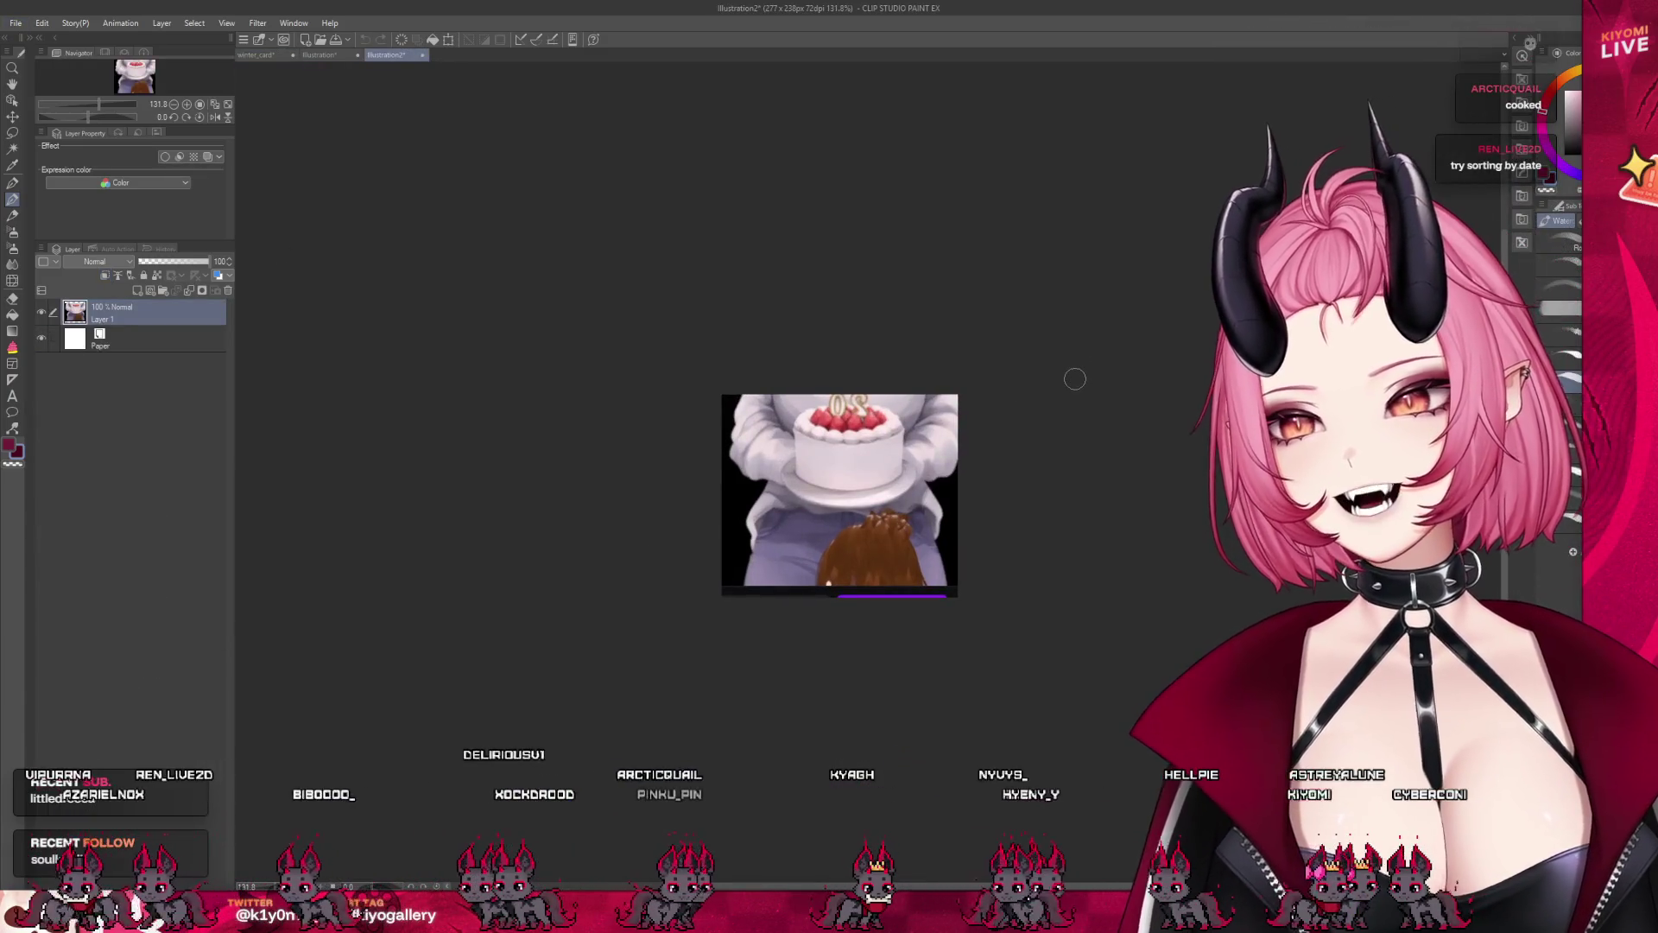
scroll(1076, 378, up, 3)
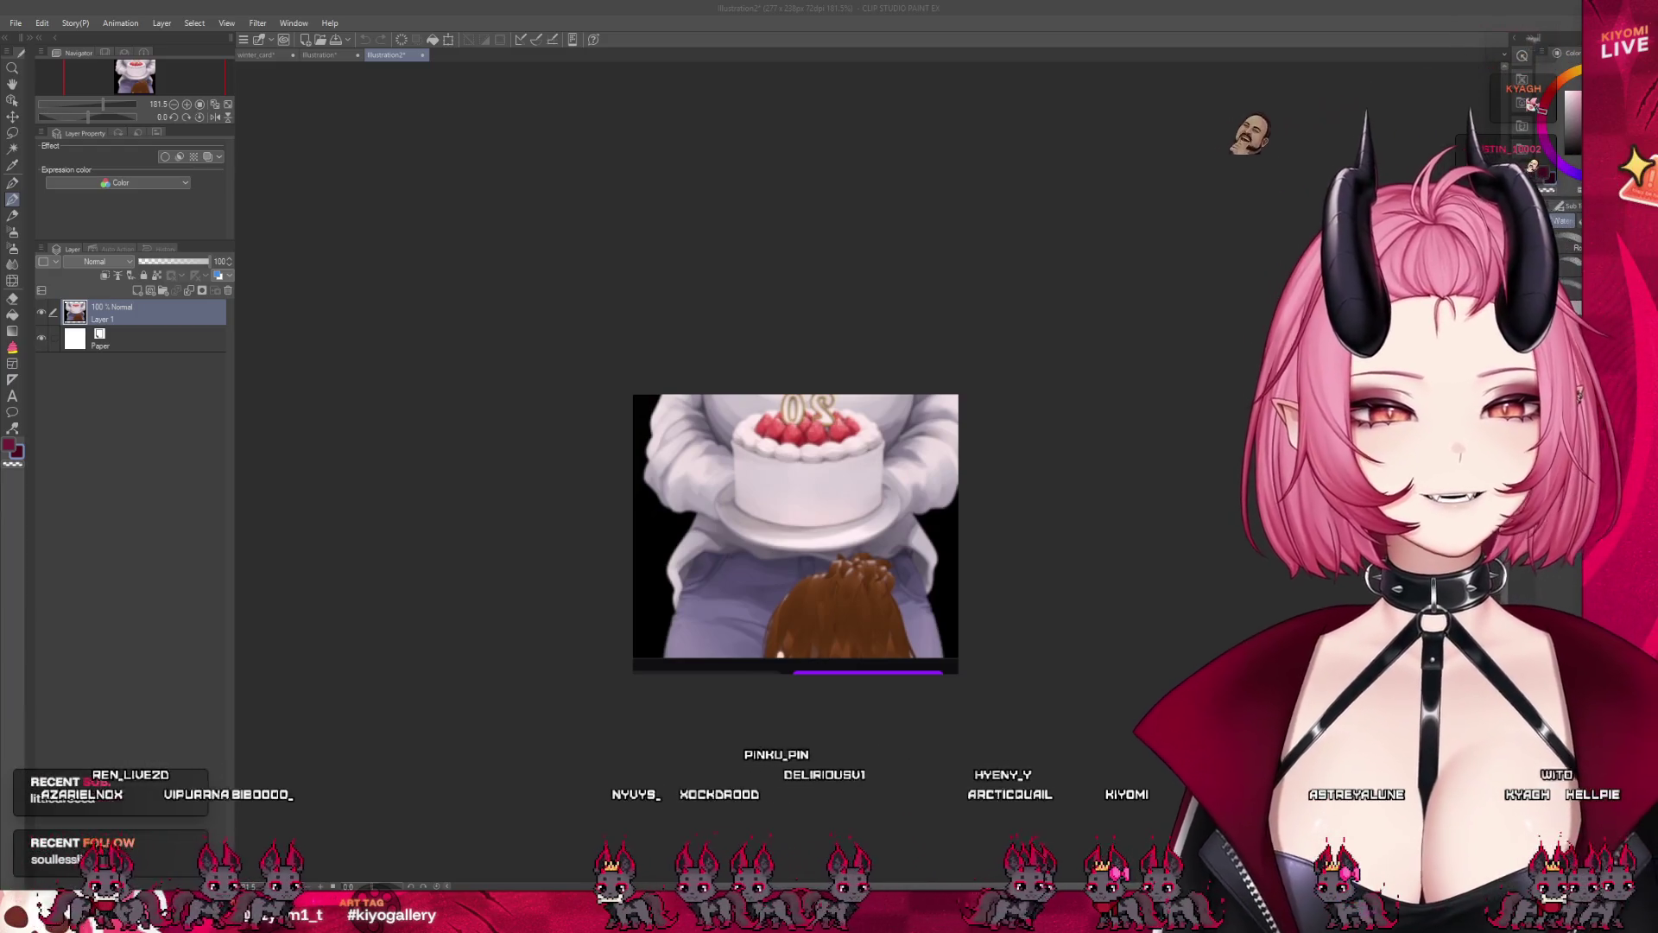
click(982, 525)
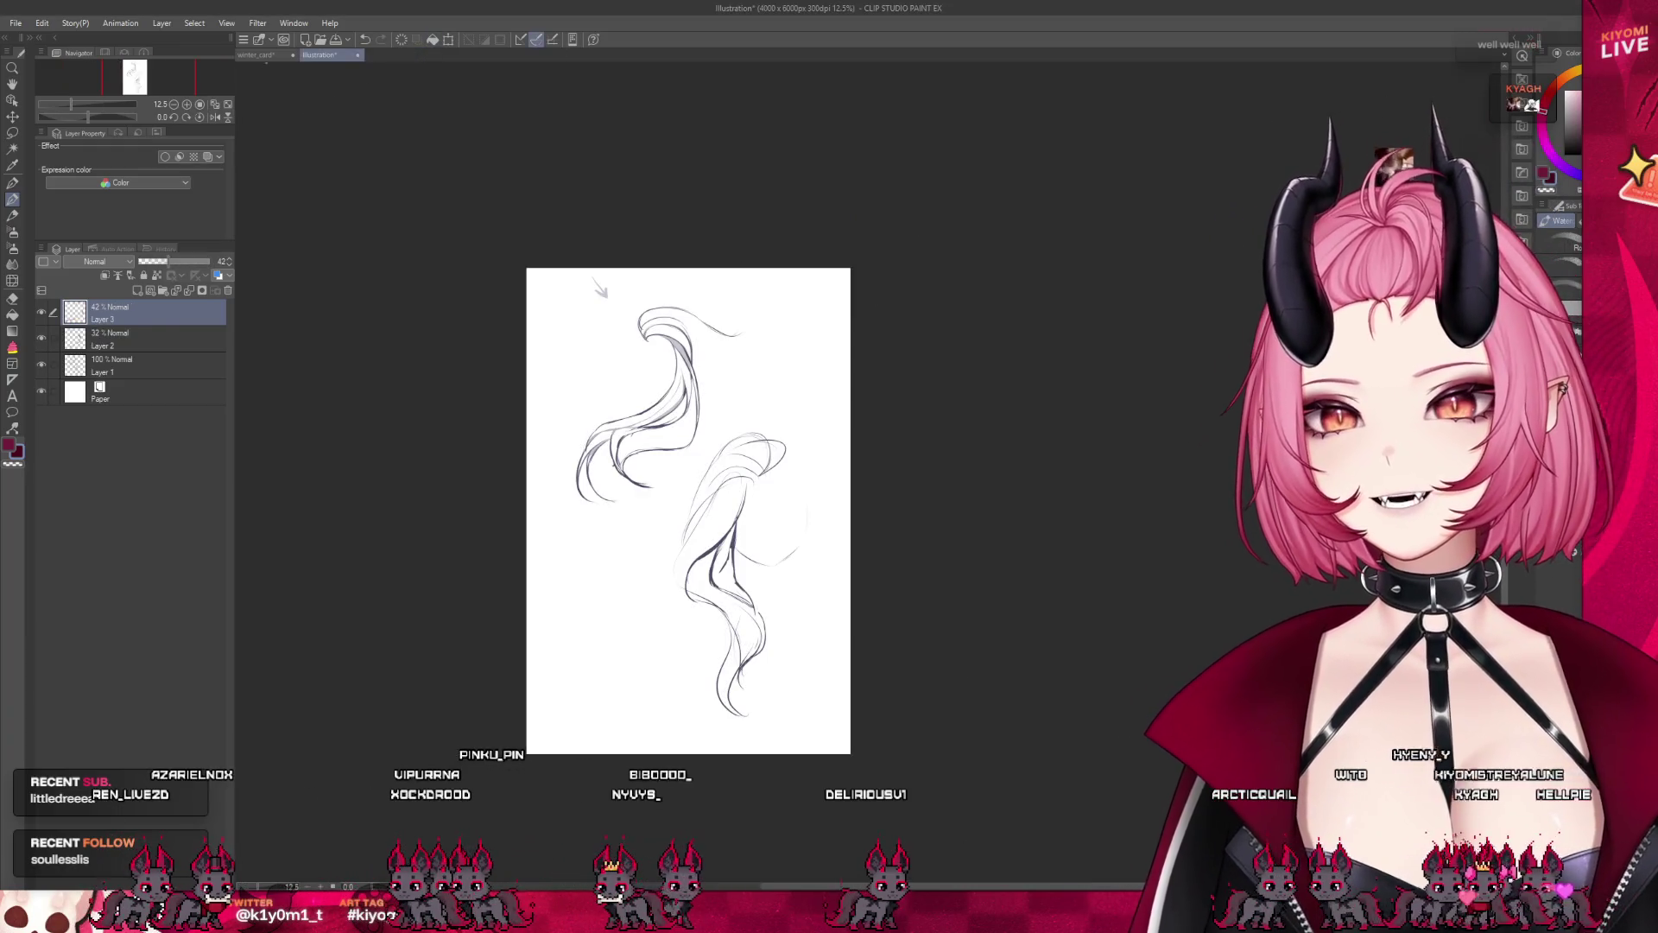
Switch to the winter_card canvas with Ctrl+Tab and zoom out and back in
key(ctrl+Tab)
scroll(621, 493, down, 2)
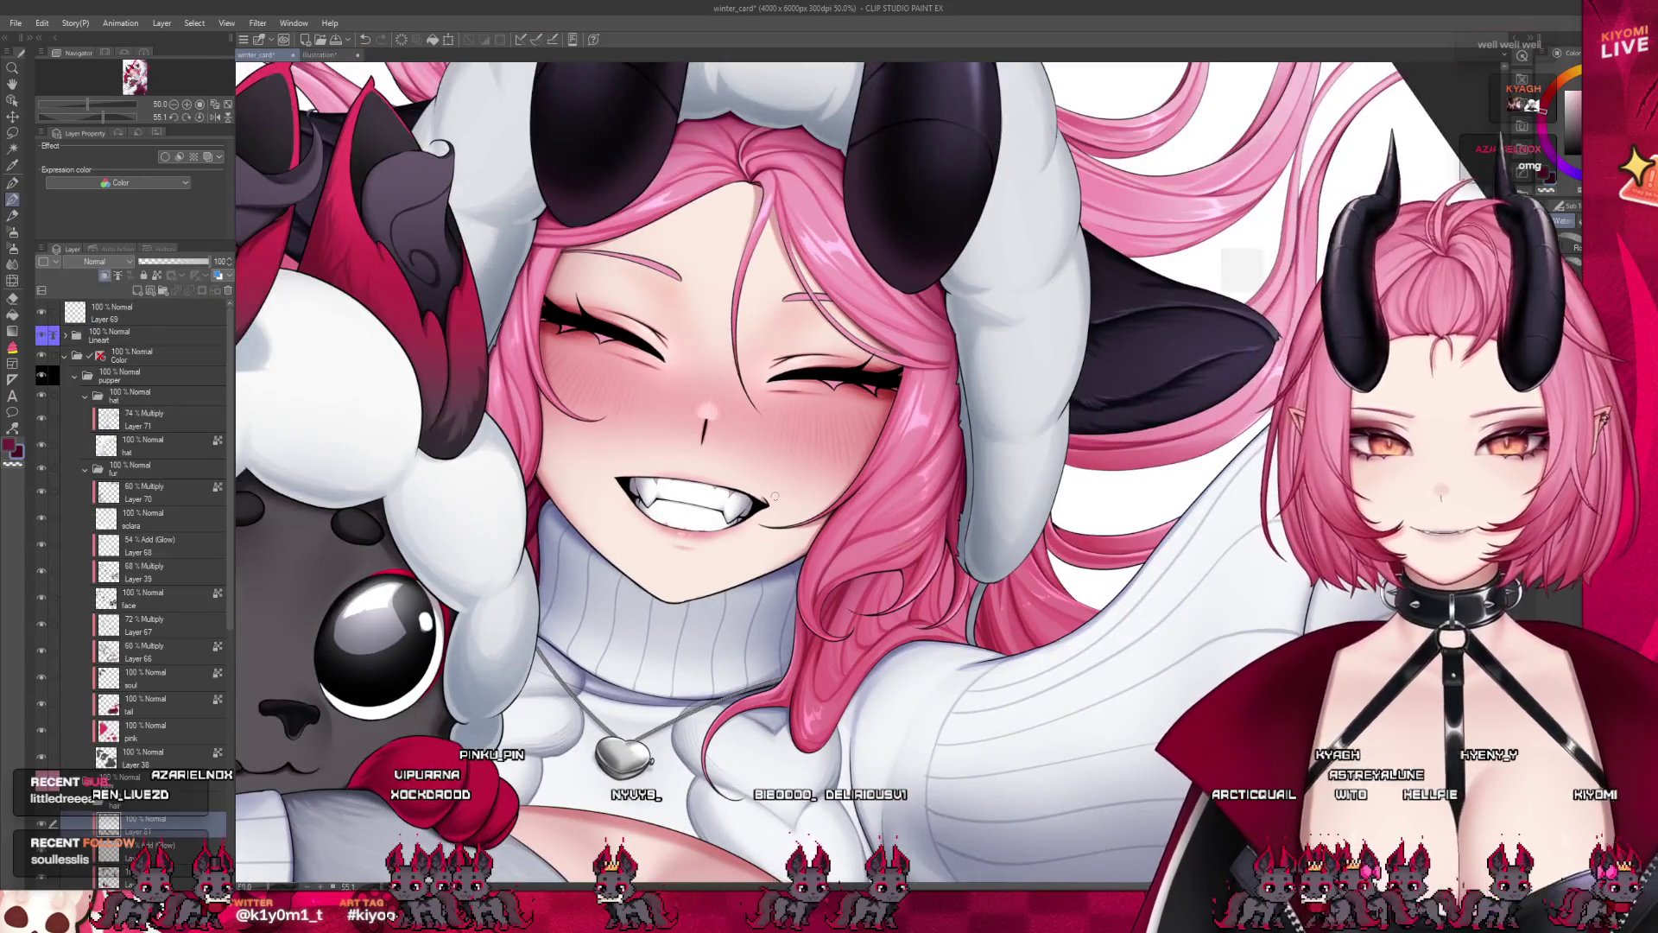
scroll(881, 491, up, 1)
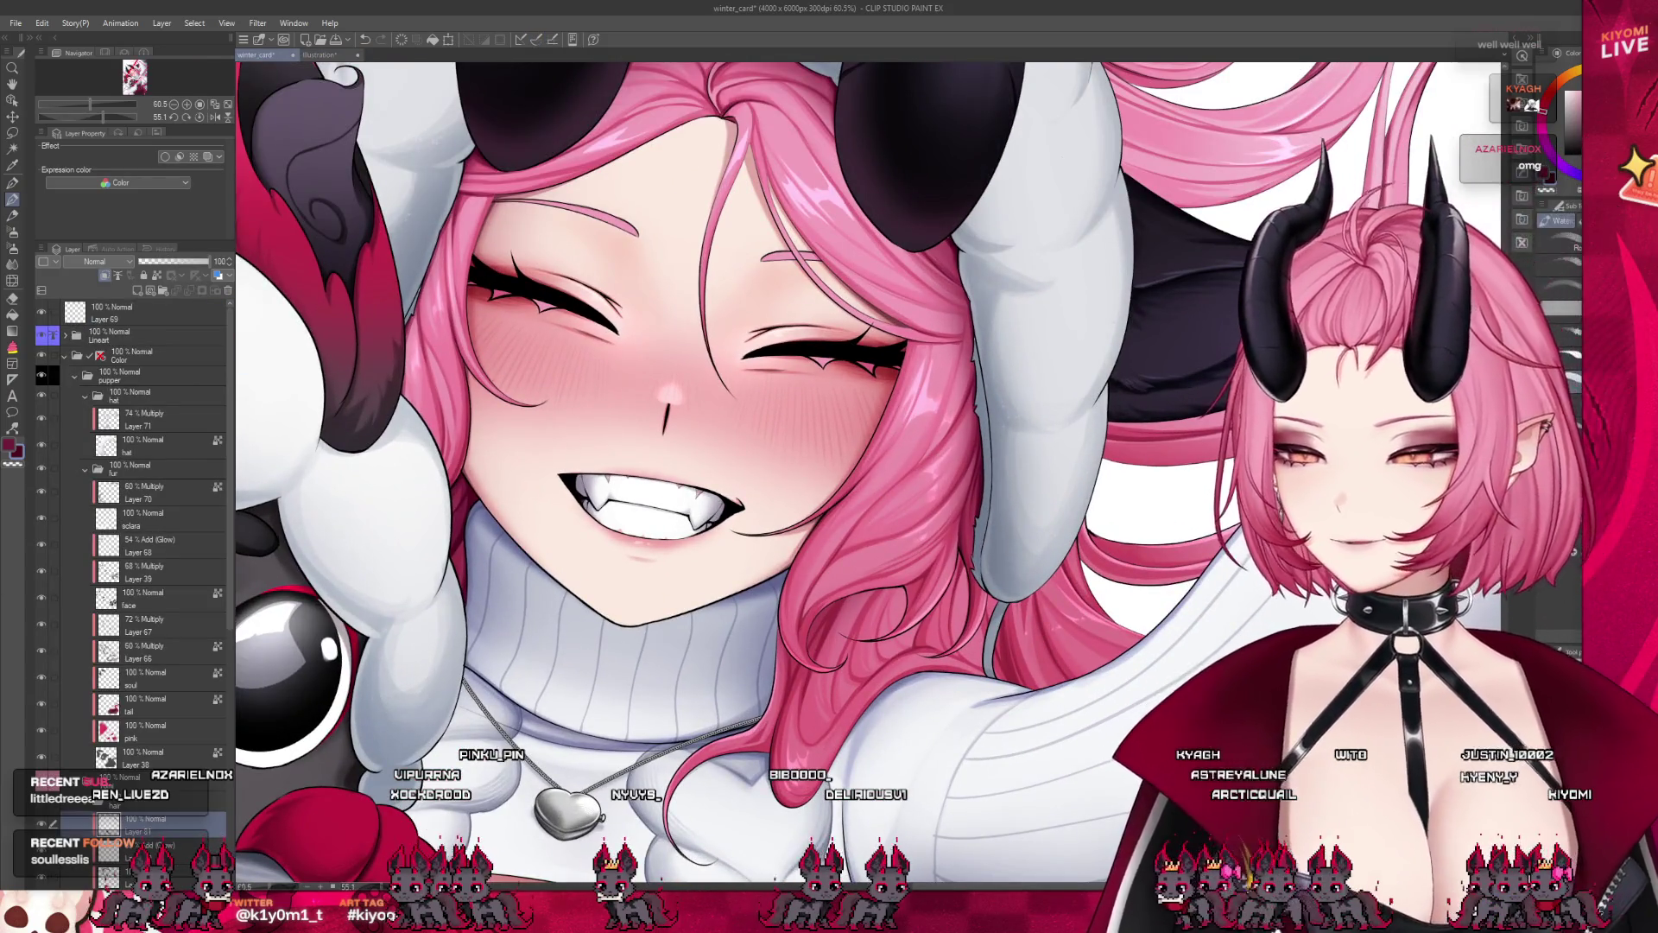
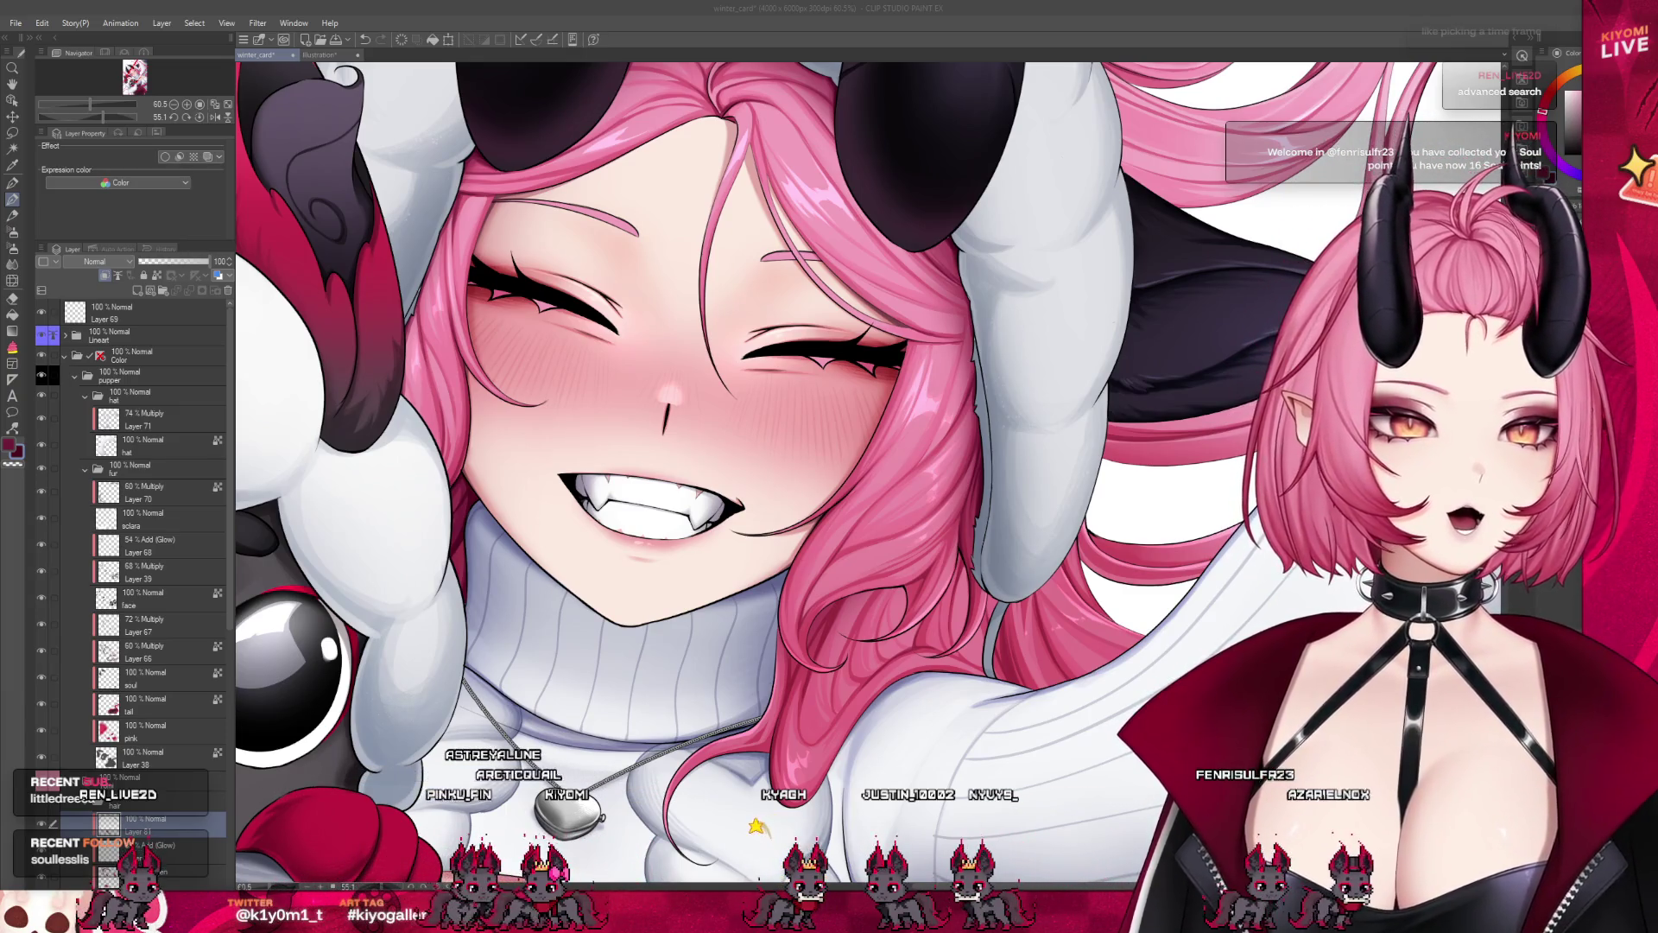
Show the red-sweater demon girl reference beside winter_card in split view, widening the winter_card pane
scroll(726, 664, down, 3)
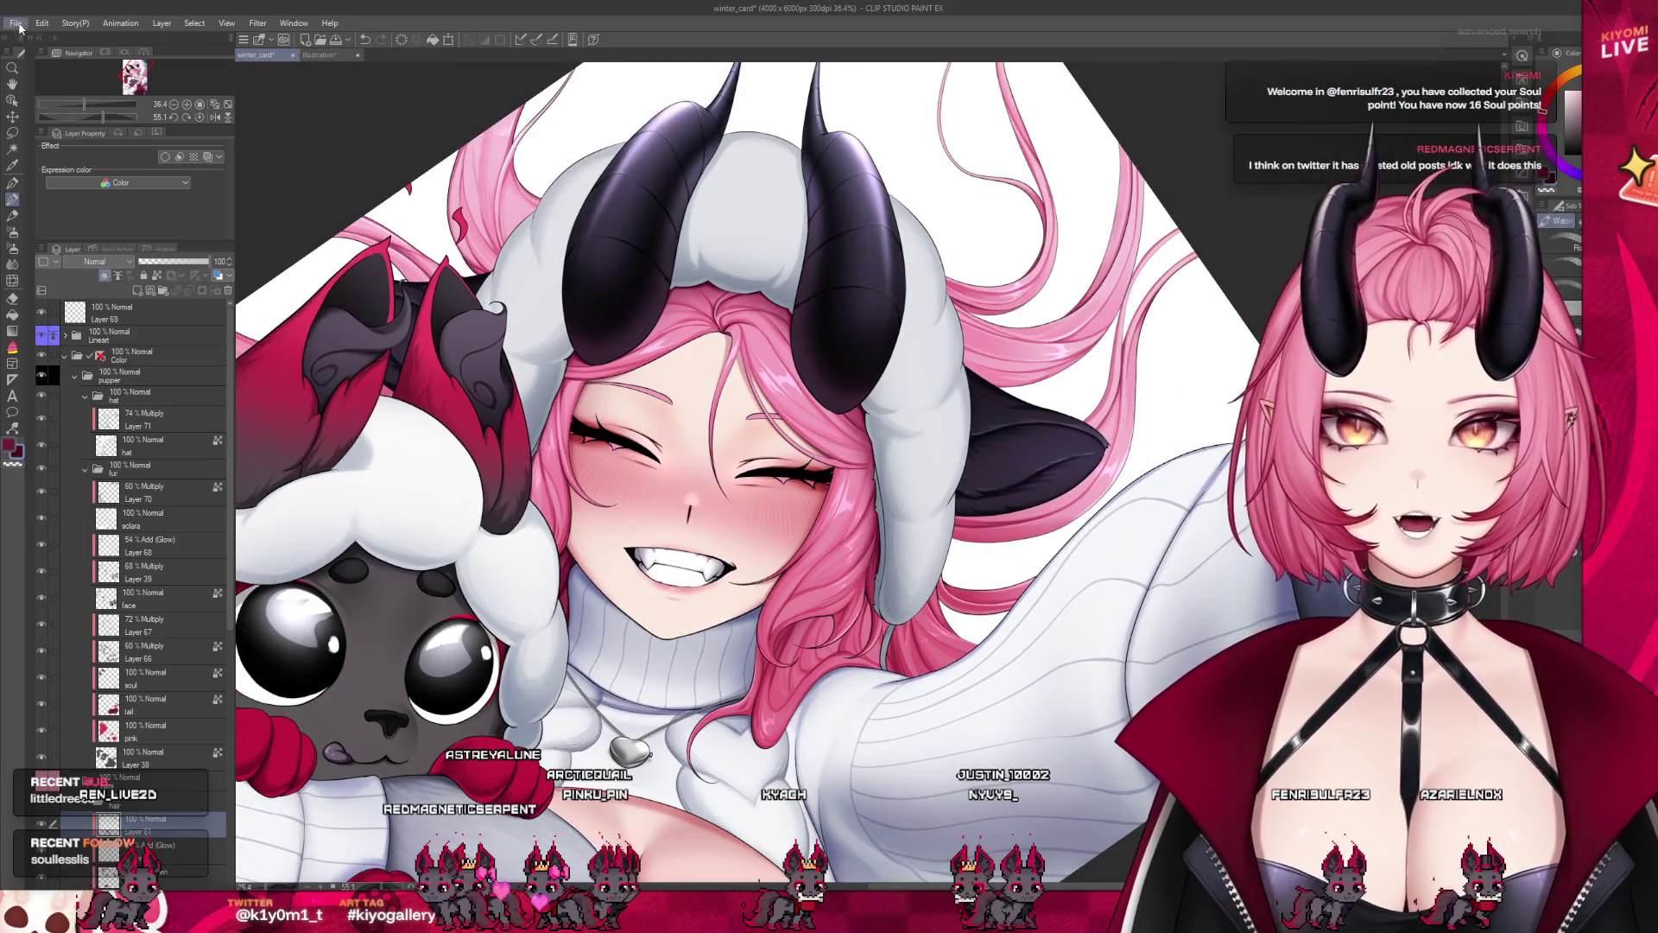
click(46, 55)
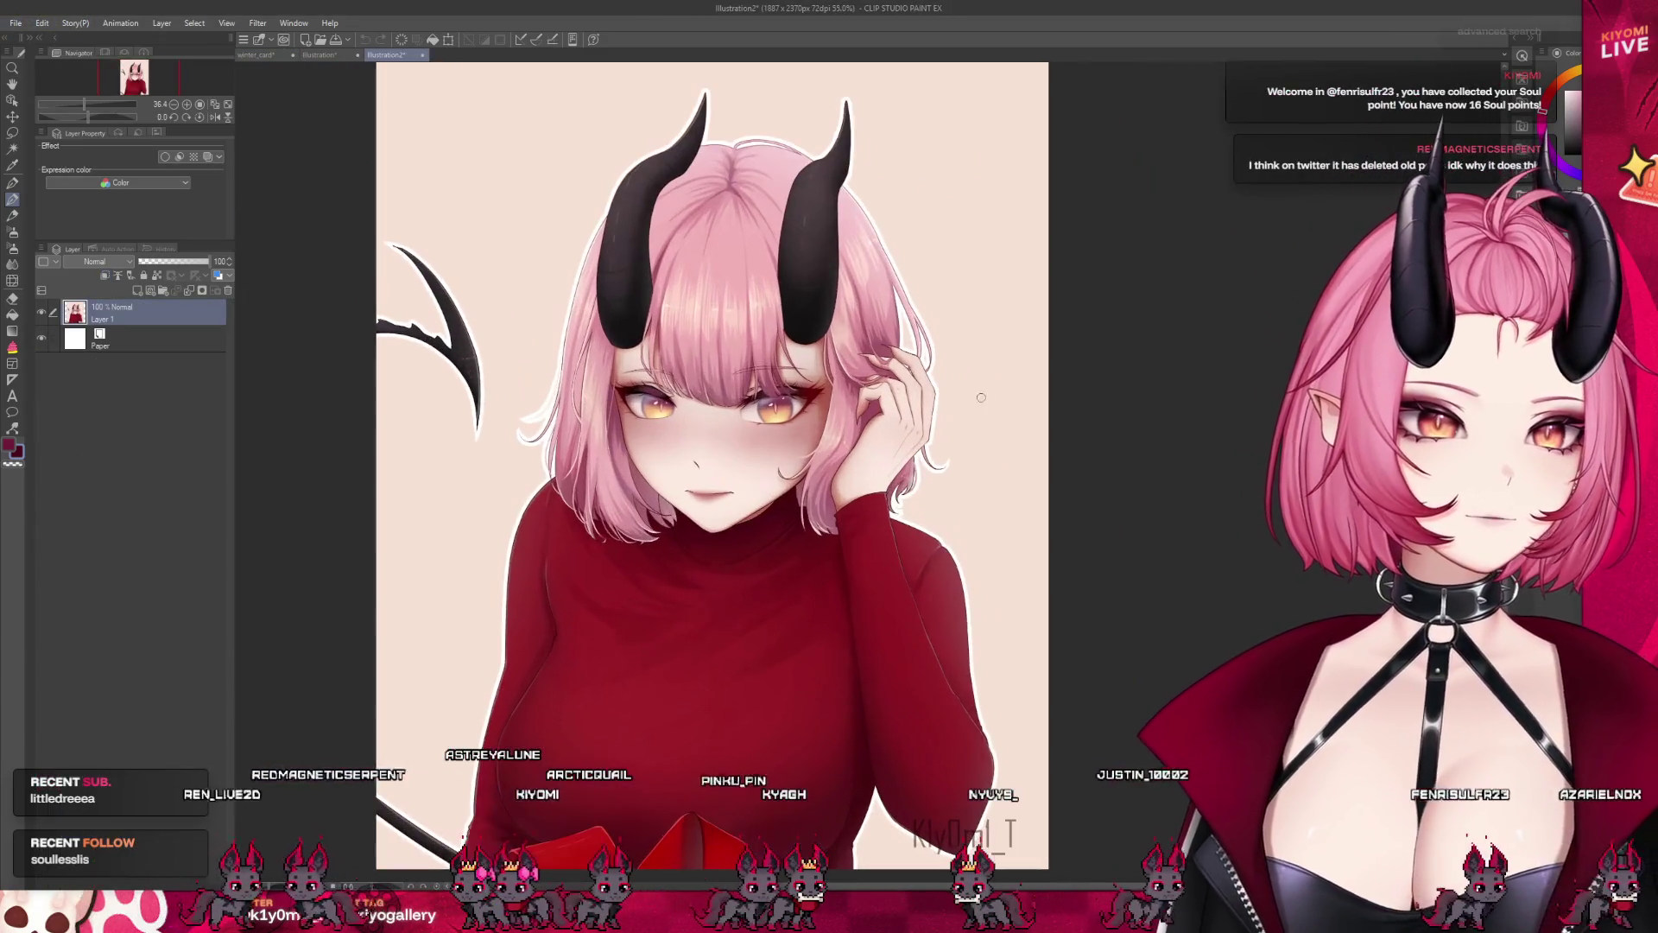
key(ctrl+alt+t)
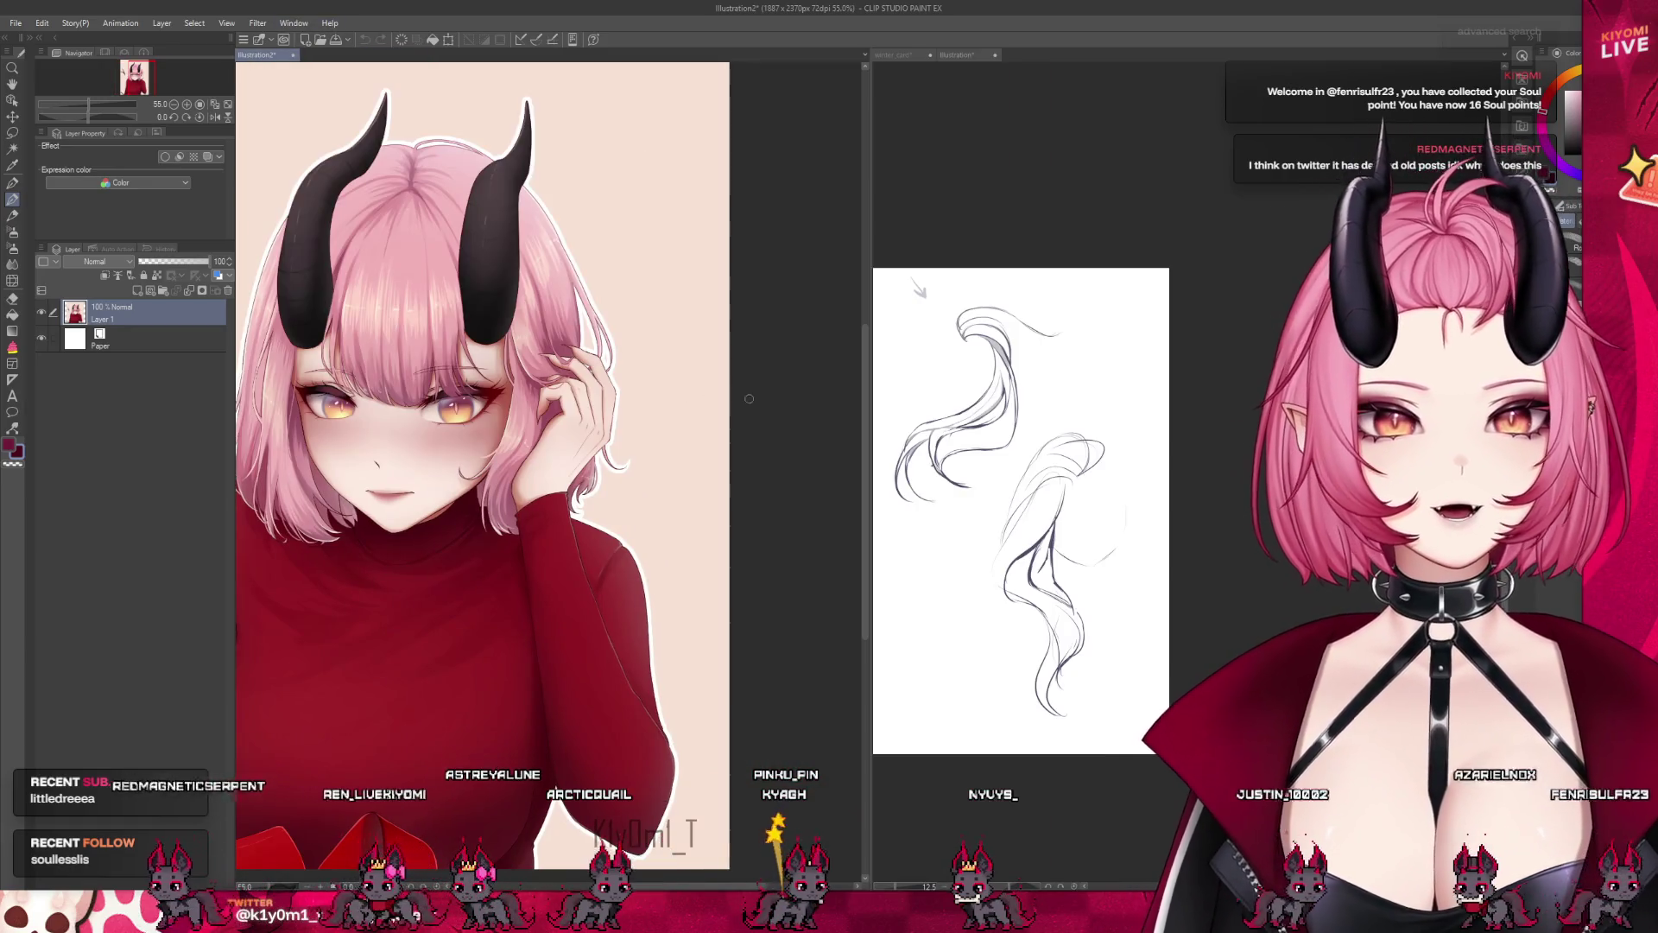
click(894, 55)
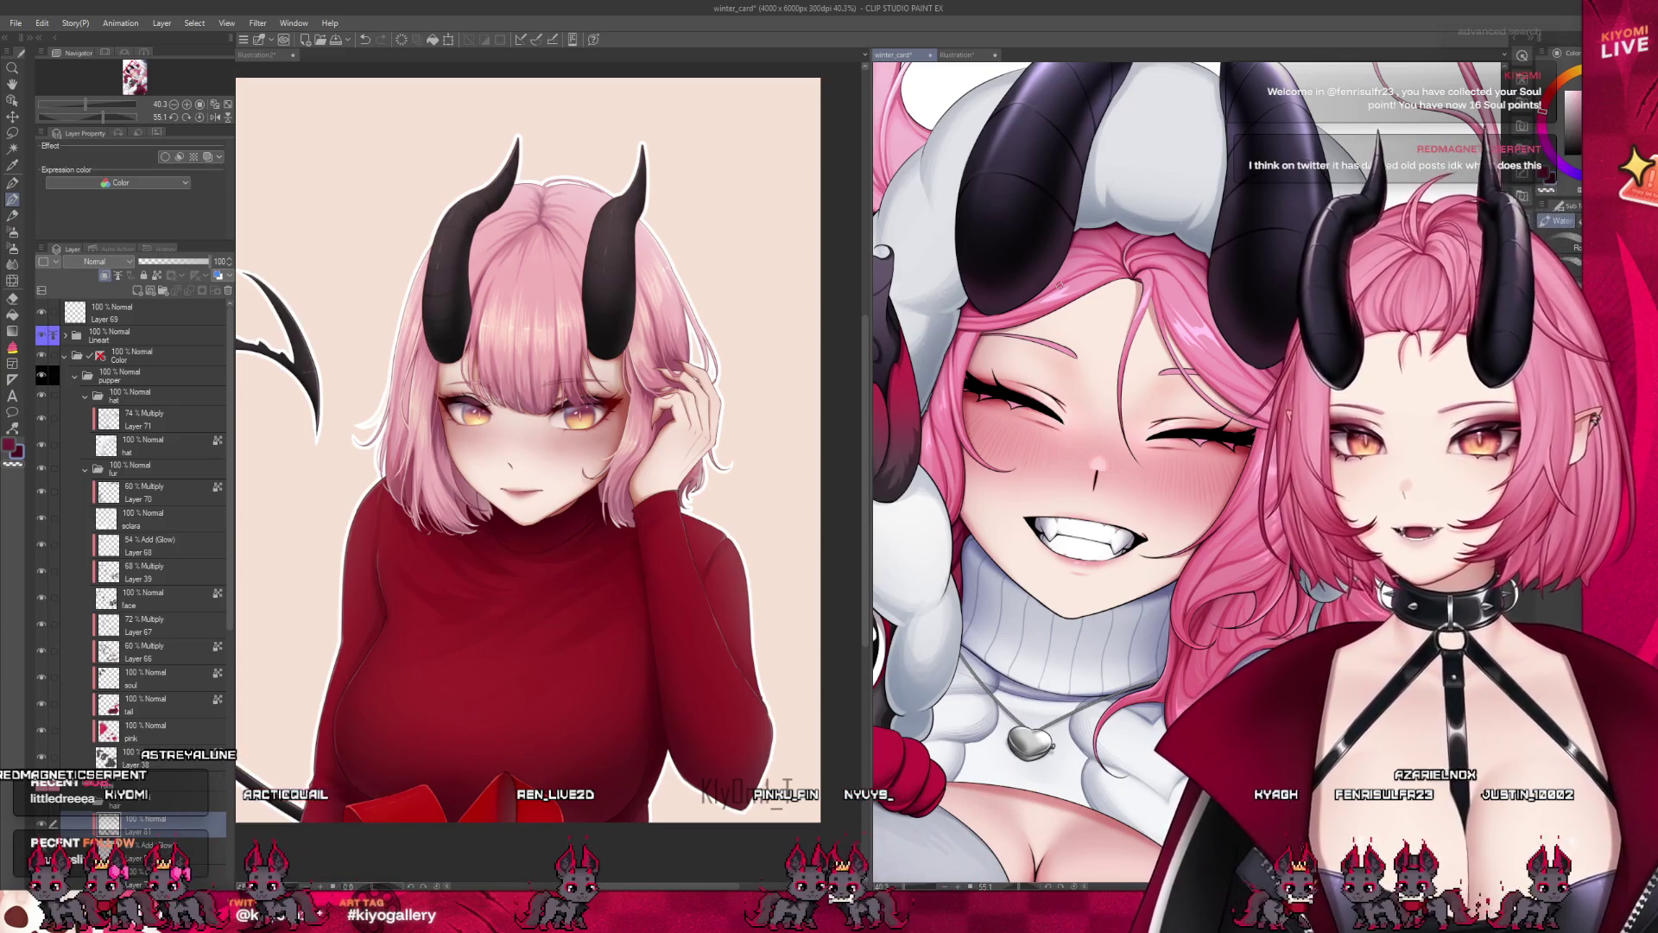
scroll(518, 328, up, 4)
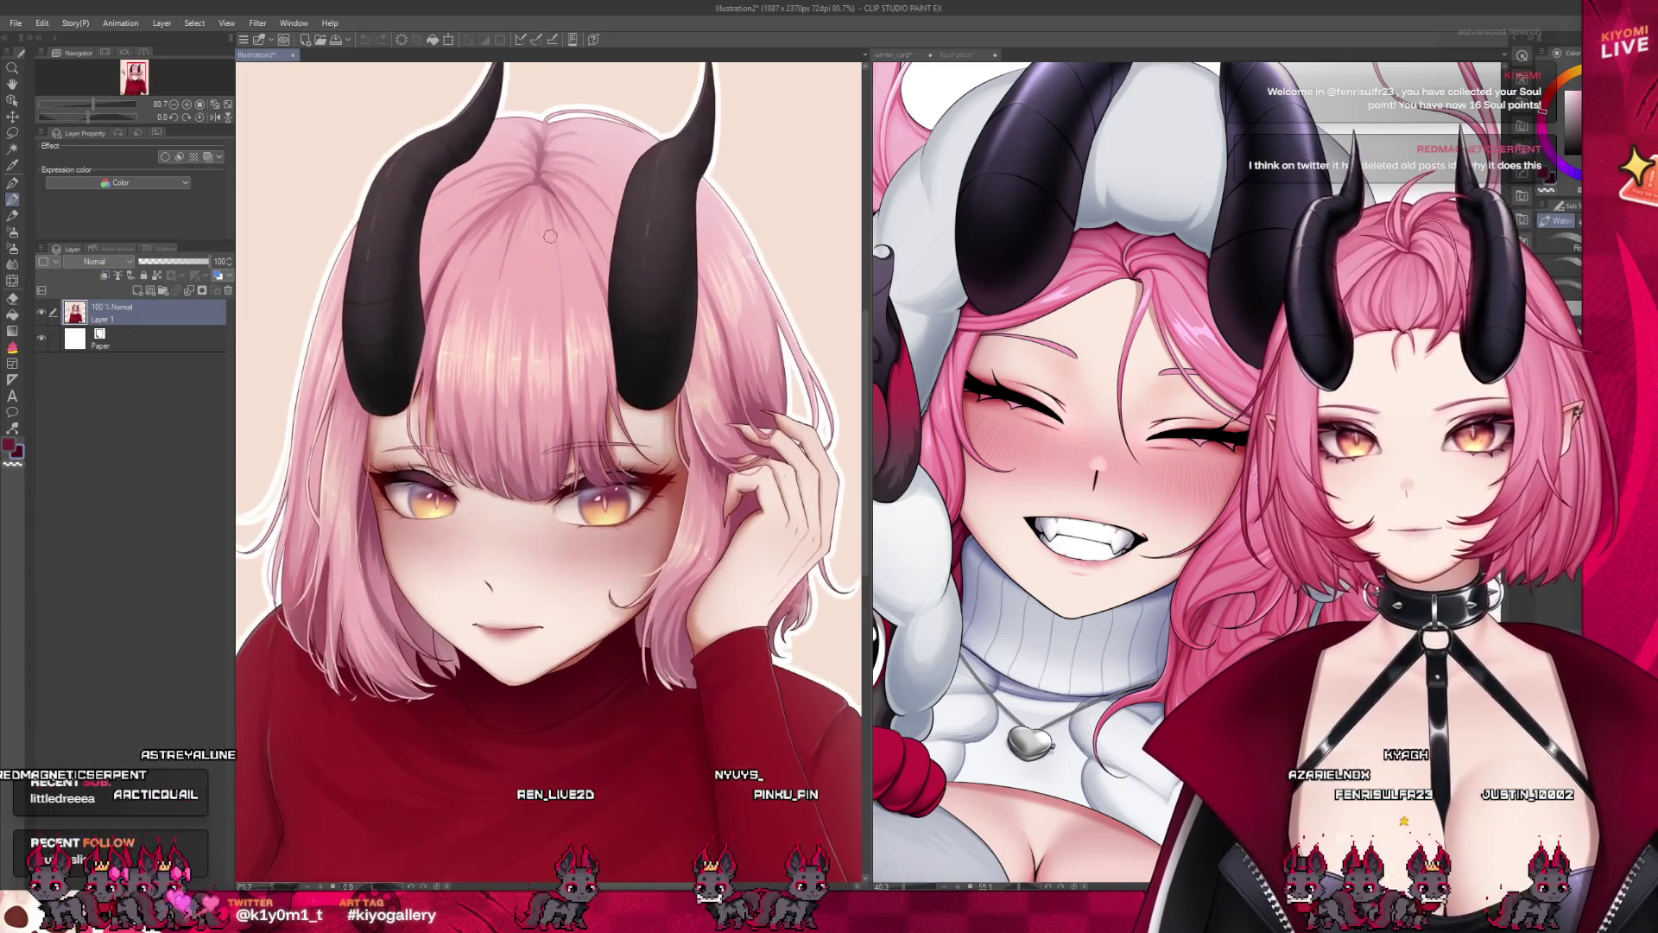
scroll(475, 507, down, 1)
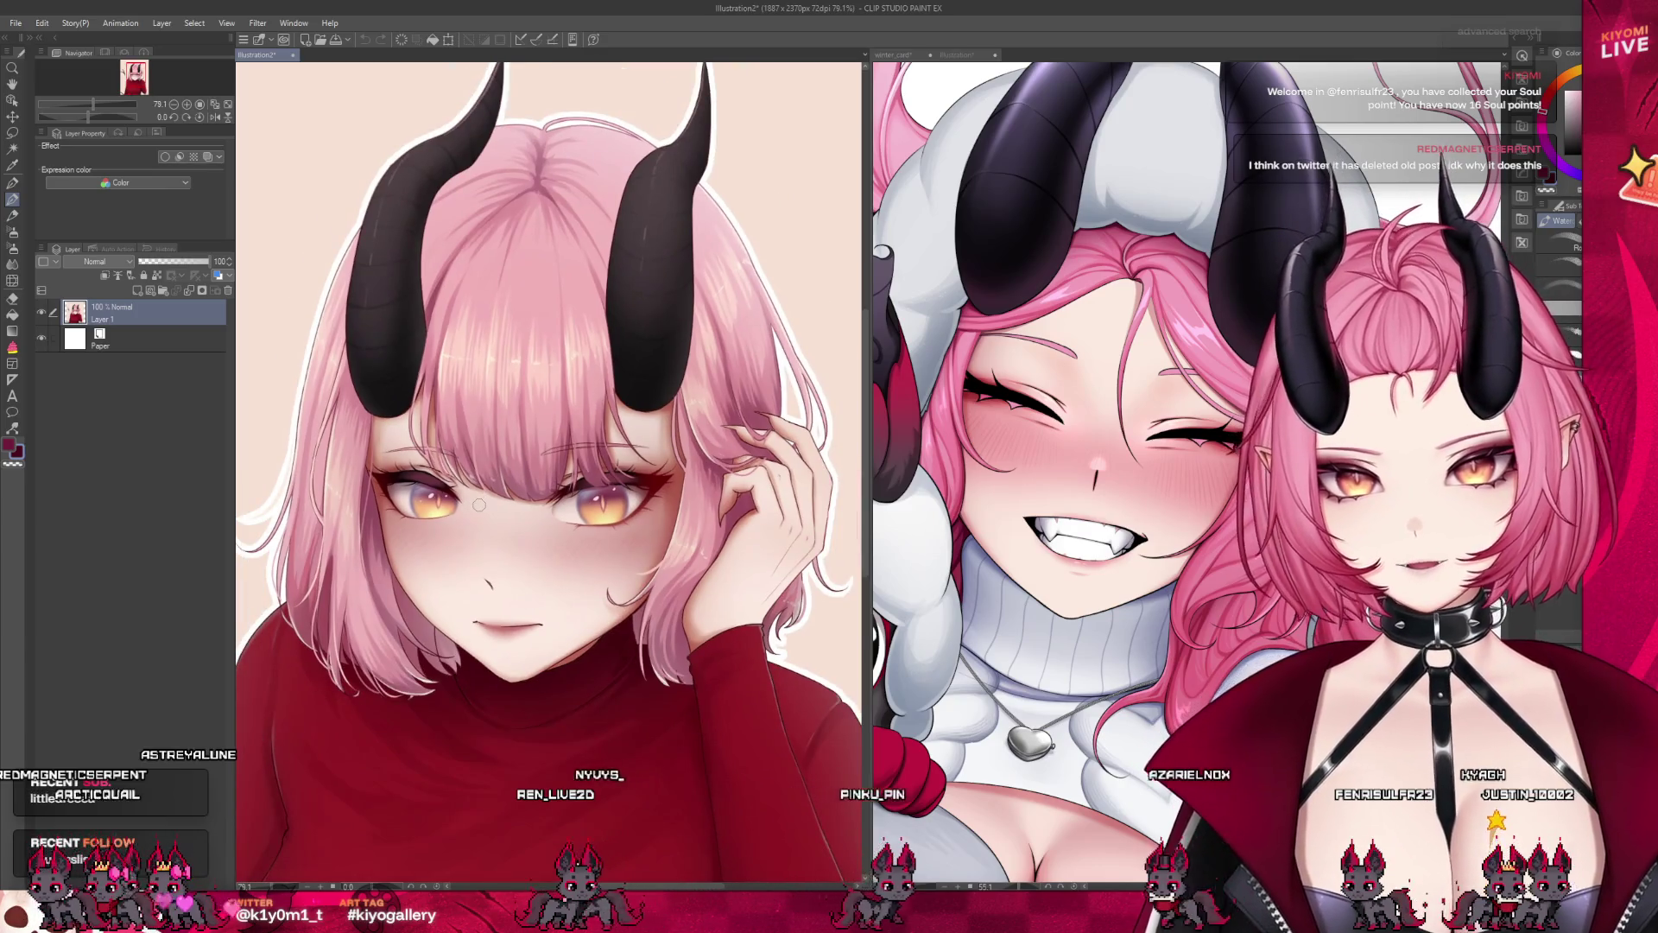
drag(870, 521, 740, 522)
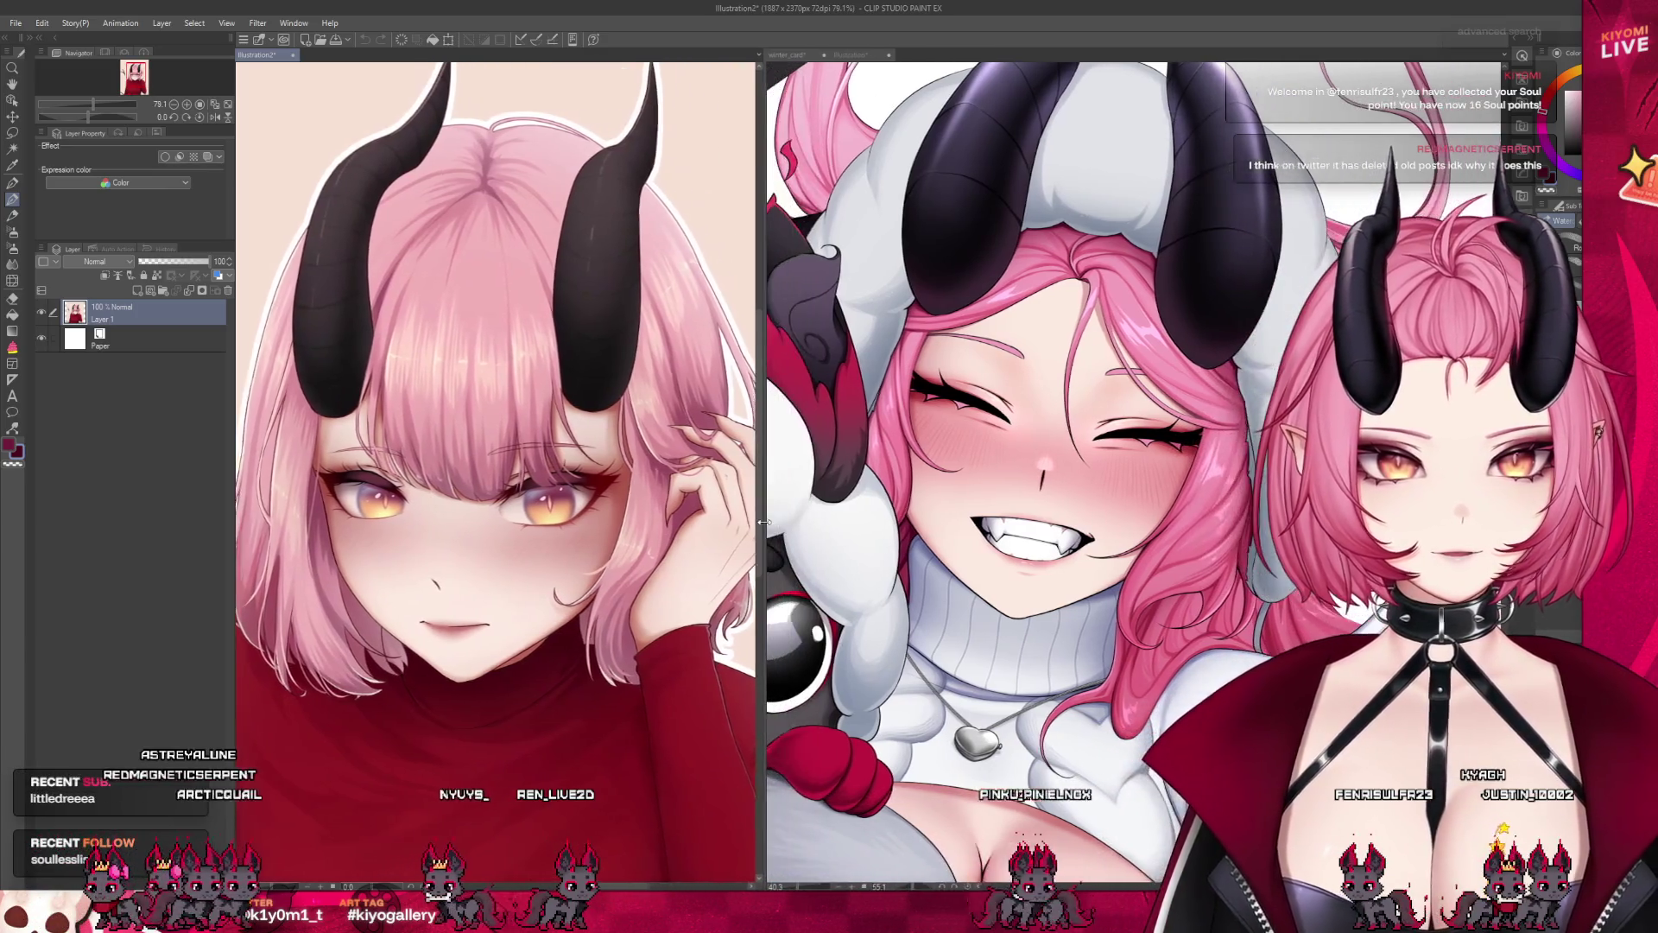
scroll(1037, 432, down, 2)
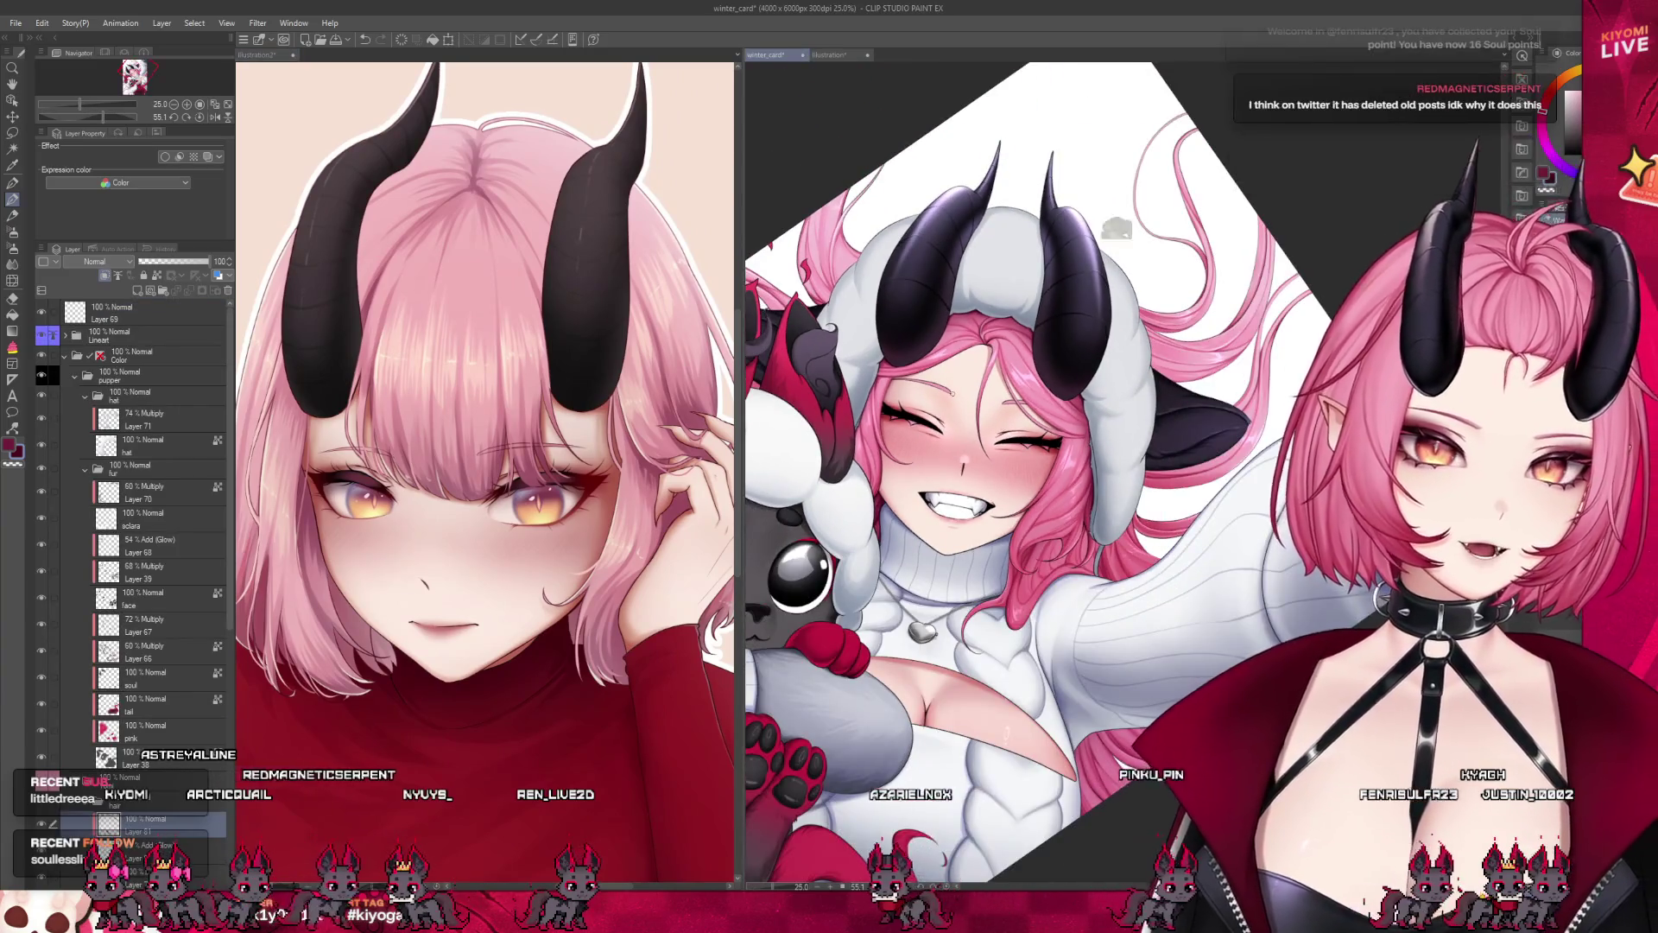
Close the Illustration2 reference pane so winter_card alone fills the canvas
scroll(924, 402, up, 1)
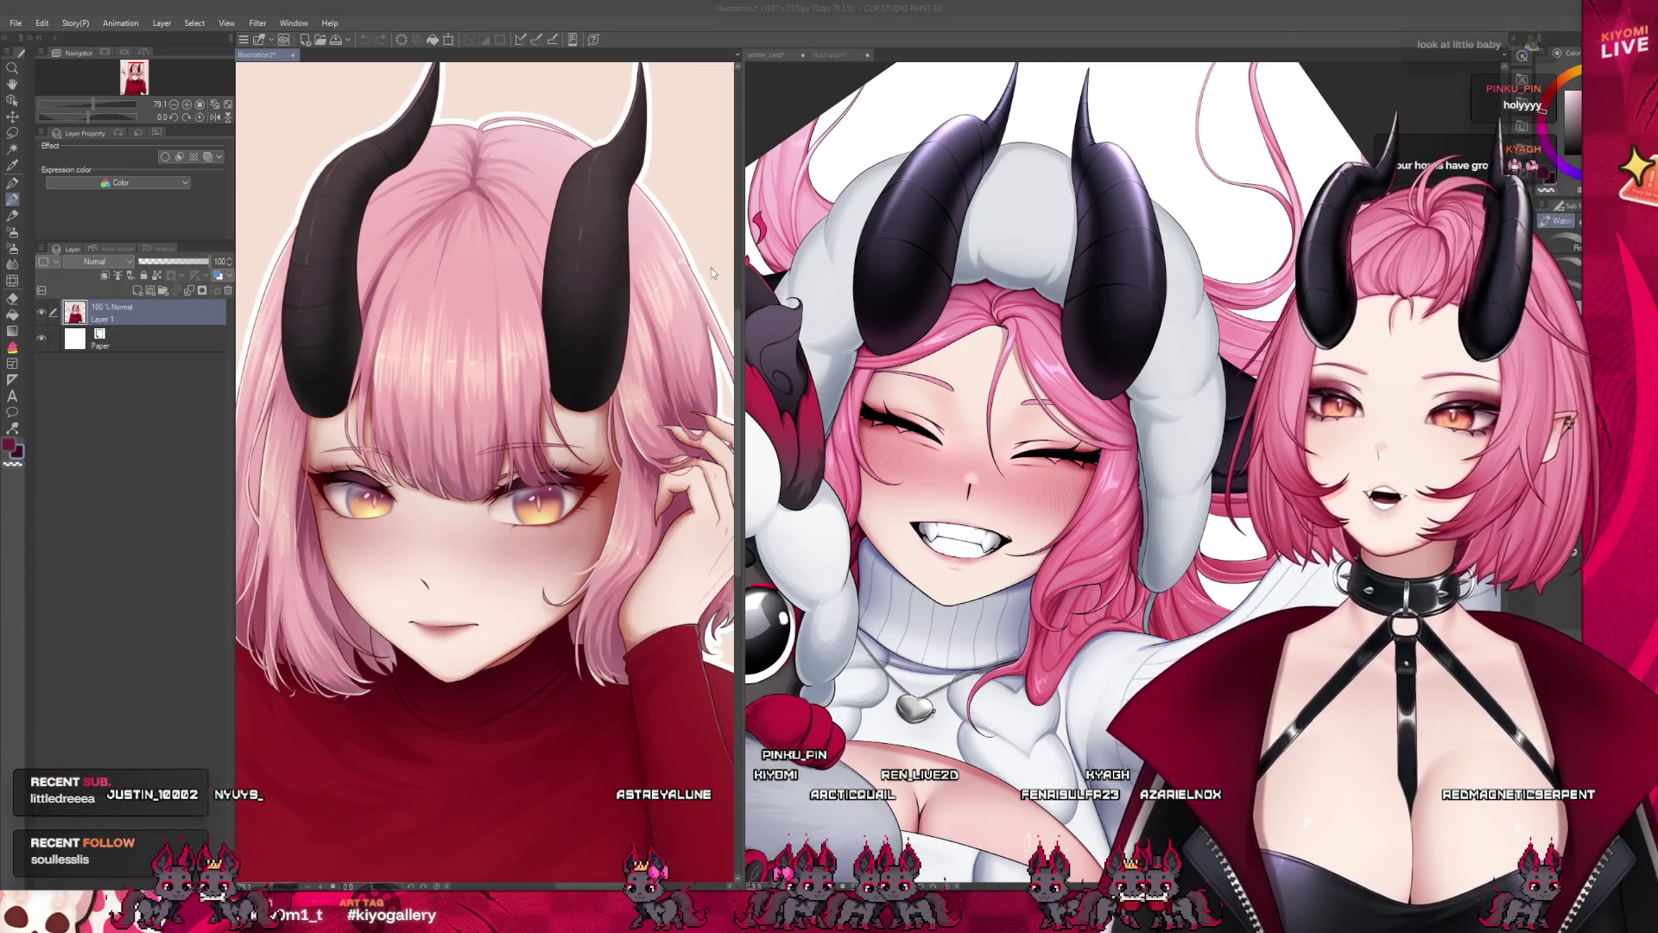
key(ctrl+w)
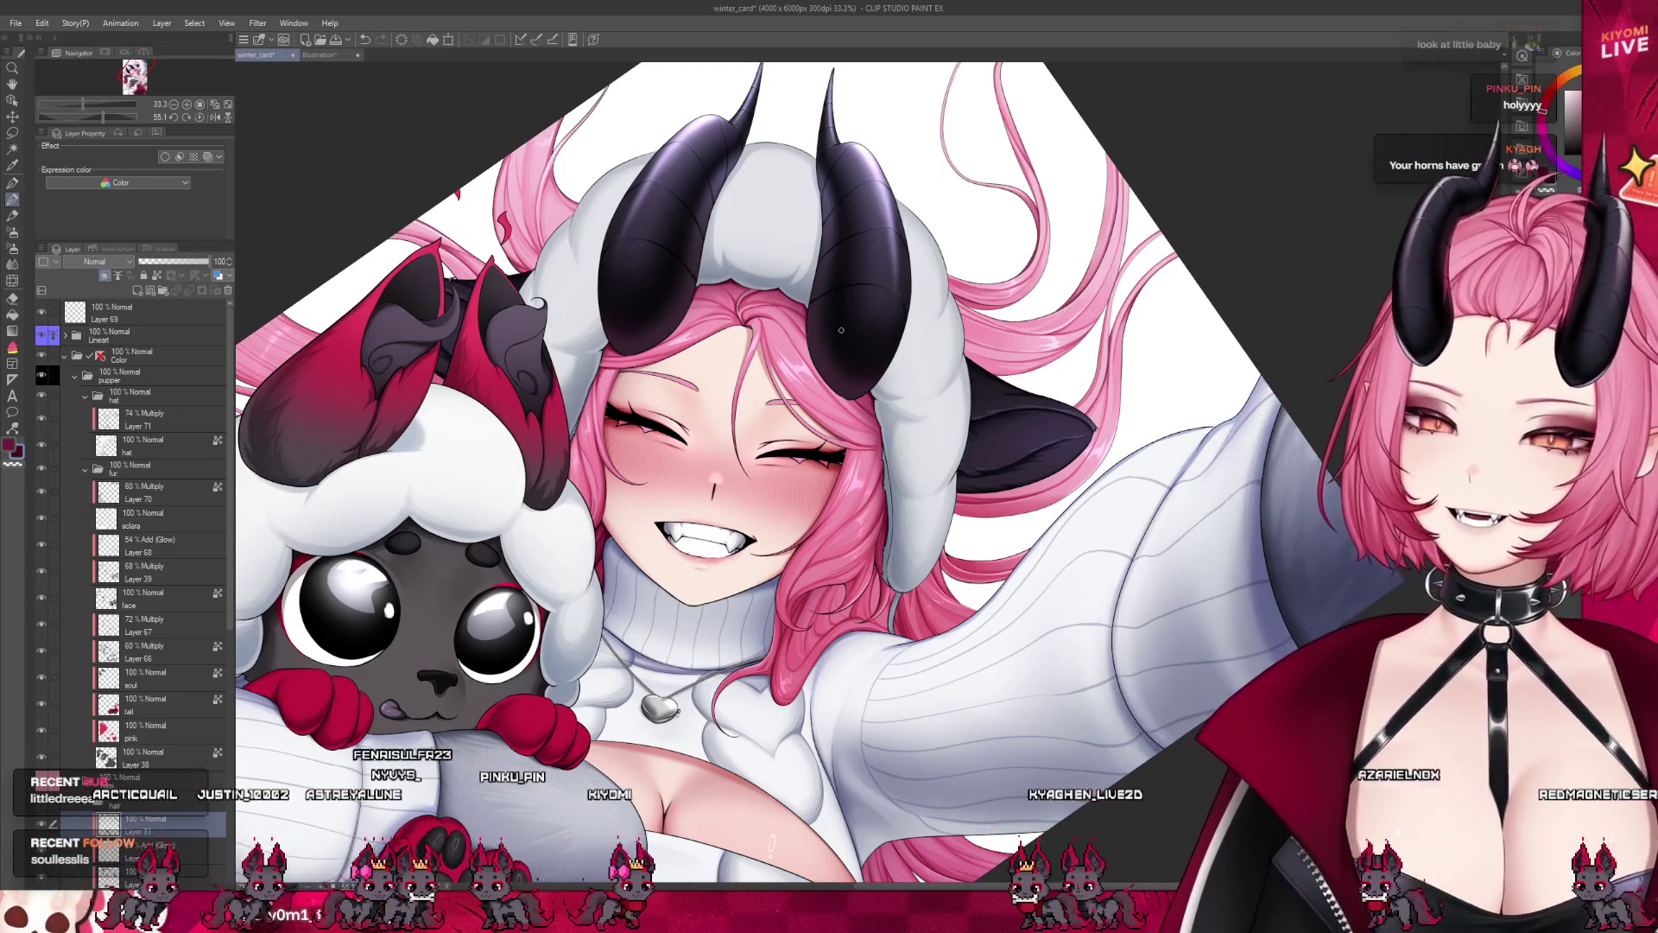
scroll(841, 329, down, 1)
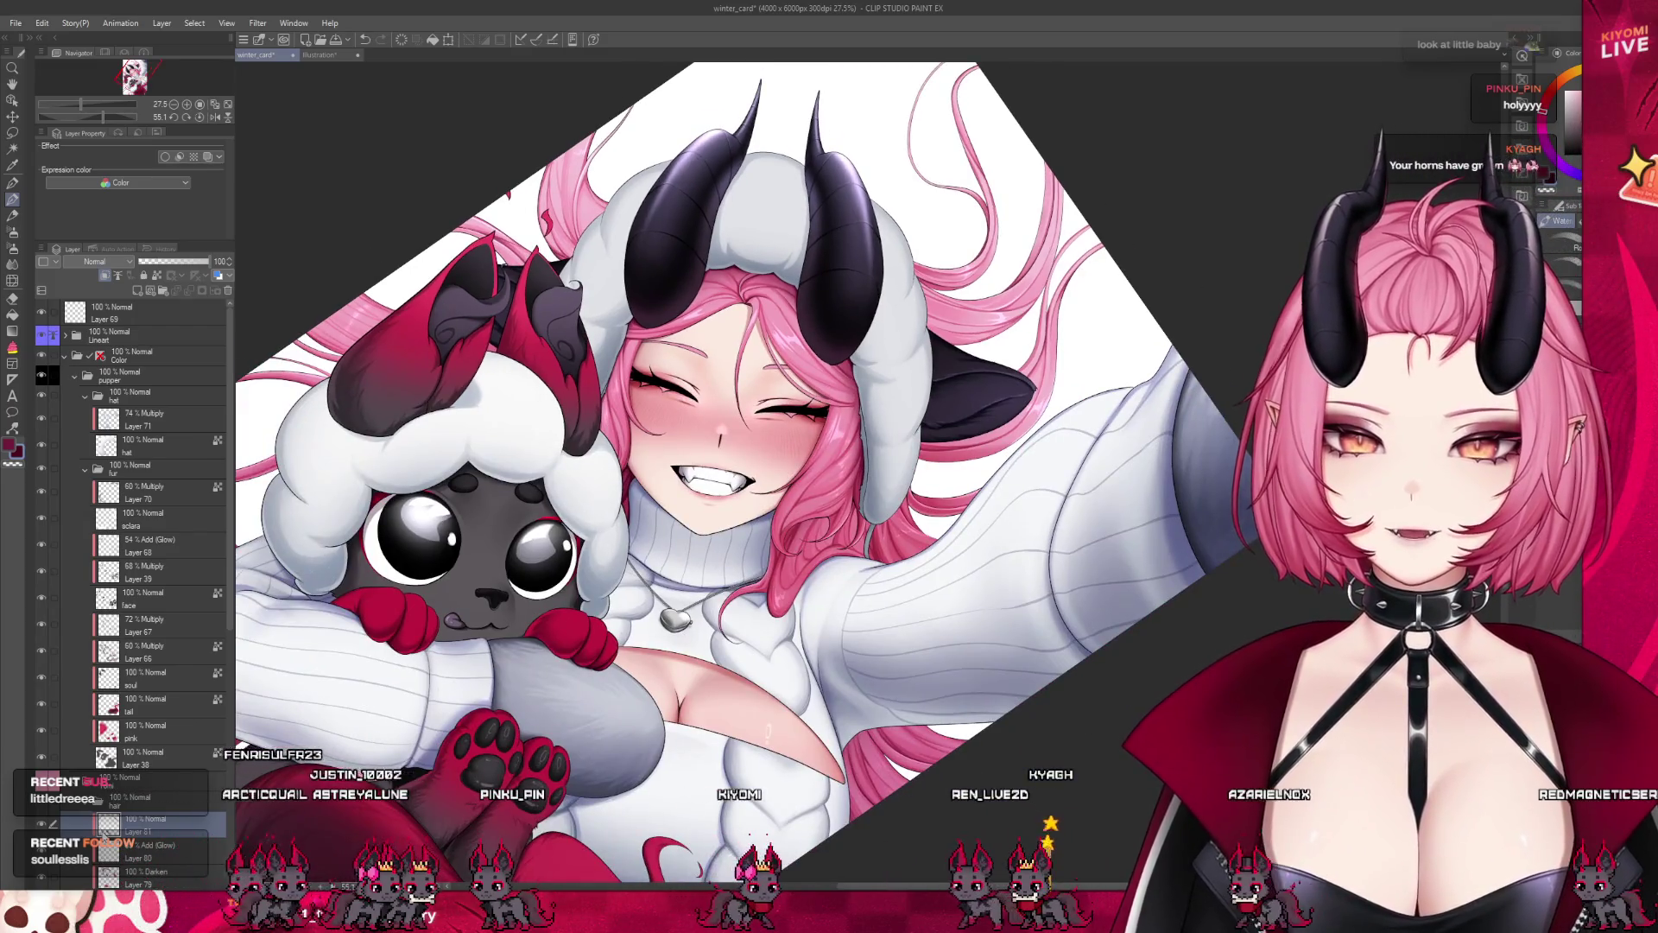
scroll(869, 444, up, 6)
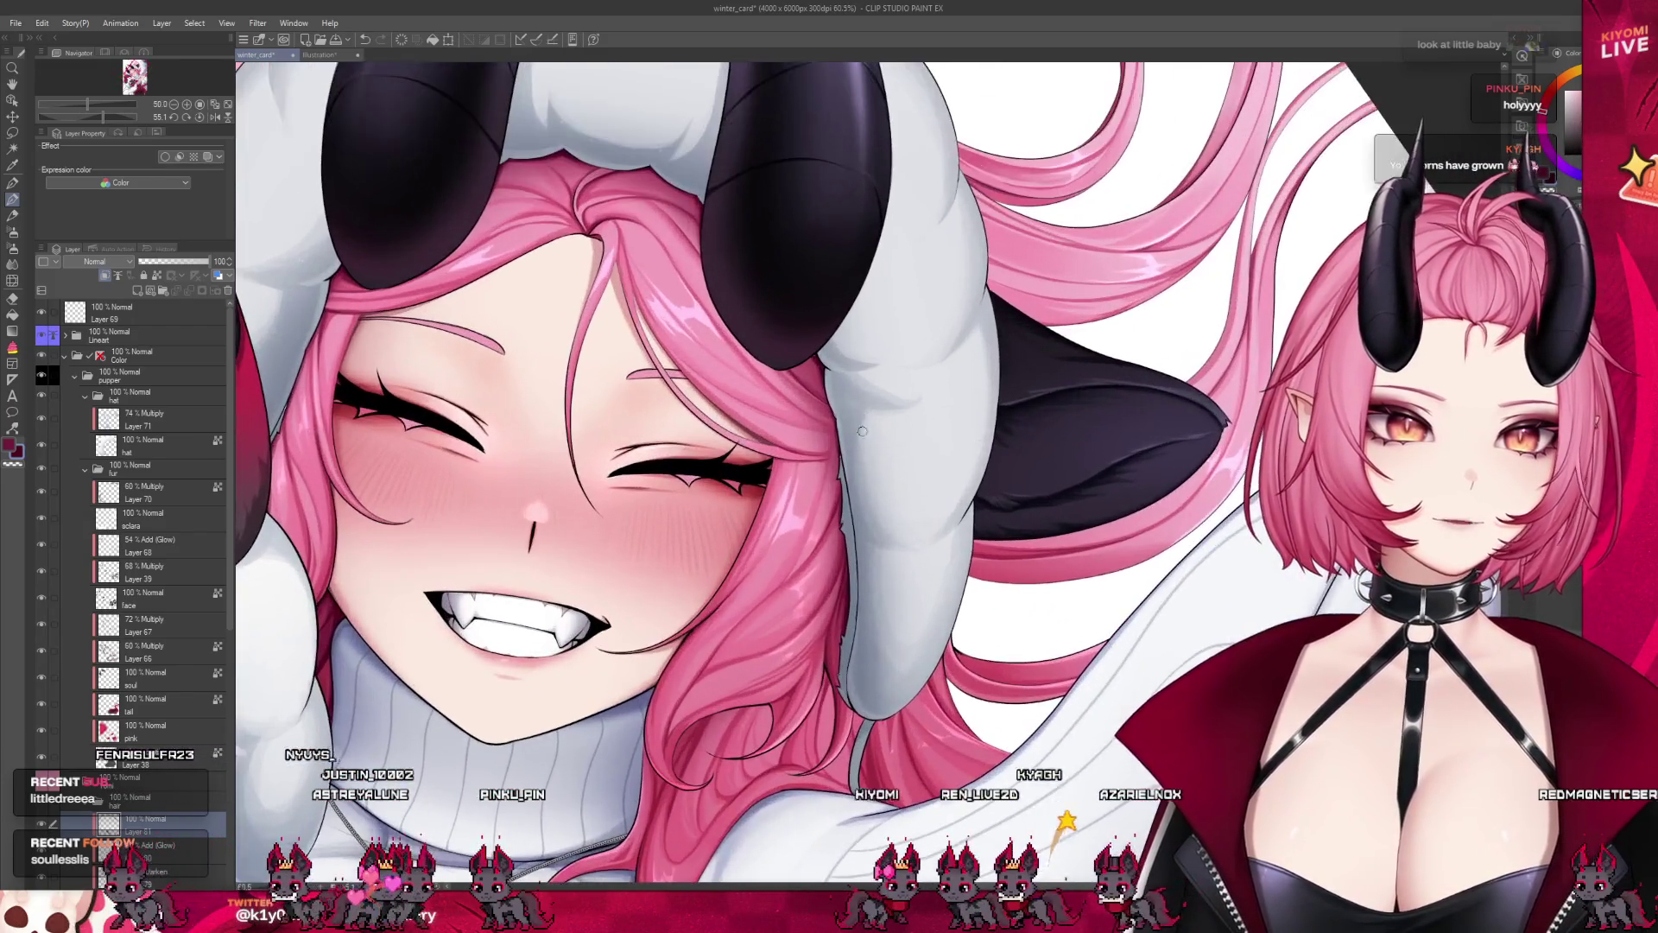
scroll(869, 444, up, 2)
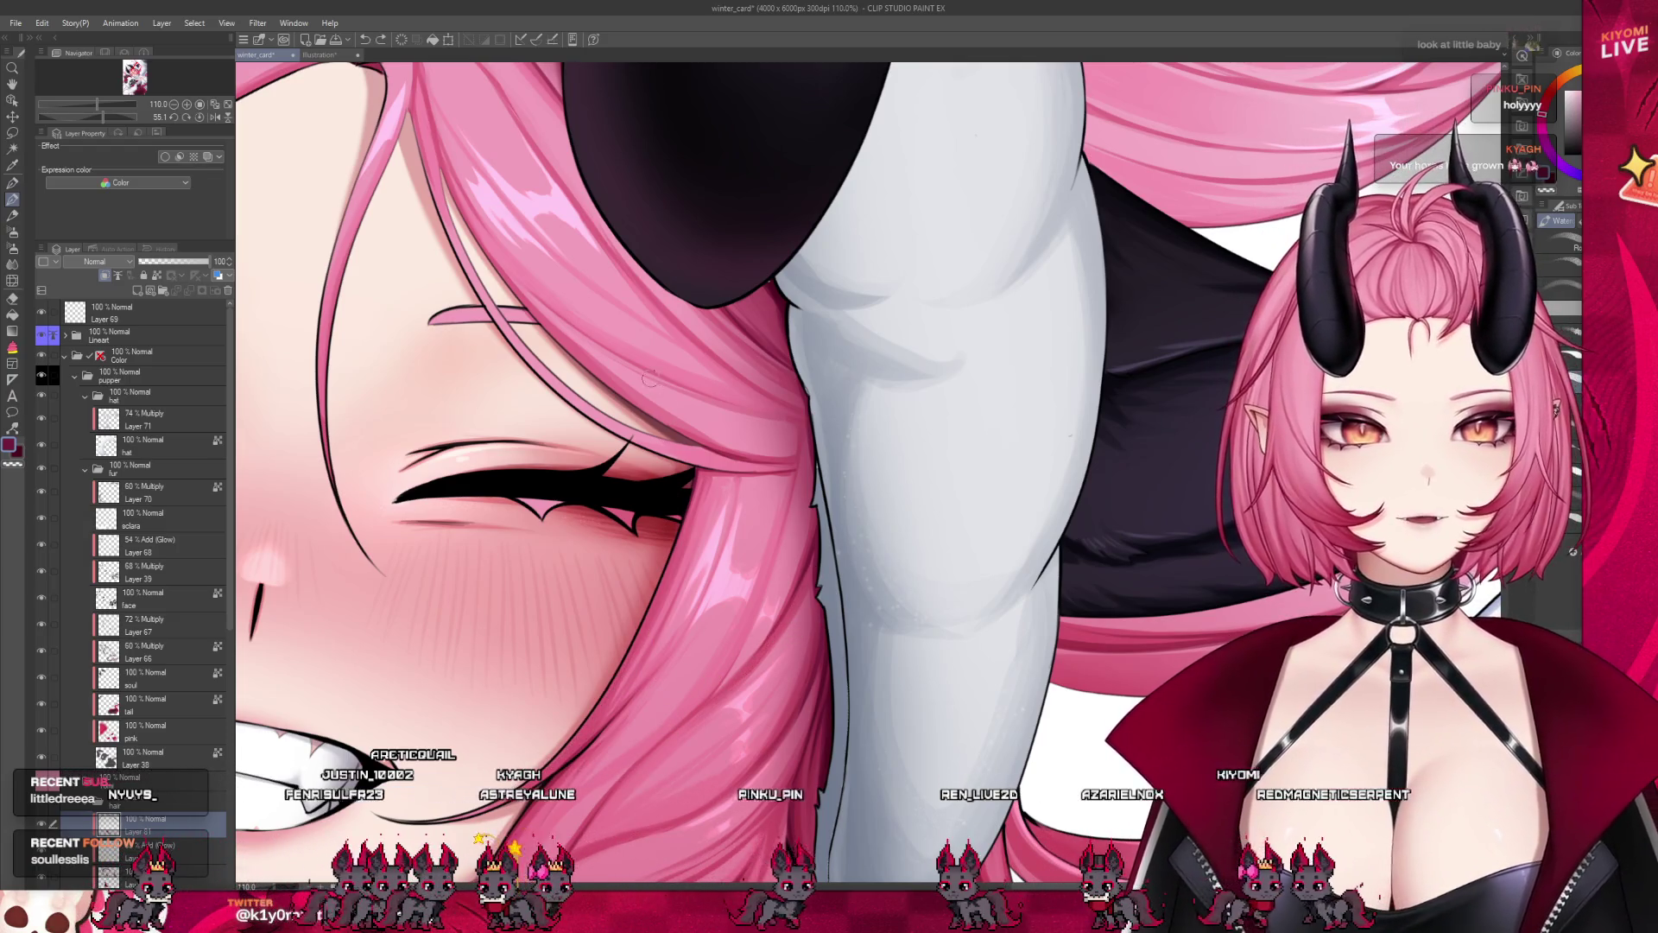
scroll(660, 488, up, 2)
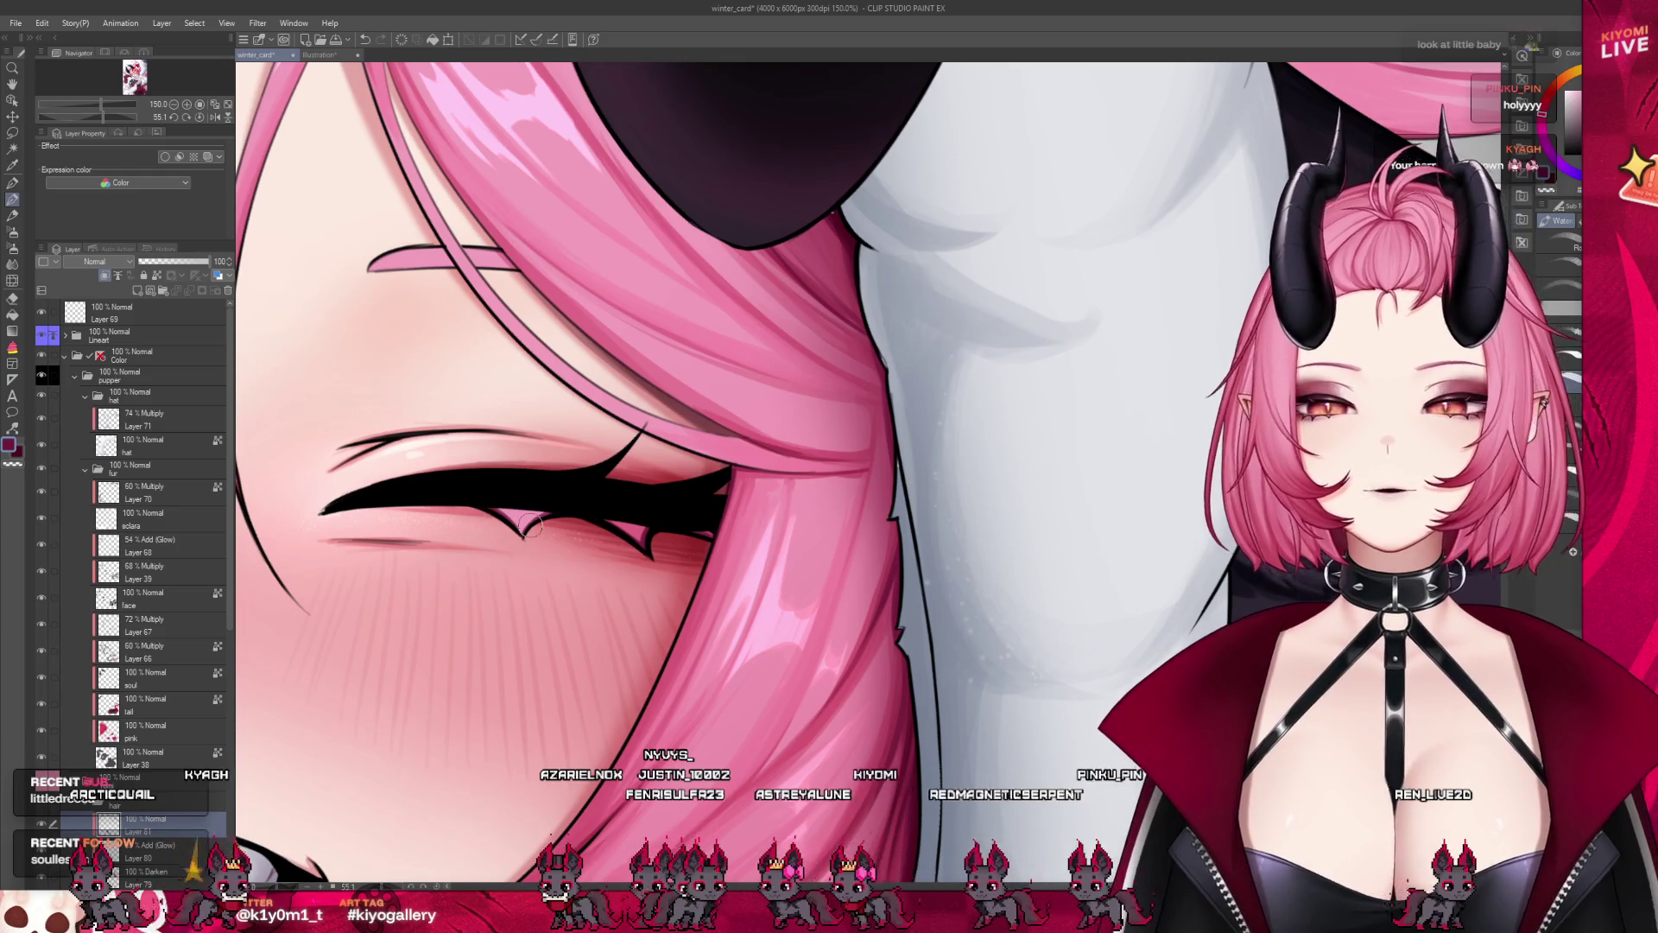
scroll(697, 504, down, 4)
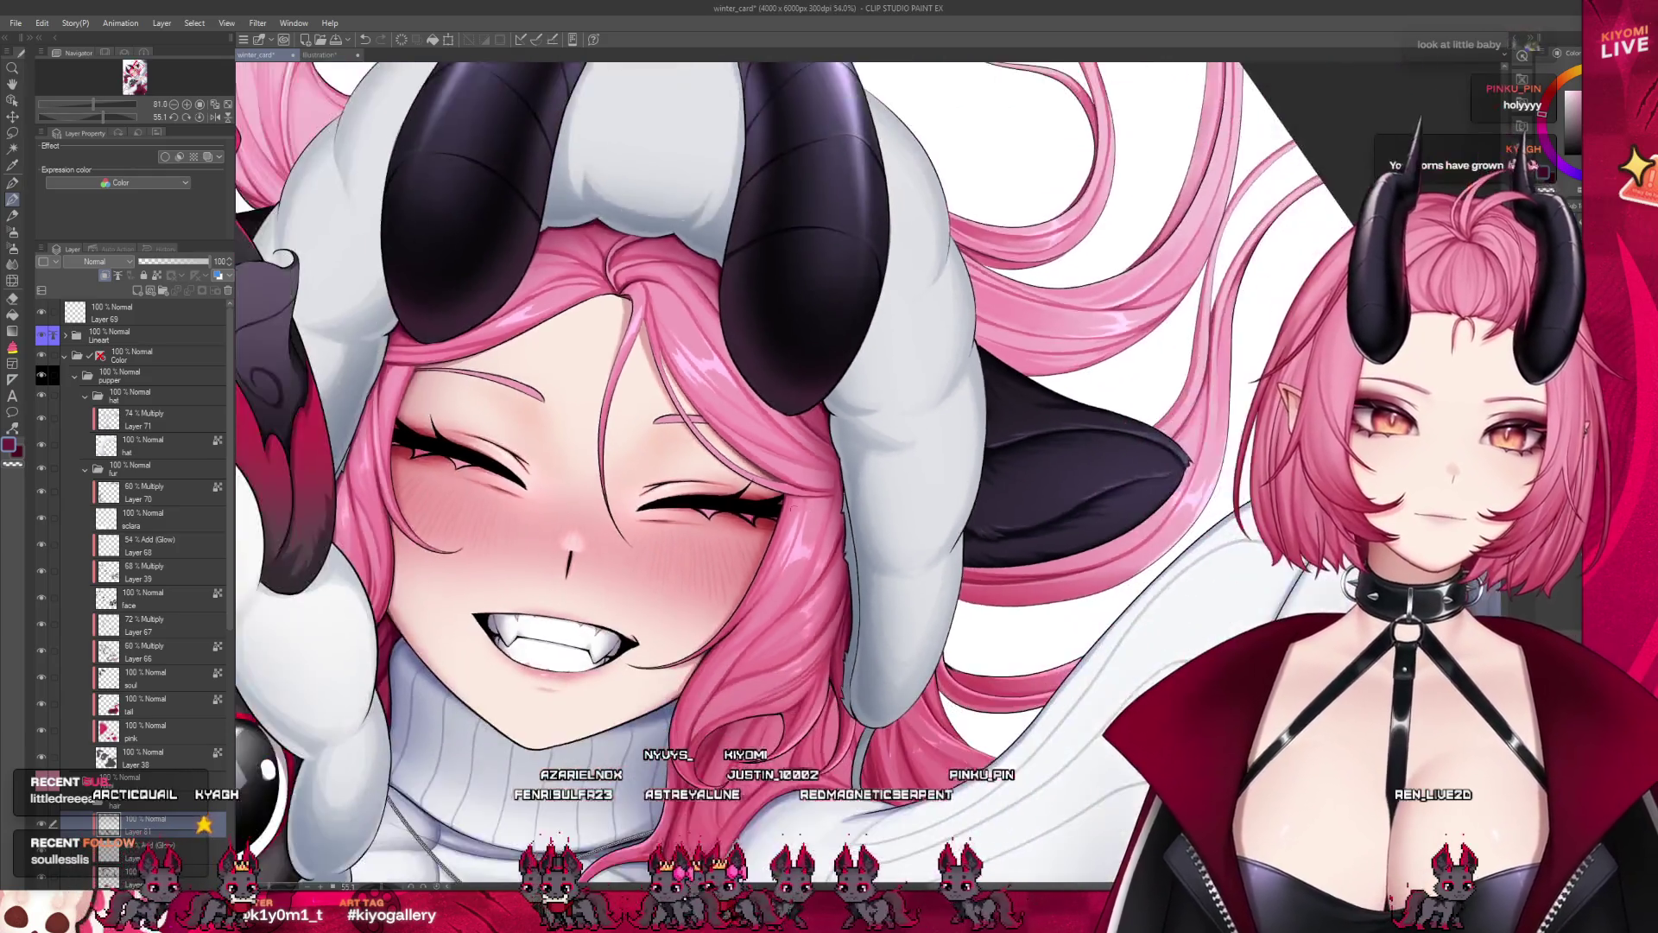
scroll(537, 540, up, 3)
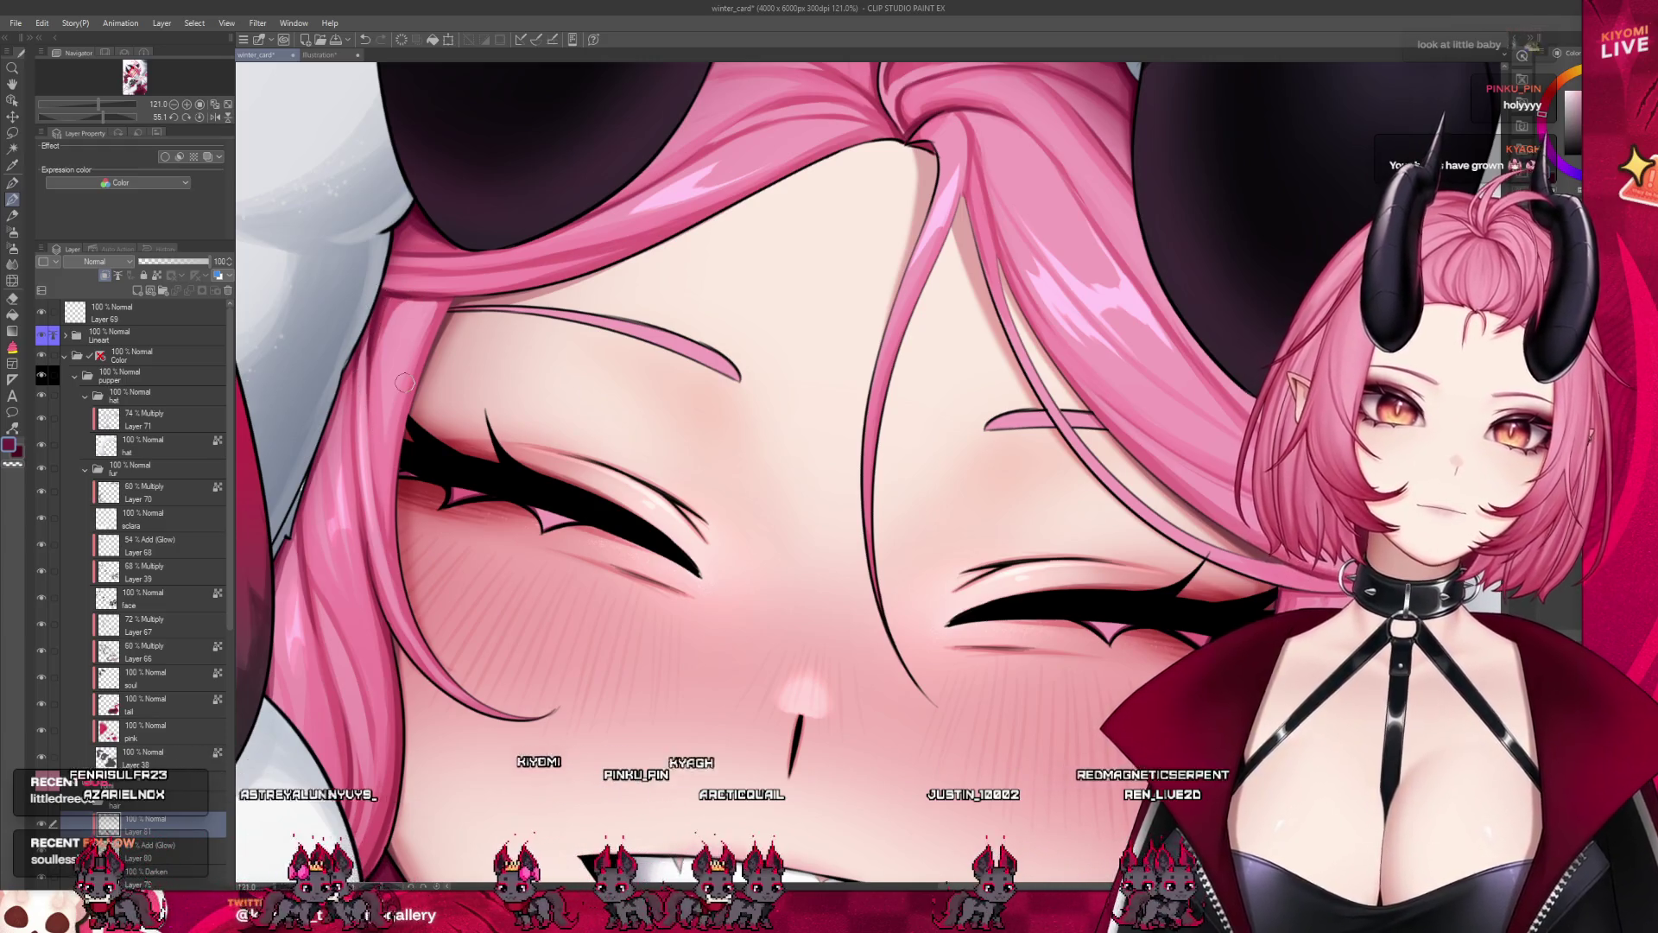
scroll(404, 382, down, 2)
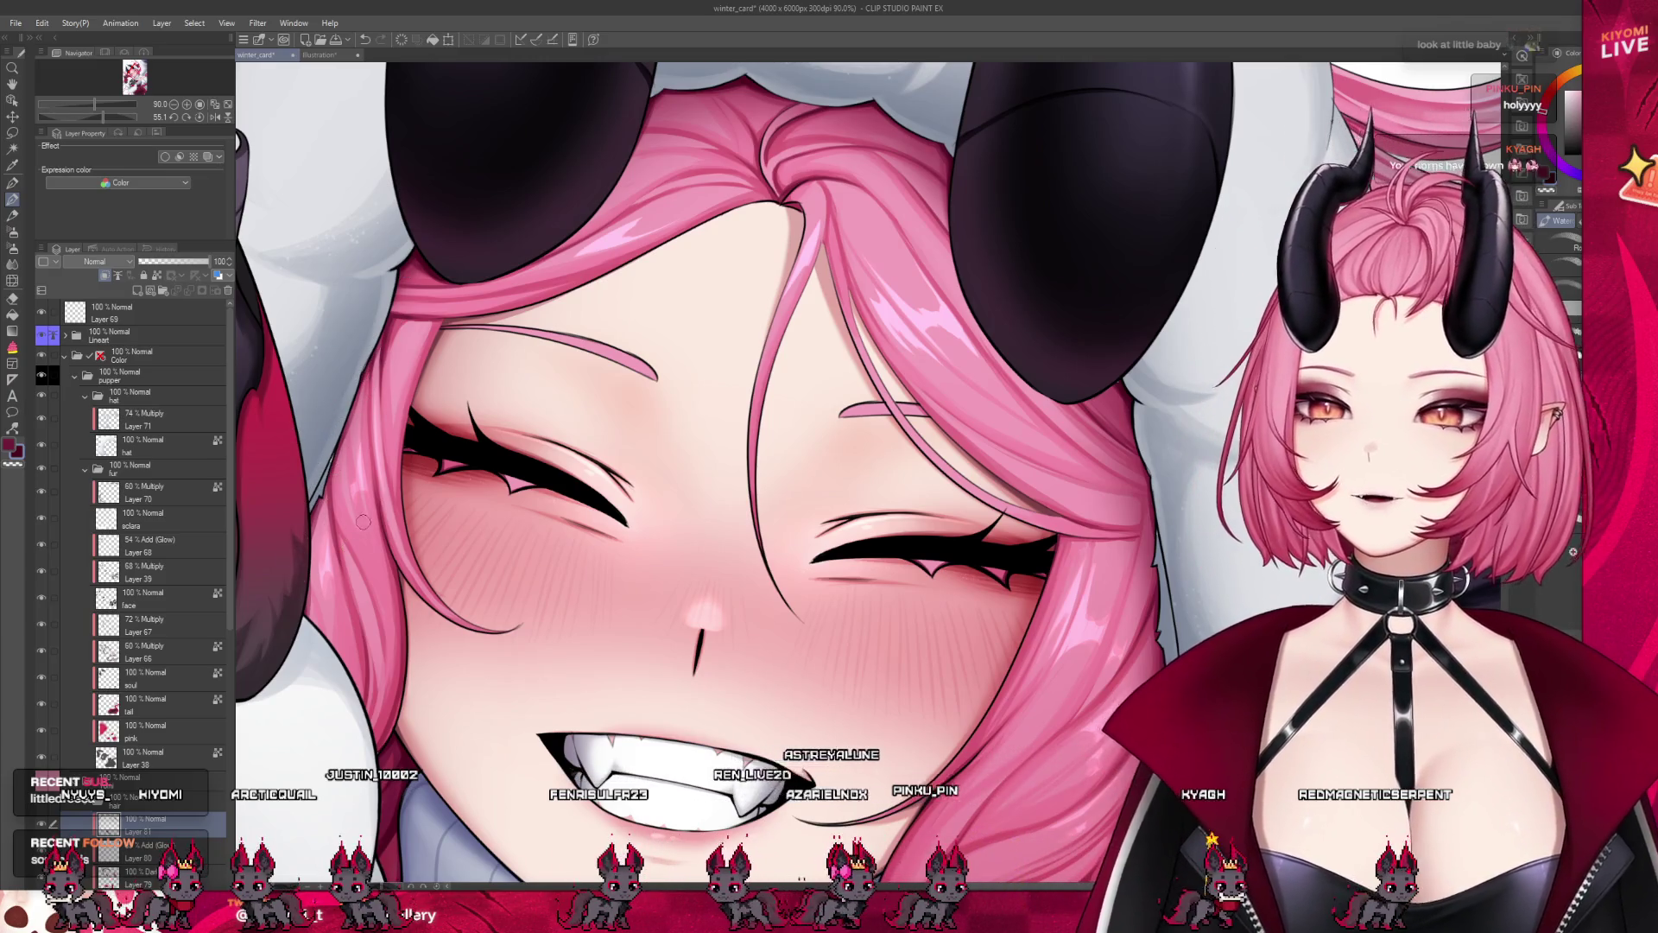
scroll(348, 546, down, 5)
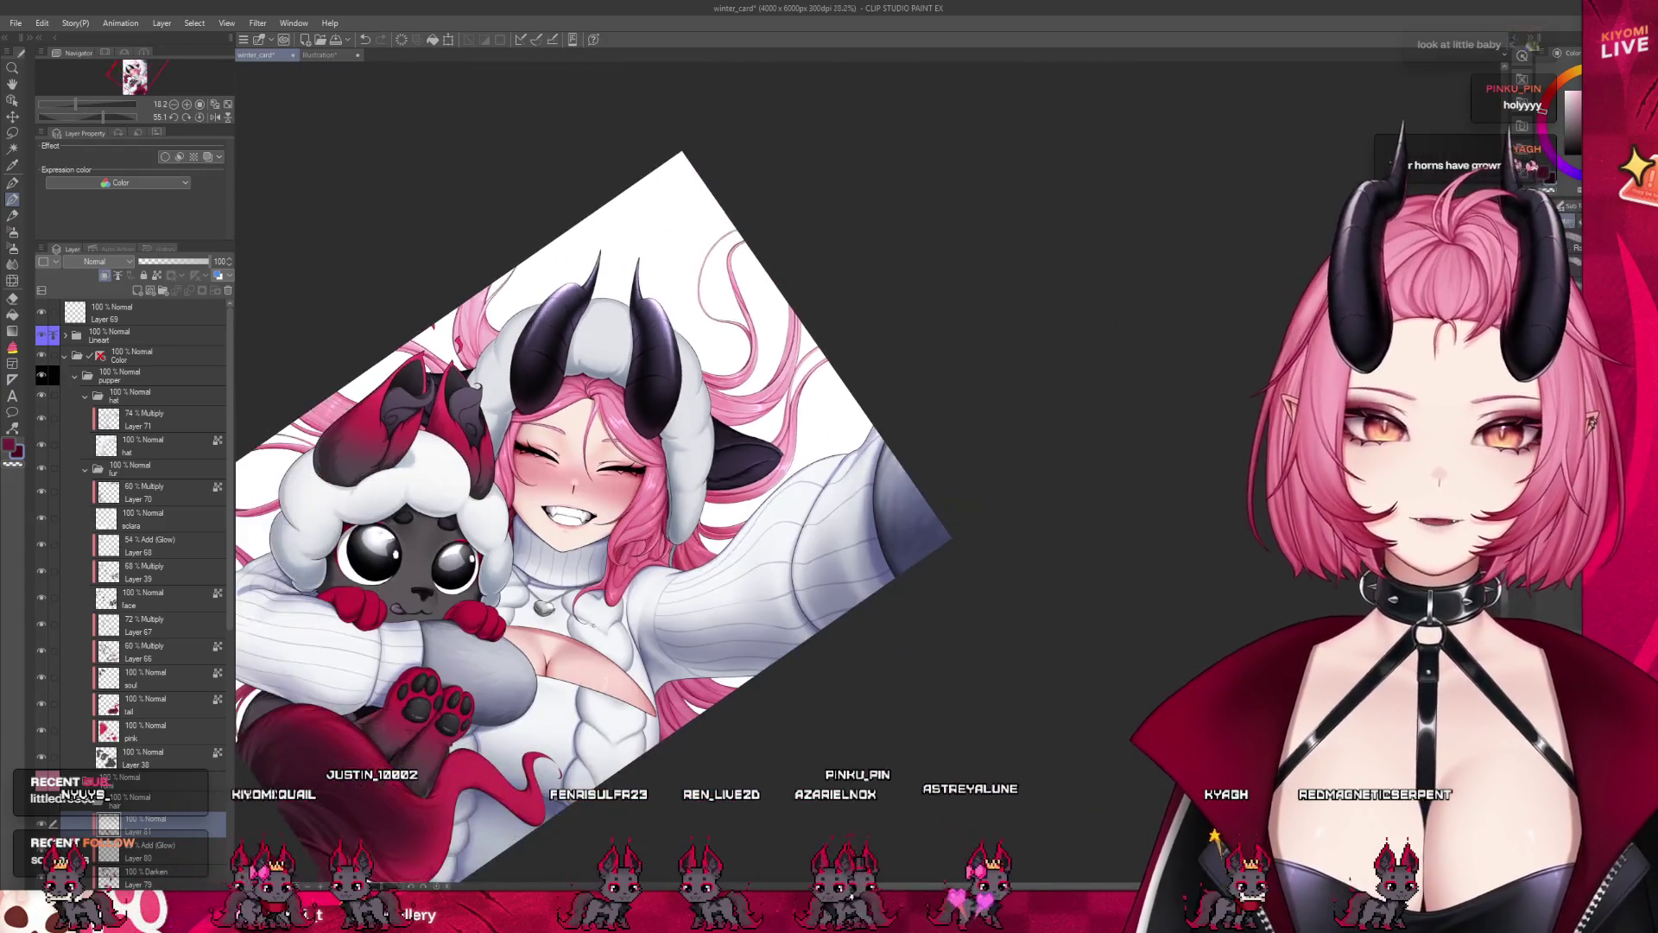
scroll(647, 725, up, 4)
scroll(931, 275, up, 2)
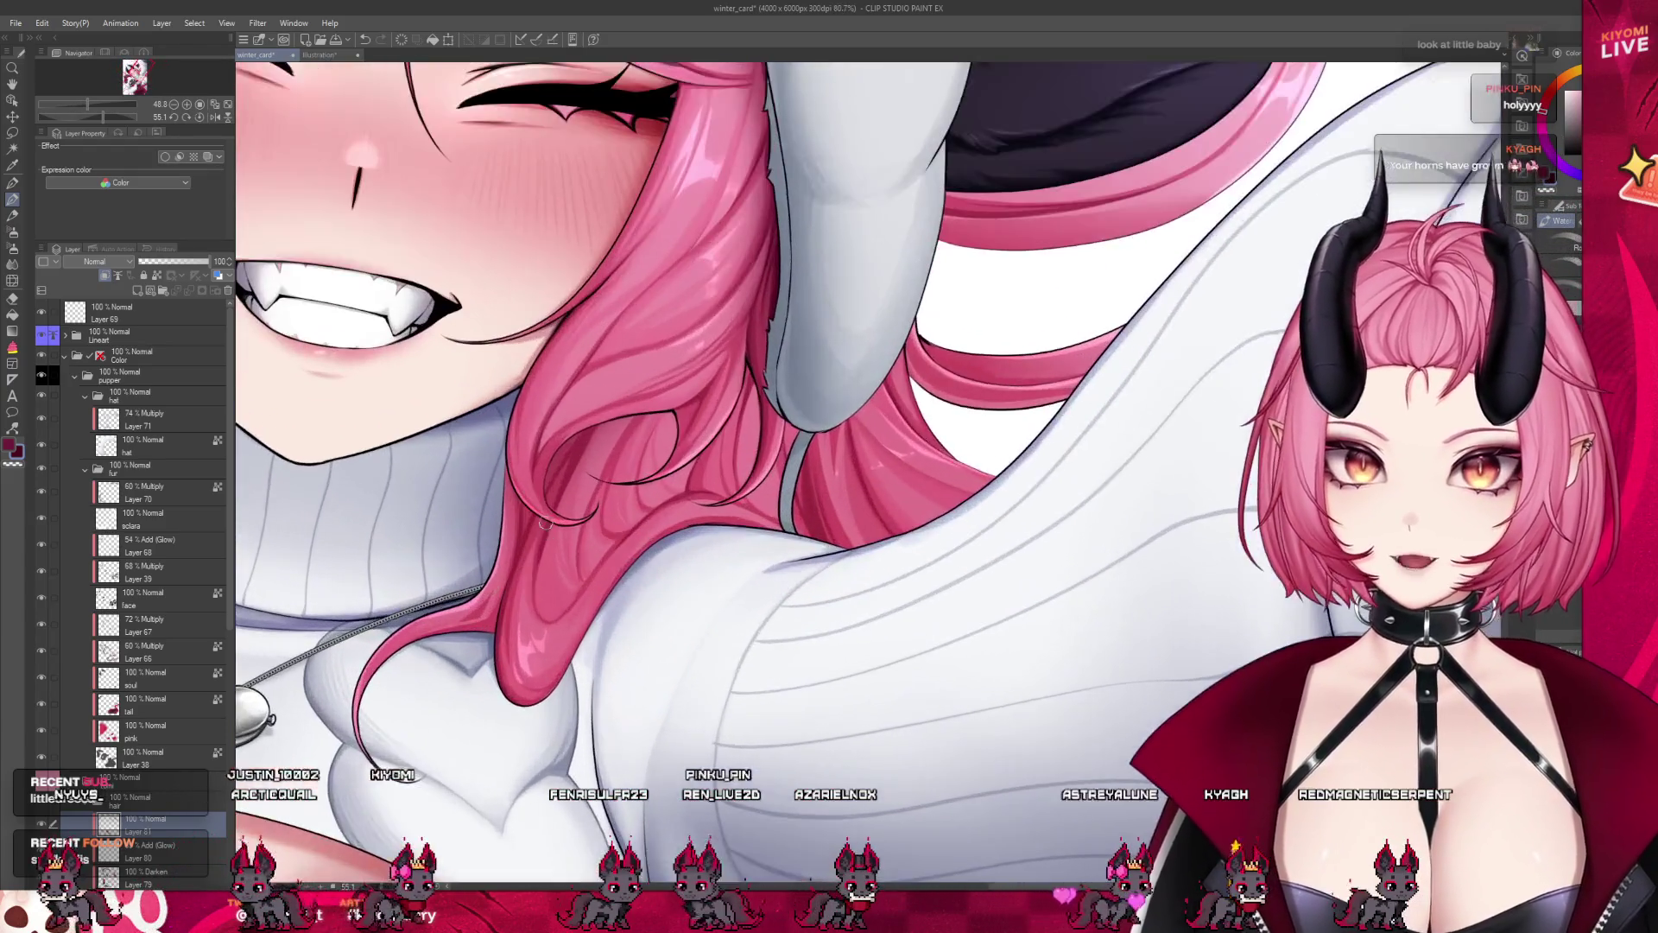
scroll(931, 275, up, 2)
scroll(930, 275, up, 1)
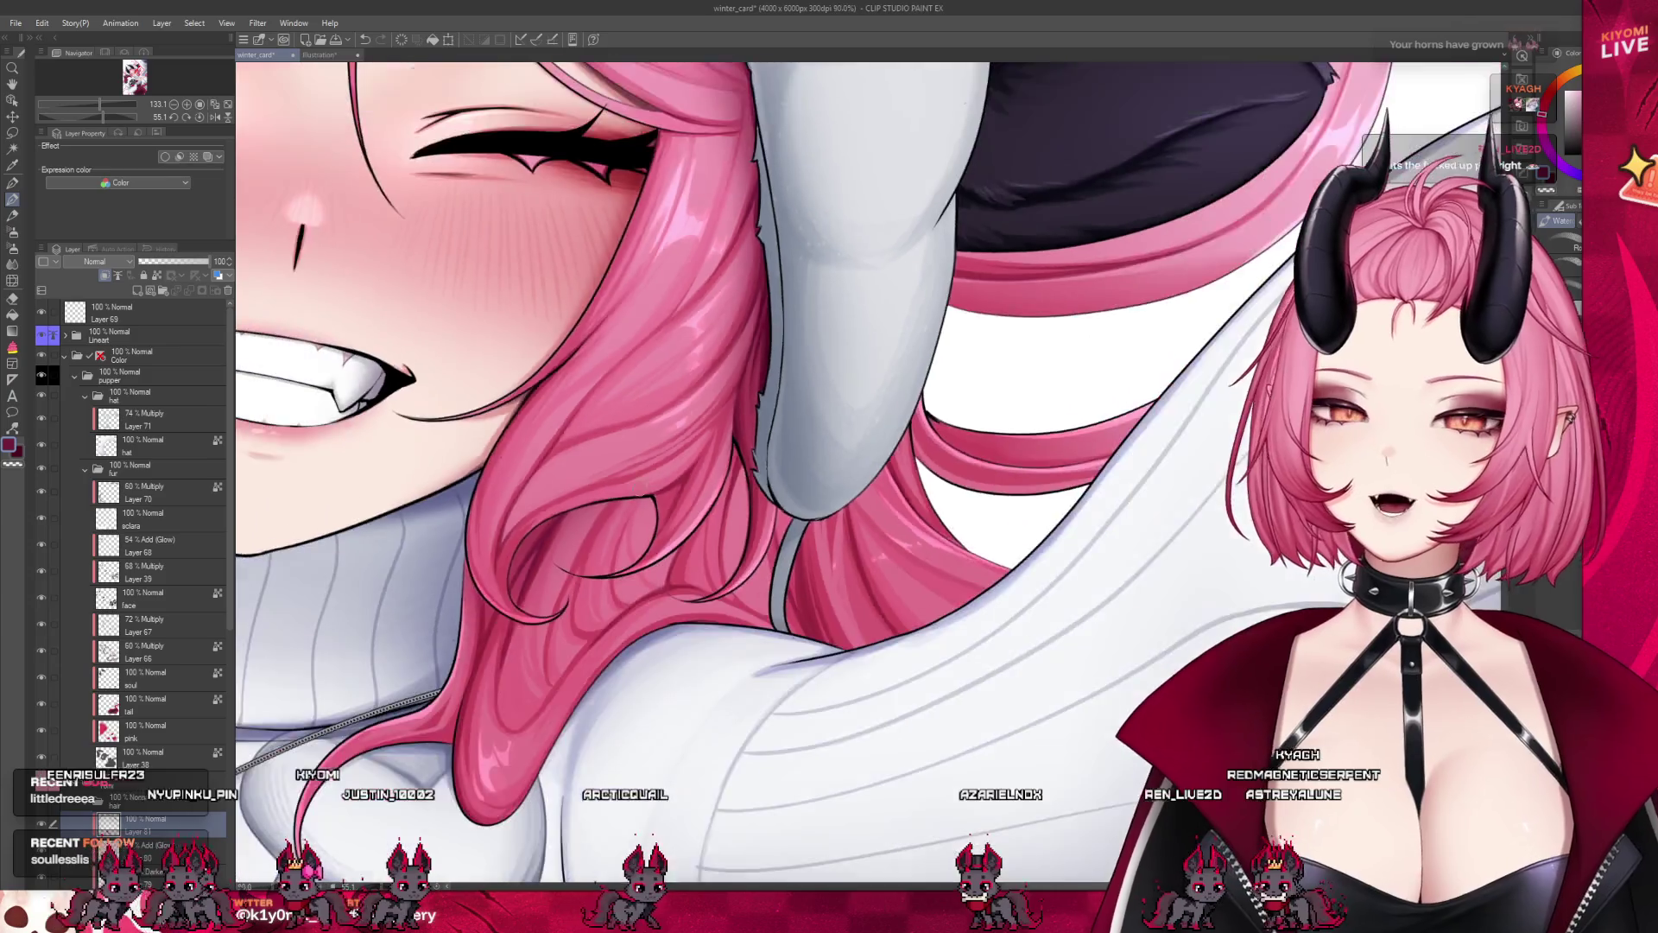
scroll(500, 637, down, 3)
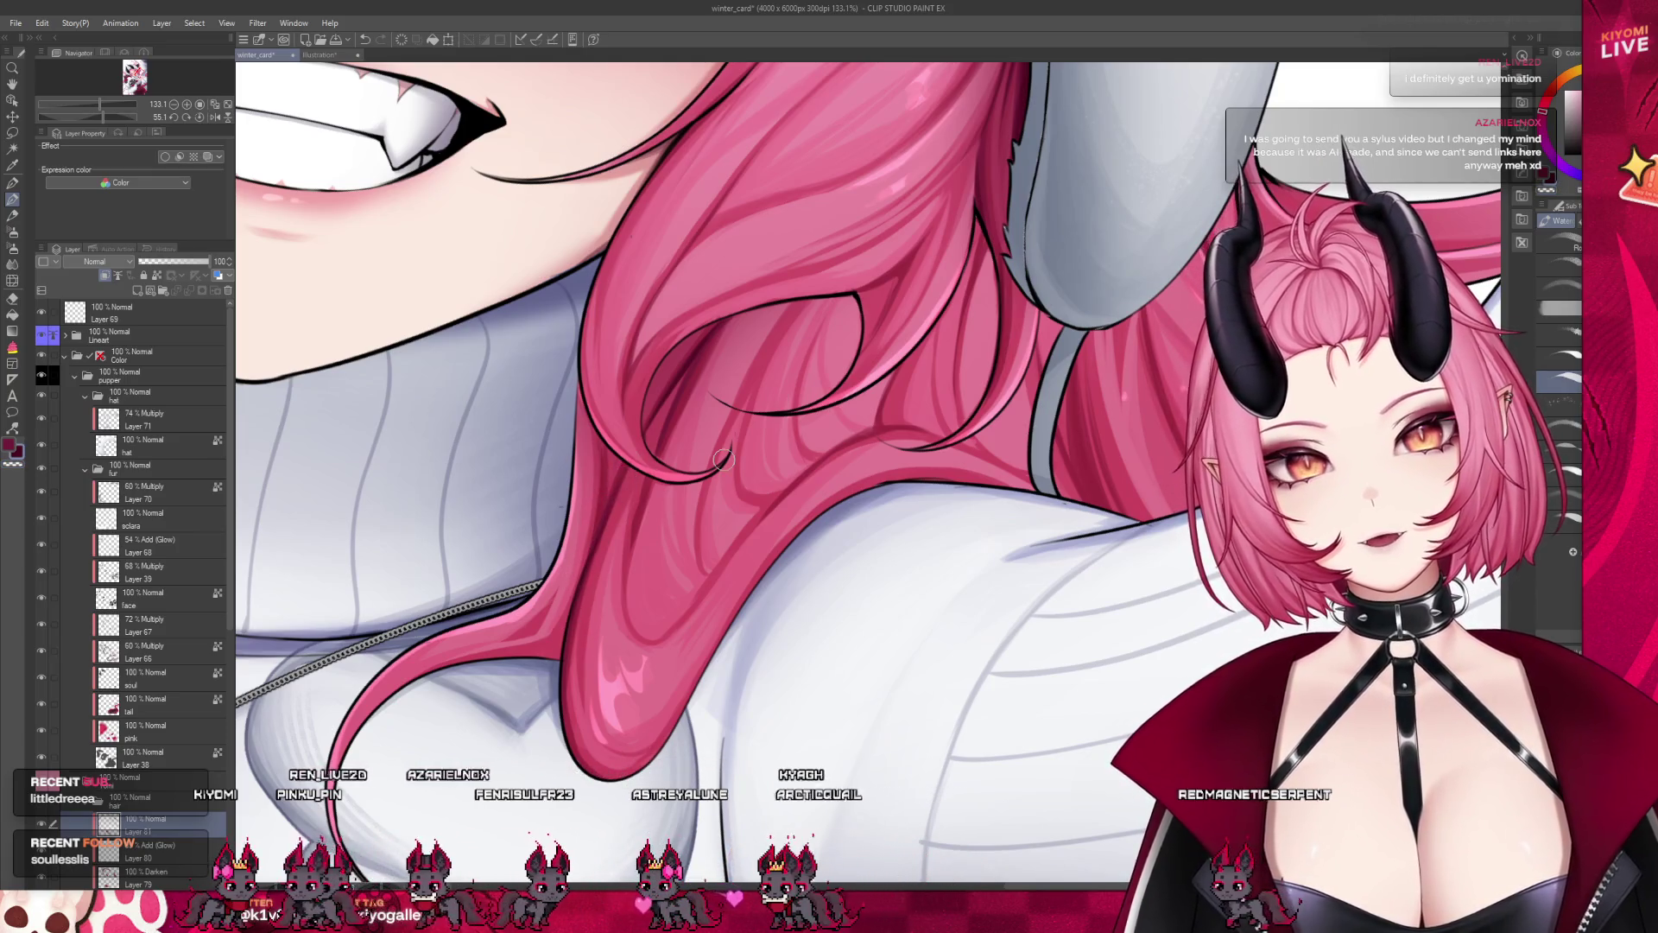
scroll(723, 458, down, 10)
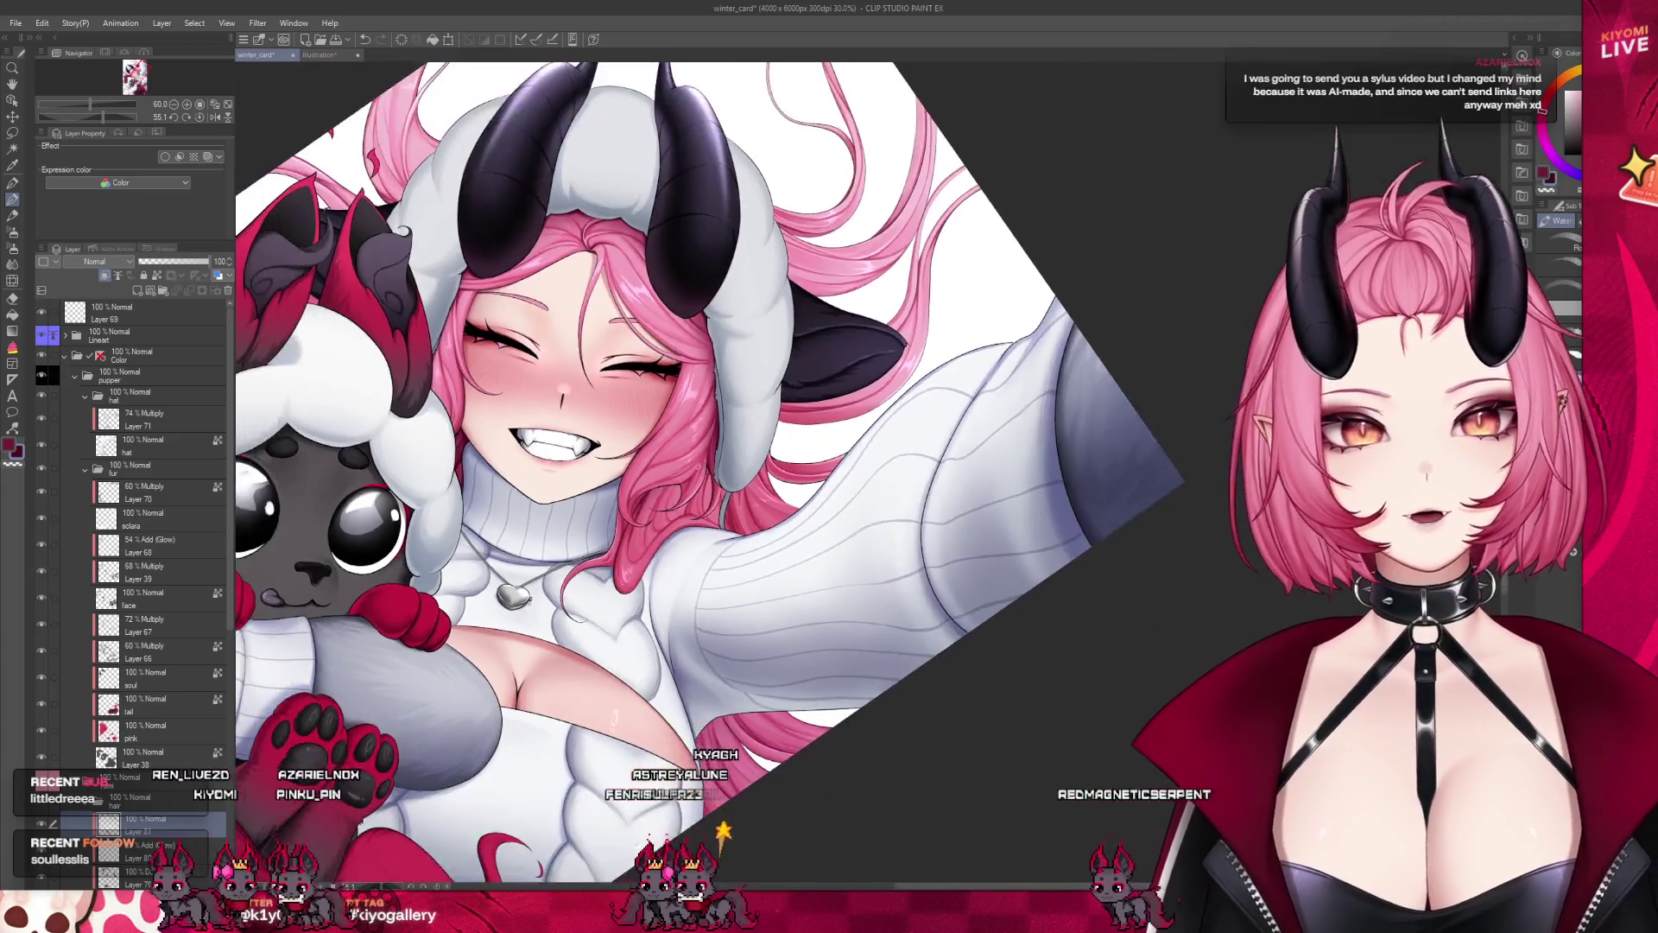
Switch the active tool from the Airbrush to the Watercolor brush
scroll(605, 519, up, 4)
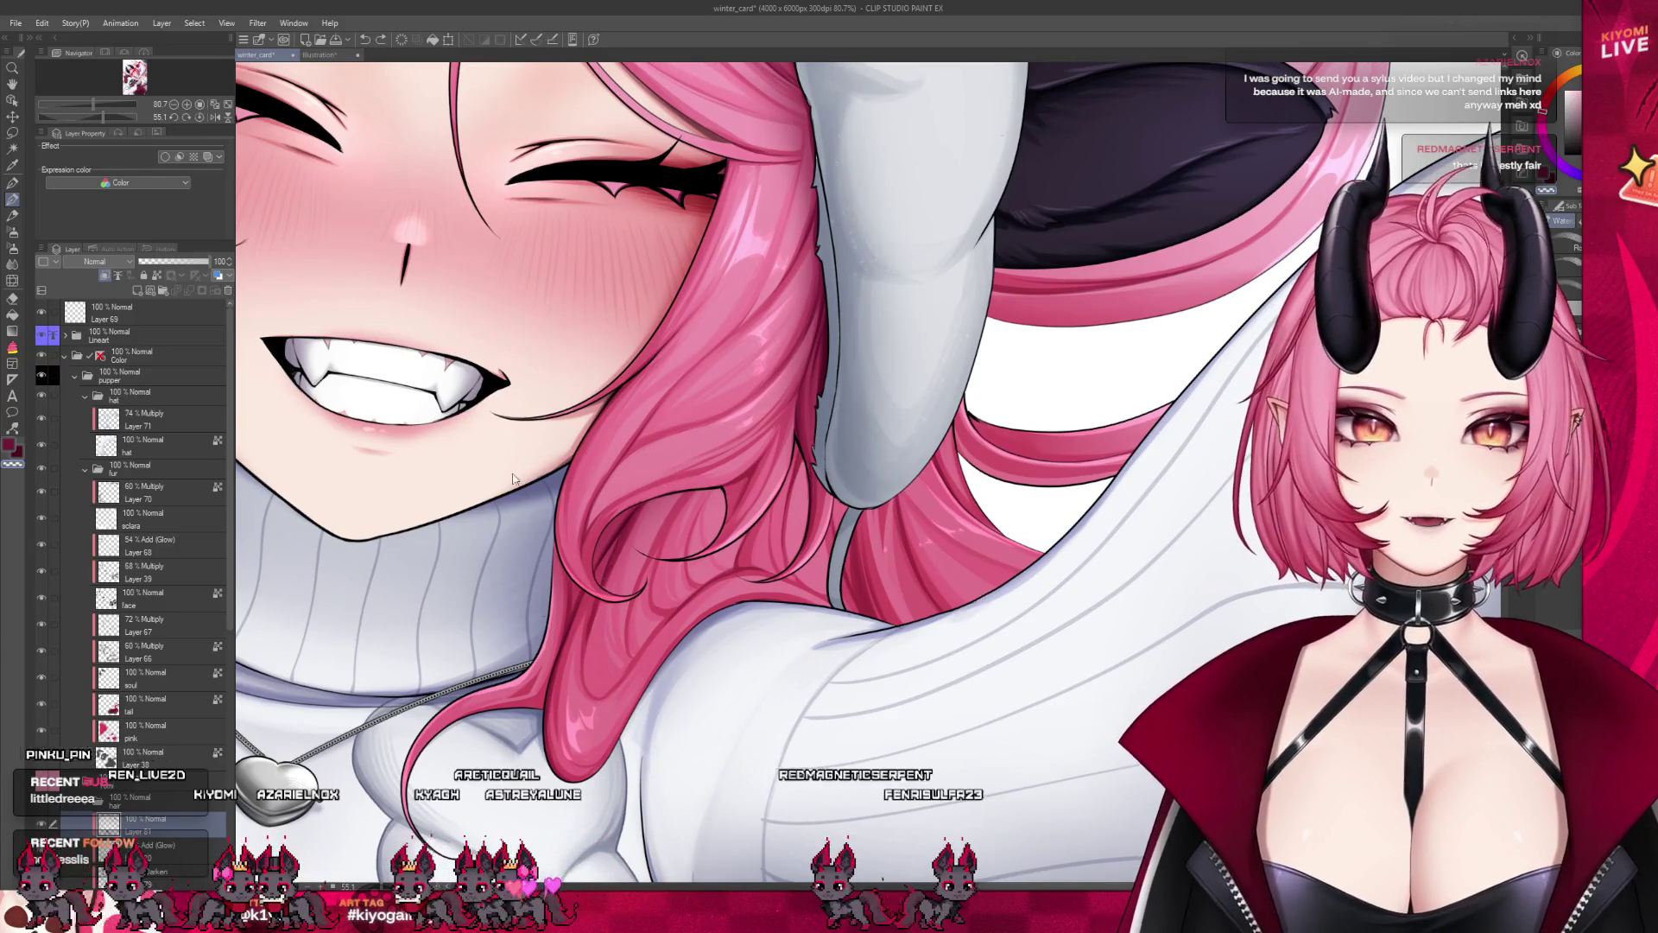
key(b)
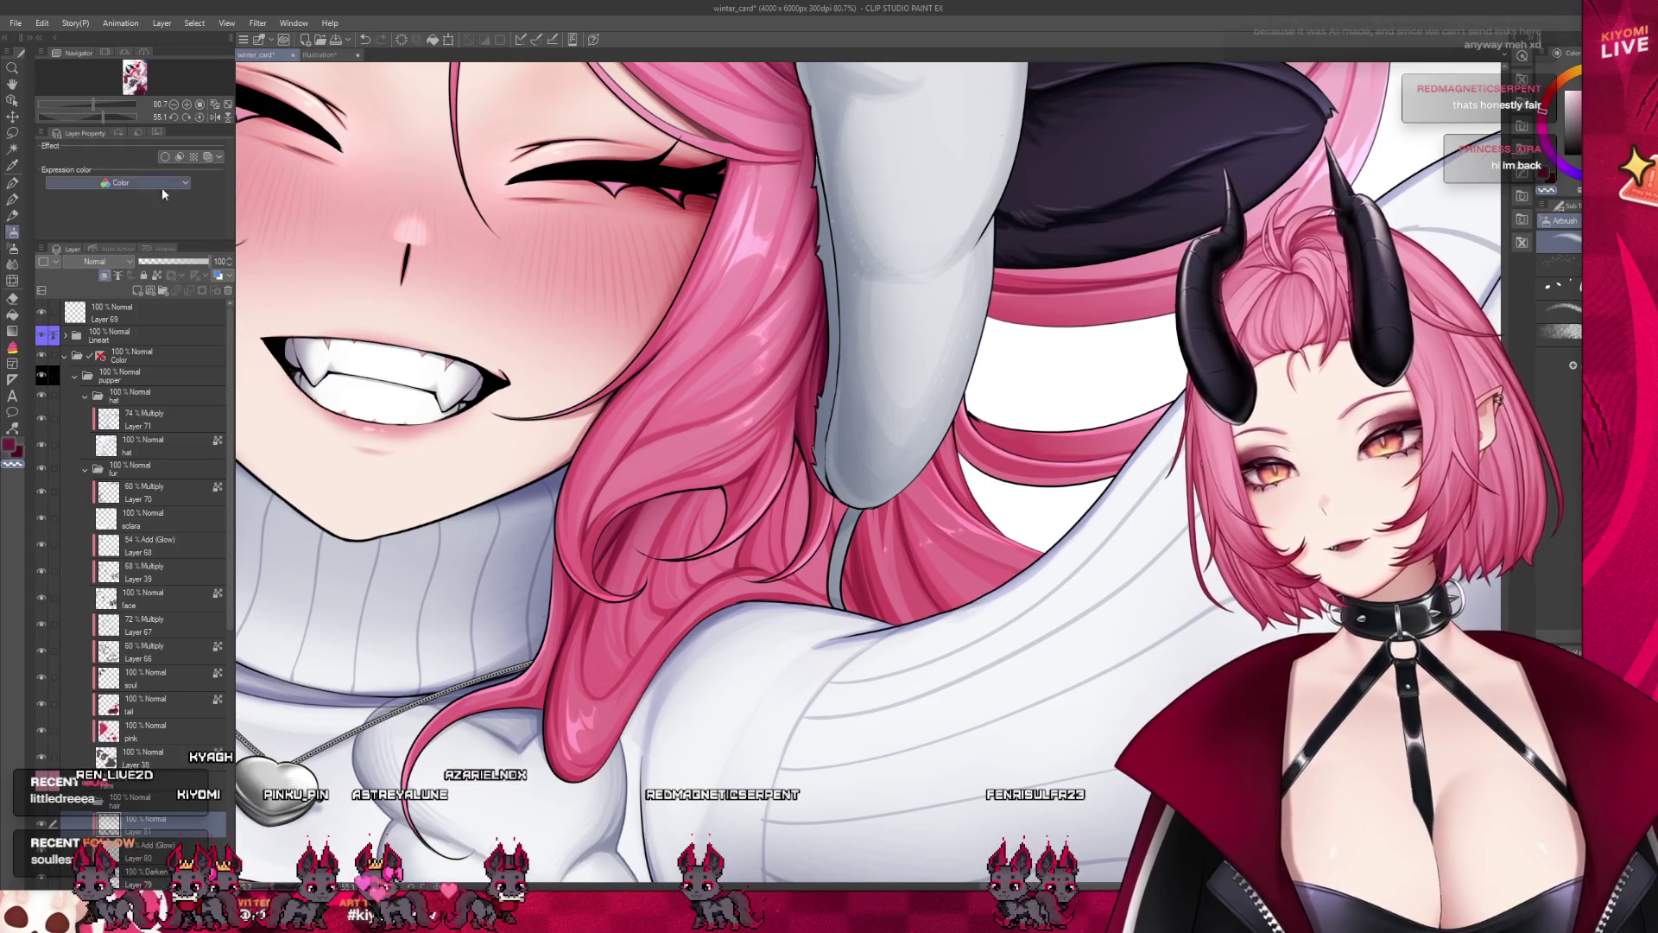
key(b)
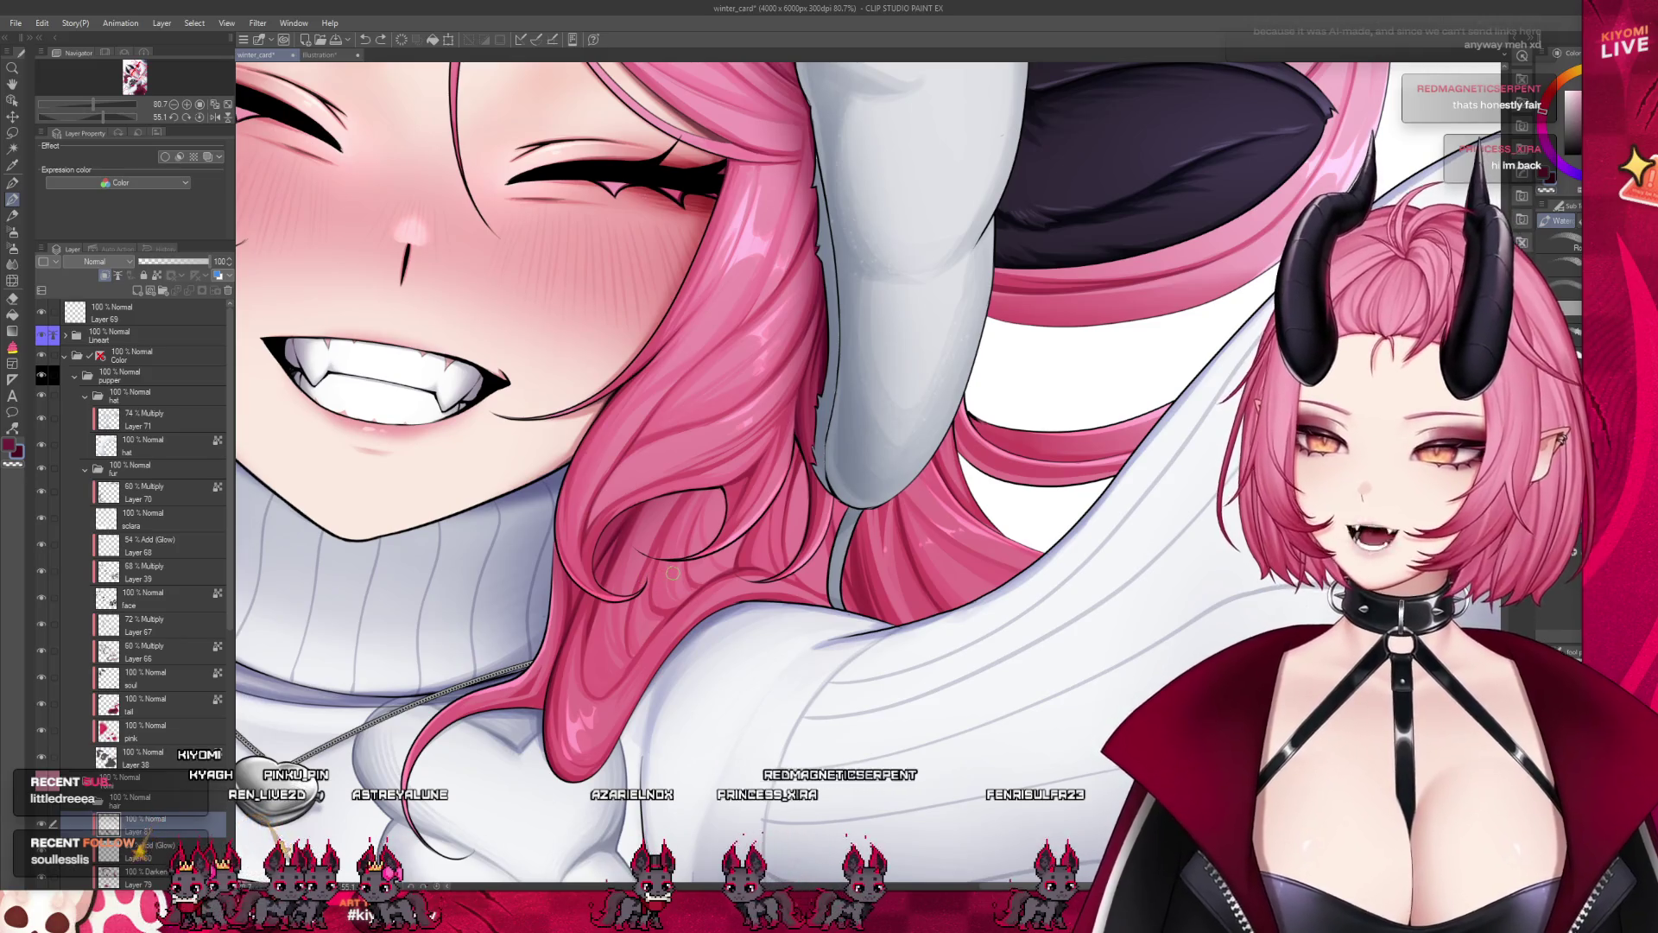
Zoom in and rotate the canvas to inspect the sweater sideways
scroll(654, 576, down, 3)
scroll(740, 637, up, 1)
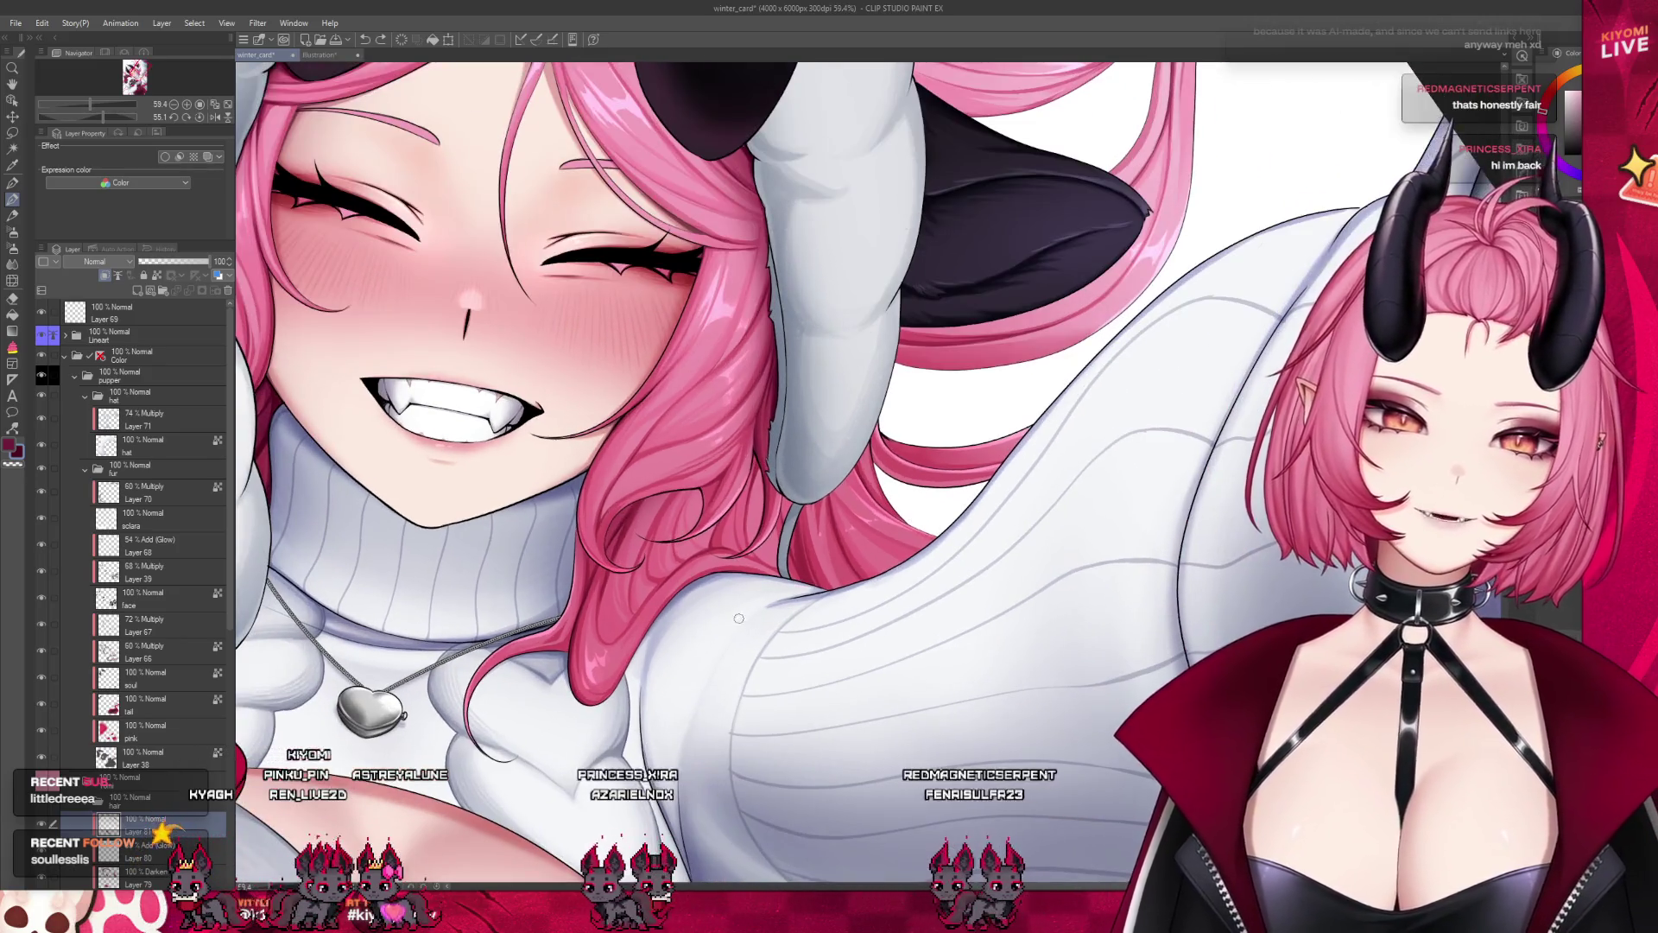
scroll(724, 424, up, 1)
scroll(724, 423, down, 1)
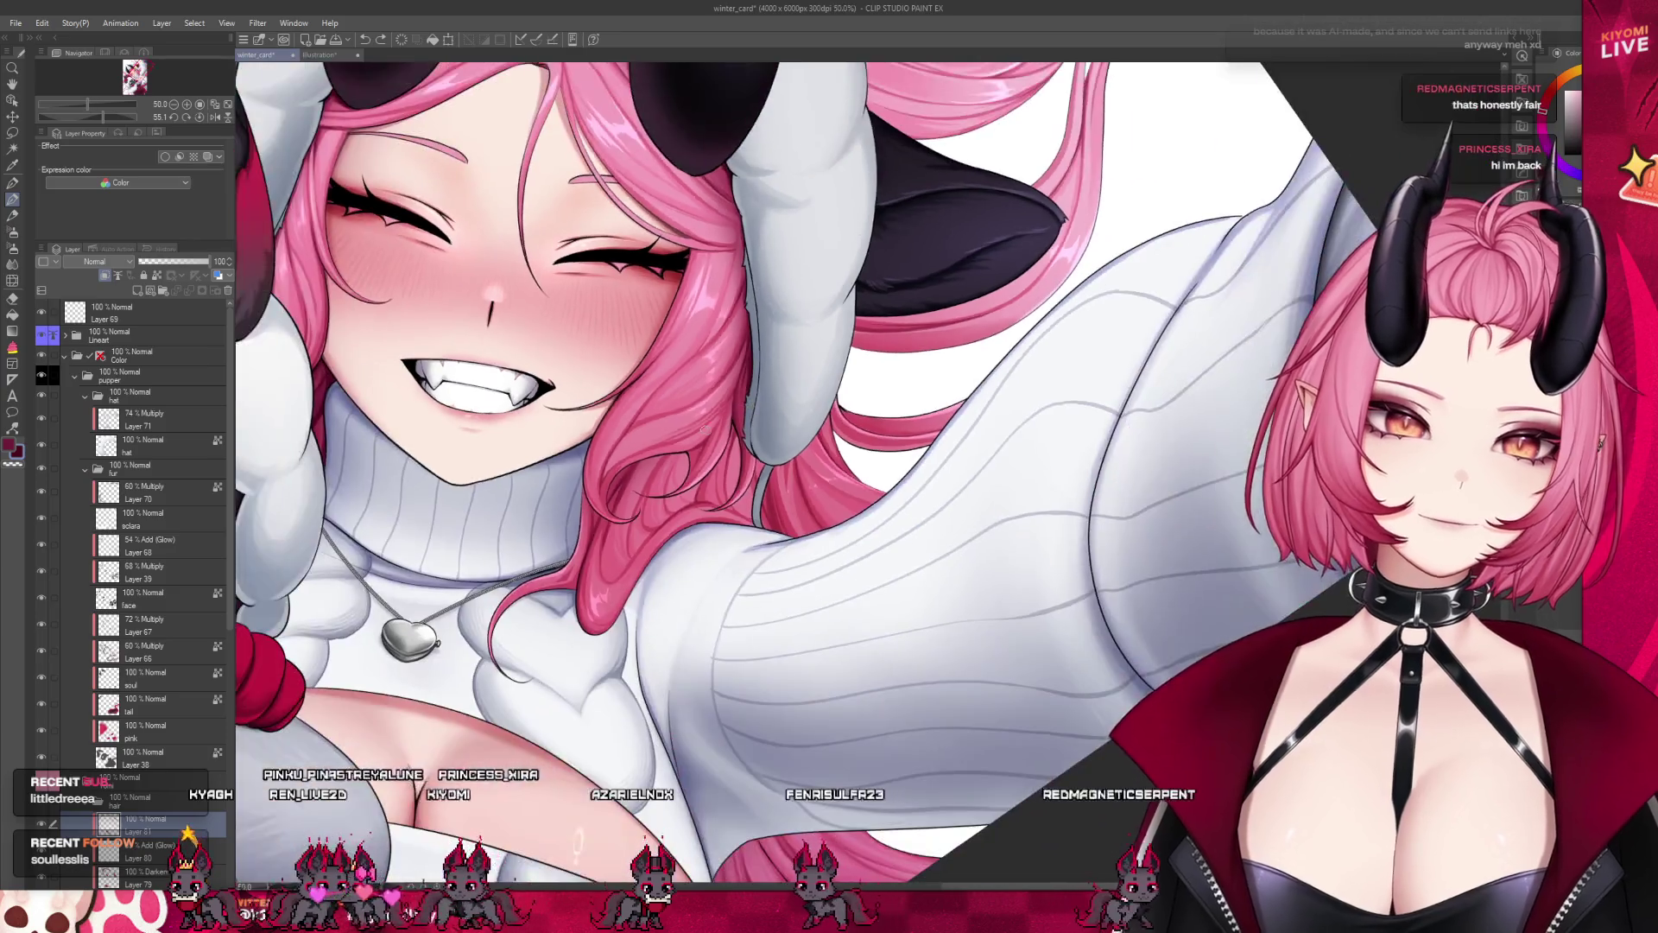
scroll(838, 477, down, 2)
scroll(838, 477, up, 1)
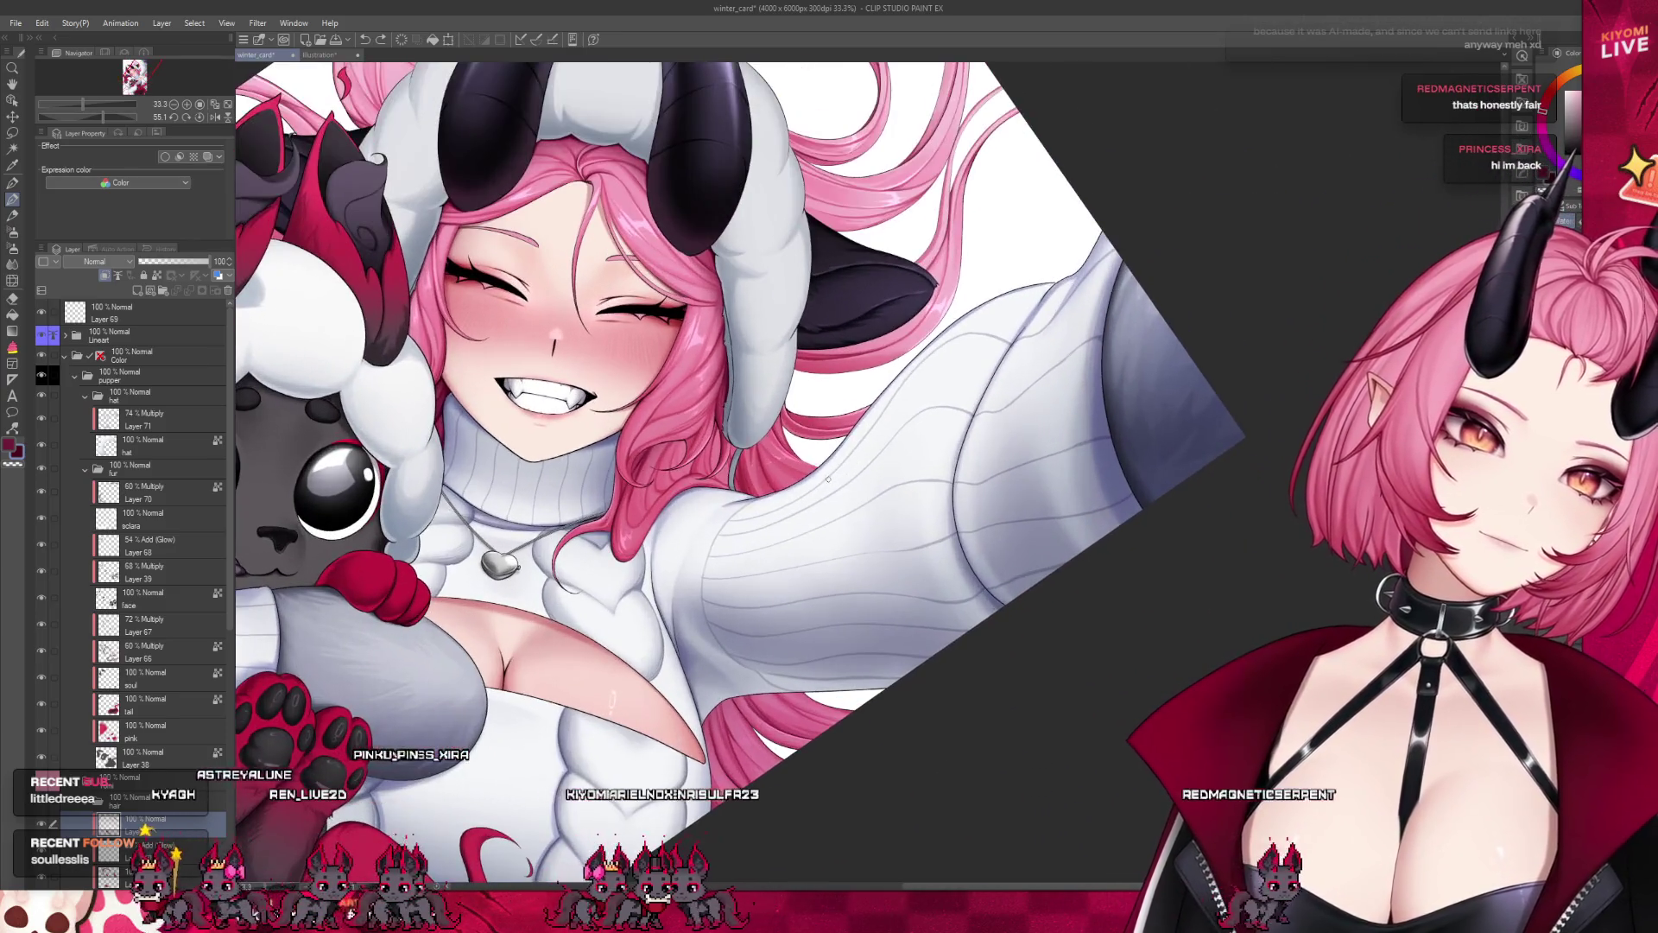
scroll(804, 479, up, 2)
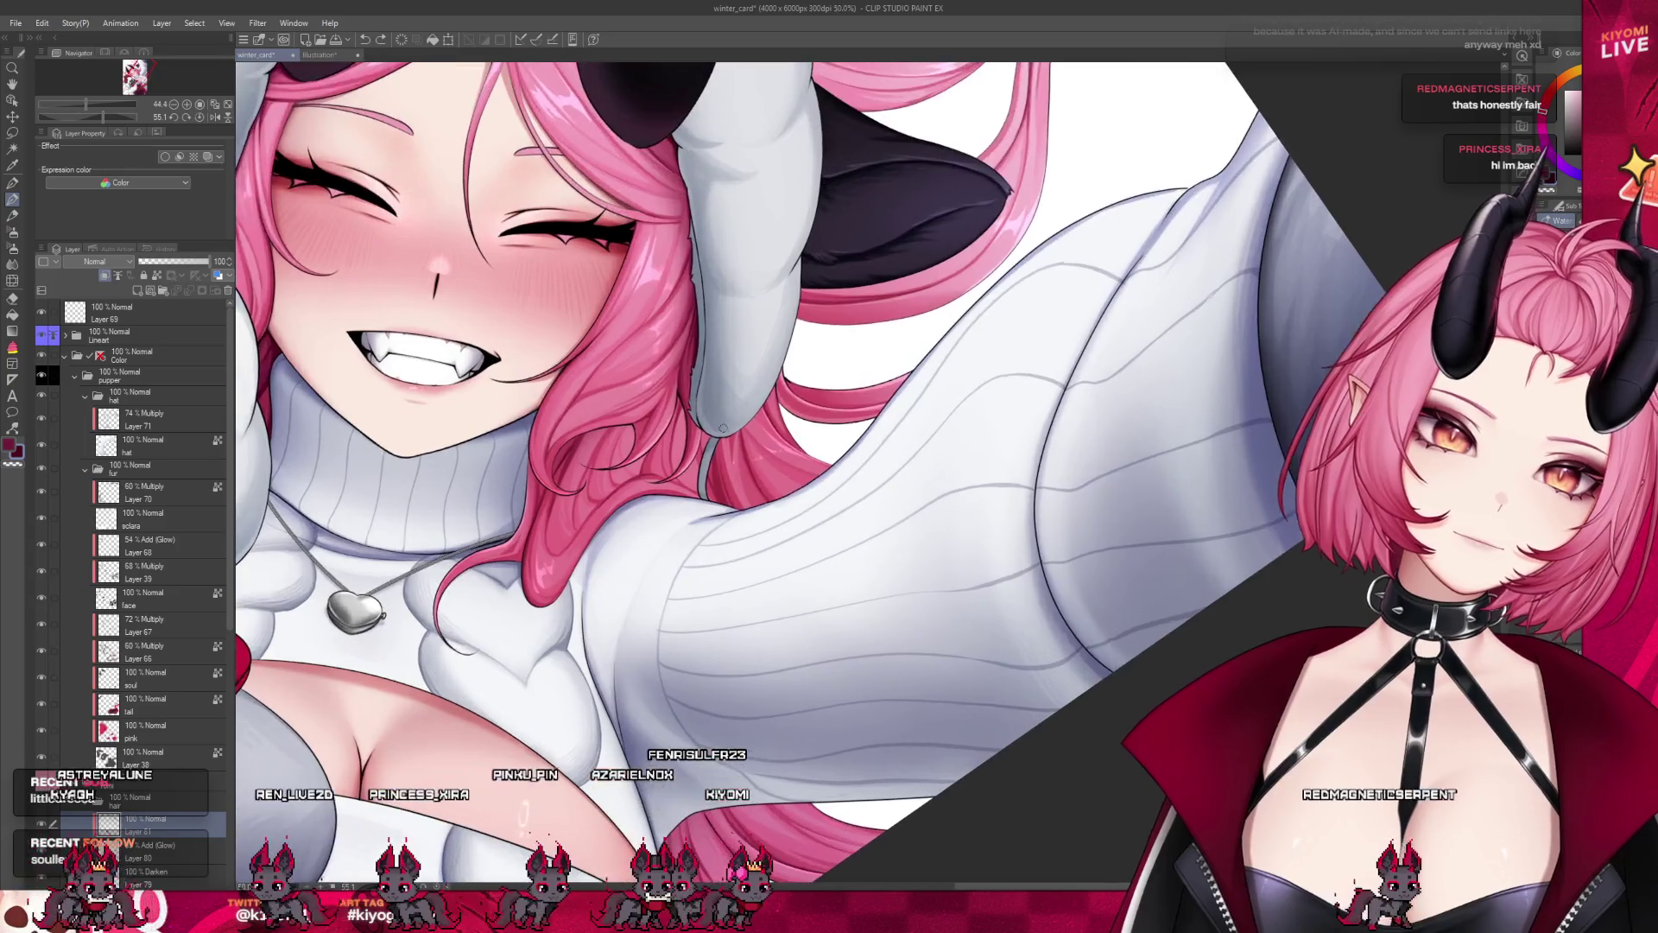
scroll(794, 488, up, 2)
scroll(781, 499, up, 2)
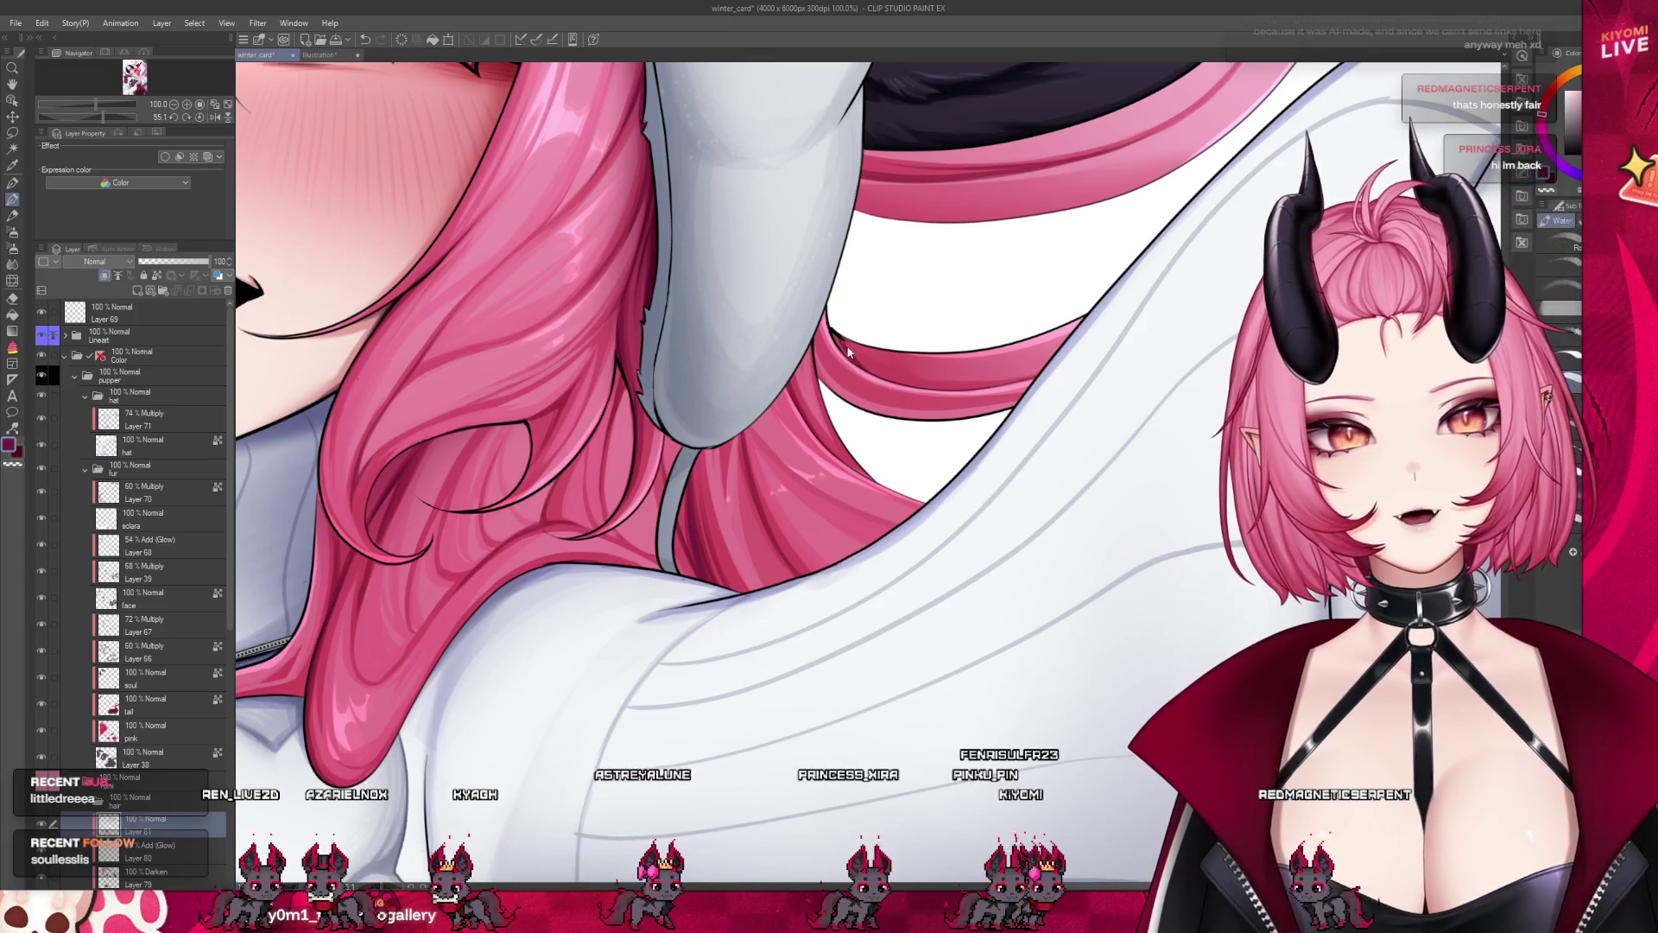
scroll(868, 429, down, 2)
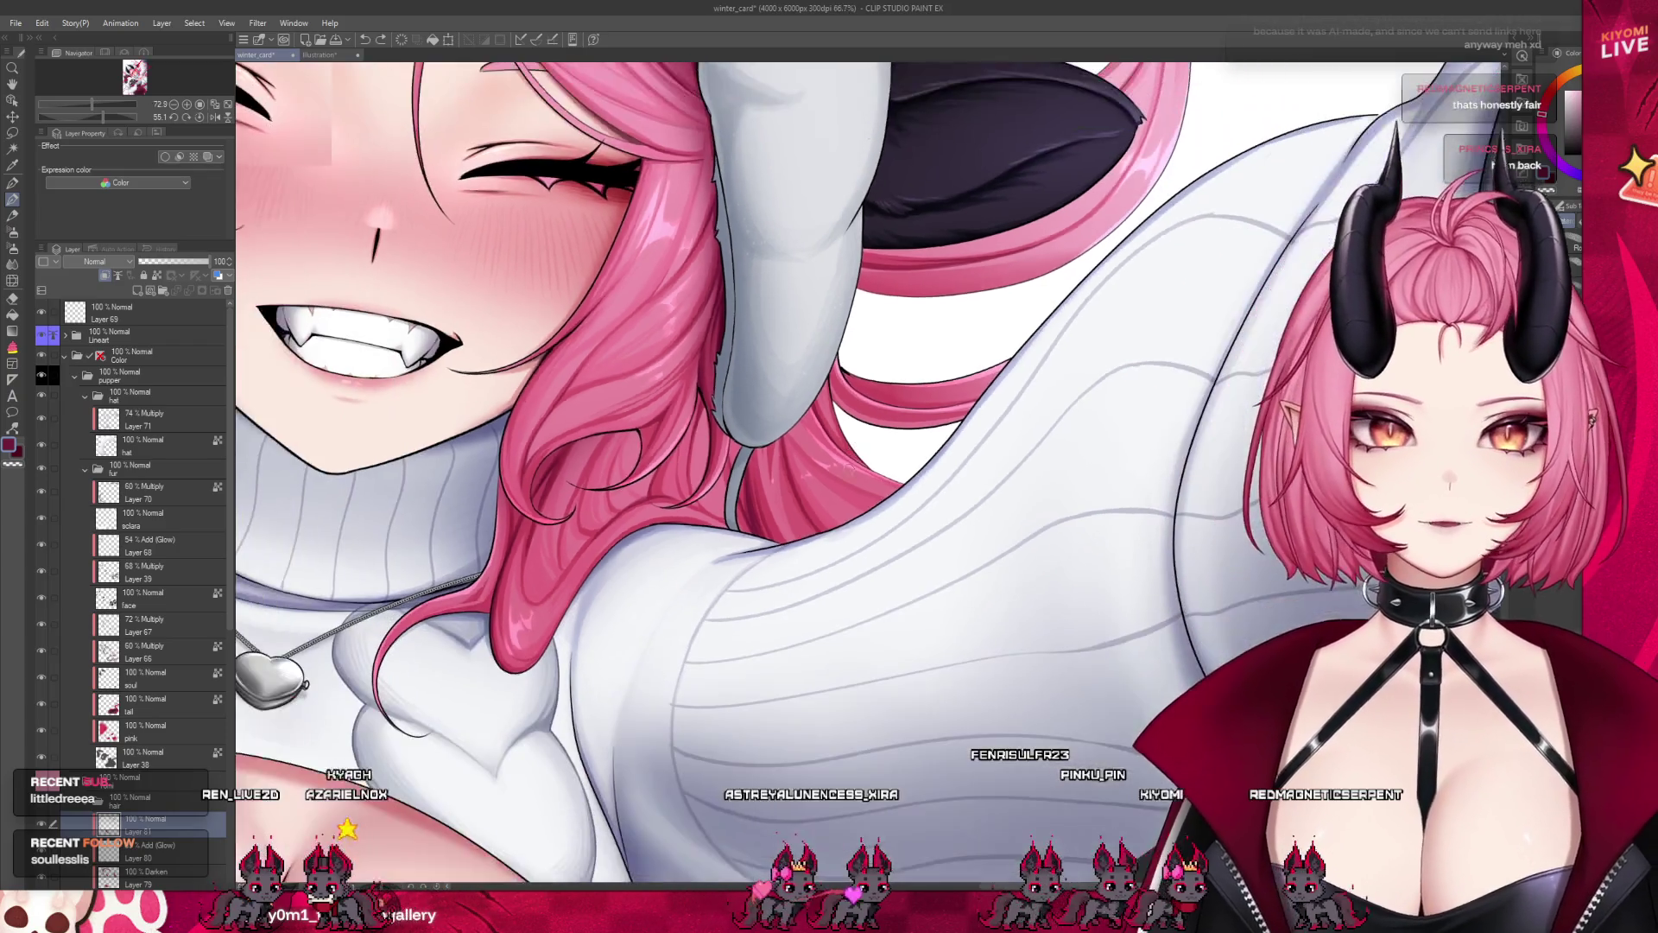
scroll(868, 429, down, 1)
scroll(868, 428, down, 2)
scroll(911, 825, down, 2)
scroll(911, 825, up, 2)
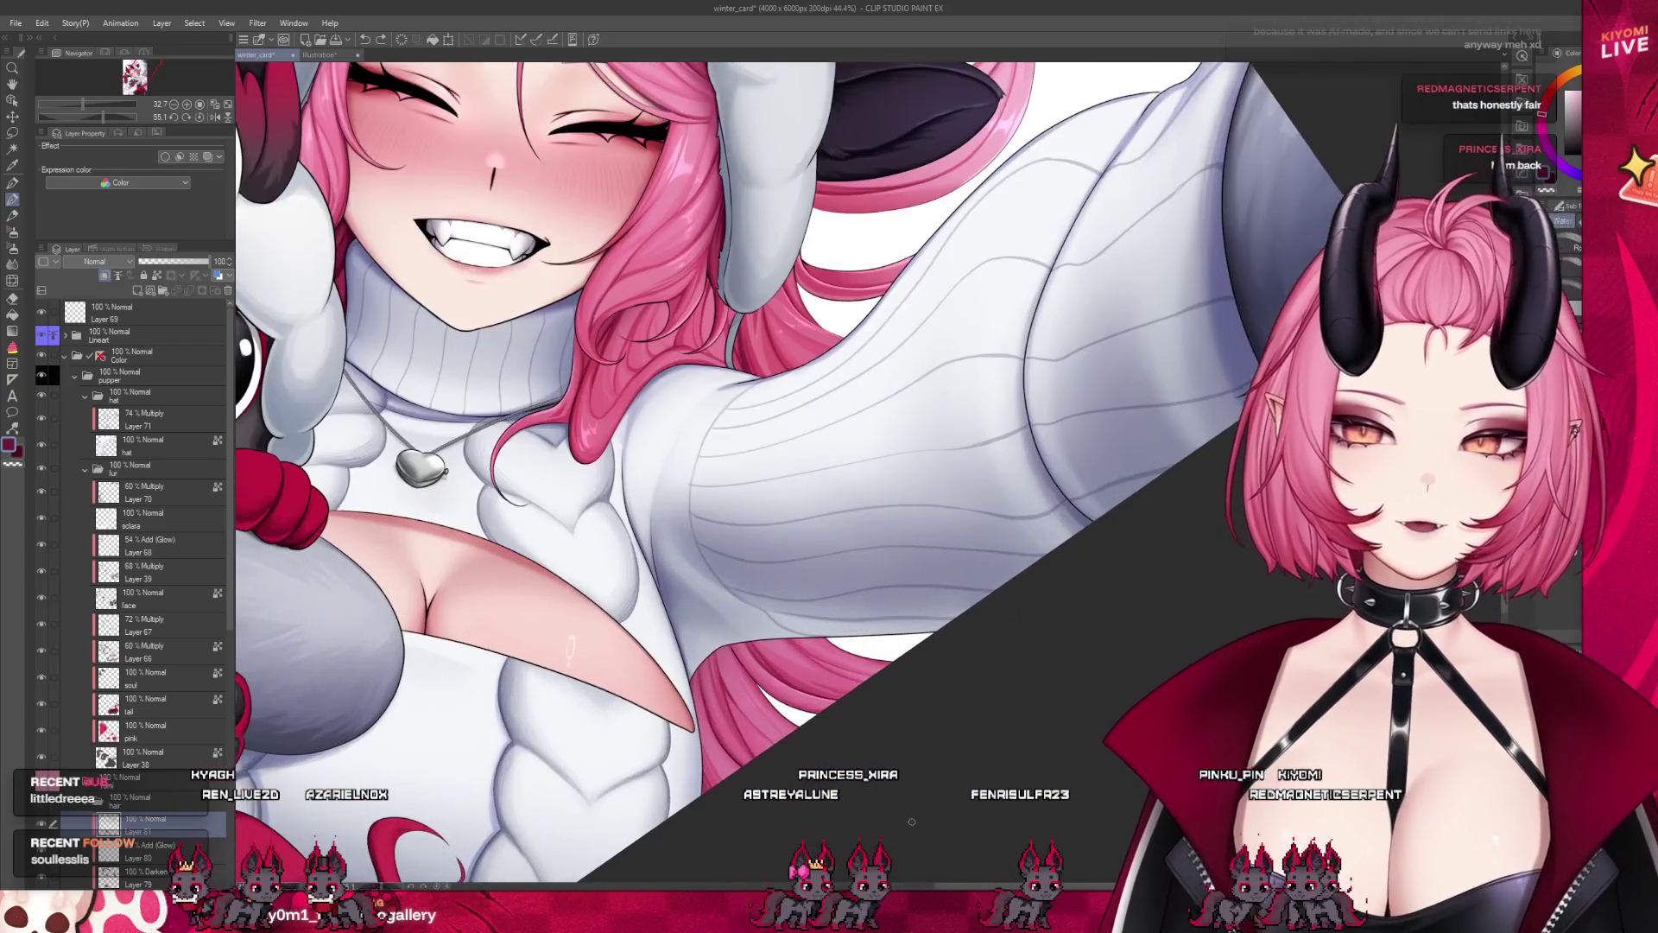
scroll(570, 648, up, 1)
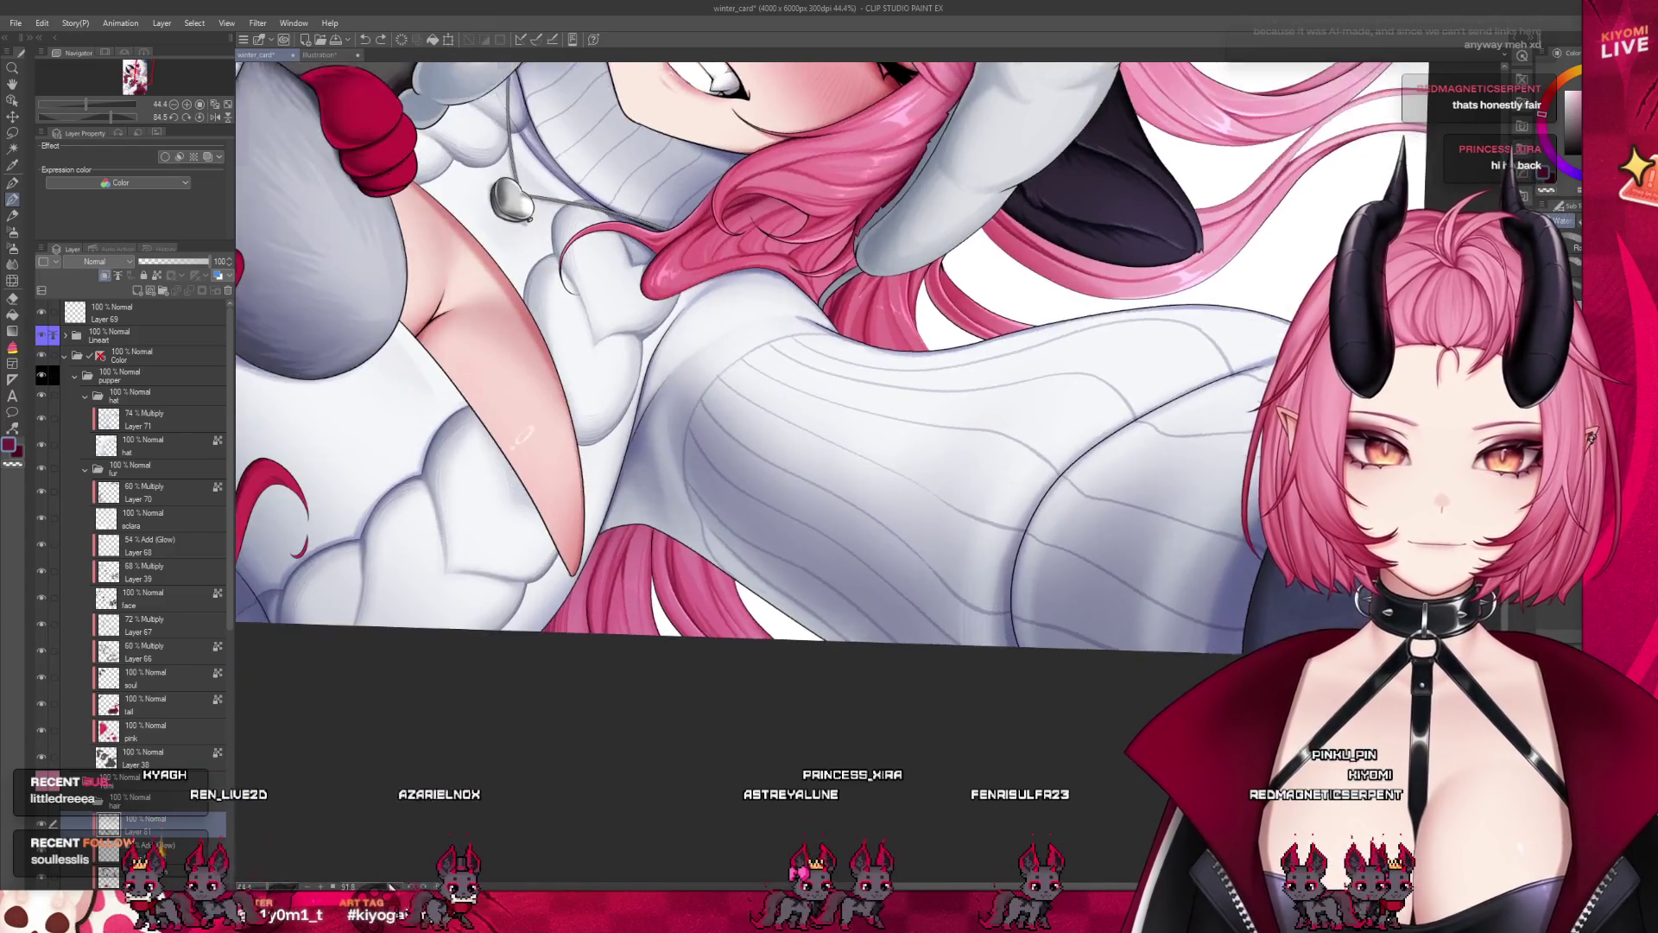
drag(570, 648, 628, 545)
scroll(628, 545, up, 1)
scroll(559, 501, up, 2)
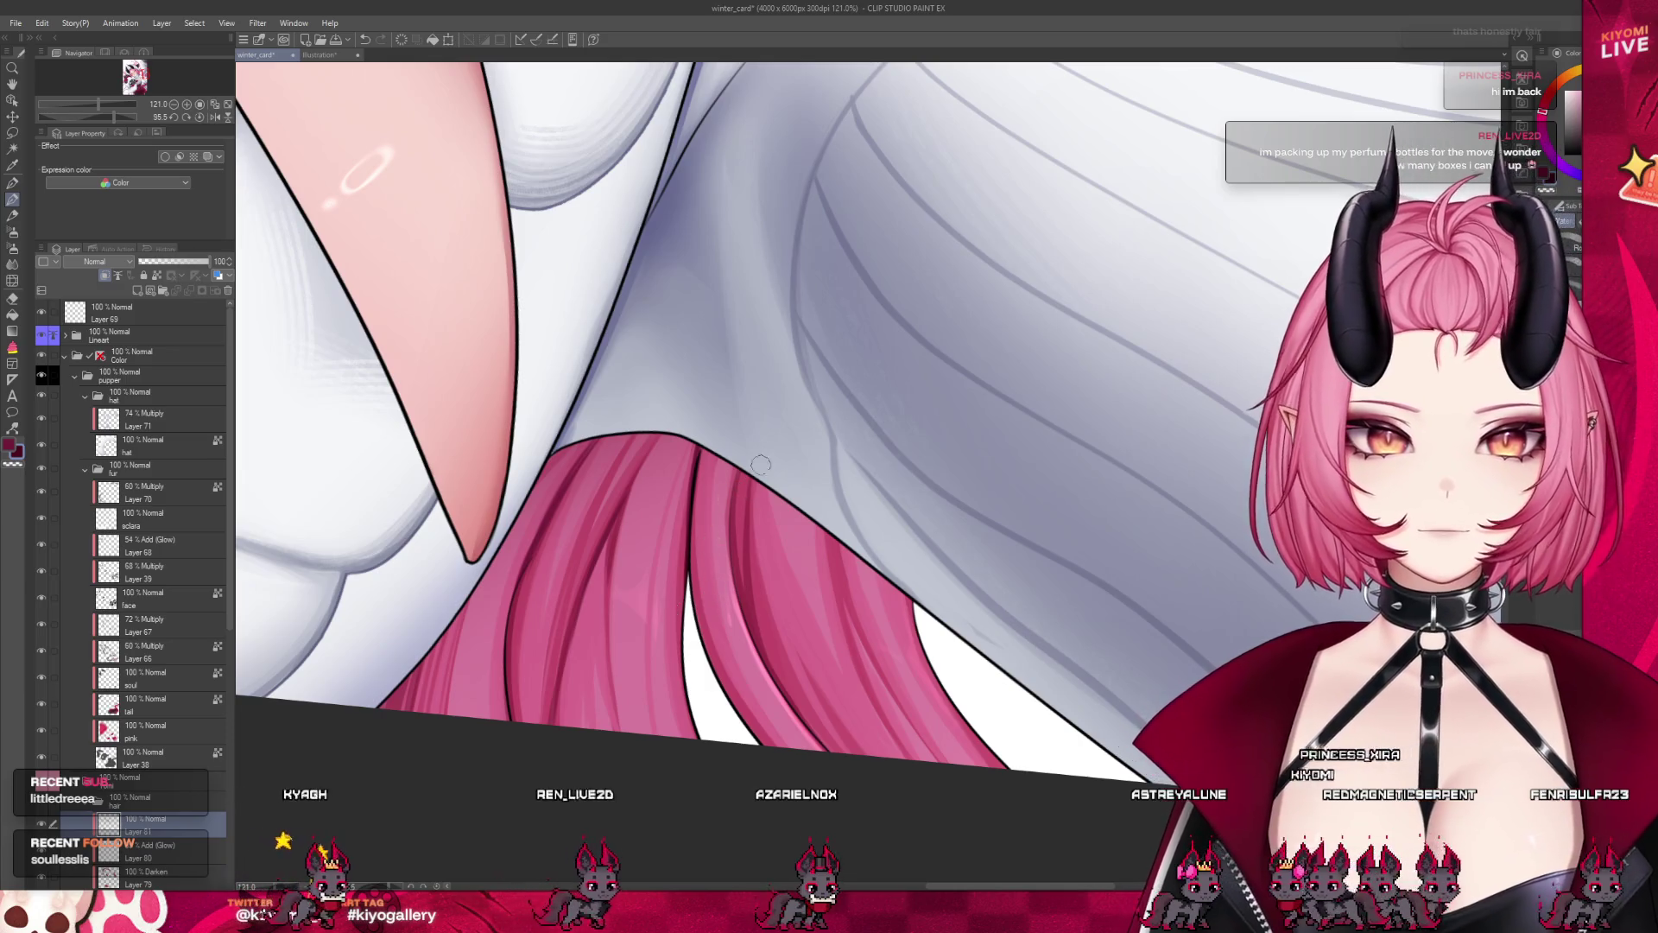
Zoom out from the hair close-up to view the whole illustration
key(ctrl+minus)
key(ctrl+minus)
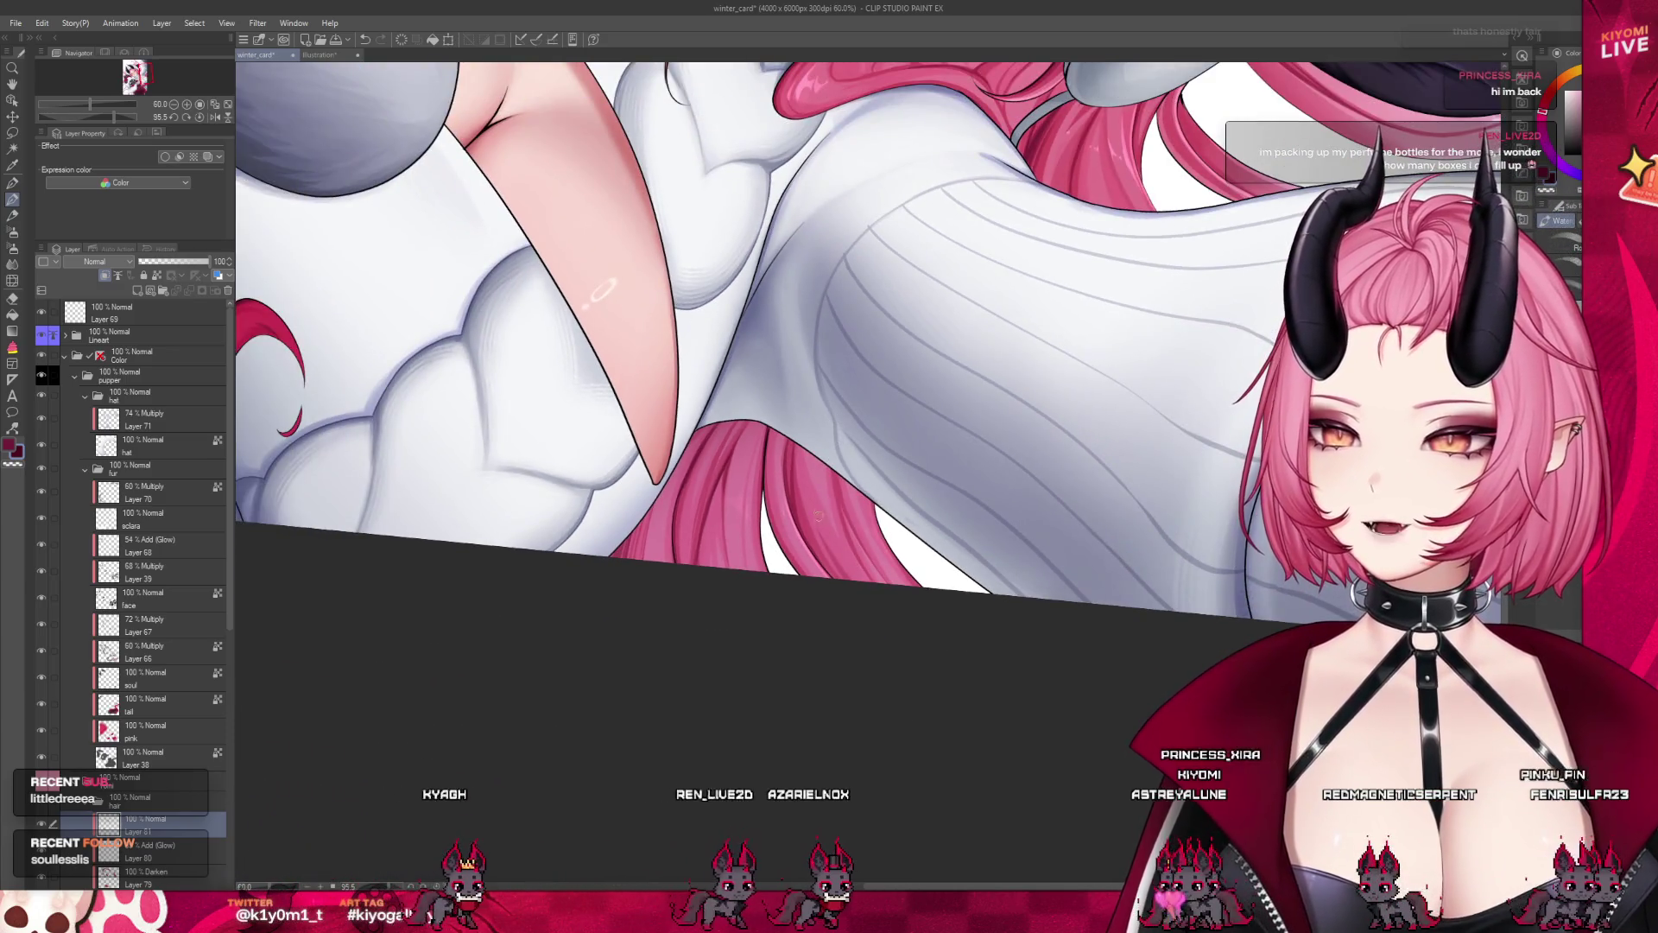
key(ctrl+minus)
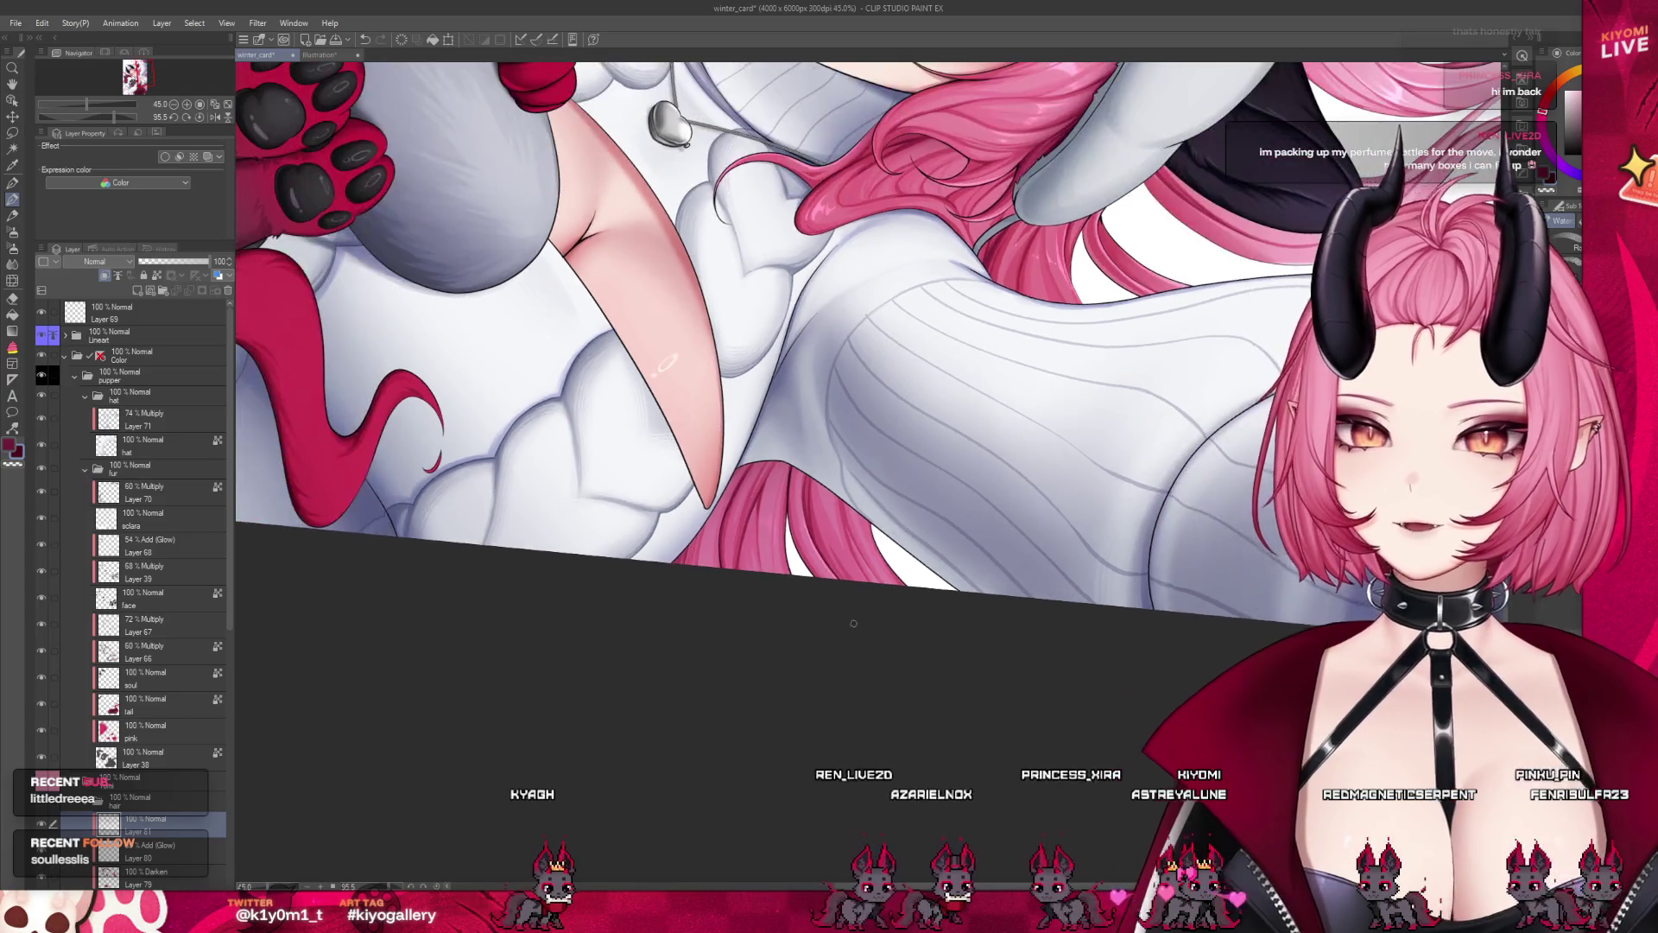
key(ctrl+minus)
key(ctrl+minus)
key(ctrl+minus)
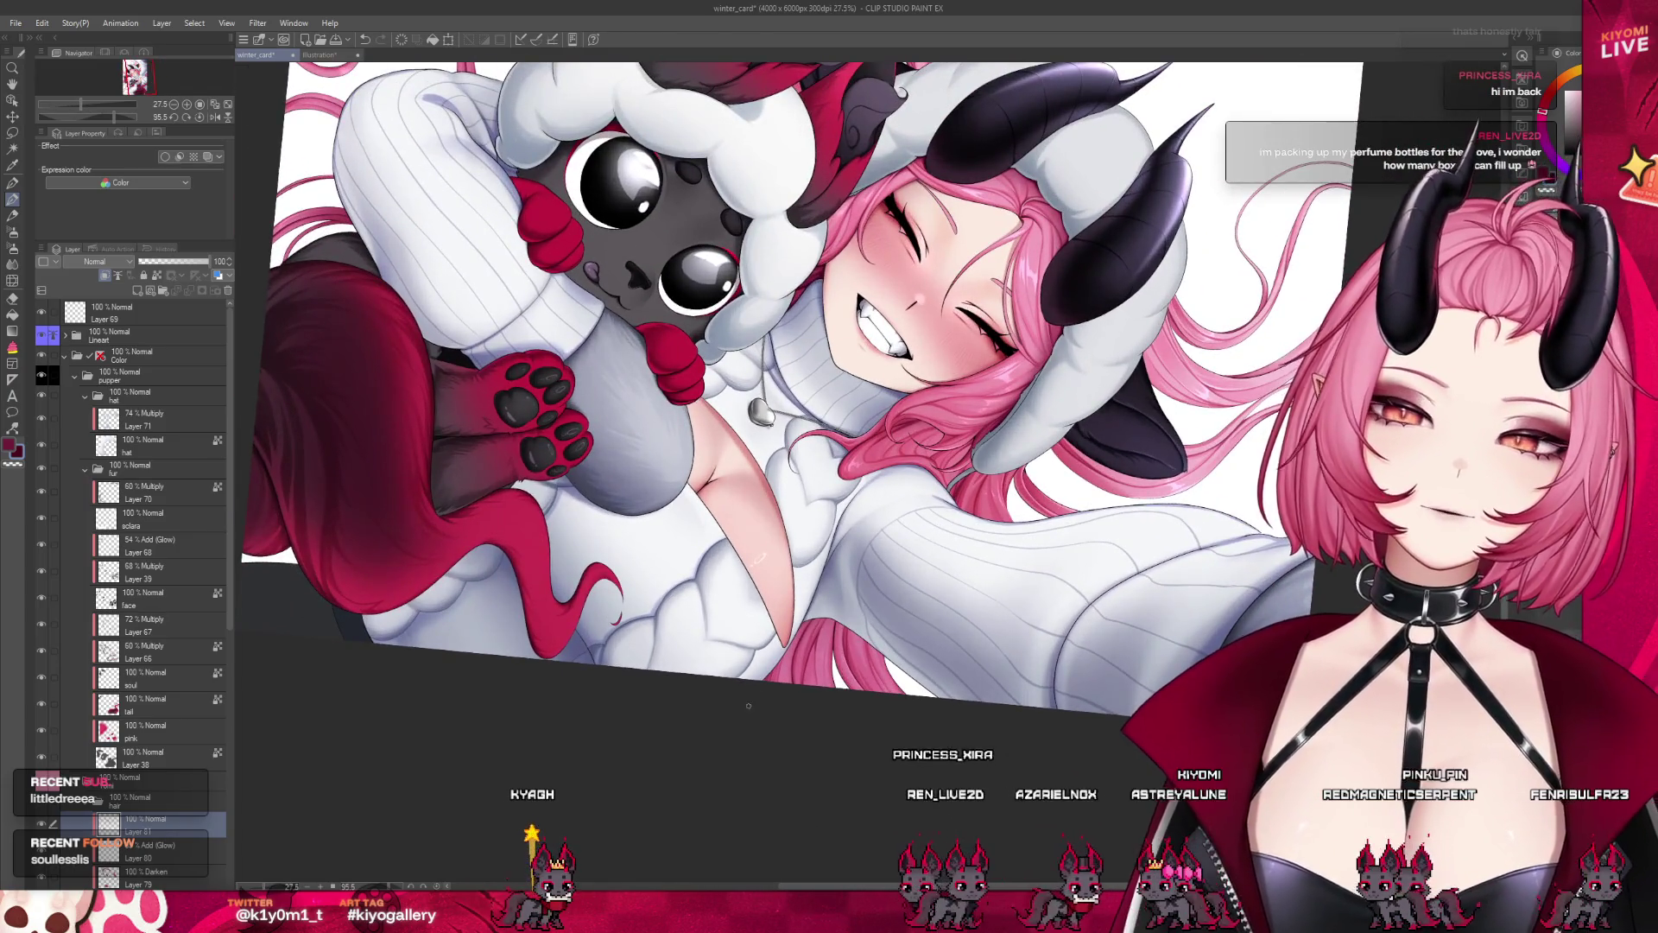
key(ctrl+minus)
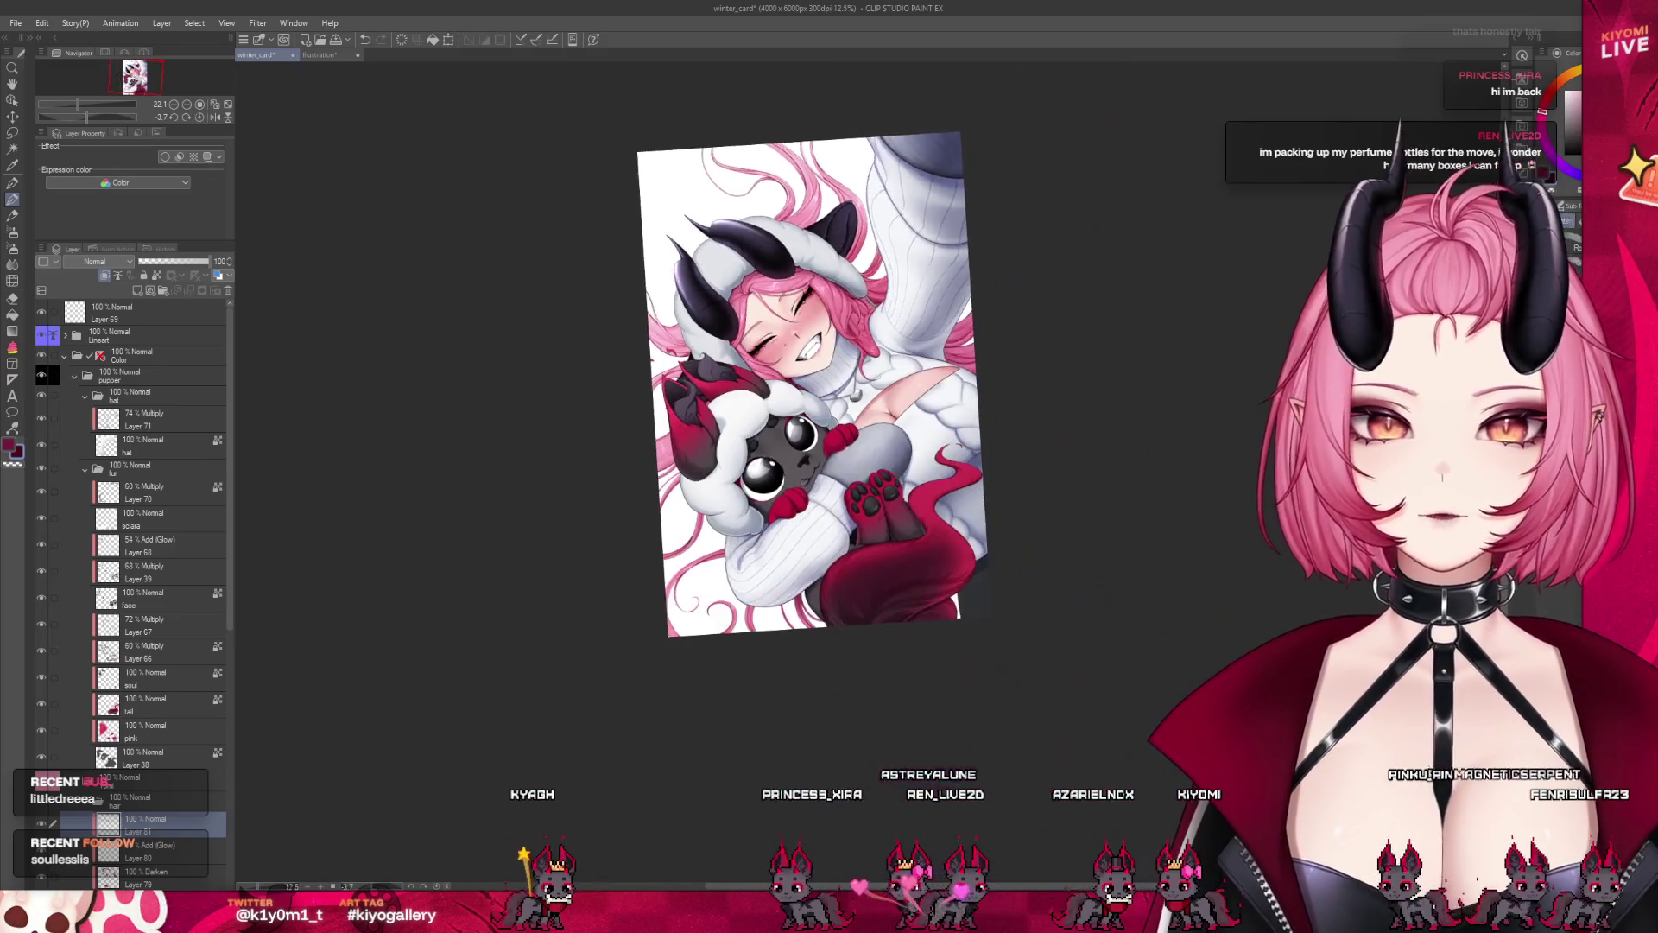
scroll(718, 308, up, 3)
scroll(719, 308, up, 3)
scroll(719, 308, up, 3)
scroll(718, 308, up, 3)
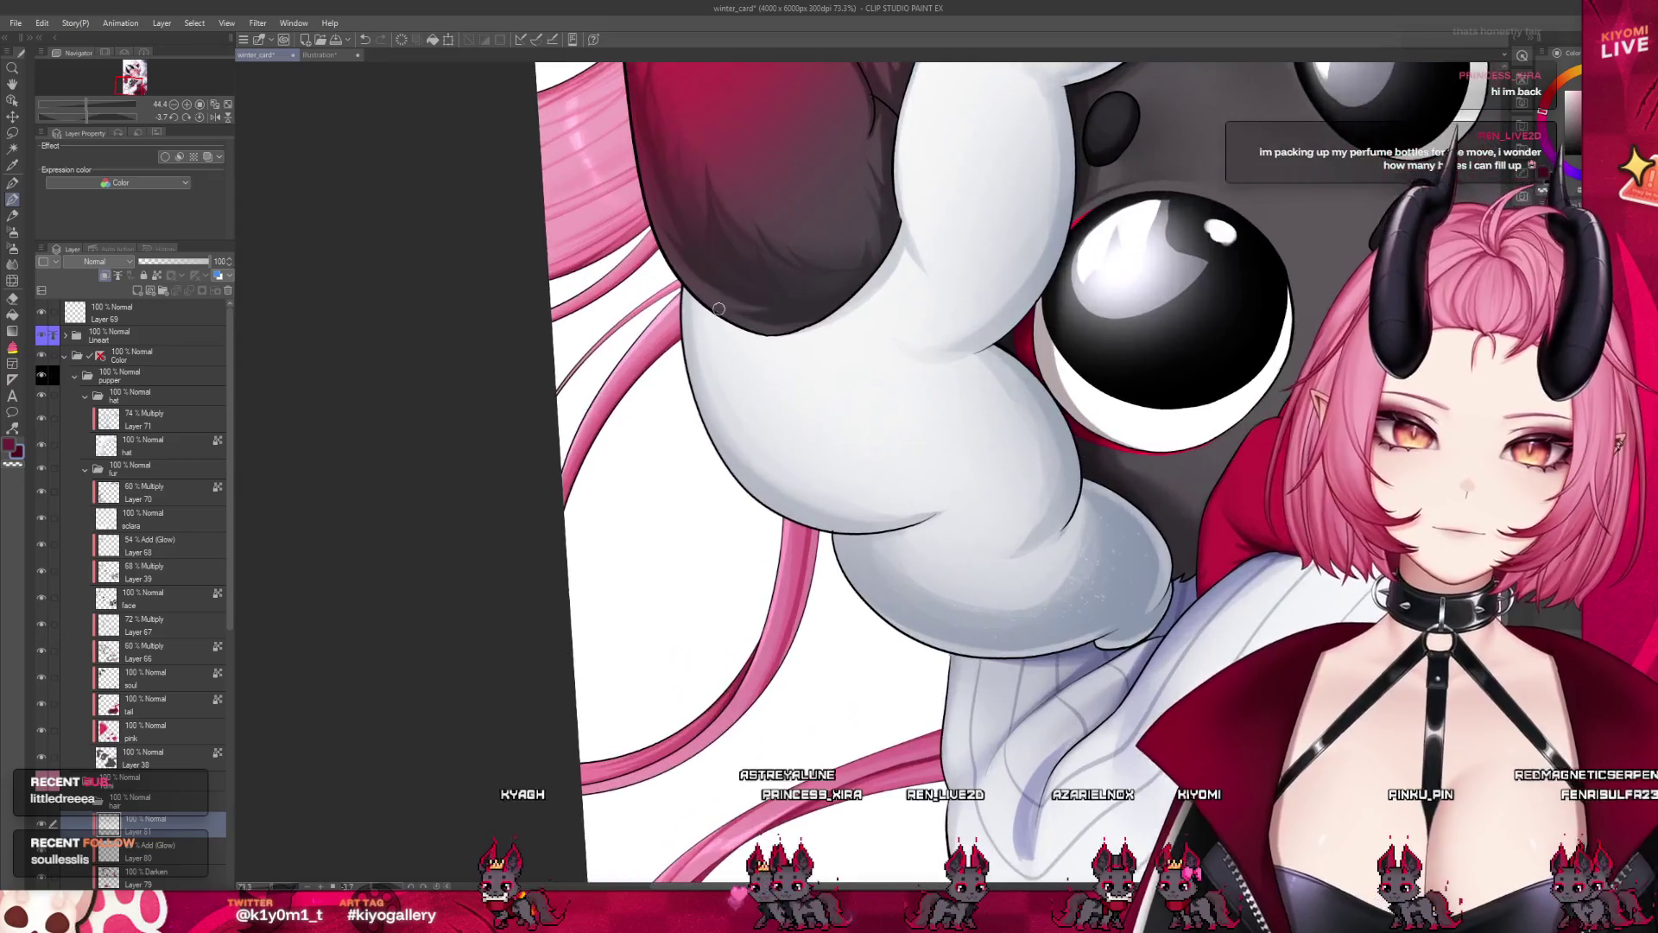
scroll(719, 308, up, 2)
scroll(719, 308, up, 2)
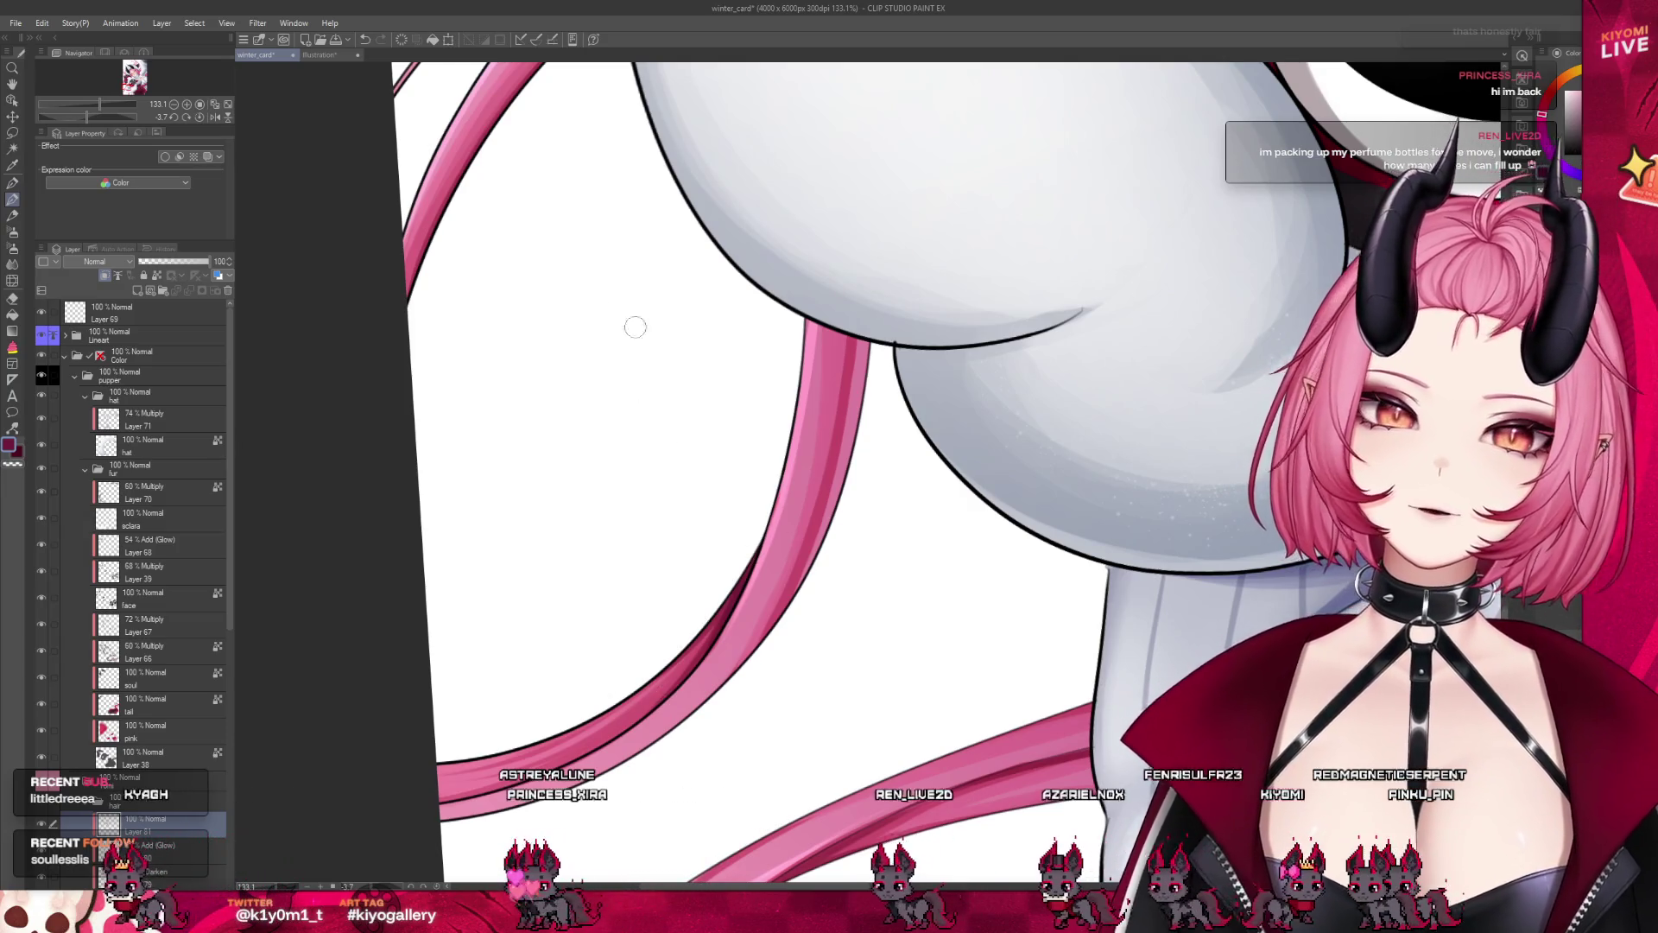
scroll(635, 327, down, 1)
scroll(587, 501, down, 3)
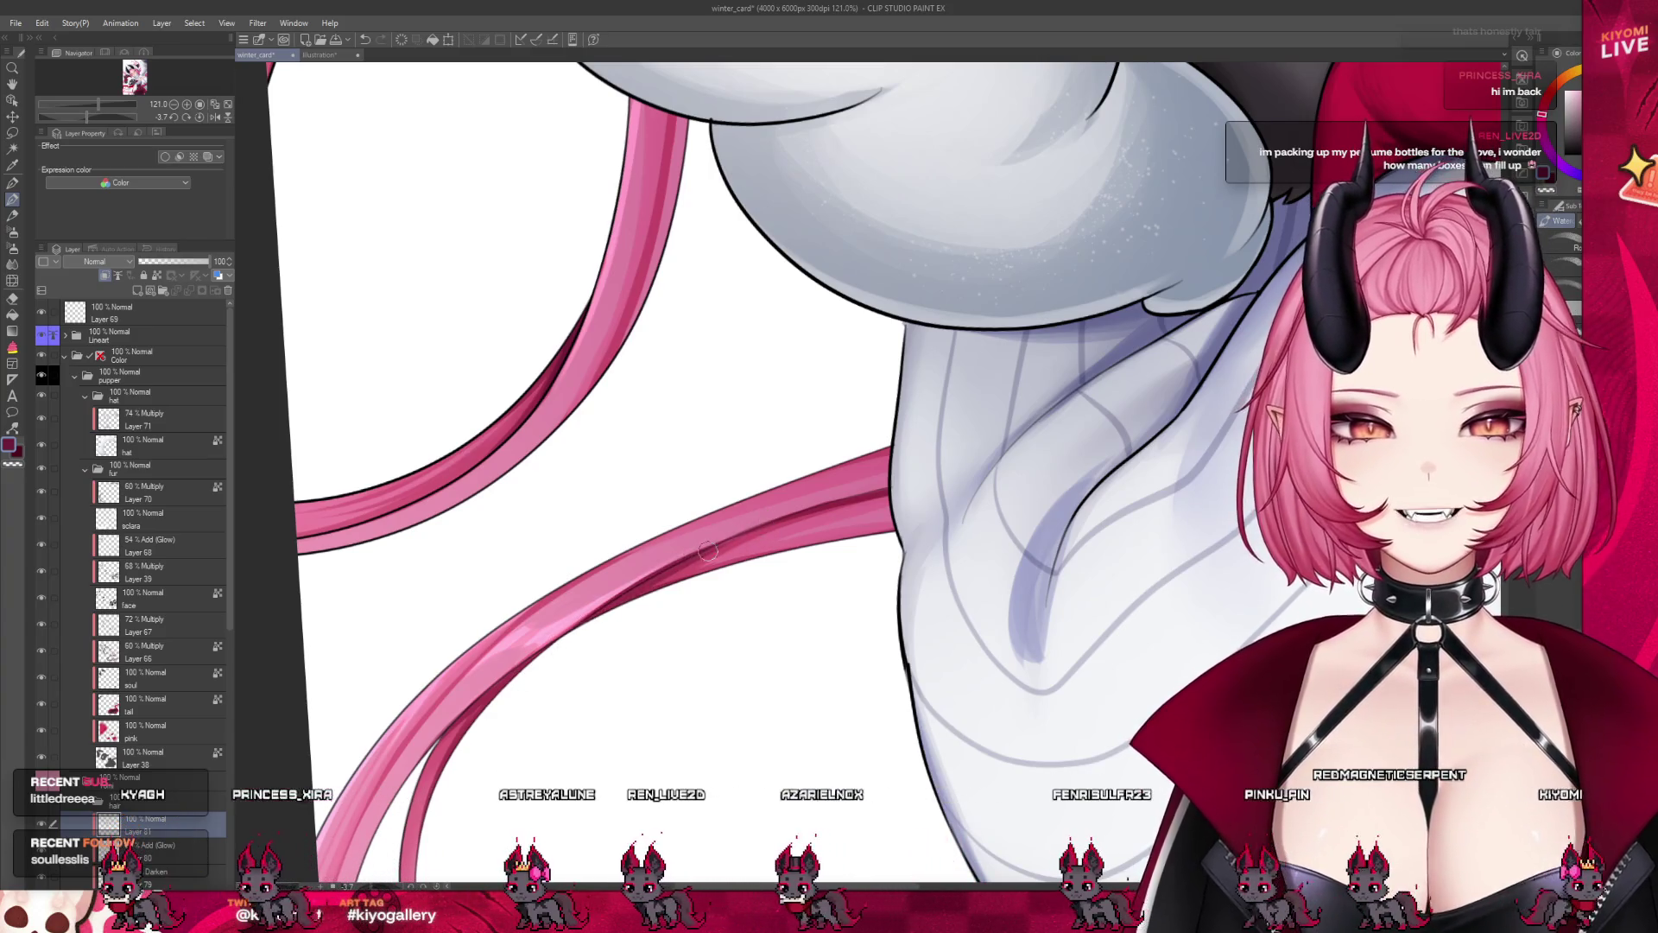
drag(560, 640, 763, 525)
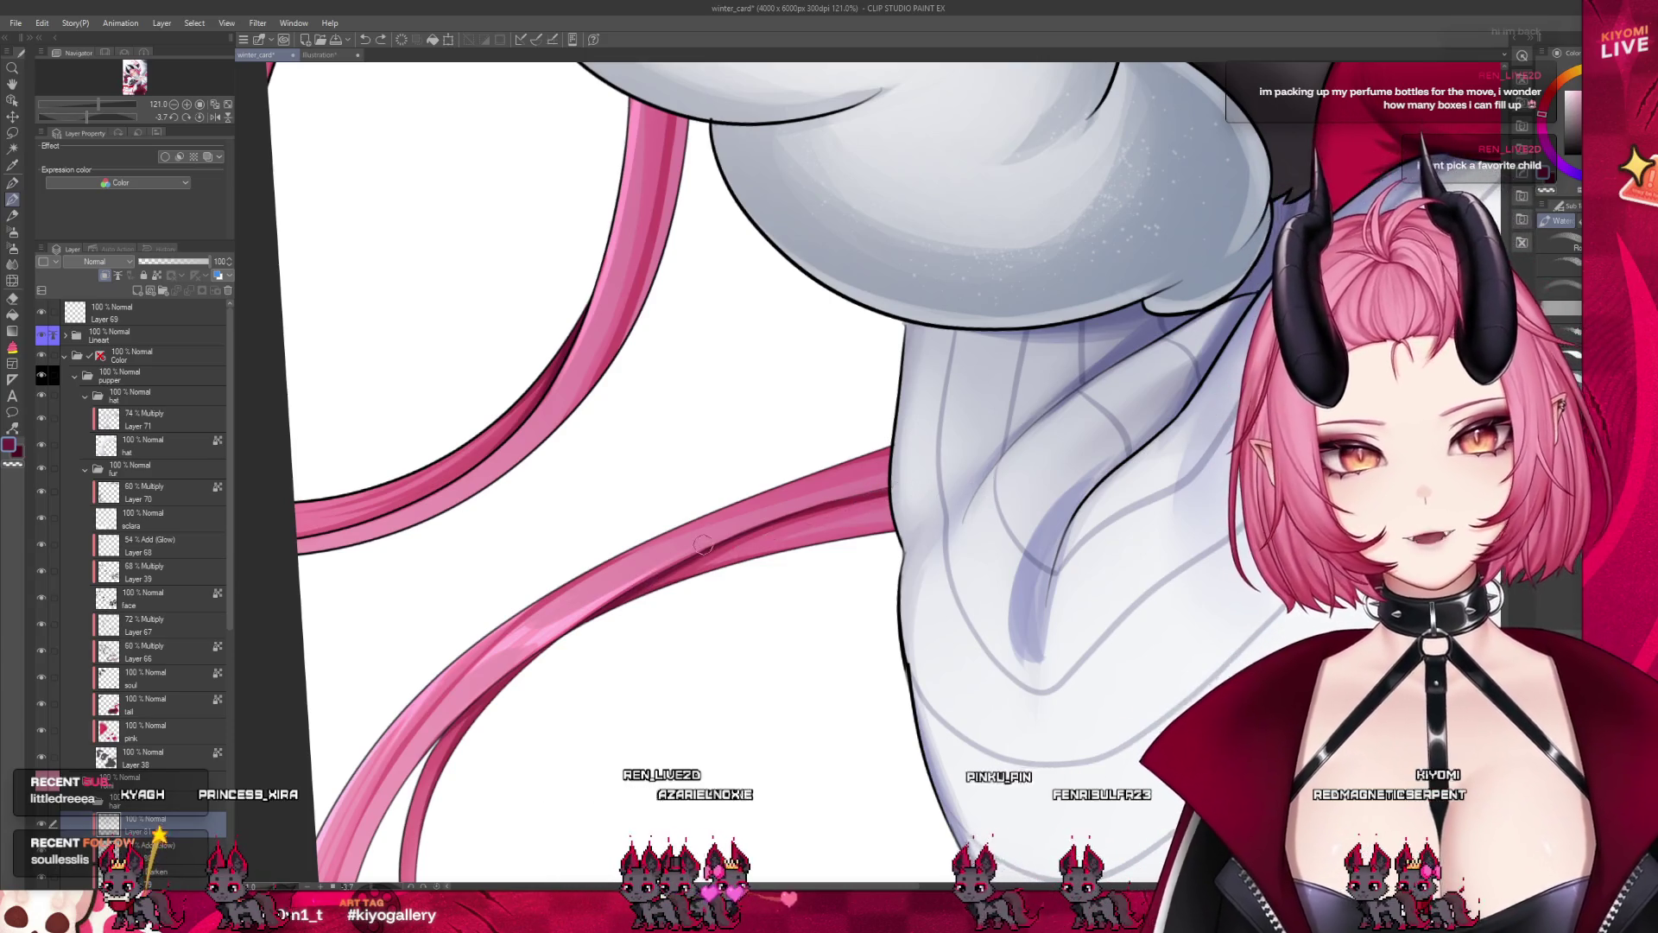
scroll(587, 616, down, 5)
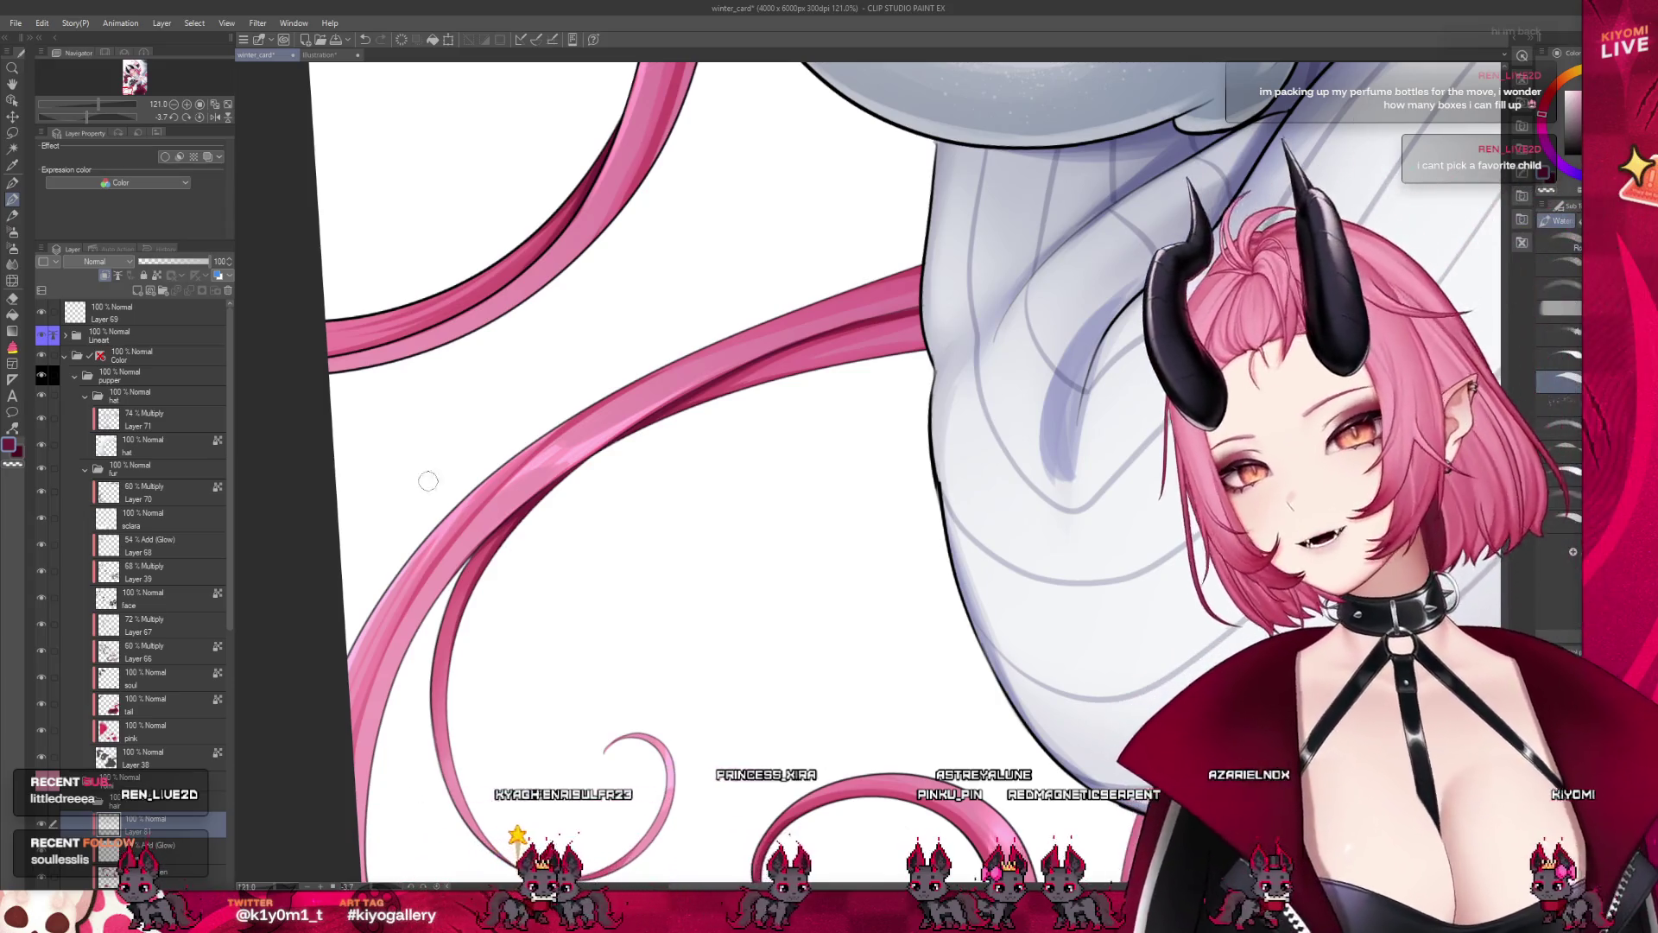
scroll(818, 688, down, 5)
scroll(819, 688, up, 5)
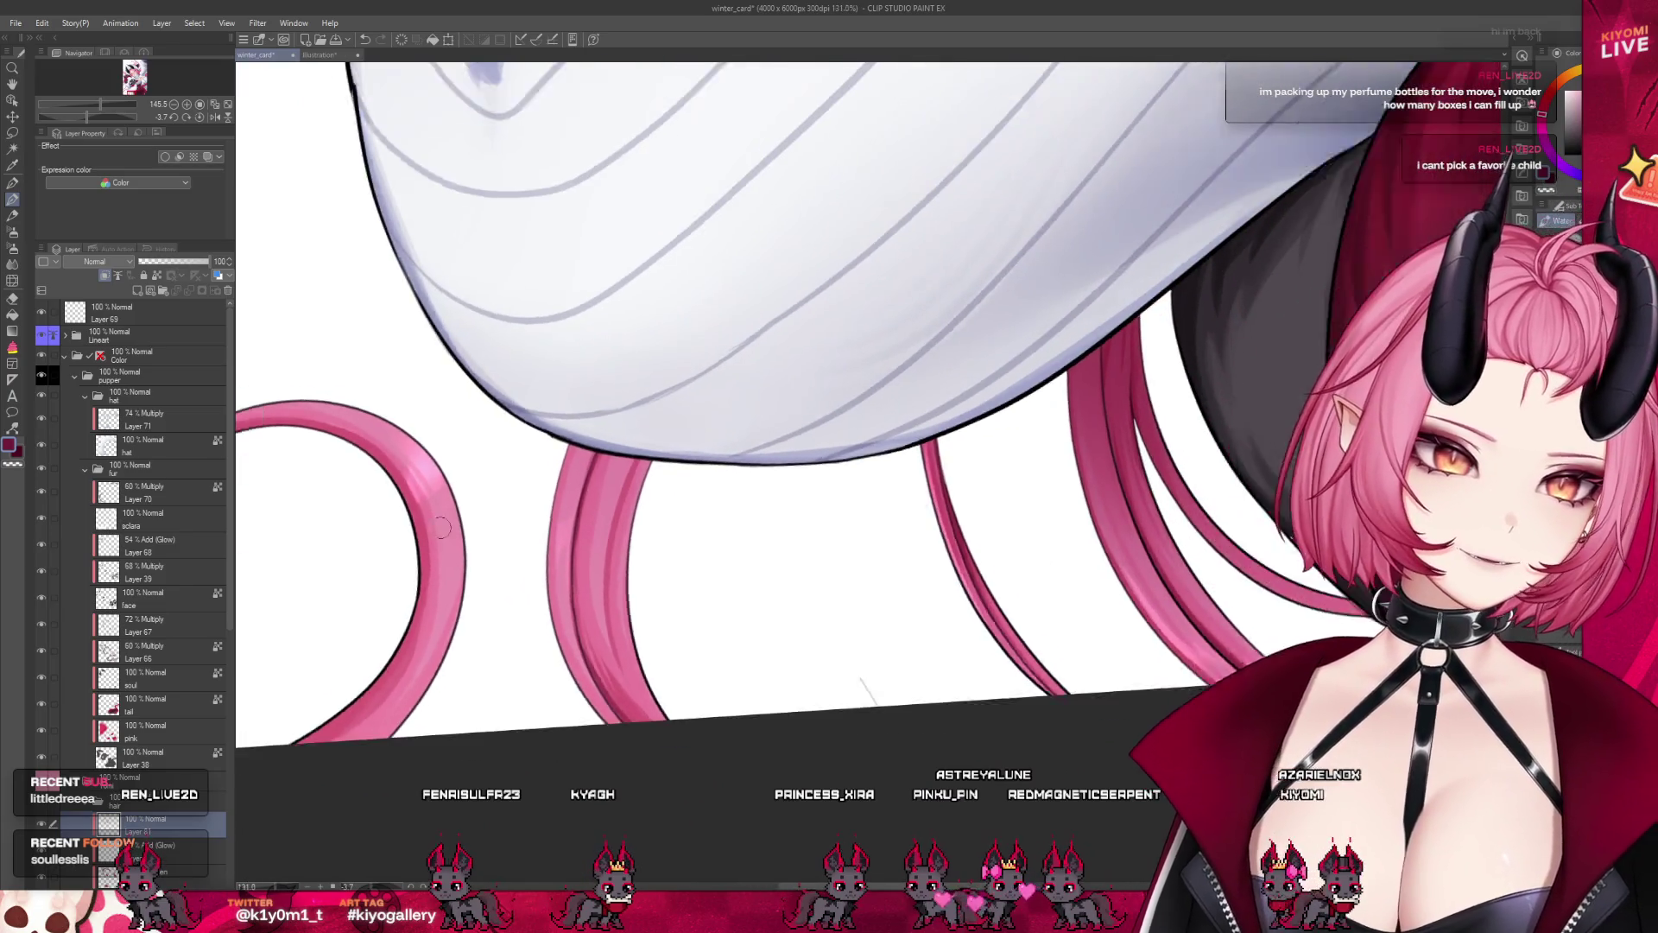
scroll(1028, 505, down, 2)
scroll(710, 510, up, 2)
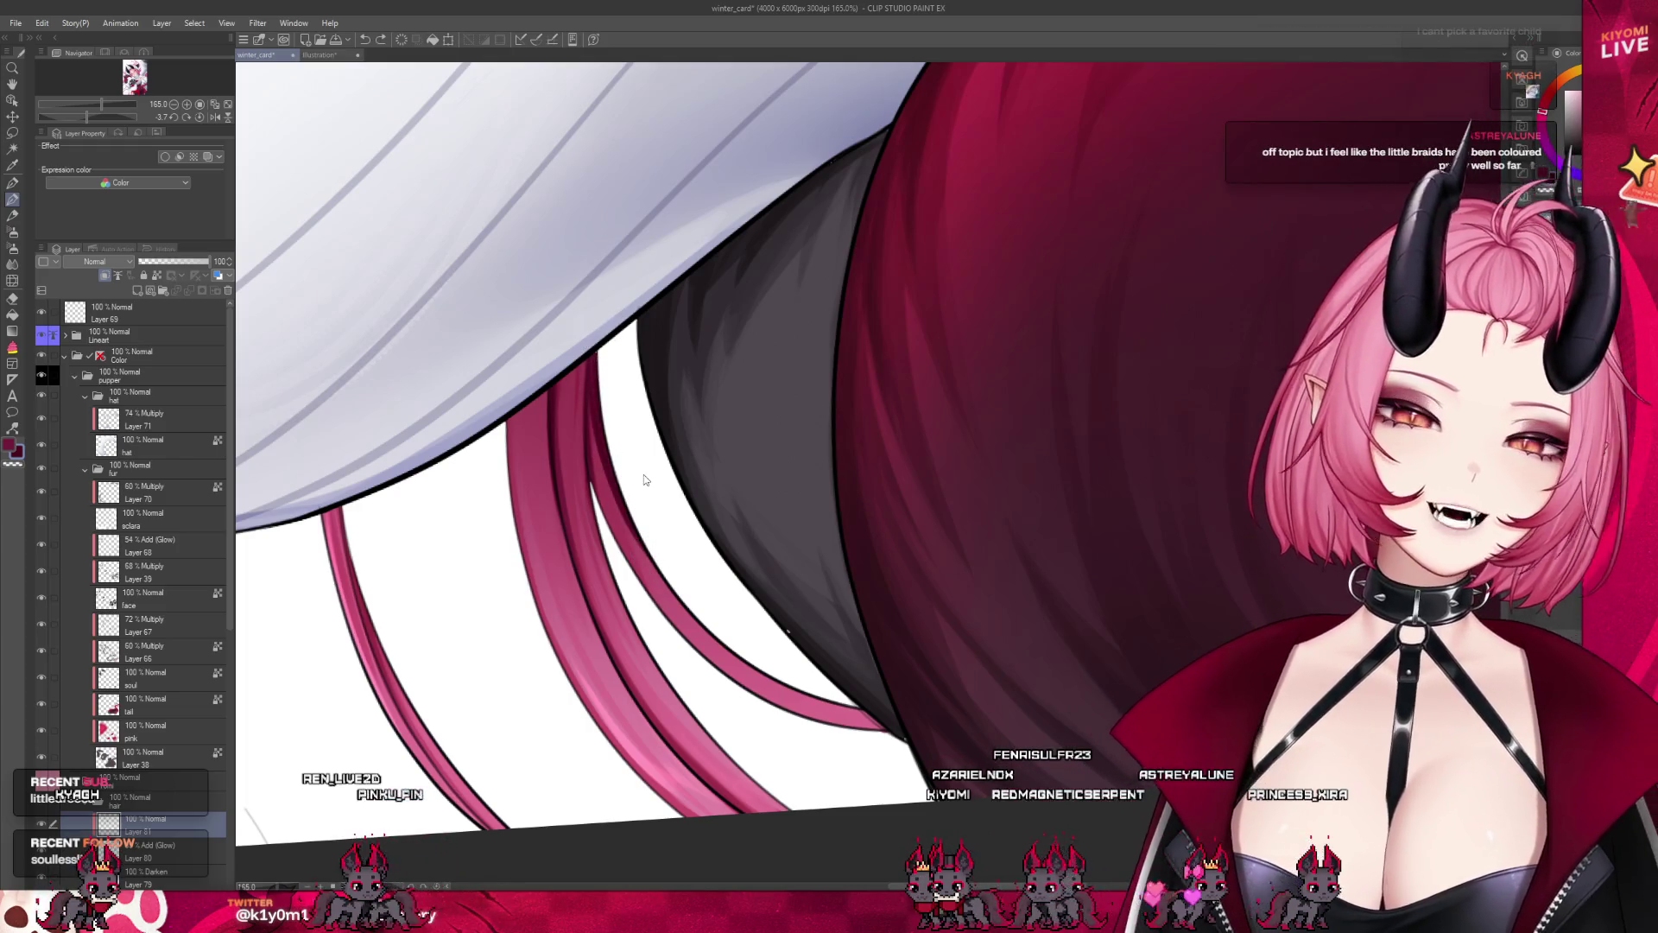
scroll(606, 421, down, 2)
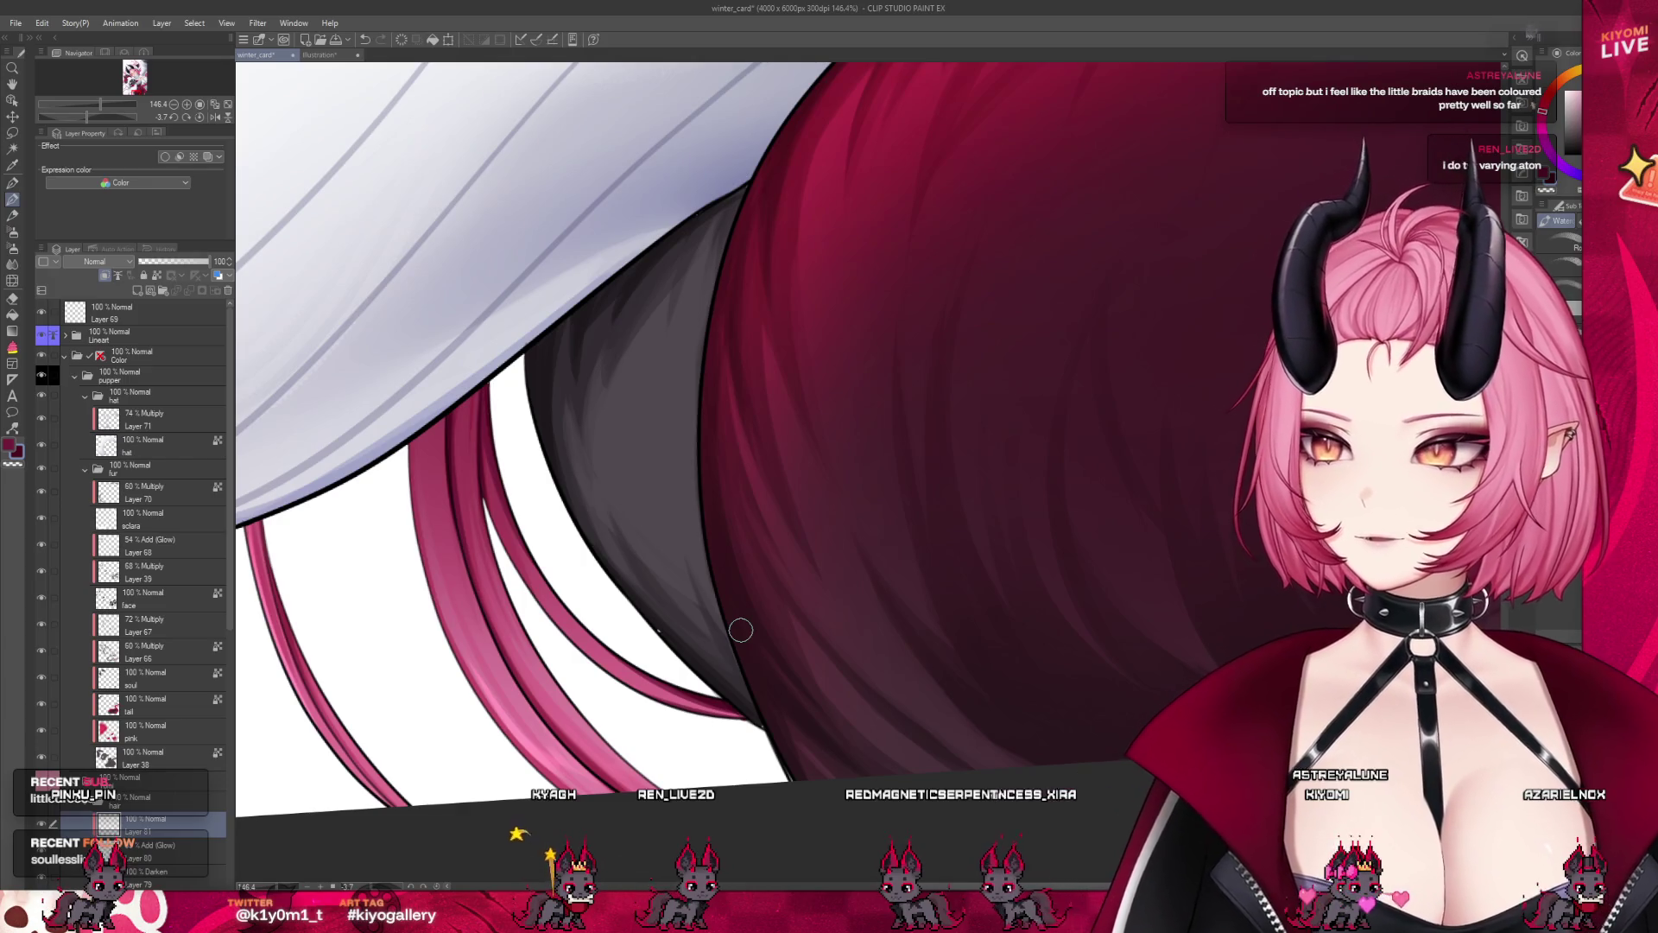
scroll(741, 629, down, 2)
scroll(726, 652, down, 2)
scroll(708, 678, down, 3)
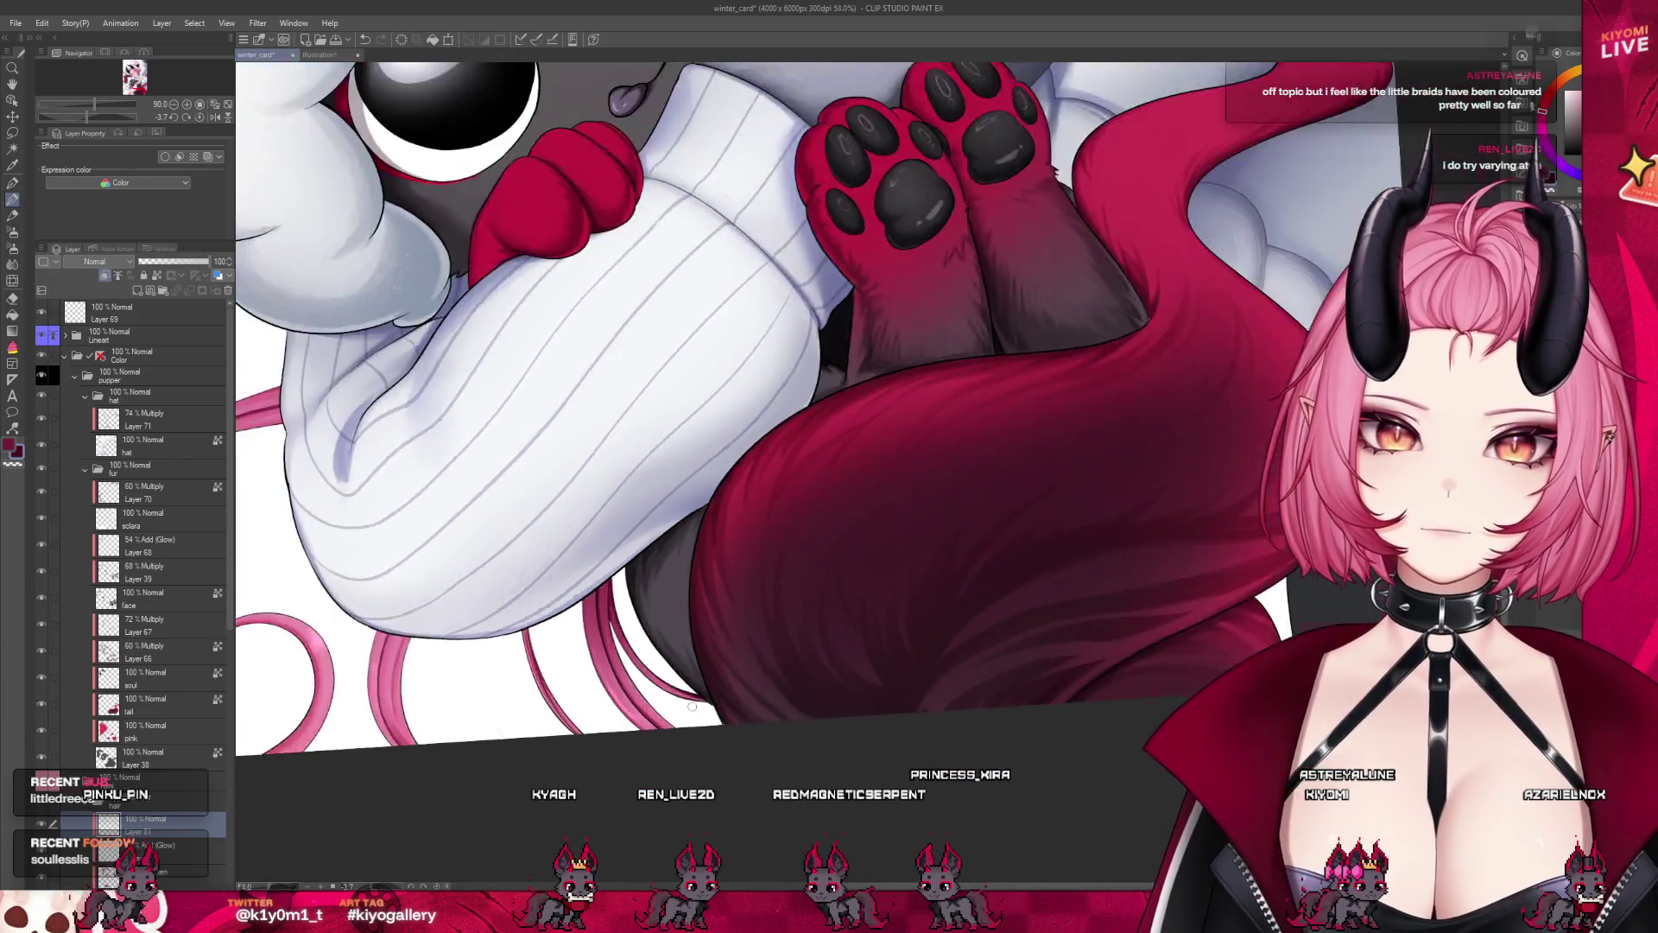
scroll(694, 701, down, 2)
scroll(694, 701, down, 2)
scroll(734, 604, down, 2)
scroll(820, 432, up, 1)
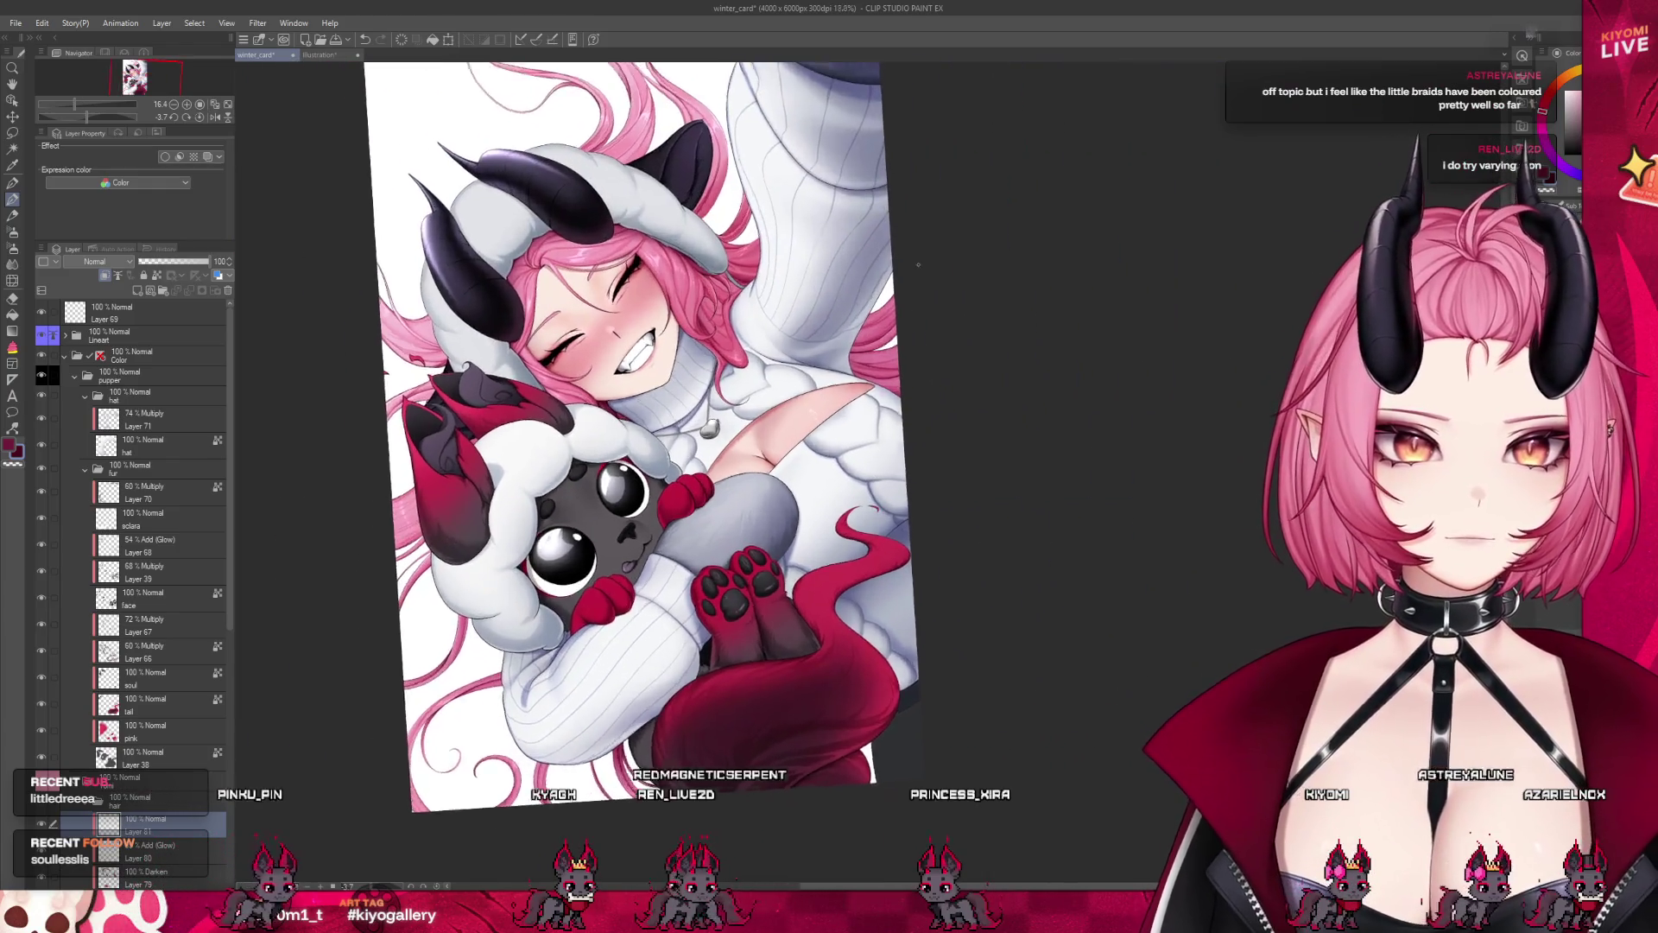
scroll(887, 282, up, 1)
scroll(846, 328, up, 1)
scroll(794, 362, down, 1)
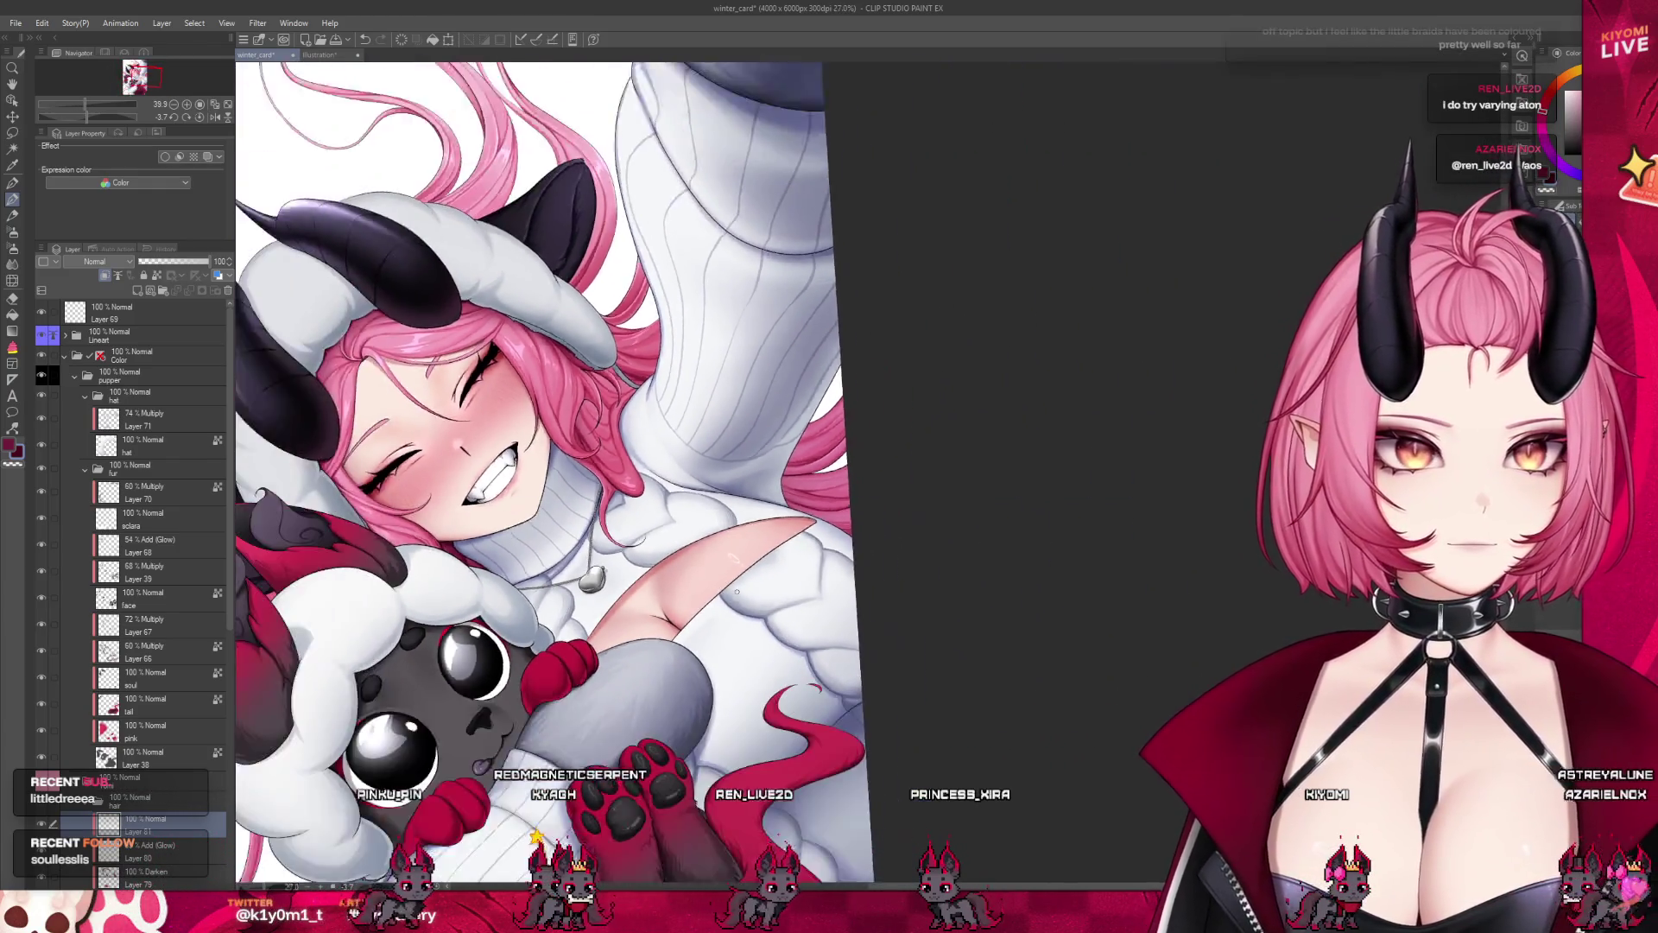
scroll(753, 397, down, 1)
scroll(753, 397, down, 2)
scroll(820, 441, up, 1)
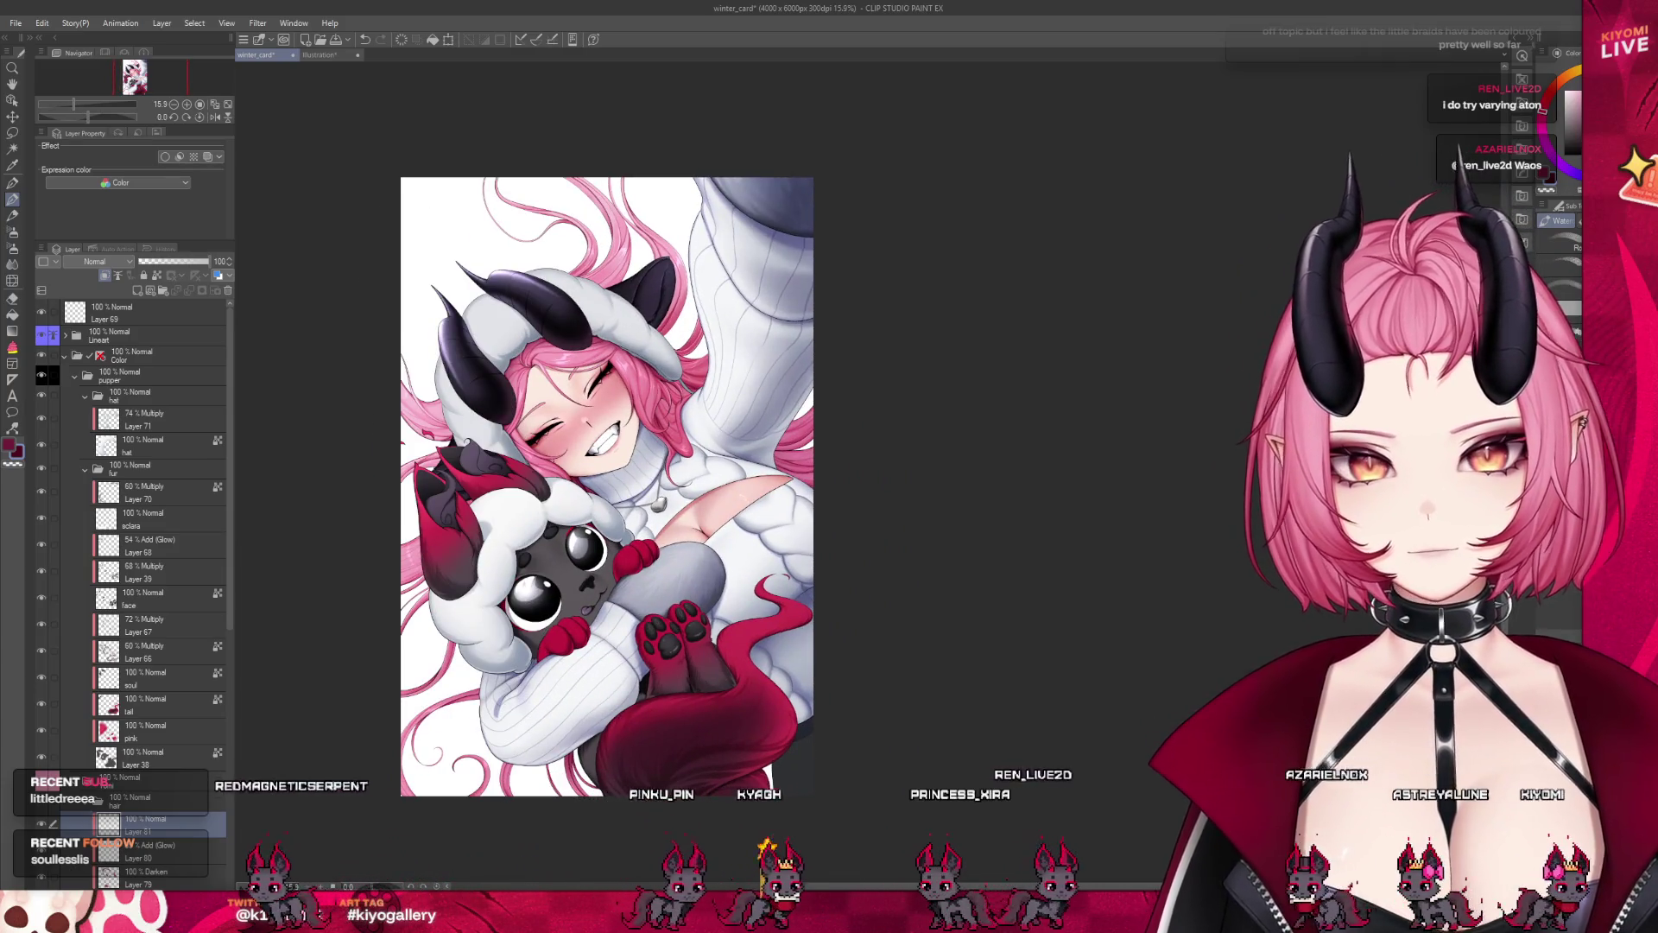
scroll(616, 480, up, 2)
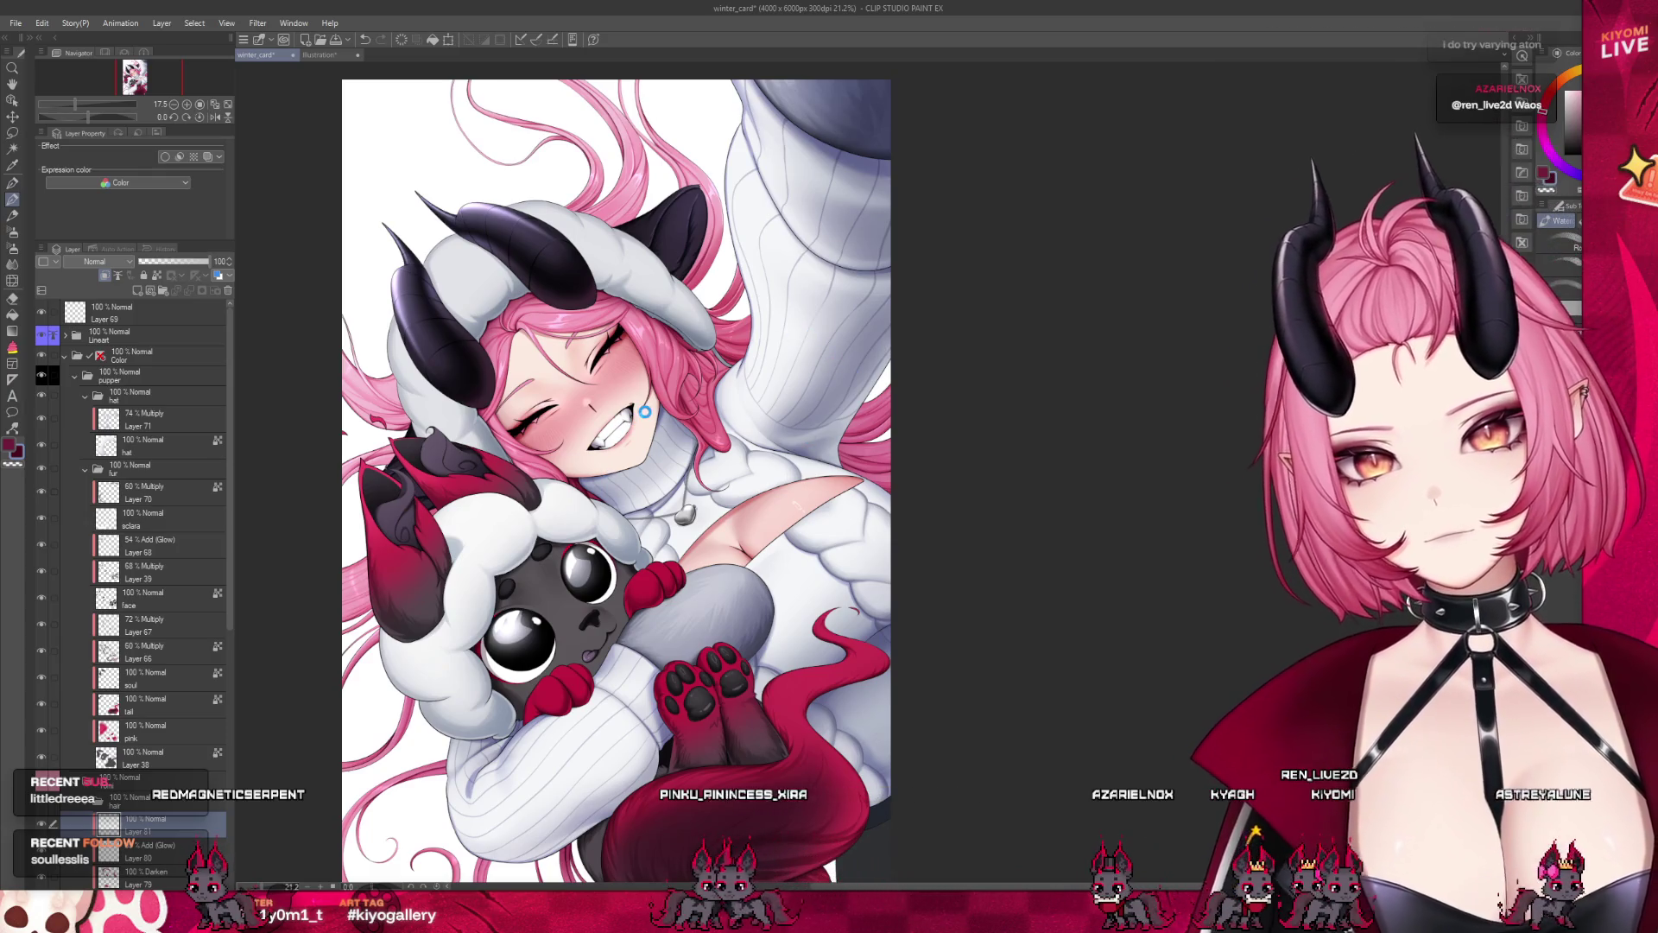
scroll(646, 417, down, 1)
scroll(646, 417, up, 1)
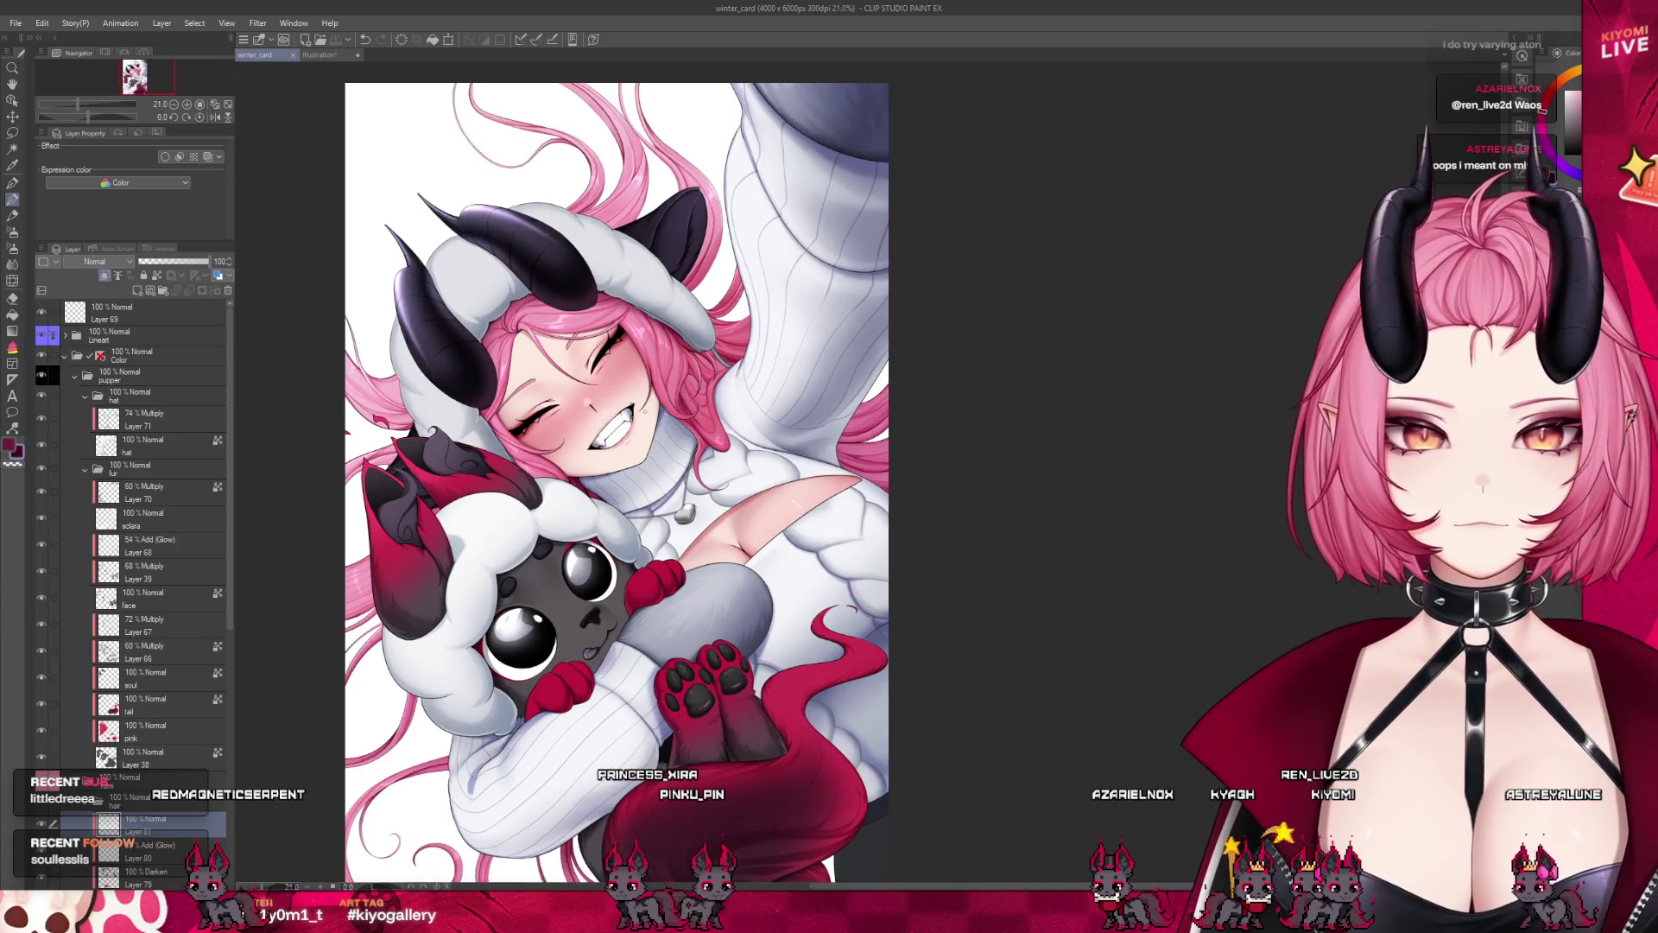
scroll(646, 417, down, 2)
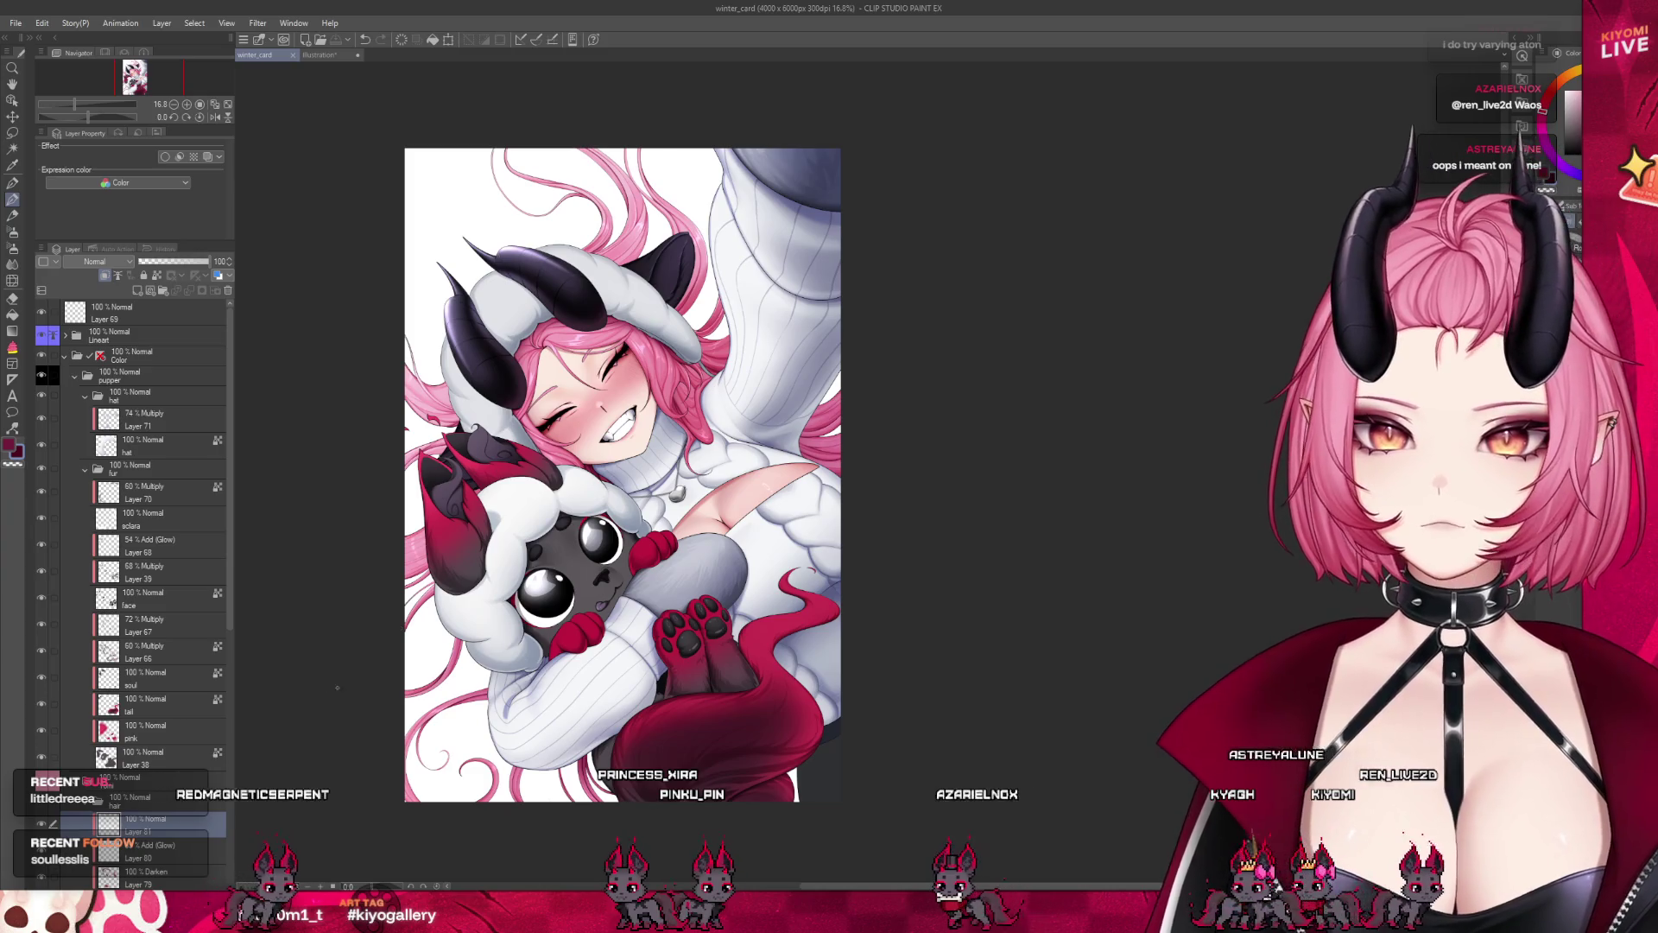
Collapse the fur and hat layer folders in the Layer panel
click(85, 469)
click(88, 419)
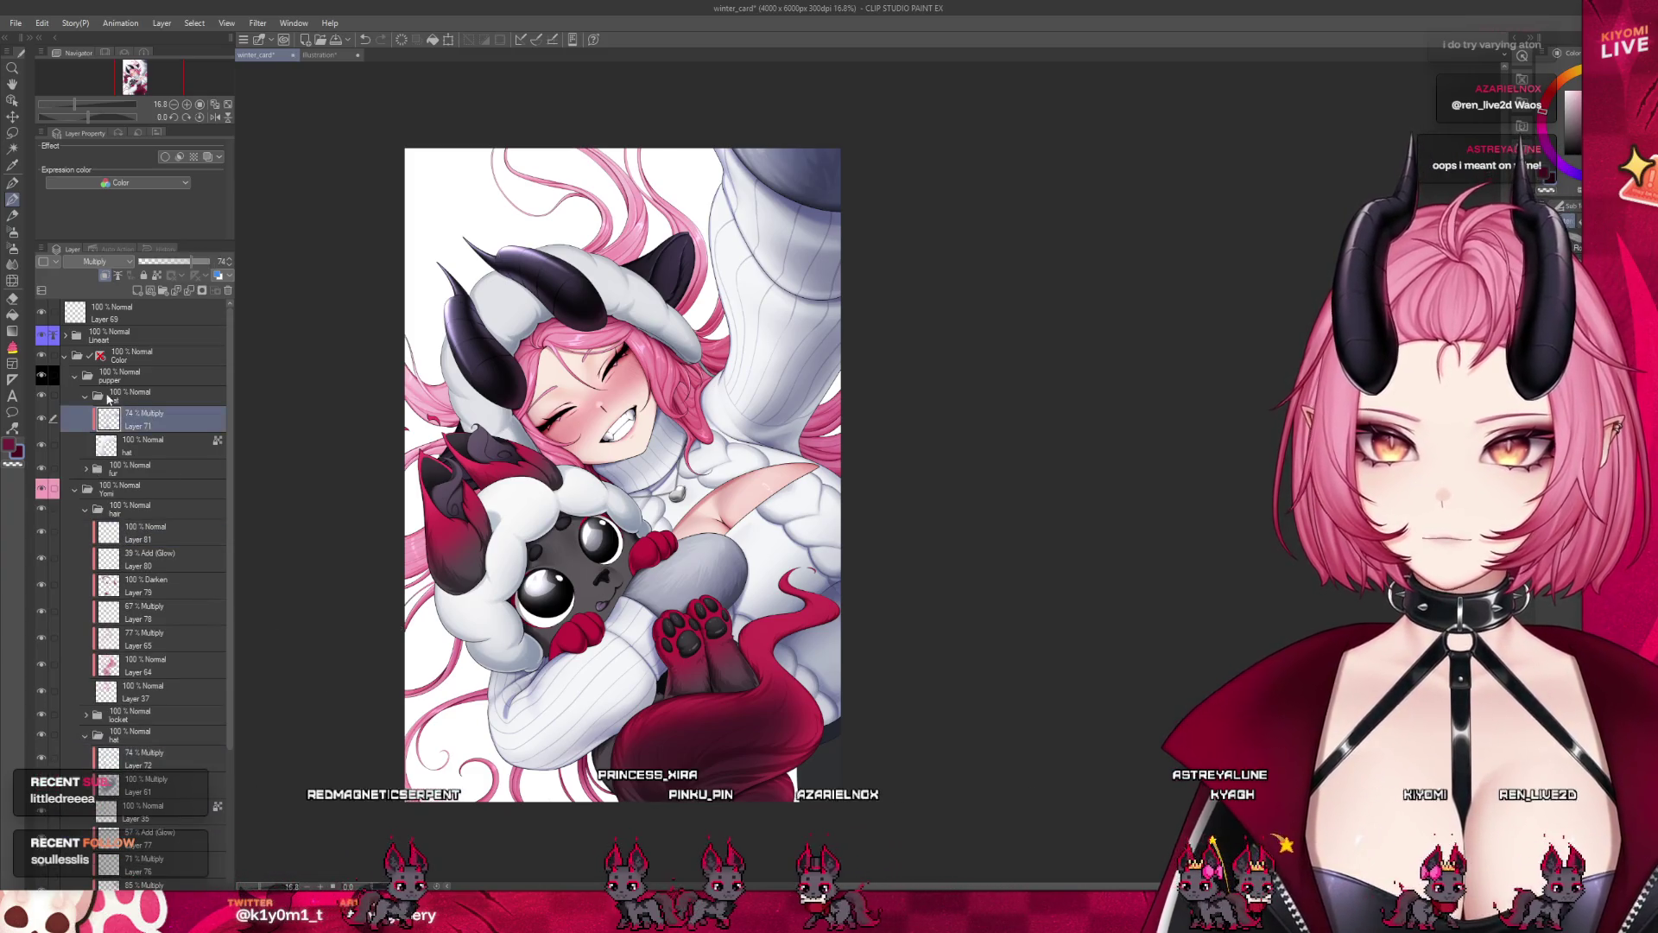
click(85, 398)
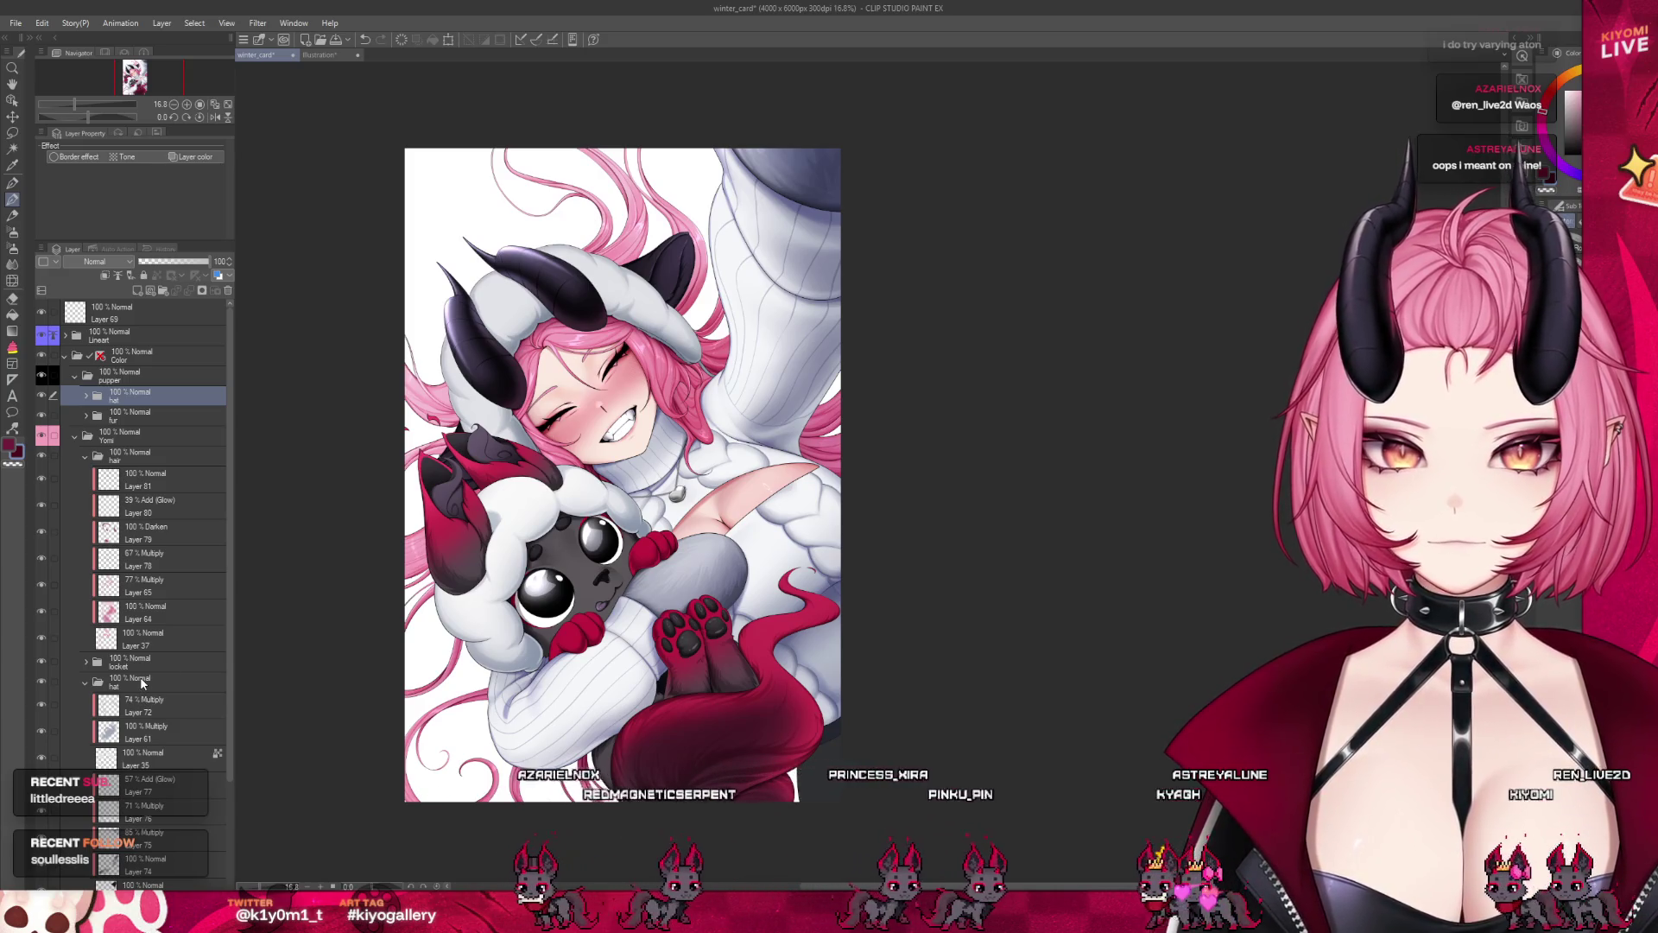
Tilt the canvas view about 33 degrees and zoom out over the whole illustration
scroll(816, 458, up, 1)
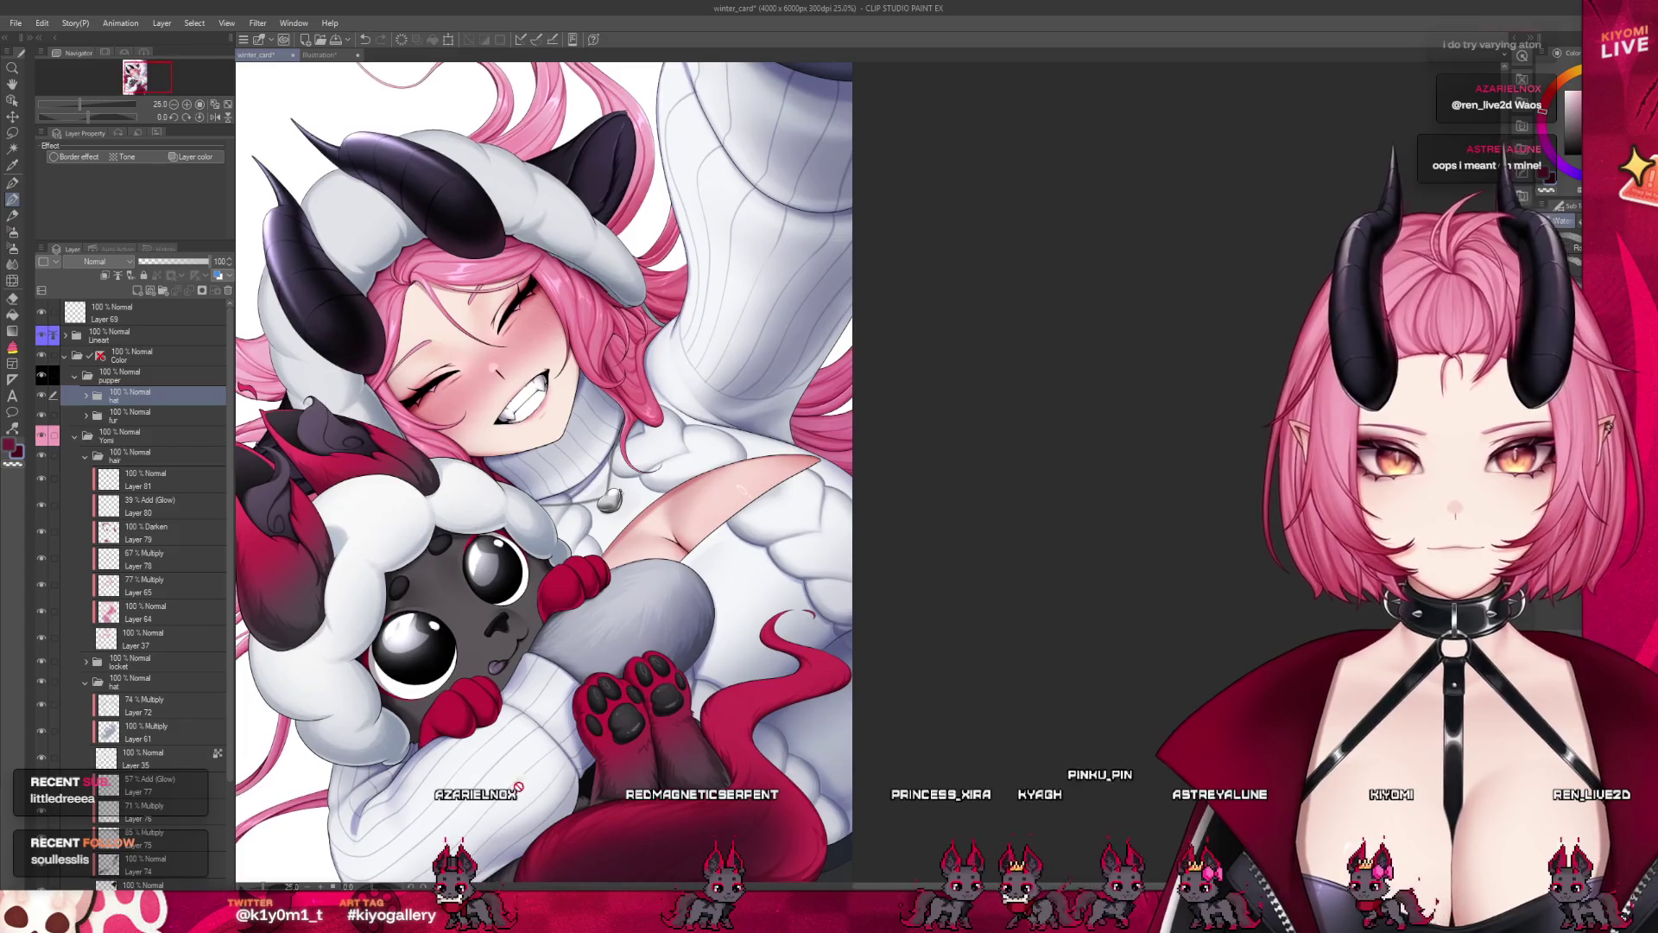
drag(605, 431, 734, 561)
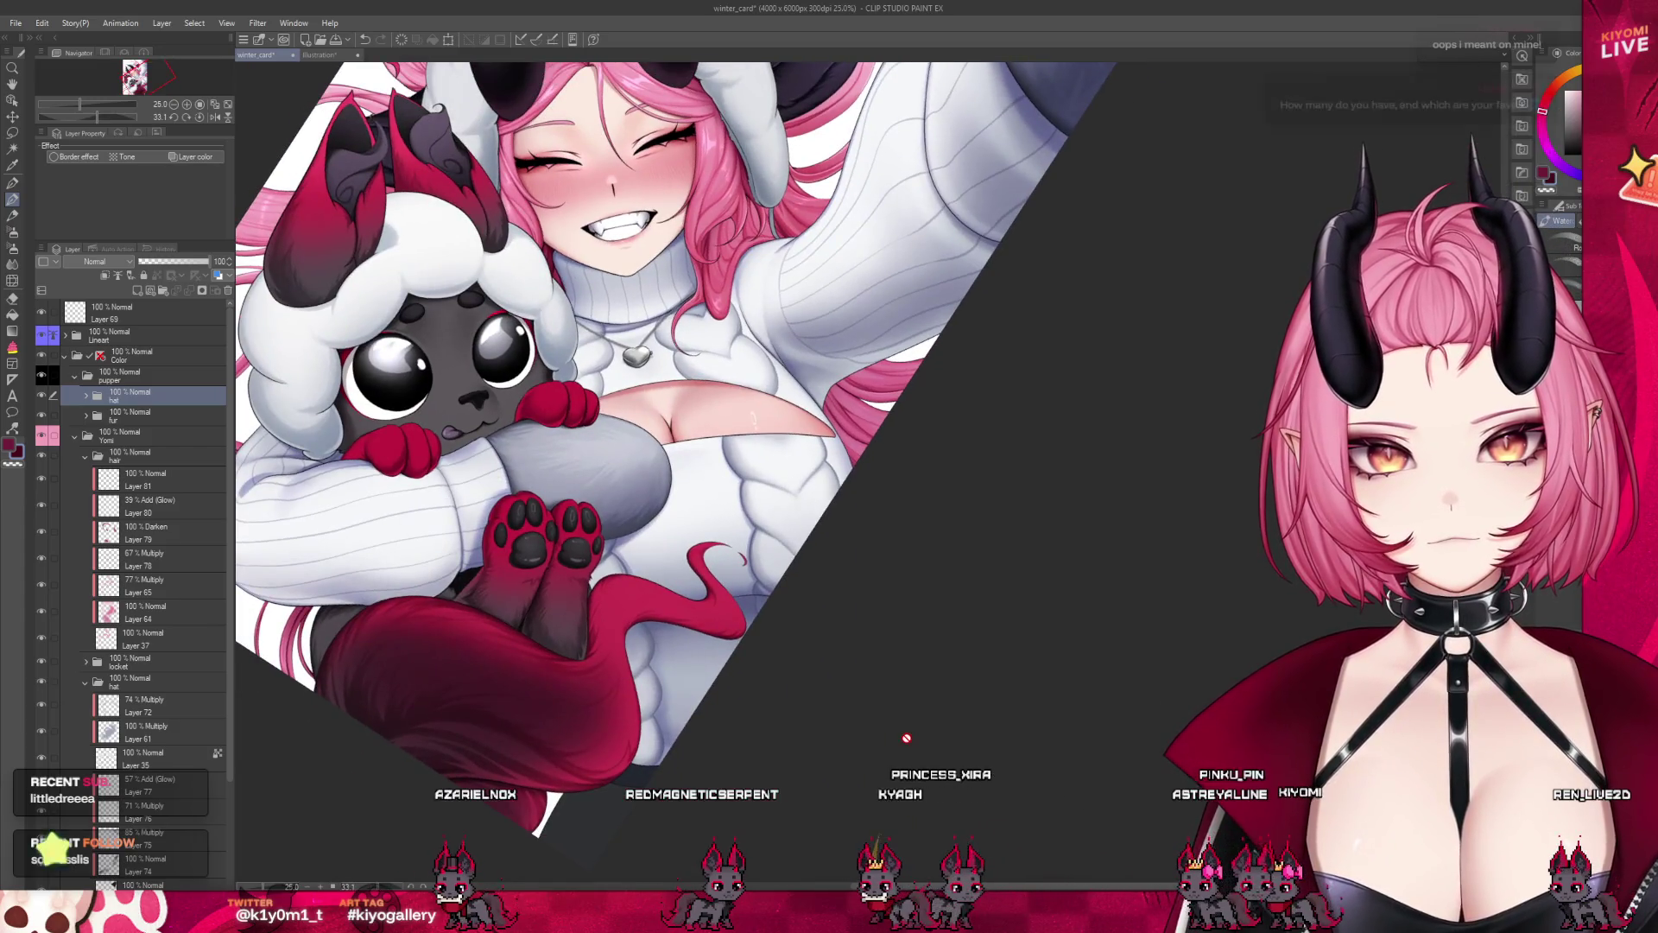
scroll(906, 738, down, 2)
scroll(647, 306, up, 2)
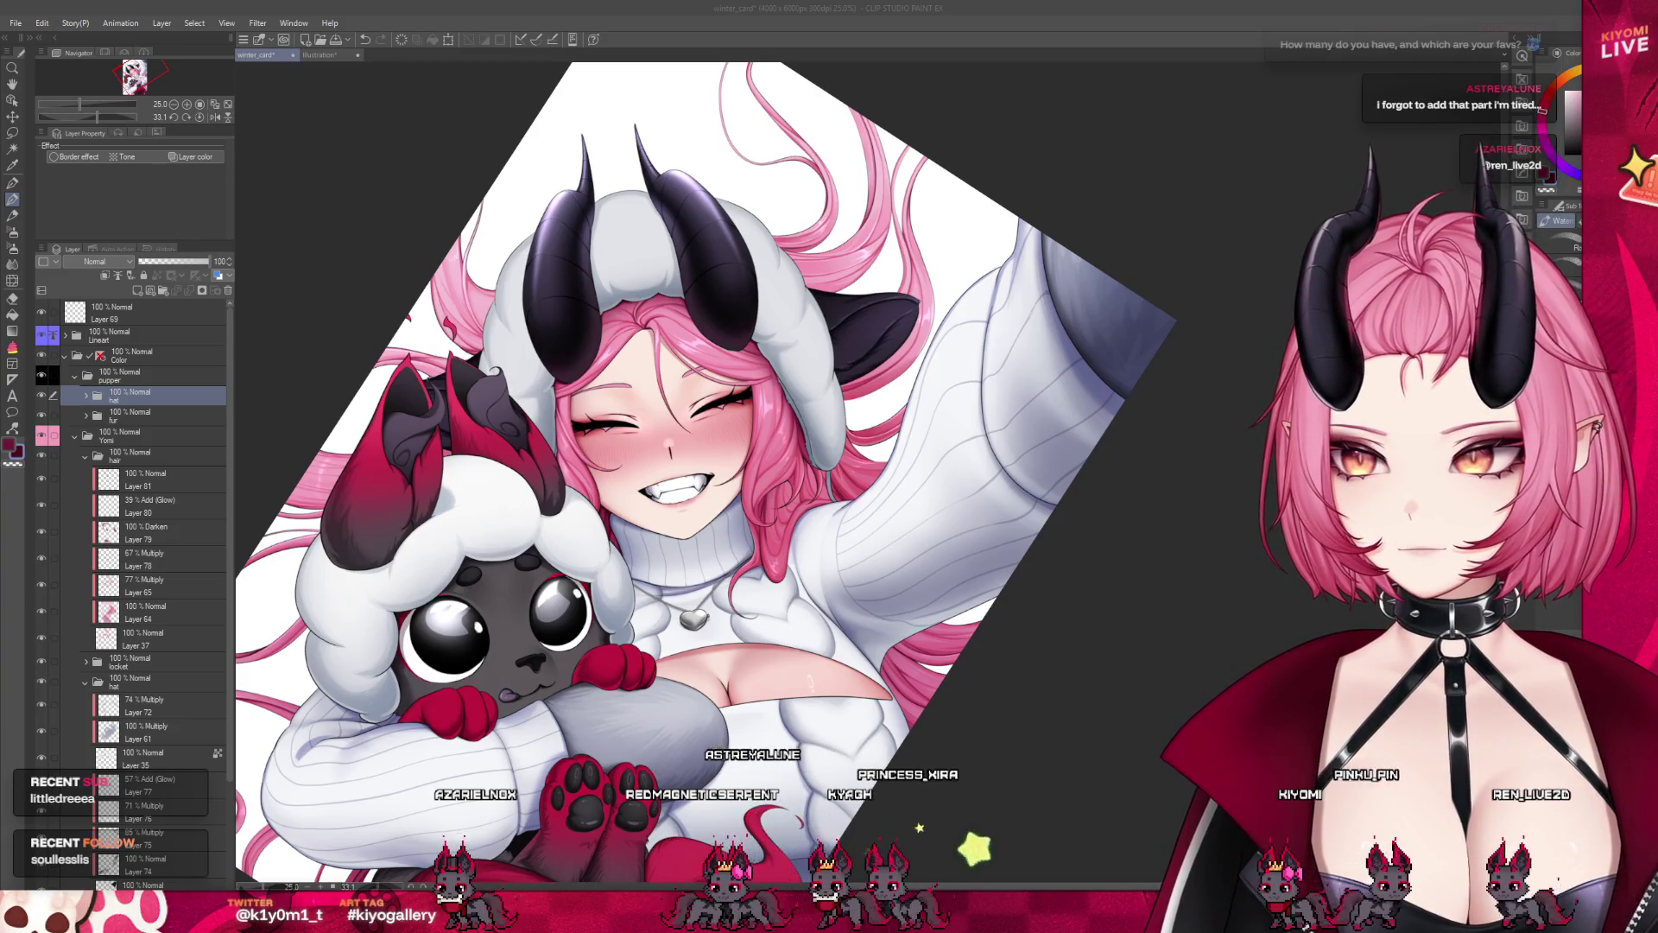
scroll(613, 242, up, 4)
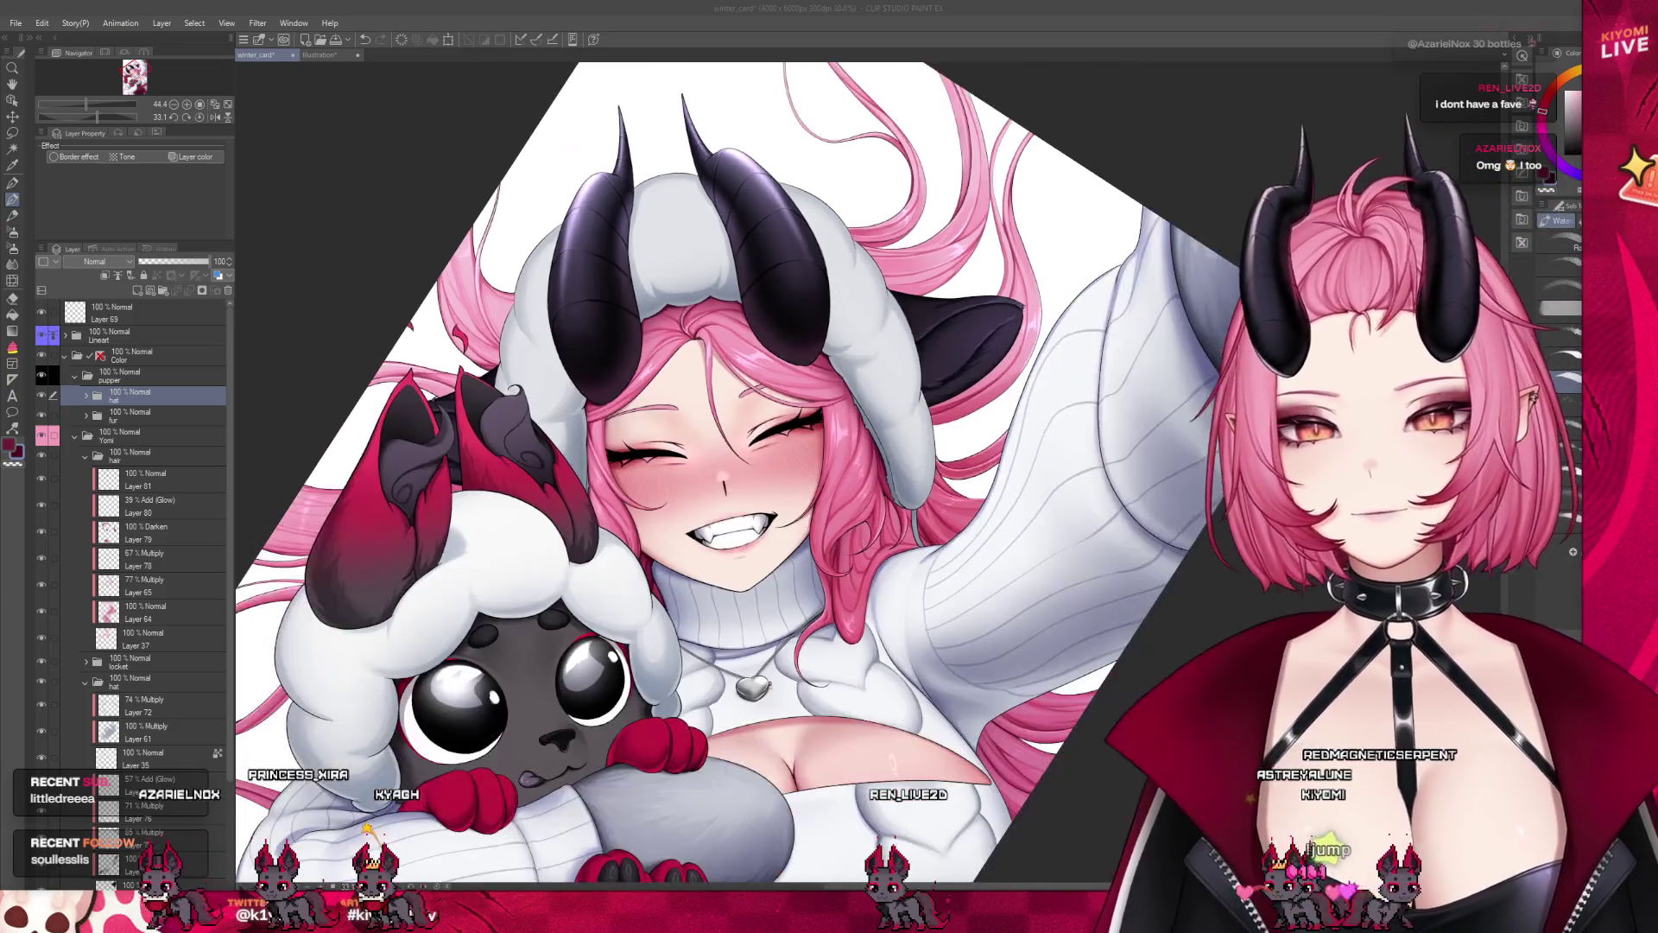
key(ctrl+minus)
key(ctrl+minus)
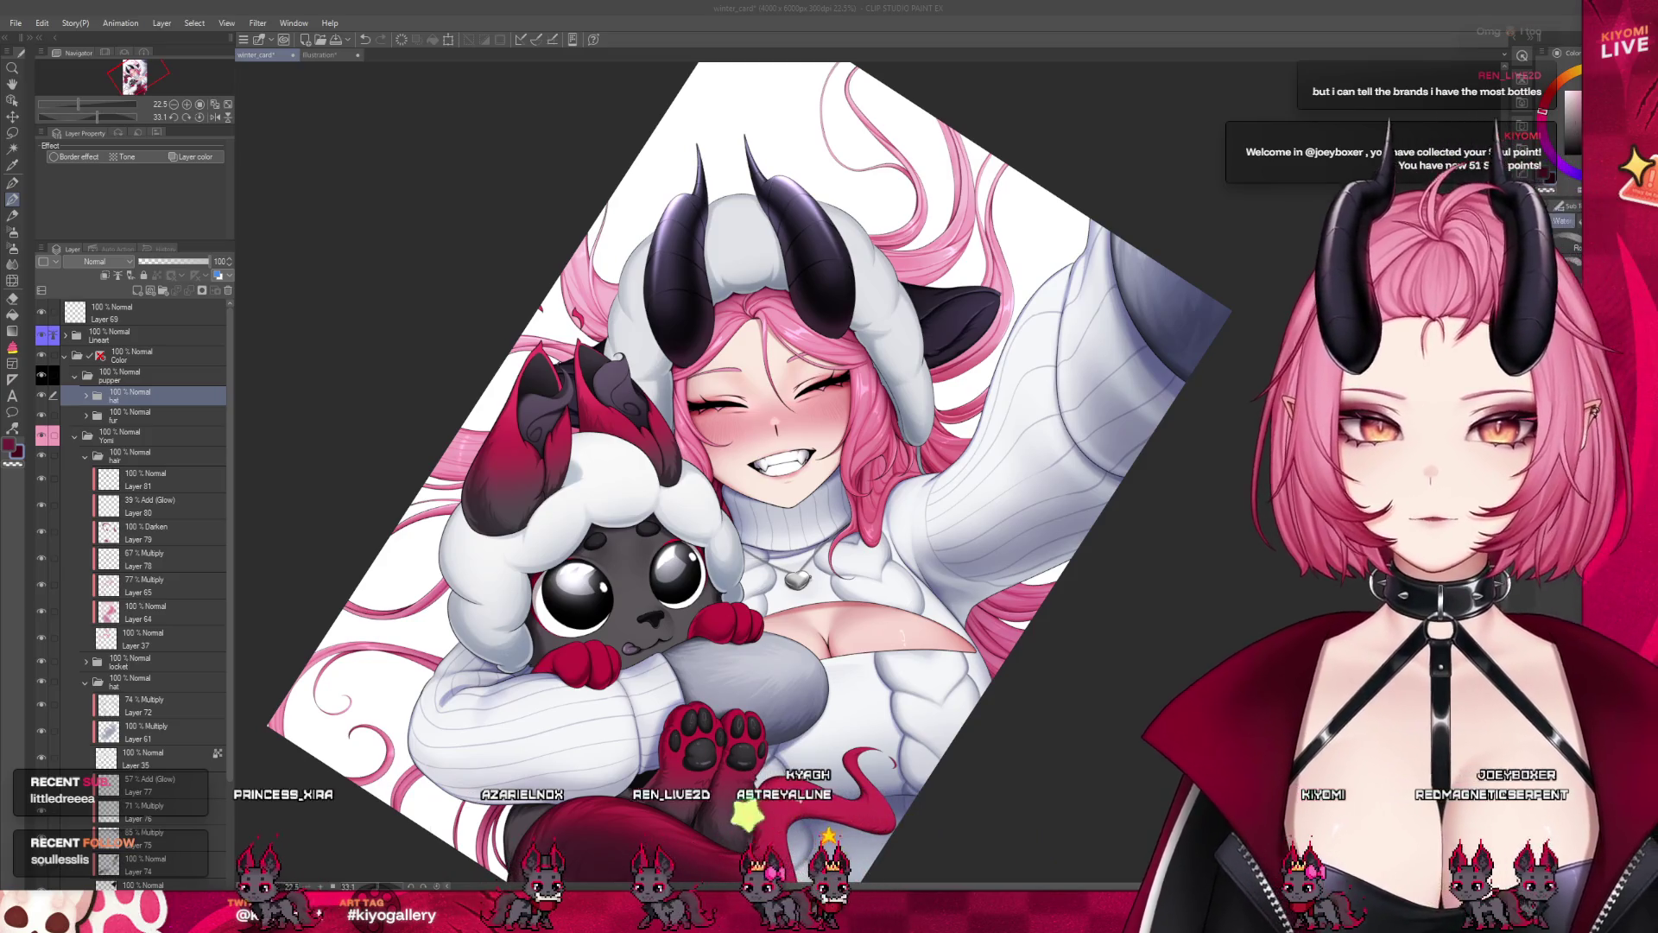
key(ctrl+minus)
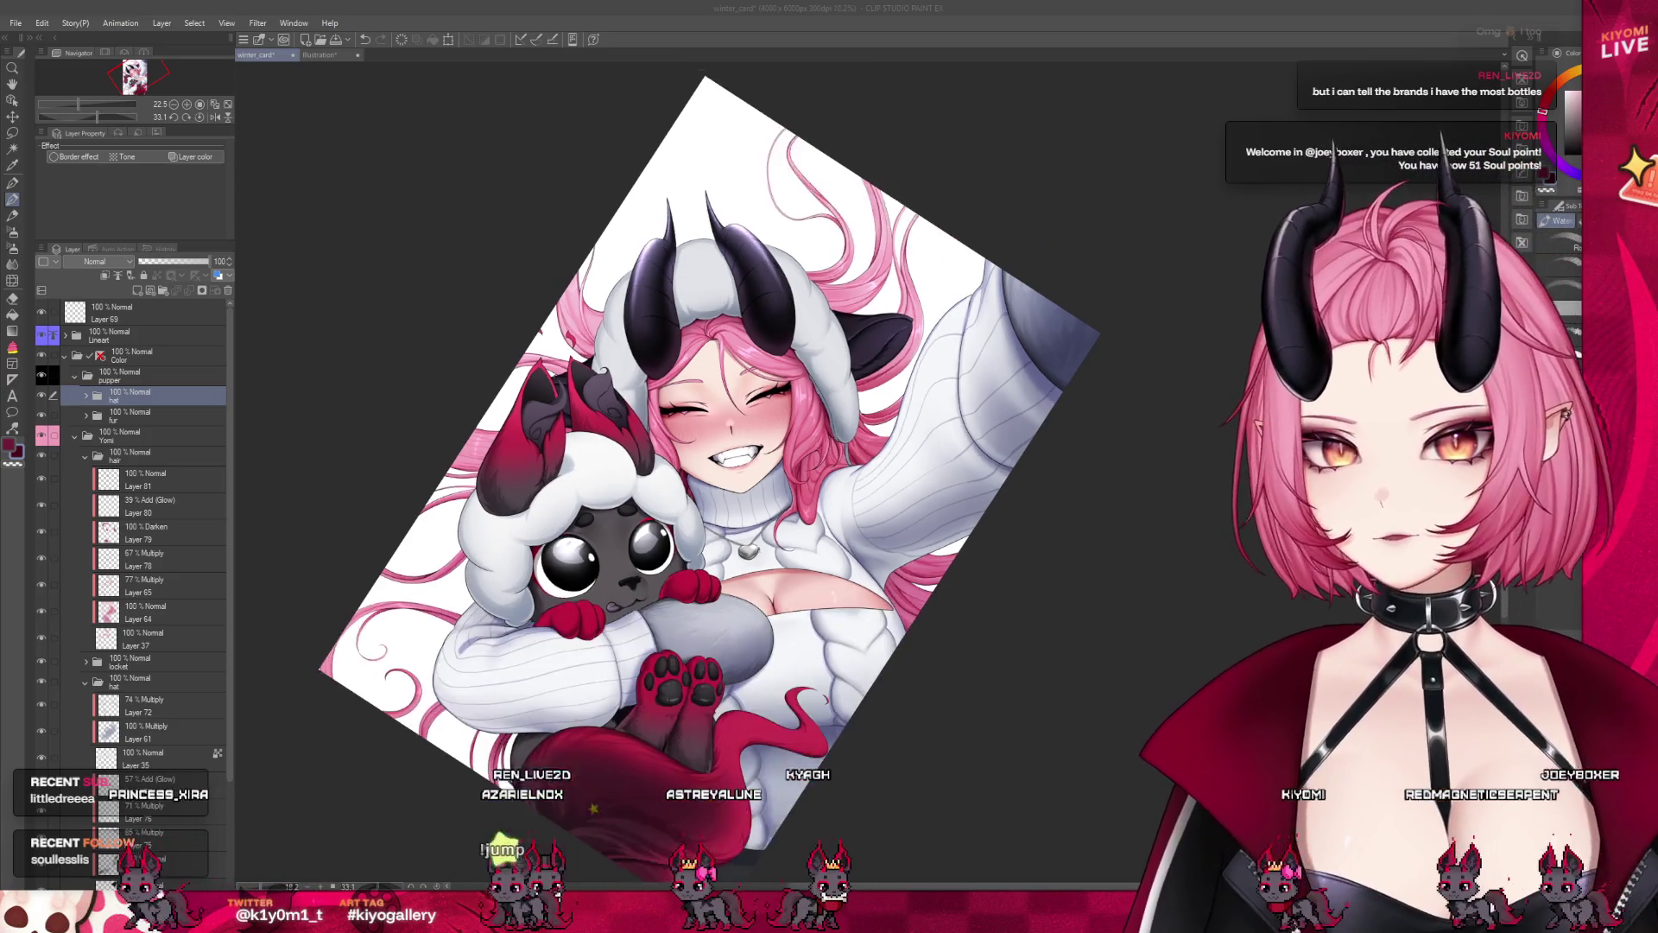
scroll(664, 420, up, 2)
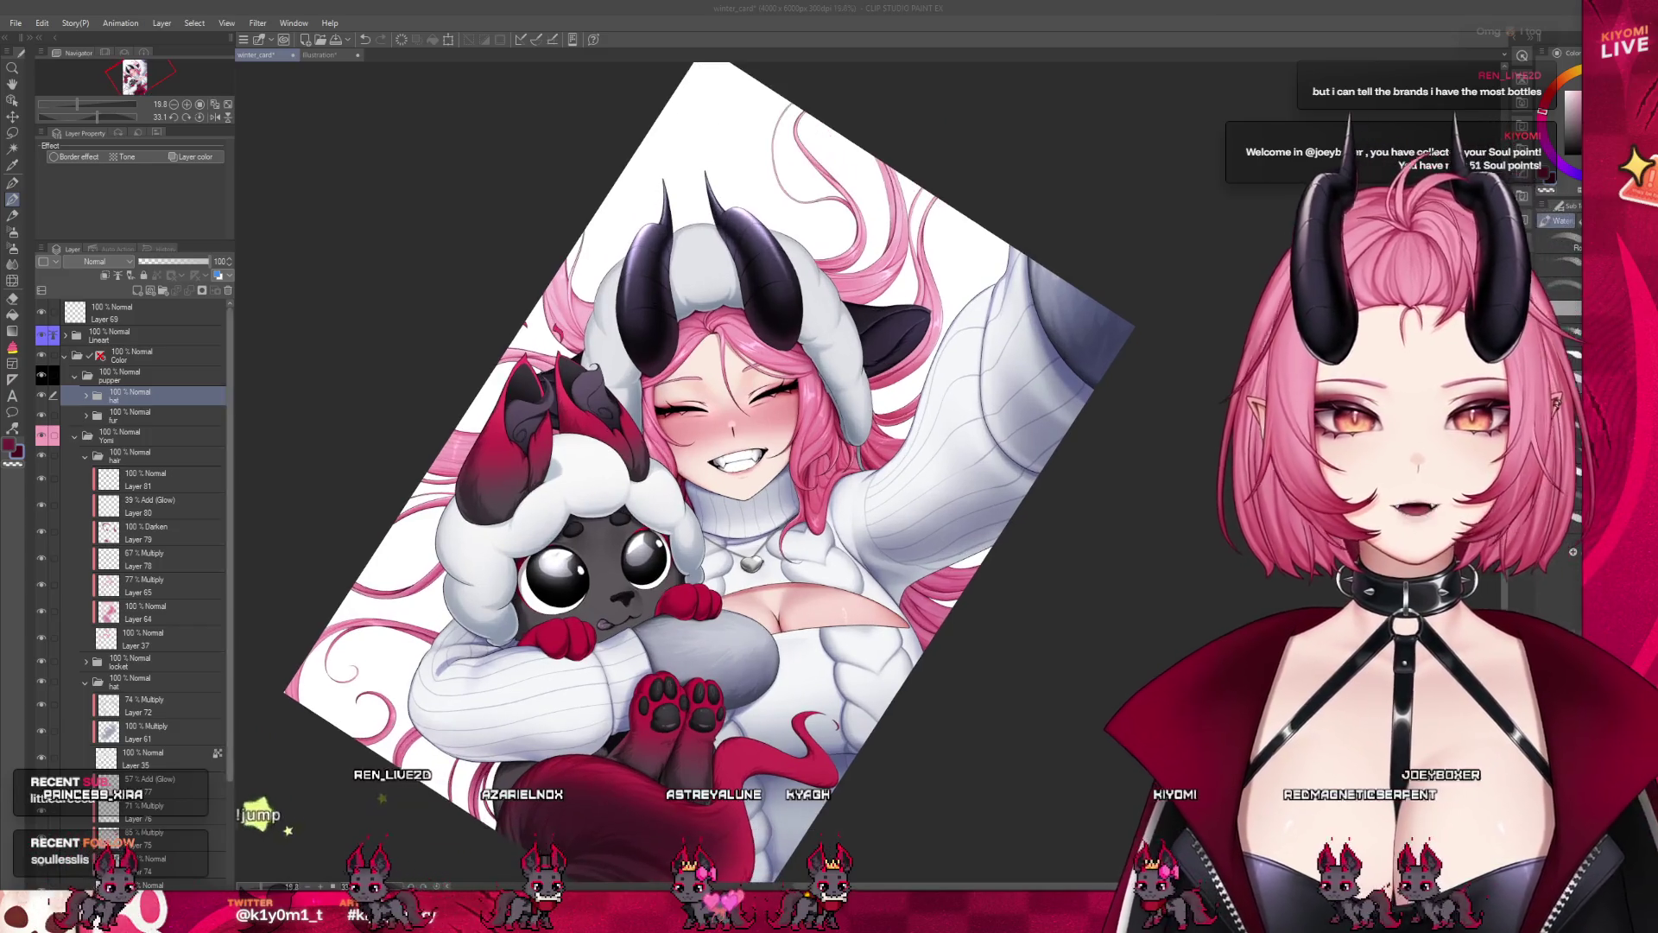
Collapse the Yomi folder and add a new Layer 82 above Layer 71 in the hat folder
click(75, 435)
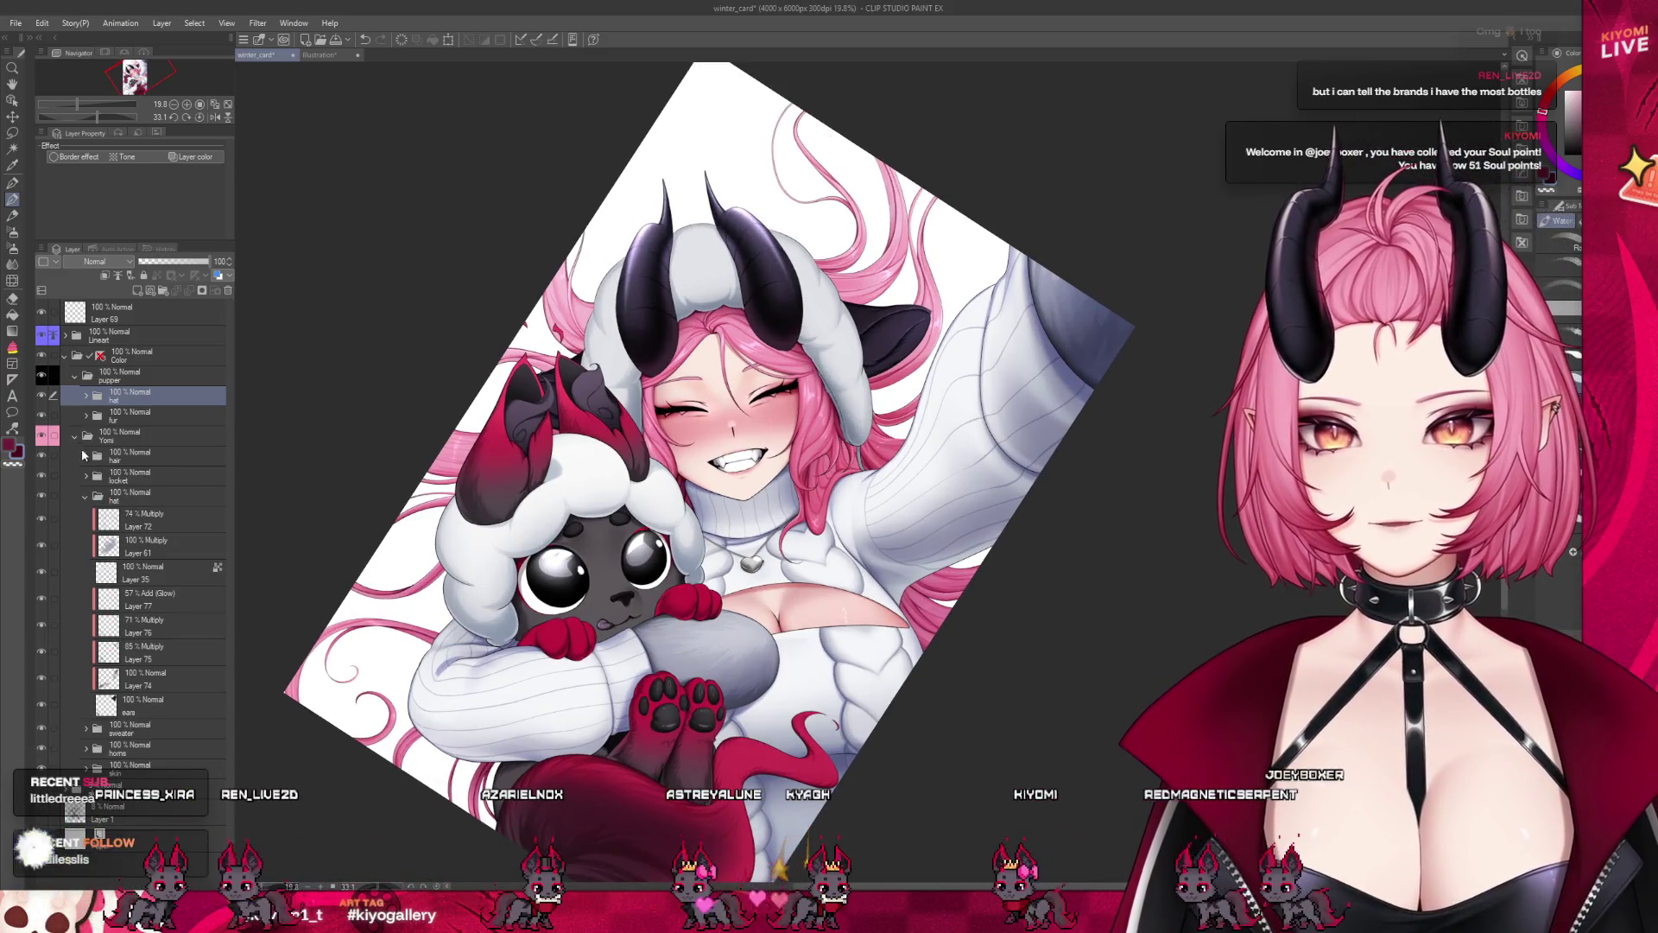
click(86, 395)
click(108, 420)
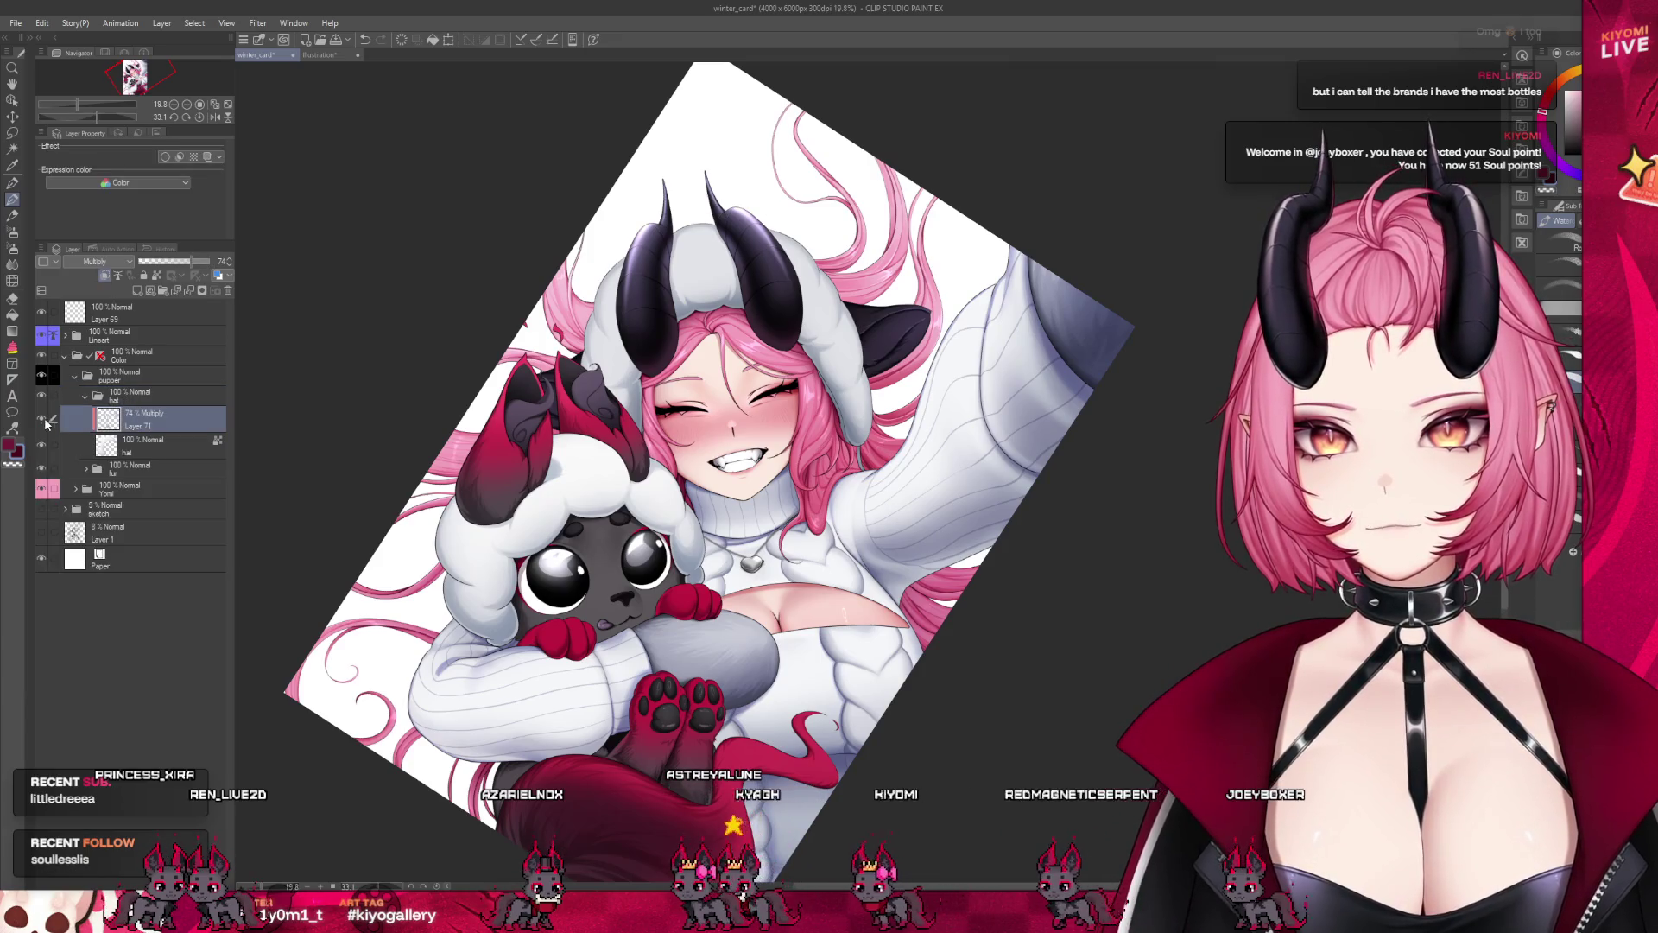
click(138, 293)
scroll(484, 659, up, 1)
scroll(484, 659, up, 1)
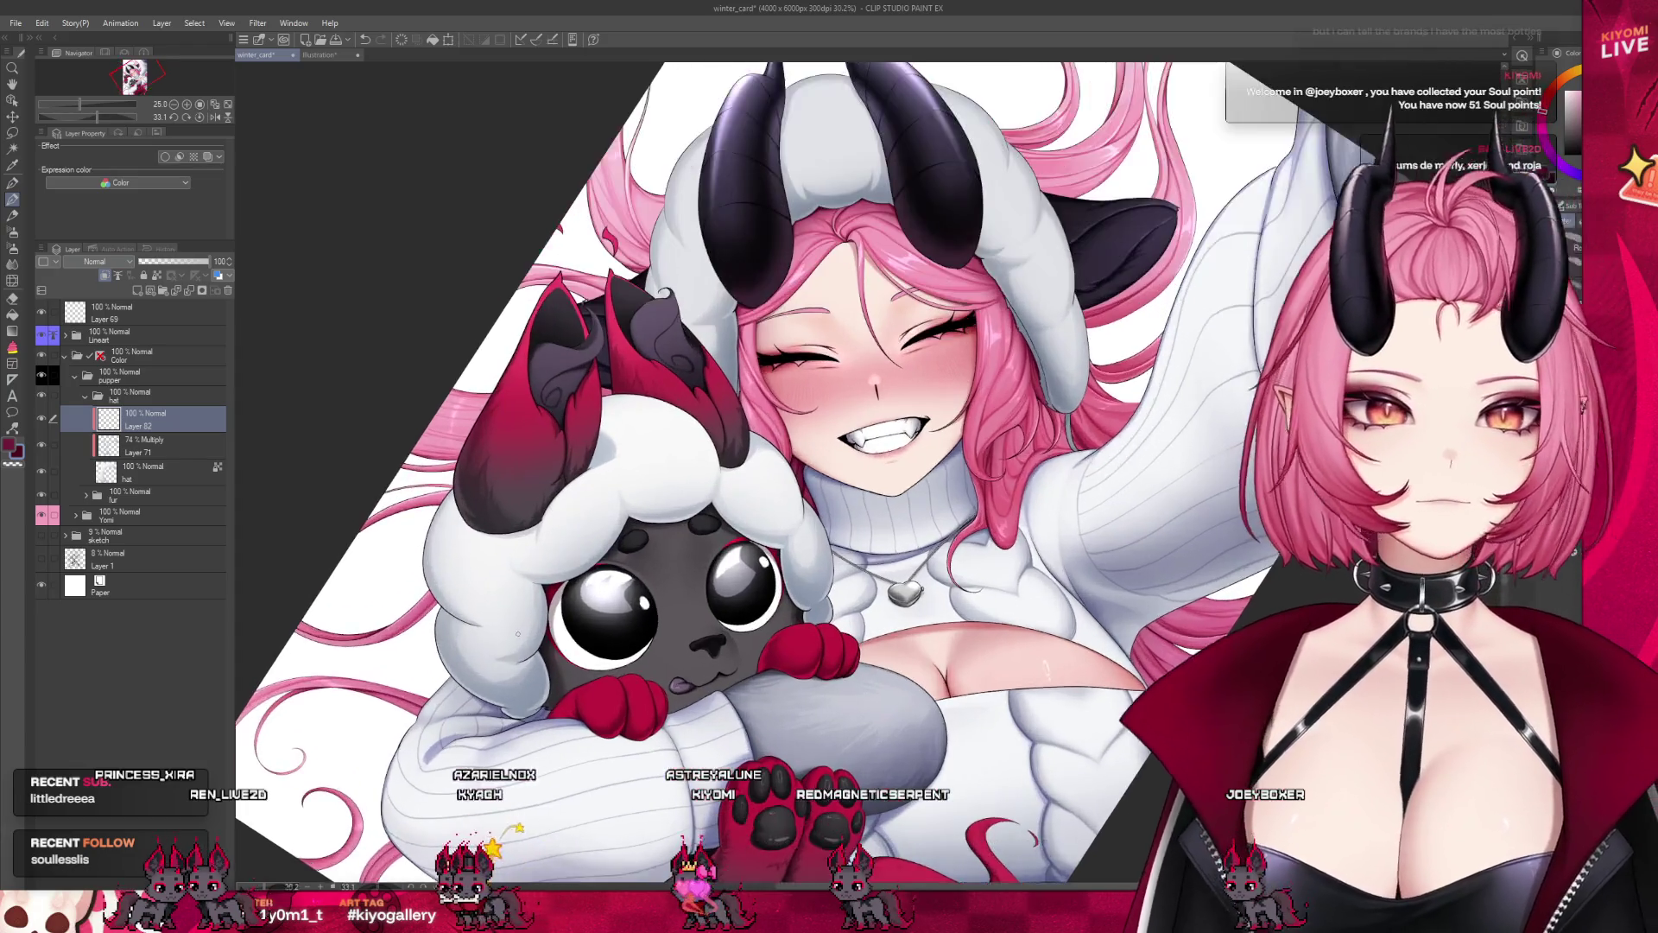